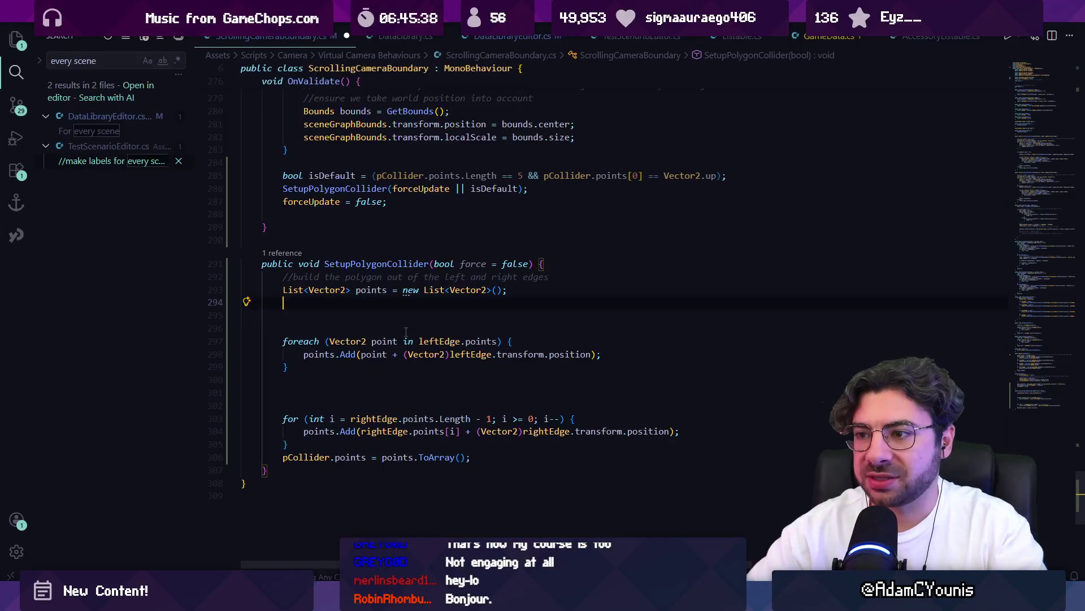
- Remove the blank lines around the SetupPolygonCollider loops and save ScrollingCameraBoundary.cs
{"action": "key", "text": "Delete"}
{"action": "key", "text": "Delete"}
{"action": "key", "text": "ctrl+s"}
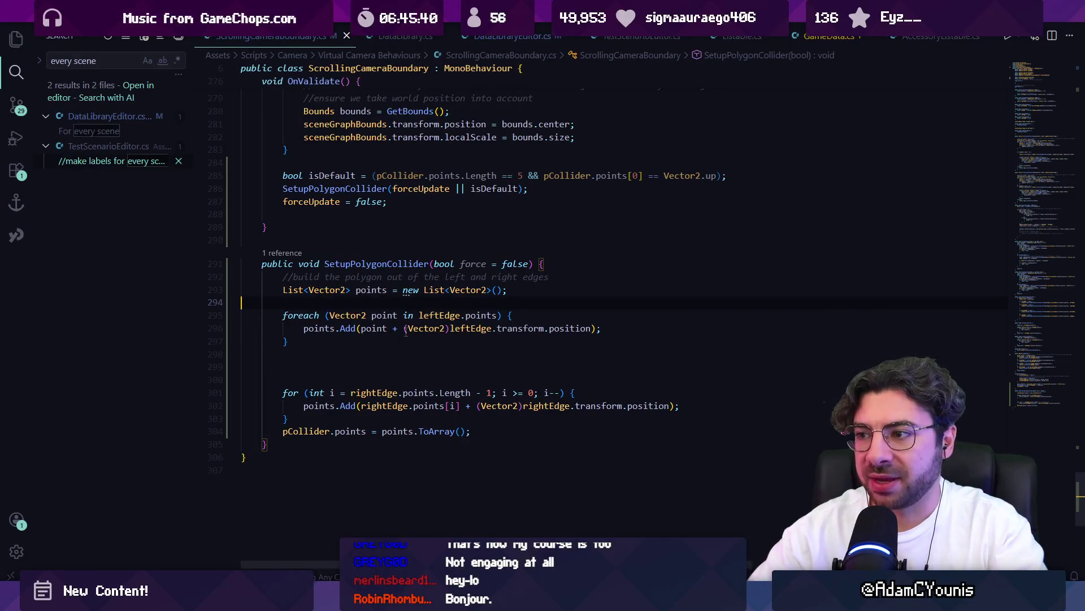
{"action": "left_click", "coordinate": [424, 367]}
{"action": "key", "text": "BackSpace"}
{"action": "key", "text": "BackSpace"}
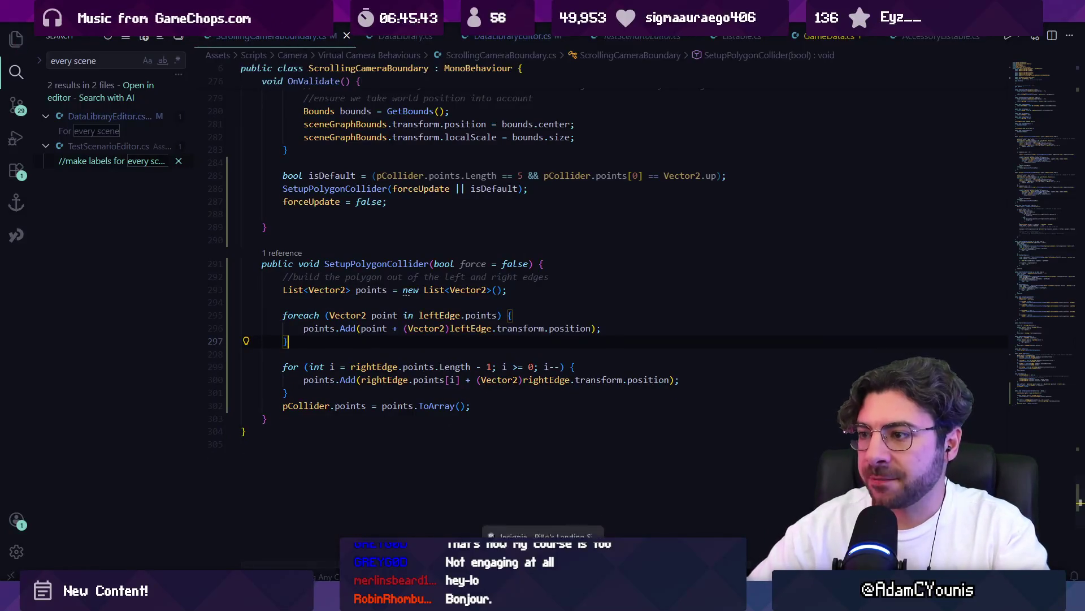
- Check the polygon collider in Unity, then return to the ScrollingCameraBoundary script
{"action": "key", "text": "alt+Tab"}
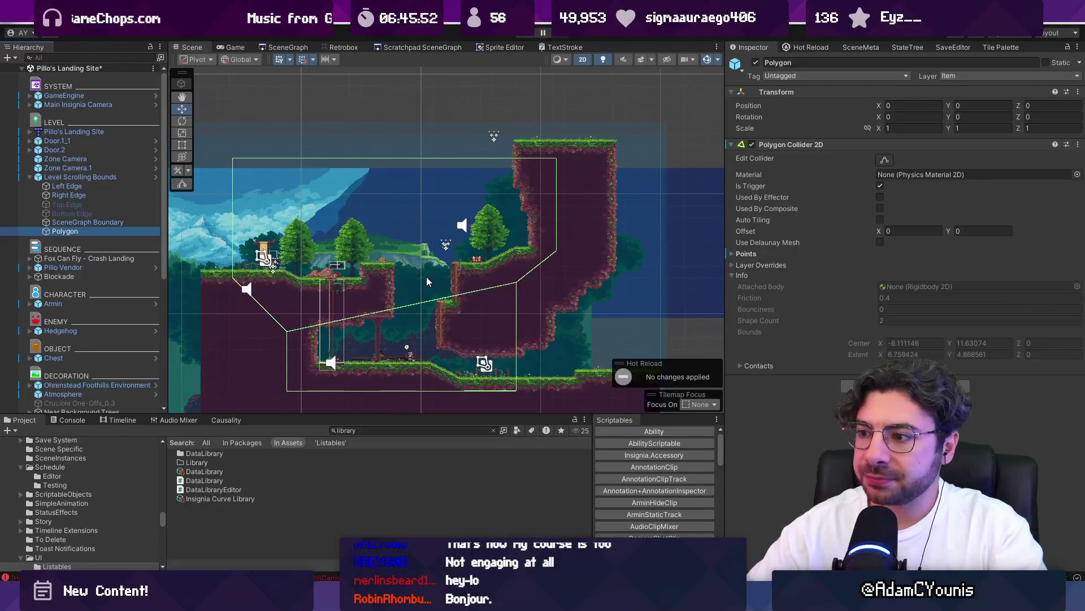
{"action": "mouse_move", "coordinate": [568, 600]}
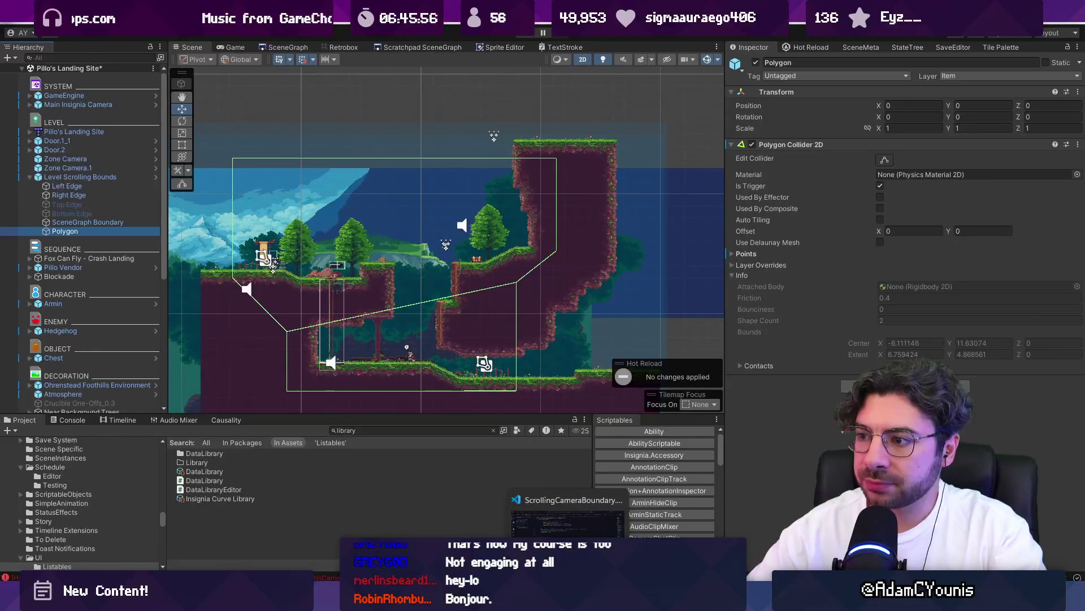
{"action": "left_click", "coordinate": [568, 518]}
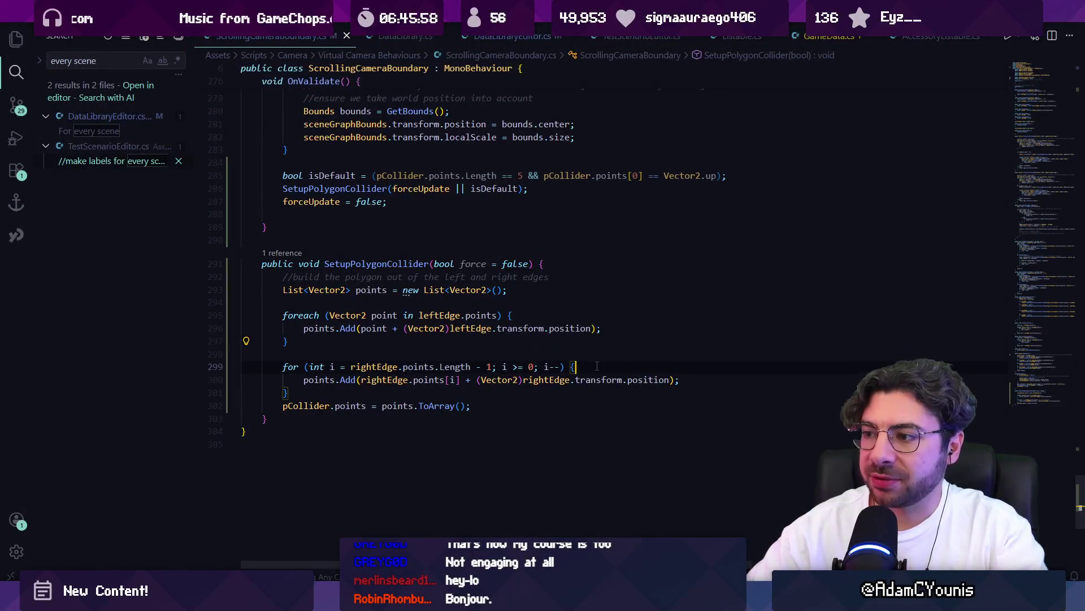
- Insert and undo a blank line in the leftEdge foreach loop, leaving the script unchanged
{"action": "left_click", "coordinate": [546, 318]}
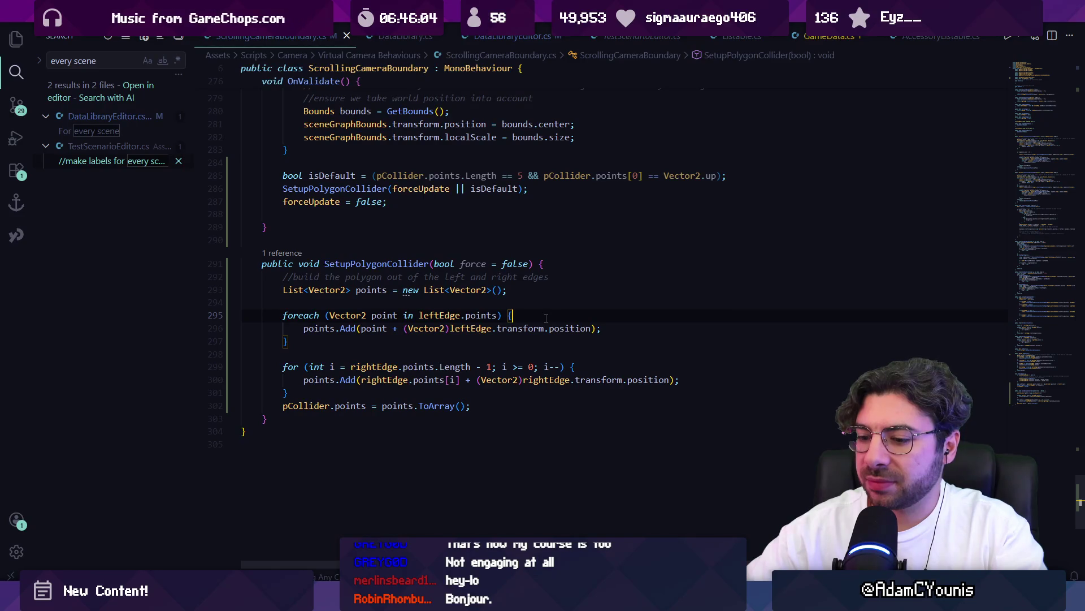
{"action": "key", "text": "Return"}
{"action": "key", "text": "ctrl+z"}
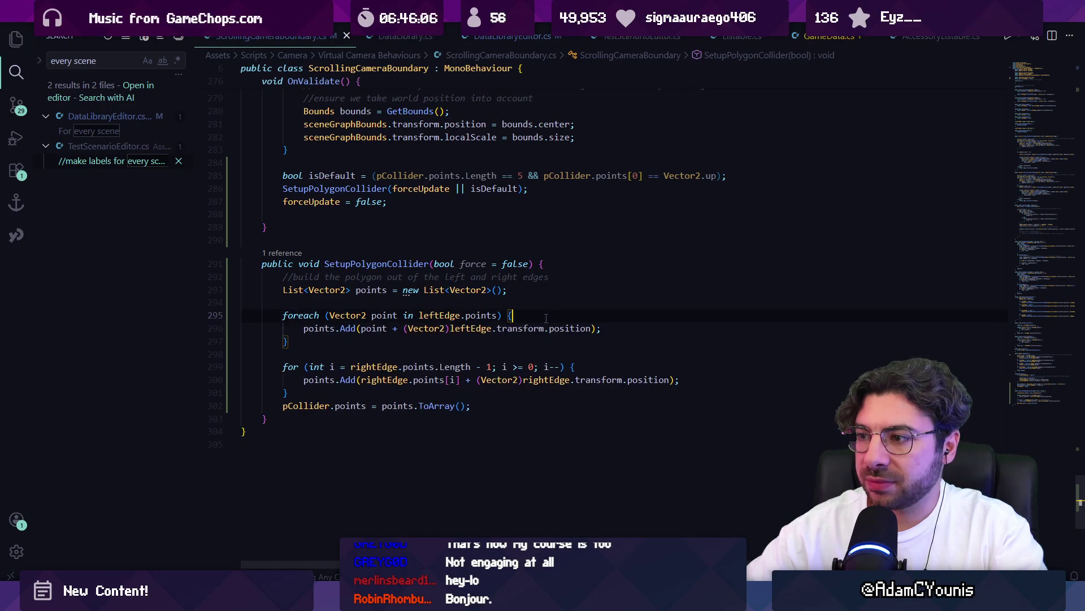
- View the DataLibrary asset's settings in Unity, then switch to Fork's pending changes
{"action": "key", "text": "alt+Tab"}
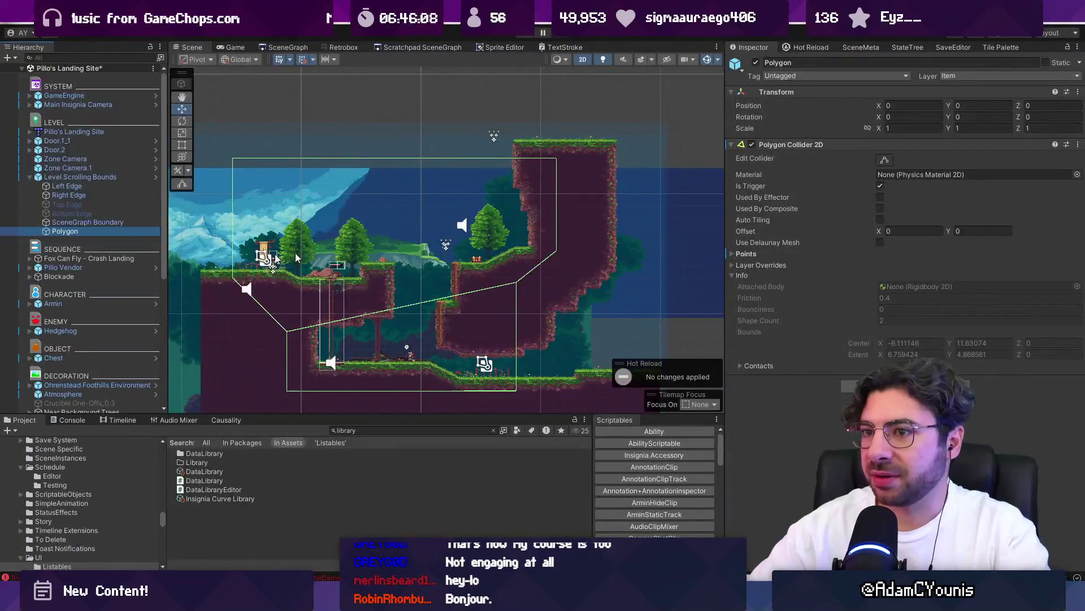
{"action": "left_click", "coordinate": [227, 471]}
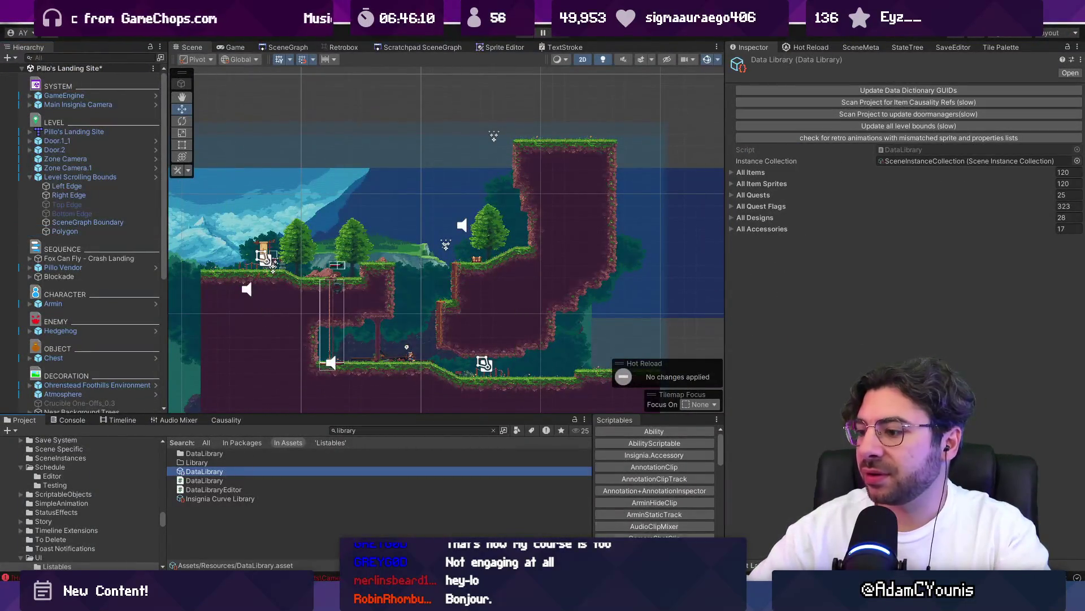
{"action": "key", "text": "alt+Tab"}
{"action": "key", "text": "alt+Tab"}
- Review the changed prefab diffs and stage Forge Menu.prefab and Item View Compressed.prefab
{"action": "scroll", "coordinate": [336, 173], "scroll_direction": "down", "scroll_amount": 1}
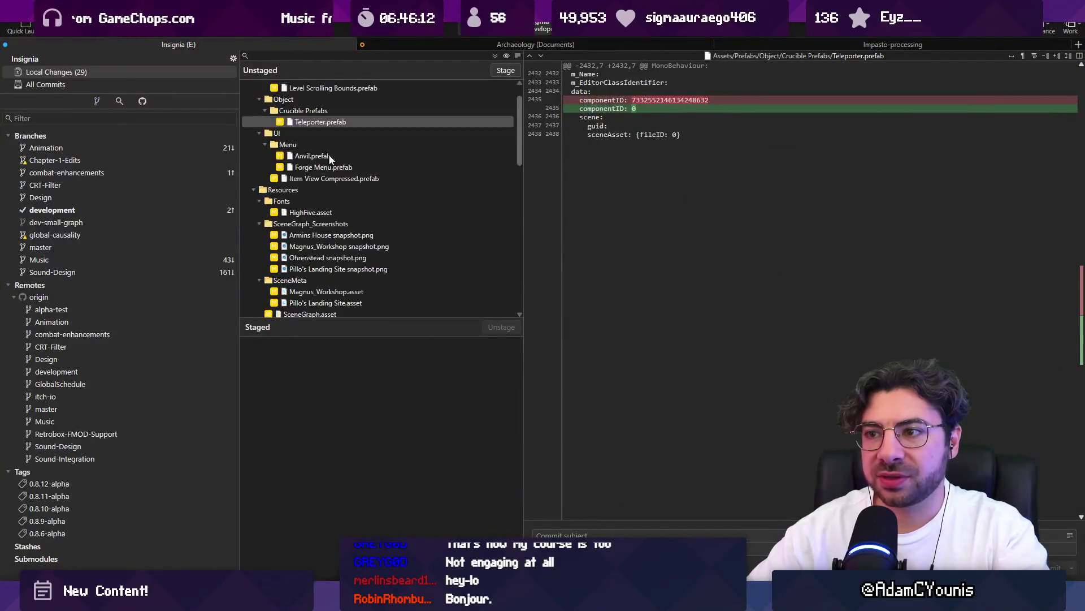
{"action": "scroll", "coordinate": [335, 170], "scroll_direction": "up", "scroll_amount": 2}
{"action": "left_click", "coordinate": [337, 167]}
{"action": "scroll", "coordinate": [344, 191], "scroll_direction": "up", "scroll_amount": 1}
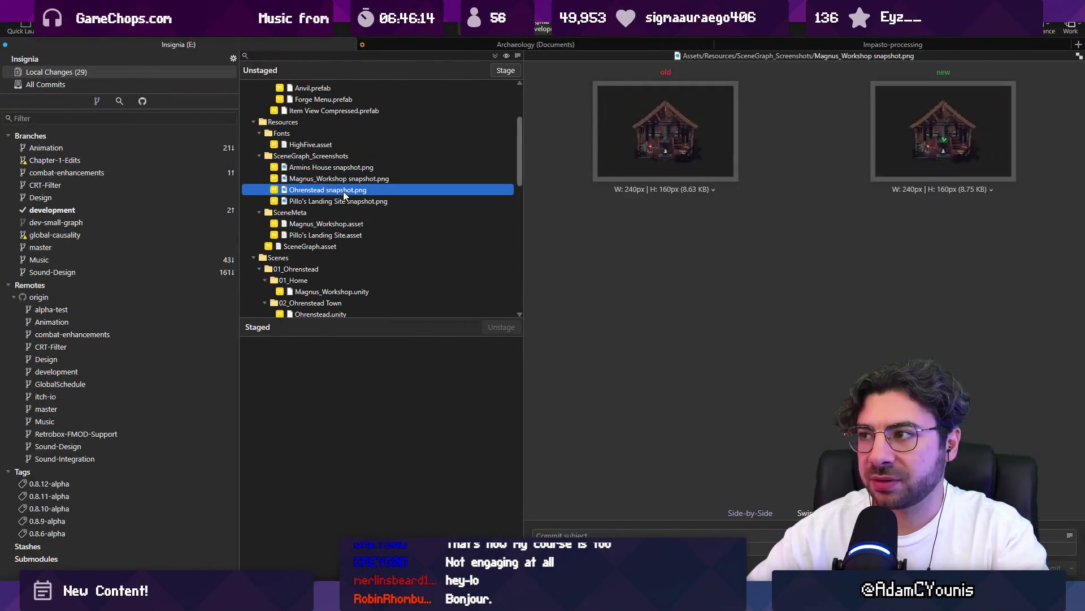
{"action": "scroll", "coordinate": [351, 164], "scroll_direction": "up", "scroll_amount": 3}
{"action": "left_click", "coordinate": [333, 125]}
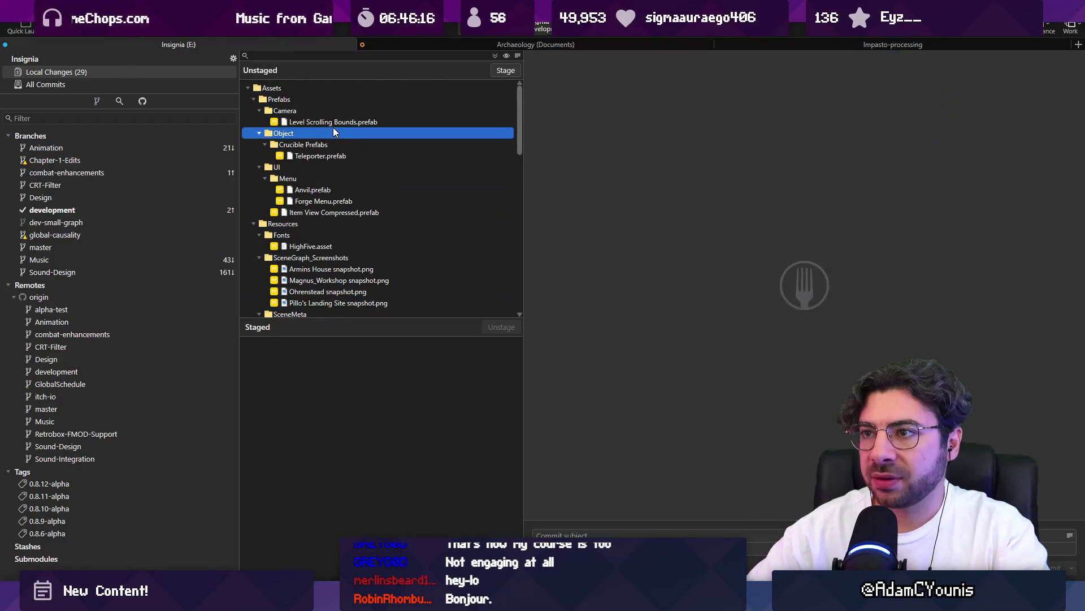
{"action": "key", "text": "Down"}
{"action": "key", "text": "Down"}
{"action": "key", "text": "Down"}
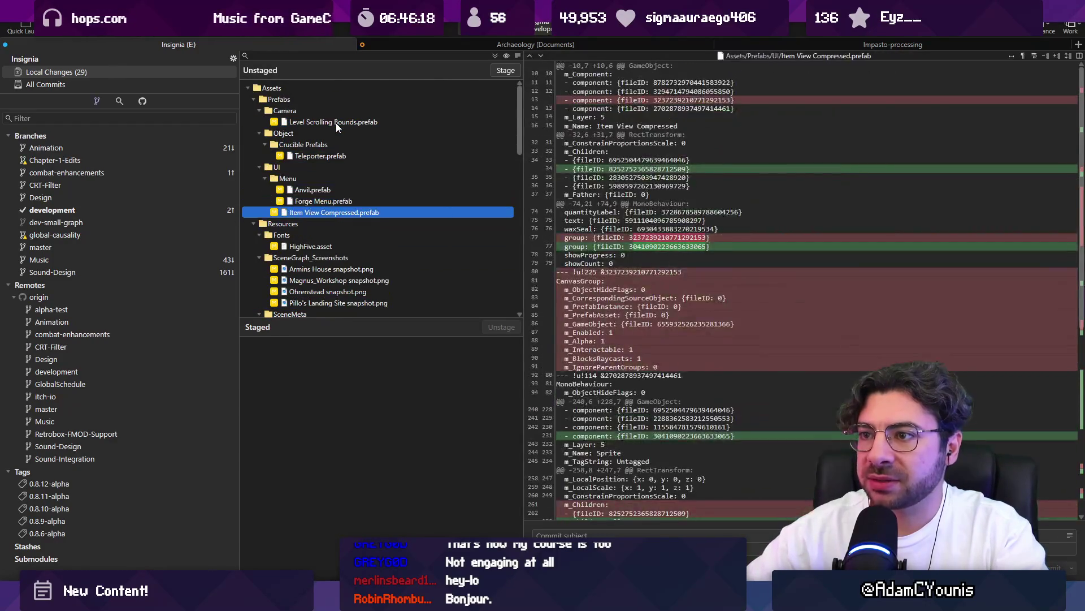
{"action": "key", "text": "Up"}
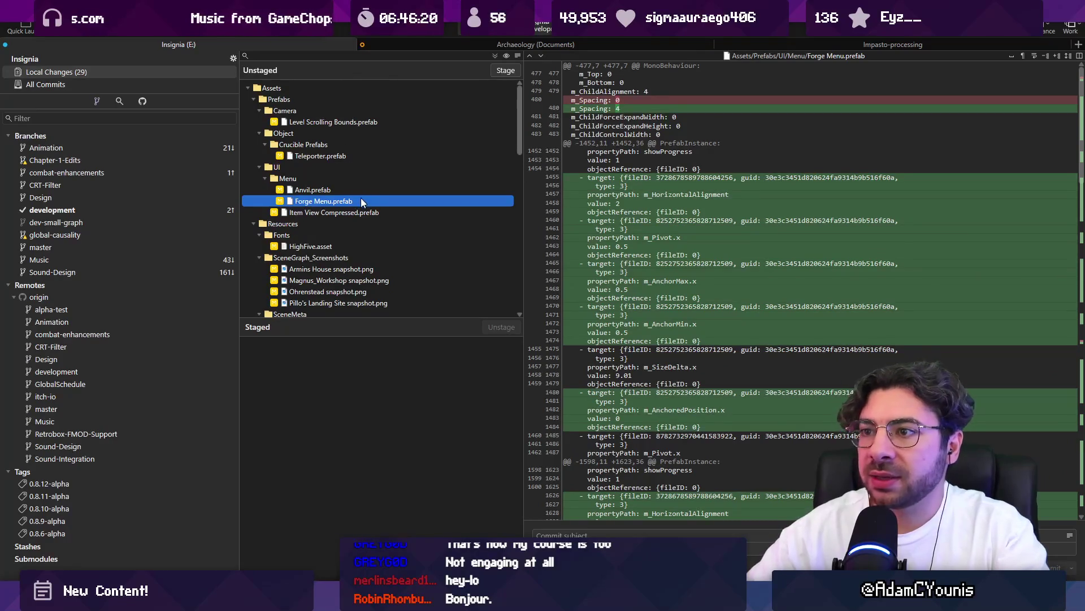
{"action": "left_click", "coordinate": [357, 212], "text": "shift"}
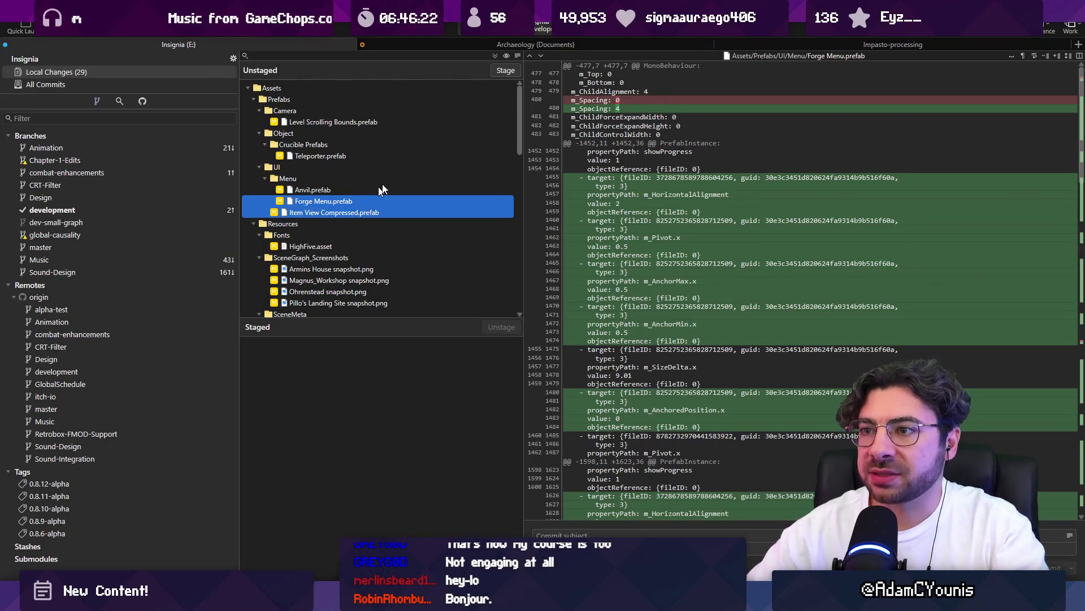
{"action": "left_click", "coordinate": [495, 69]}
- Stage the LittleForgeMenu.cs and RequirementListable.cs UI scripts
{"action": "scroll", "coordinate": [396, 199], "scroll_direction": "down", "scroll_amount": 5}
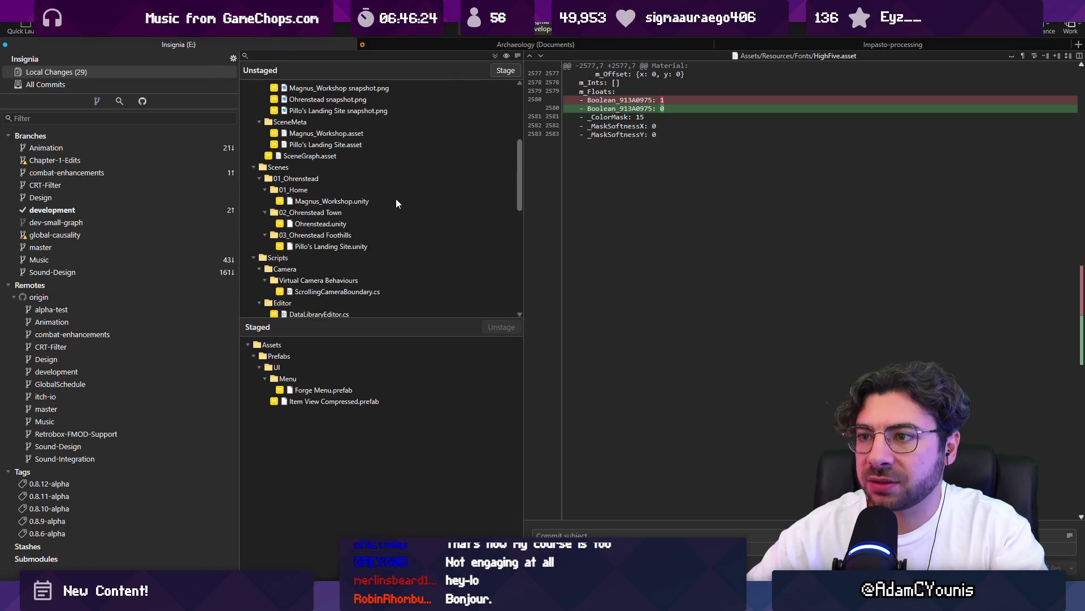
{"action": "scroll", "coordinate": [388, 199], "scroll_direction": "down", "scroll_amount": 1}
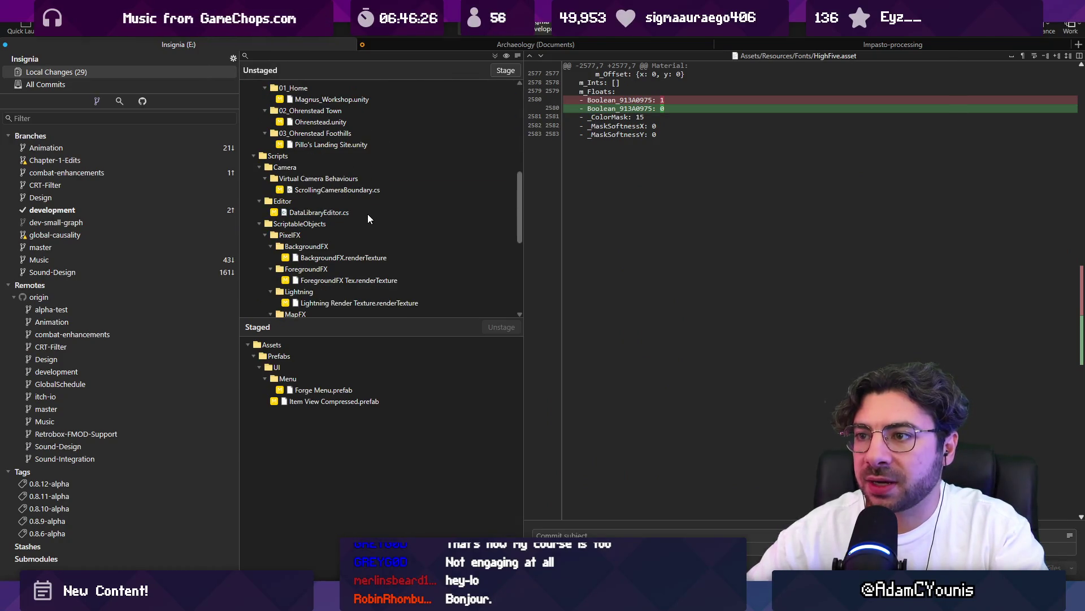
{"action": "scroll", "coordinate": [368, 214], "scroll_direction": "down", "scroll_amount": 5}
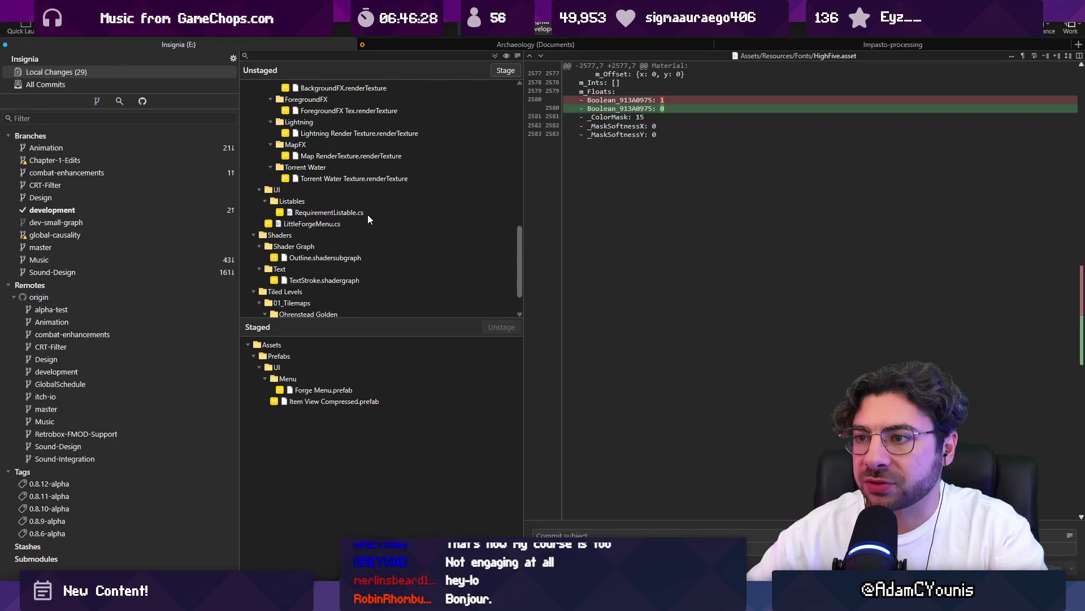
{"action": "left_click", "coordinate": [358, 223]}
{"action": "left_click", "coordinate": [362, 213], "text": "shift"}
{"action": "scroll", "coordinate": [362, 218], "scroll_direction": "down", "scroll_amount": 2}
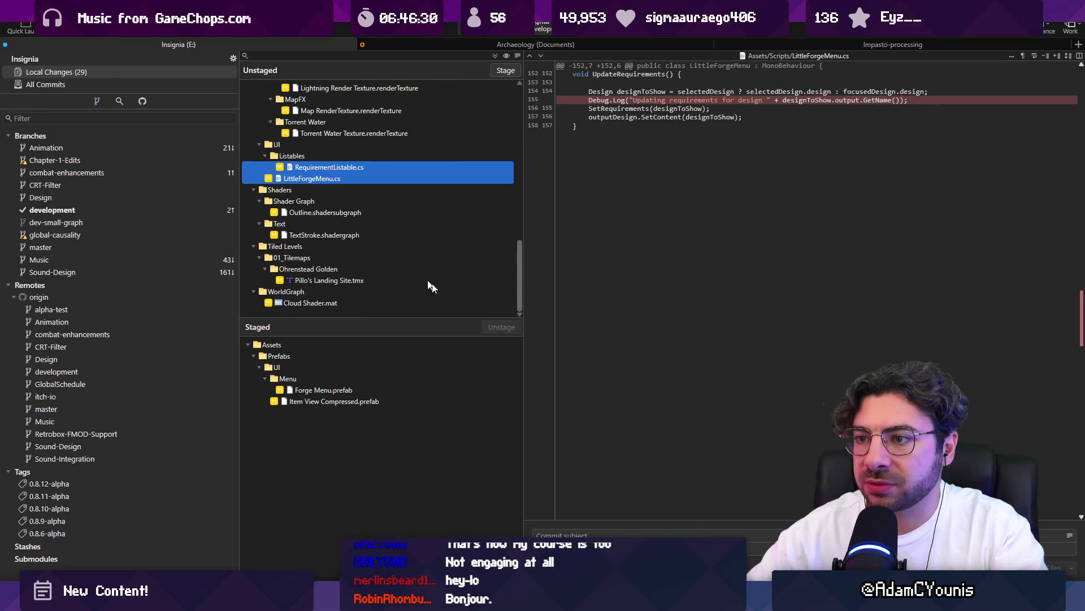
{"action": "left_click", "coordinate": [506, 71]}
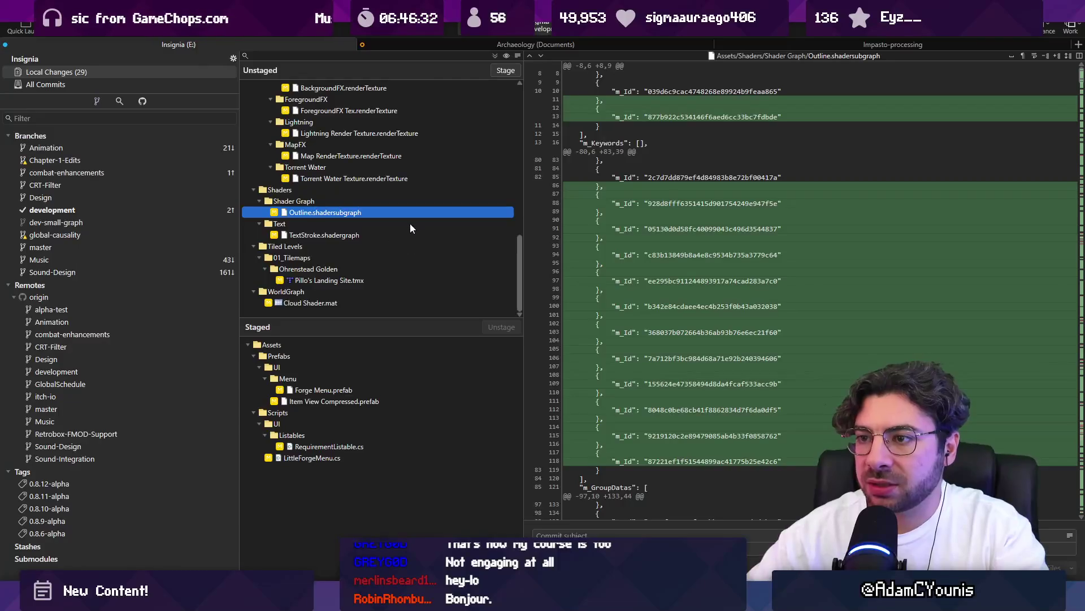
- Stage TextStroke.shadergraph and select the five Torrent Water render texture files
{"action": "scroll", "coordinate": [396, 237], "scroll_direction": "up", "scroll_amount": 2}
{"action": "left_click", "coordinate": [354, 269]}
{"action": "left_click", "coordinate": [505, 71]}
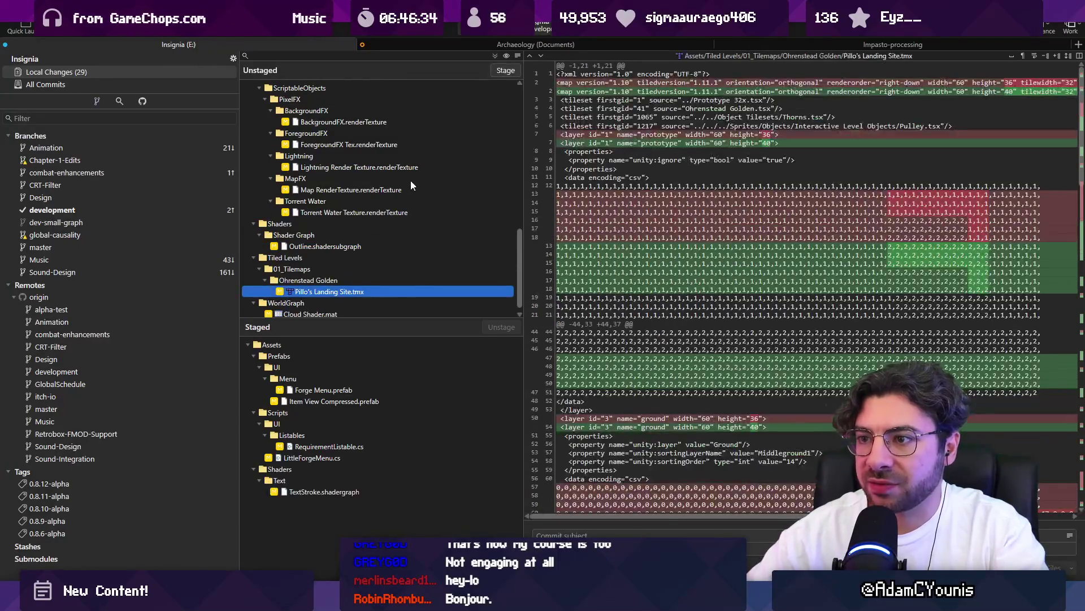
{"action": "left_click", "coordinate": [352, 245]}
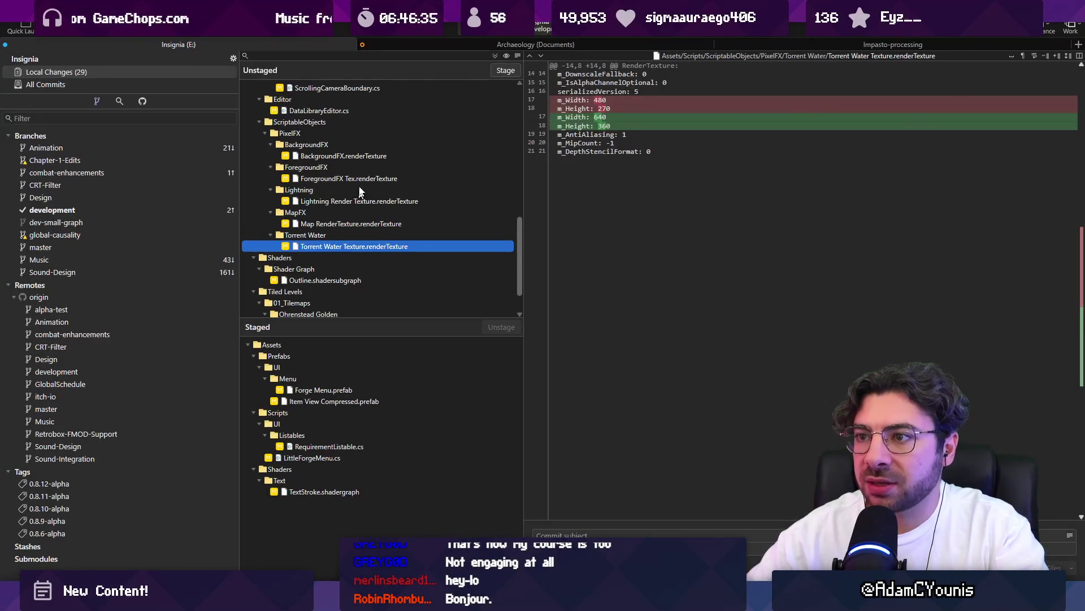
{"action": "left_click", "coordinate": [360, 154], "text": "shift"}
- Discard the changes to the five render textures and Cloud Shader.mat
{"action": "key", "text": "Delete"}
{"action": "left_click", "coordinate": [571, 305]}
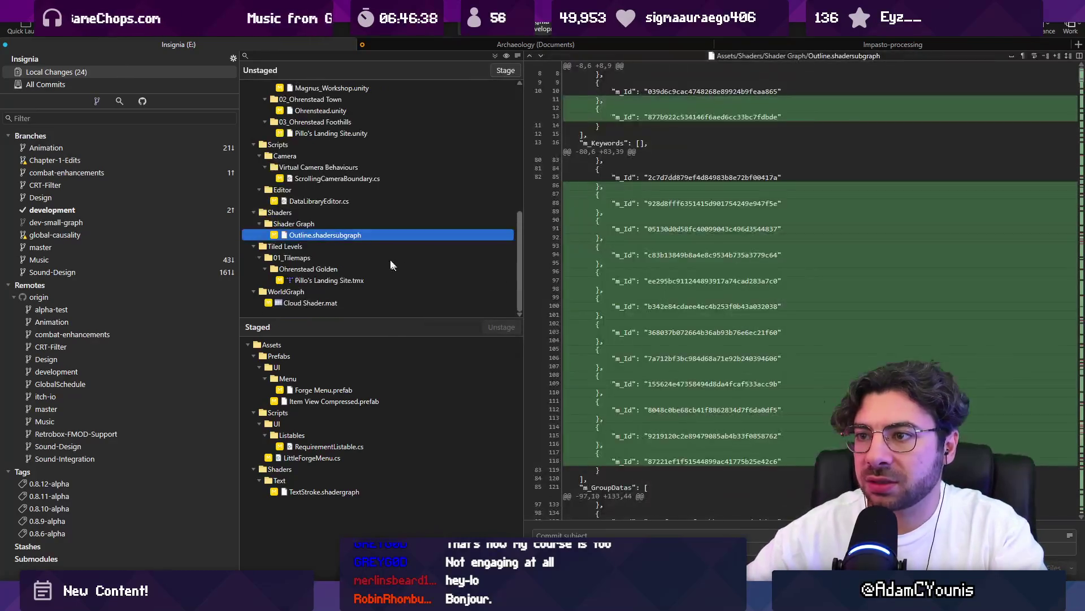
{"action": "left_click", "coordinate": [342, 299]}
{"action": "key", "text": "Delete"}
{"action": "key", "text": "Return"}
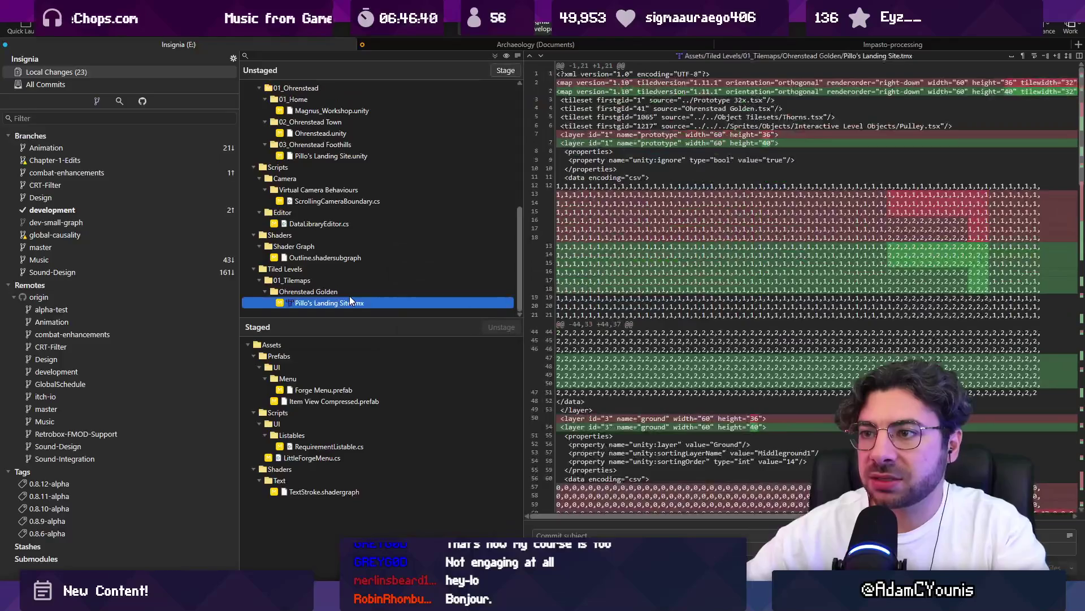
- Stage the Pillo's Landing Site.unity and Magnus_Workshop.unity scene changes
{"action": "scroll", "coordinate": [335, 199], "scroll_direction": "up", "scroll_amount": 2}
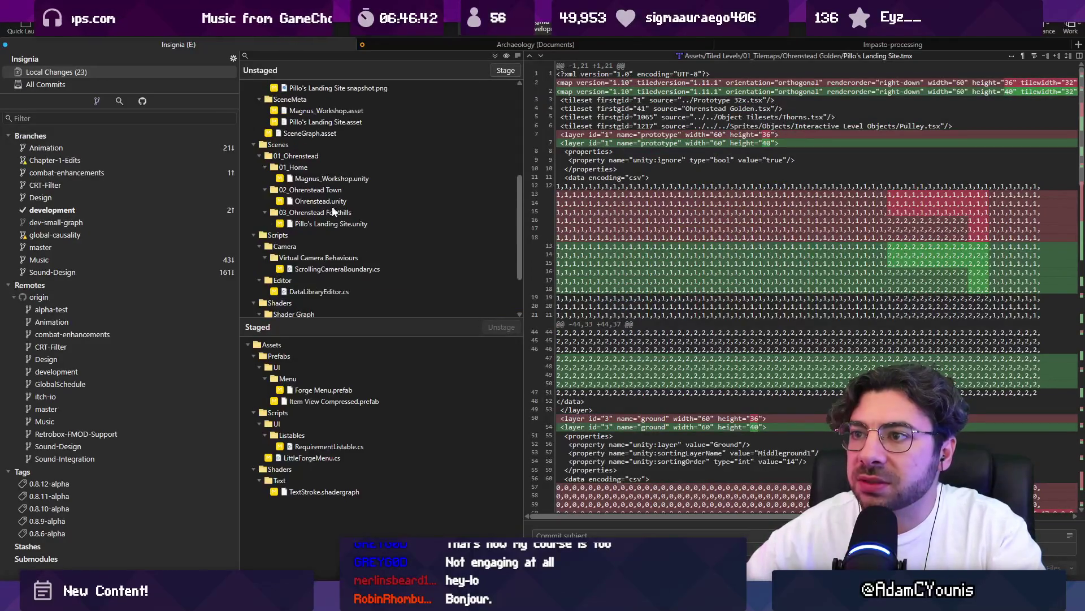
{"action": "left_click", "coordinate": [331, 214]}
{"action": "left_click", "coordinate": [332, 223]}
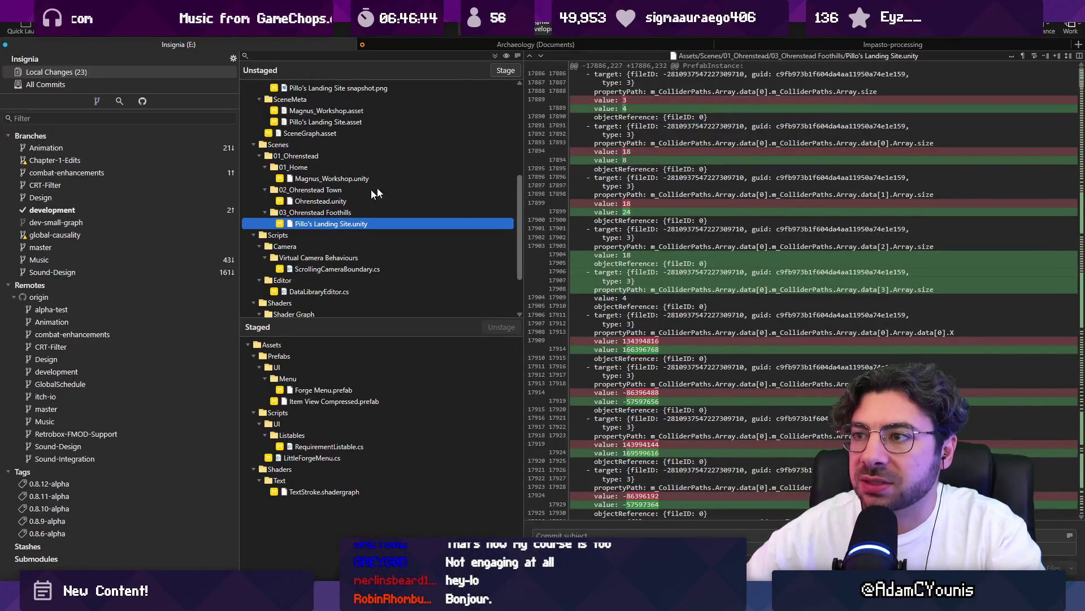
{"action": "left_click", "coordinate": [500, 71]}
{"action": "left_click", "coordinate": [351, 202]}
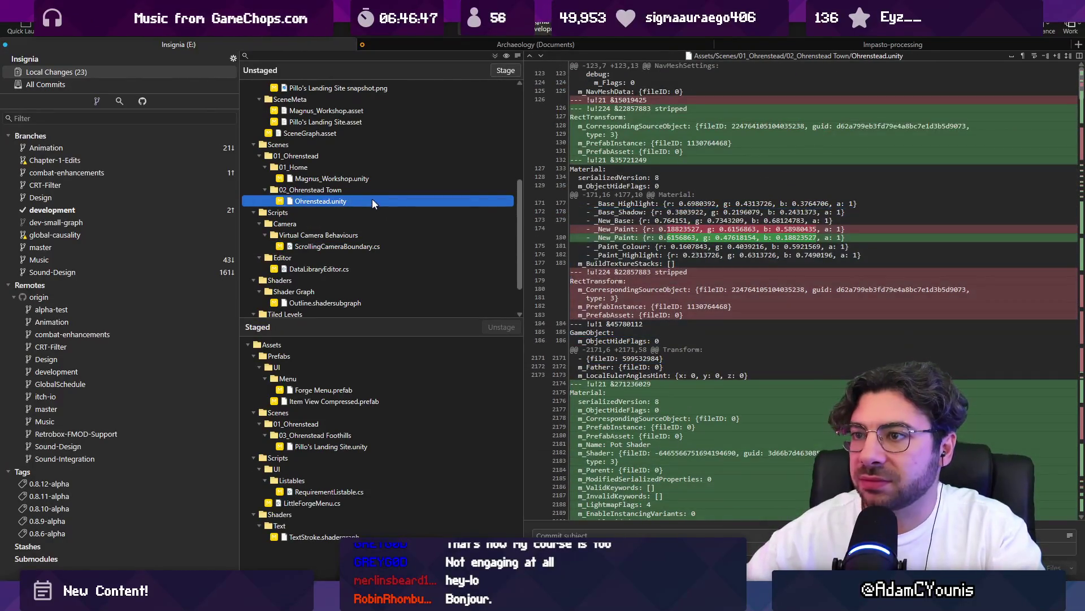
{"action": "scroll", "coordinate": [363, 179], "scroll_direction": "up", "scroll_amount": 3}
{"action": "left_click", "coordinate": [346, 279], "text": "ctrl"}
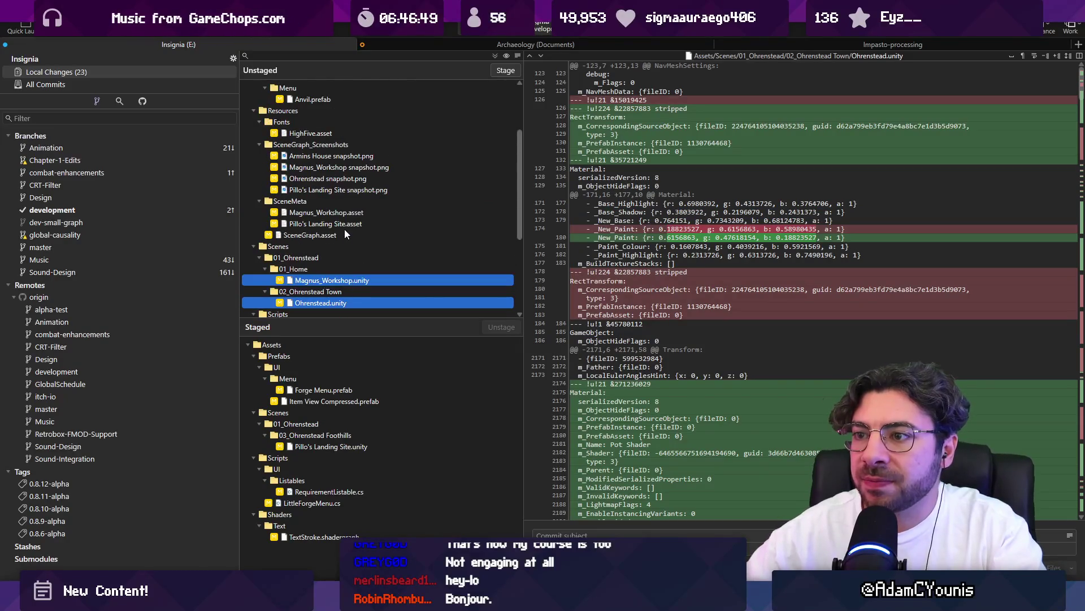
{"action": "left_click", "coordinate": [338, 280]}
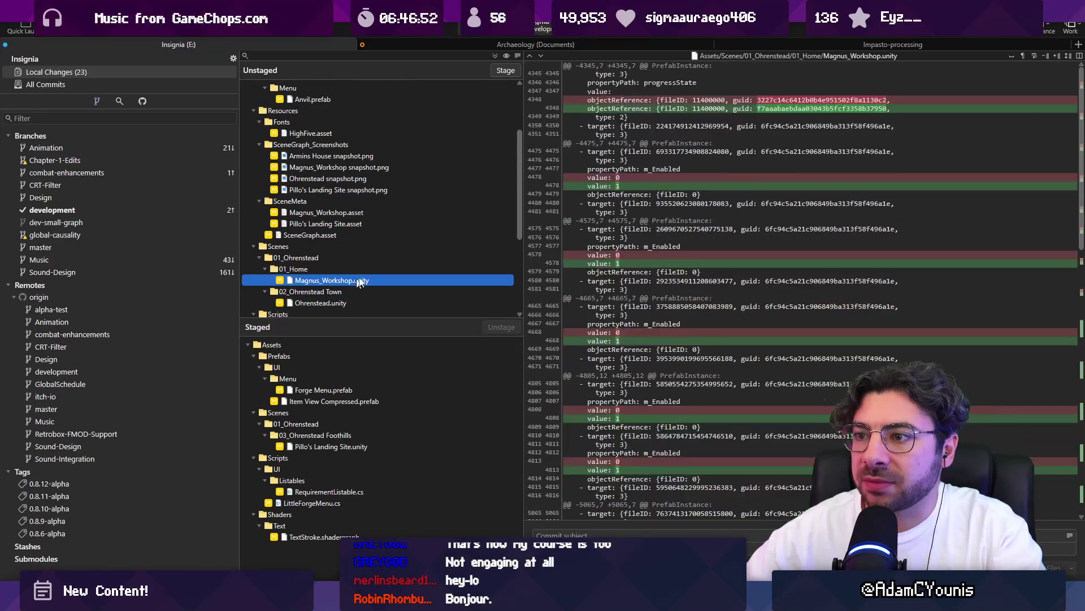
{"action": "left_click", "coordinate": [500, 71]}
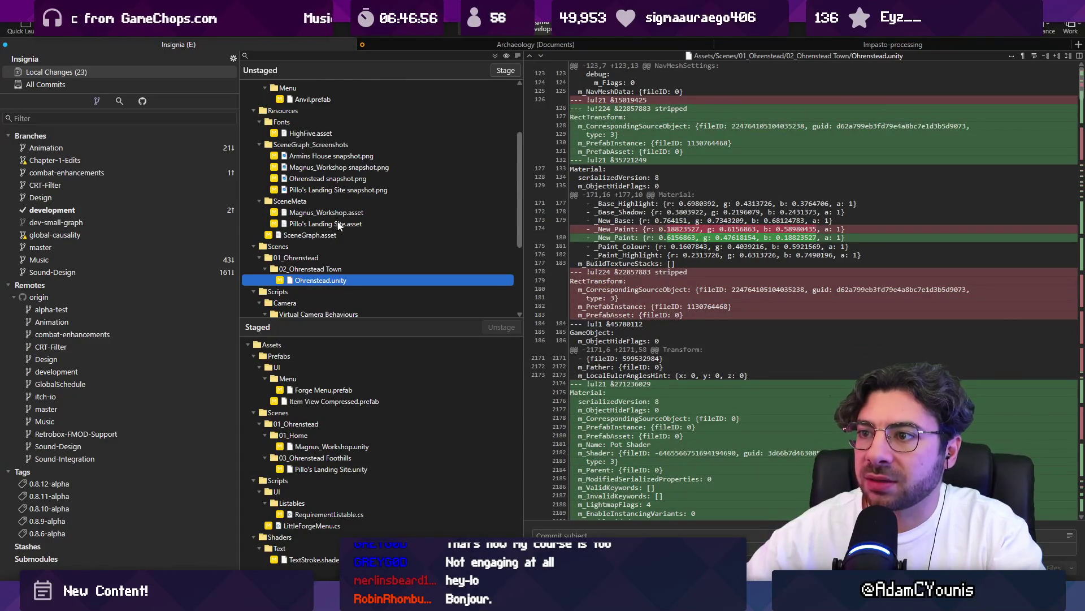
- Stage the Pillo's Landing Site and Magnus_Workshop scene metas and Ohrenstead.unity
{"action": "left_click", "coordinate": [339, 224]}
{"action": "left_click", "coordinate": [505, 70]}
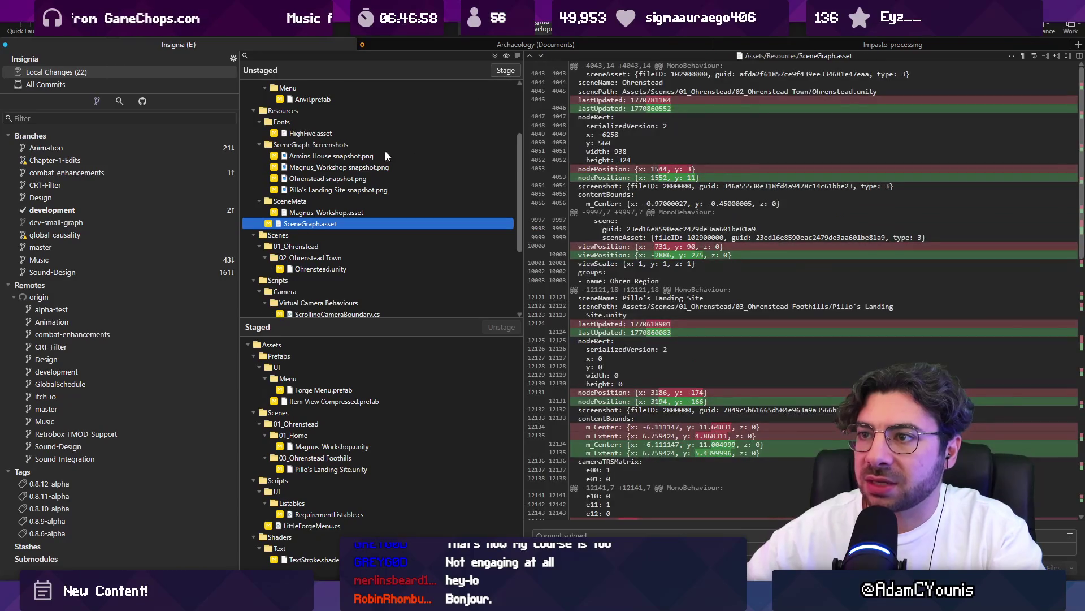
{"action": "left_click", "coordinate": [339, 214]}
{"action": "left_click", "coordinate": [507, 70]}
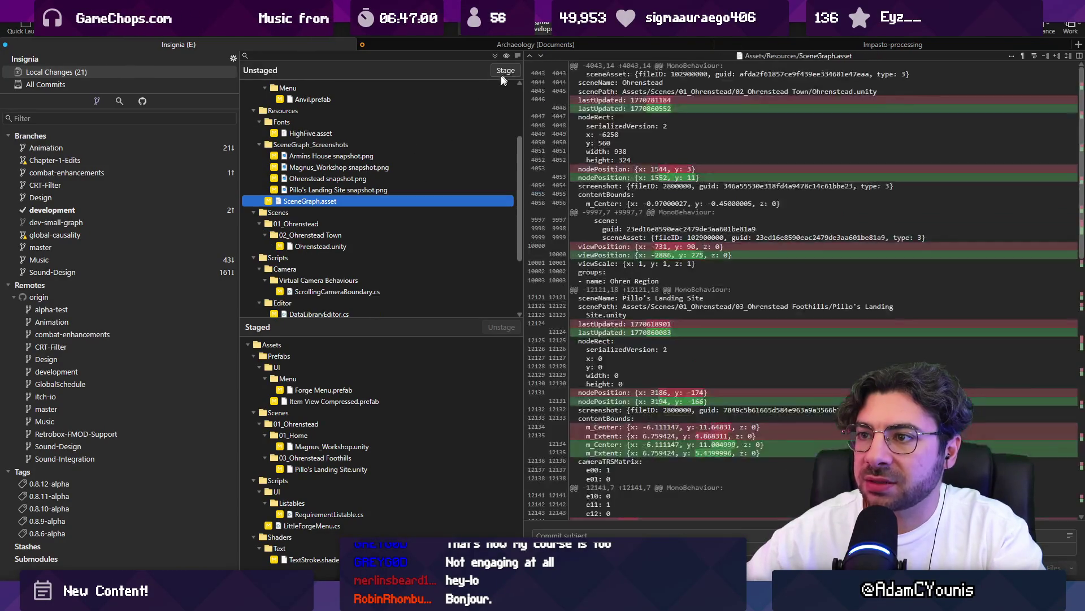
{"action": "left_click", "coordinate": [333, 246]}
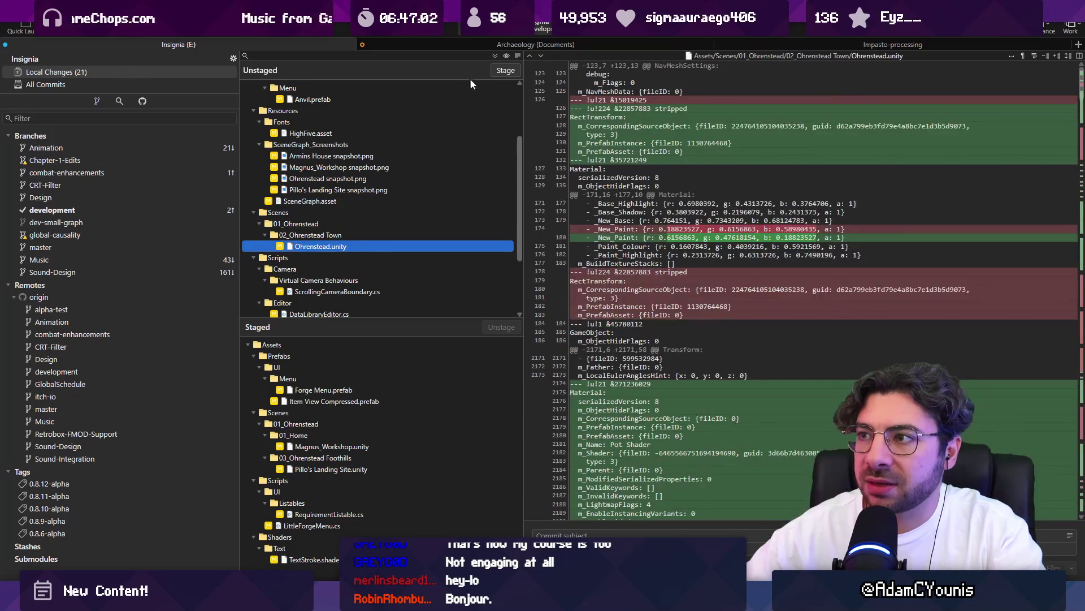
{"action": "left_click", "coordinate": [505, 70]}
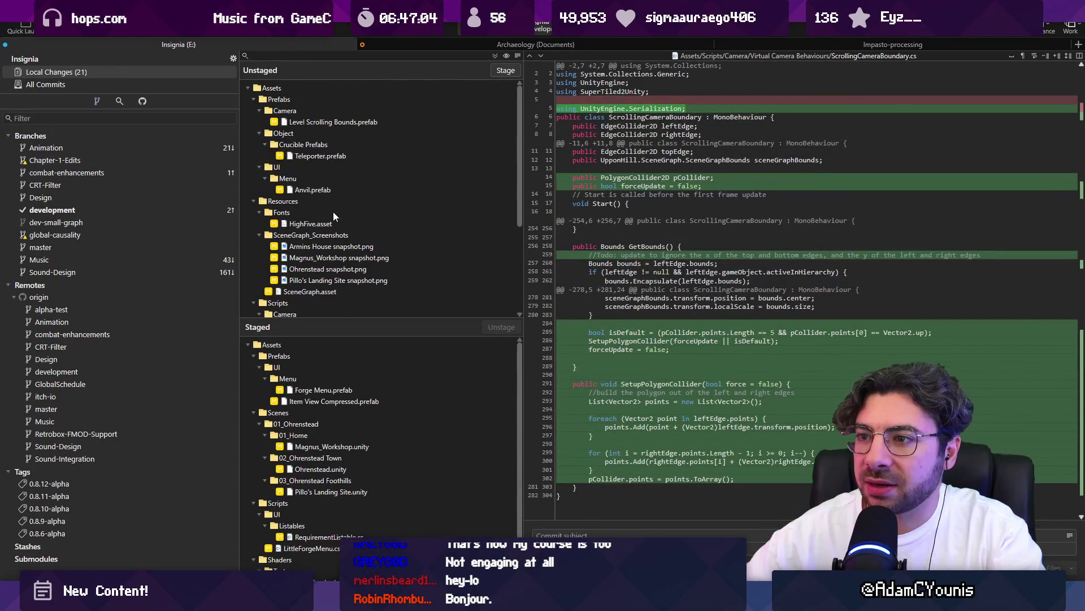
- Stage Anvil.prefab, four scene graph screenshots, SceneGraph.asset, Pillo's Landing Site tilemap and Outline.shadersubgraph
{"action": "left_click", "coordinate": [339, 191]}
{"action": "left_click", "coordinate": [501, 70]}
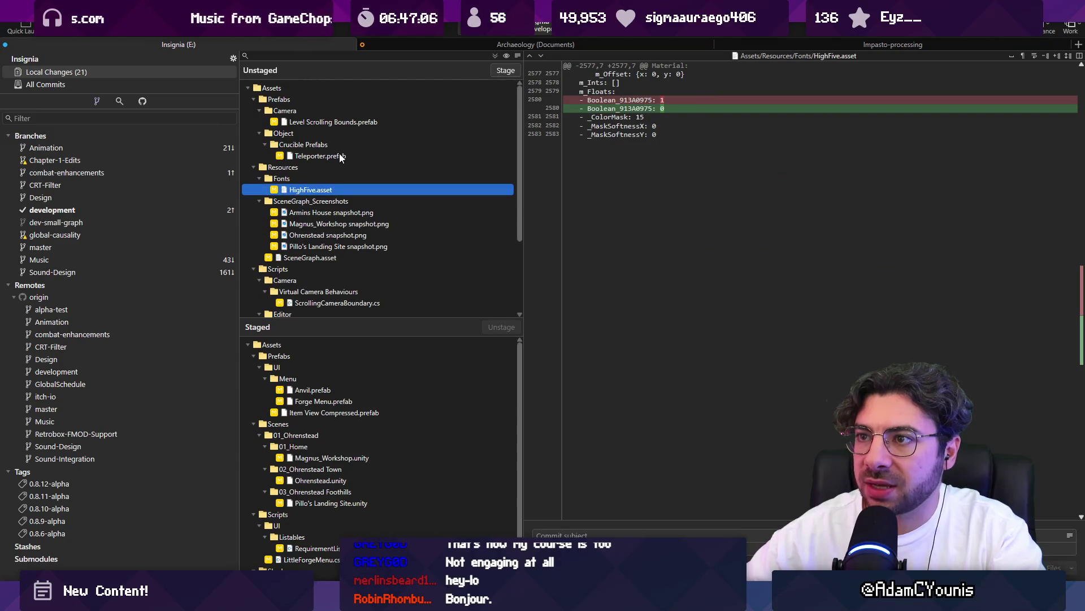
{"action": "scroll", "coordinate": [359, 172], "scroll_direction": "down", "scroll_amount": 1}
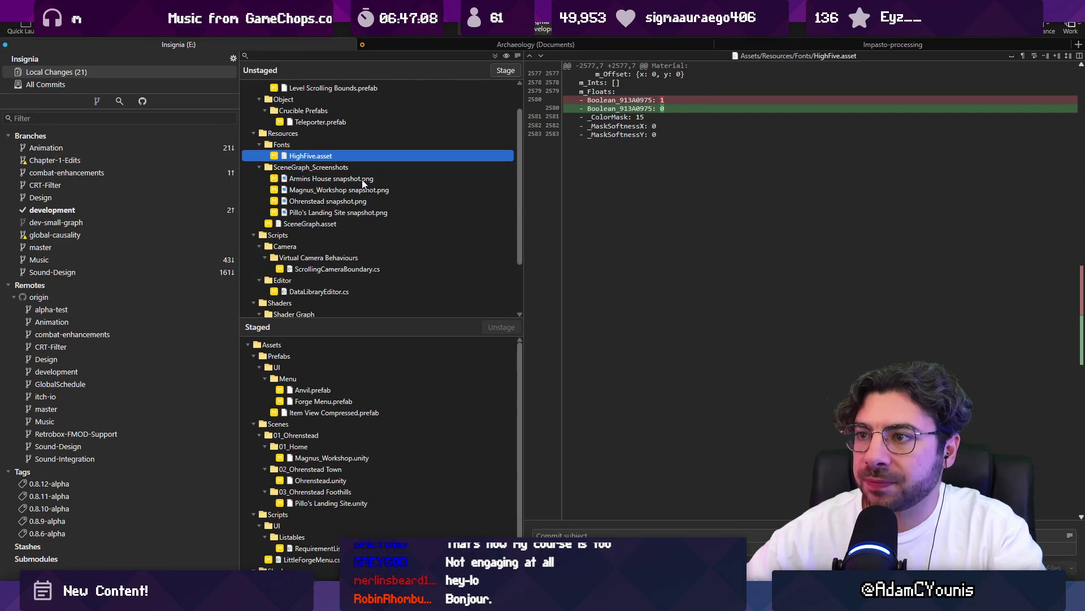
{"action": "left_click", "coordinate": [362, 178]}
{"action": "left_click", "coordinate": [368, 212], "text": "shift"}
{"action": "left_click", "coordinate": [498, 70]}
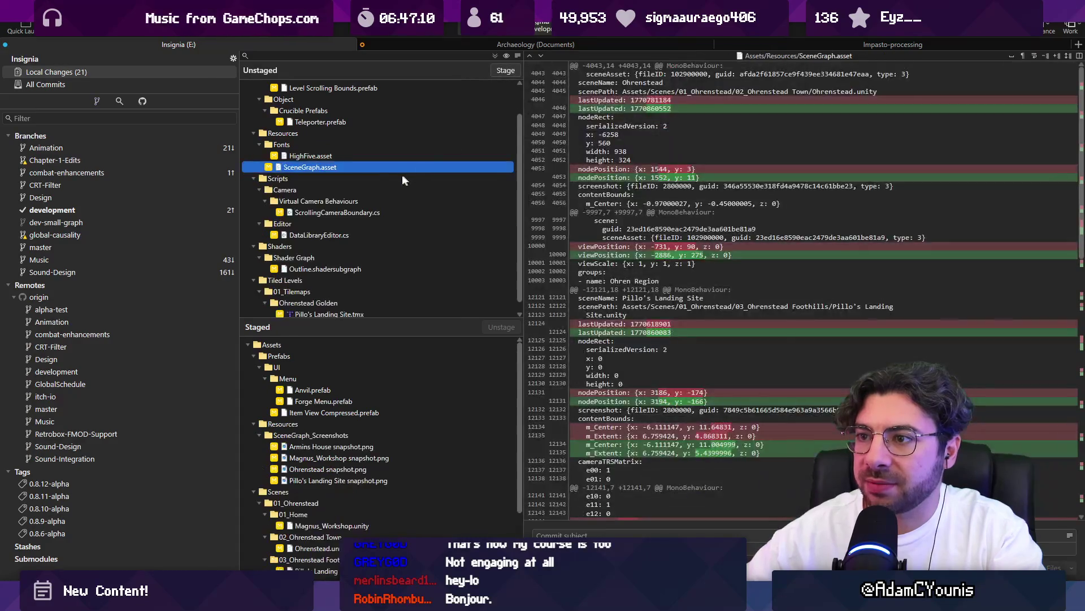
{"action": "left_click", "coordinate": [505, 72]}
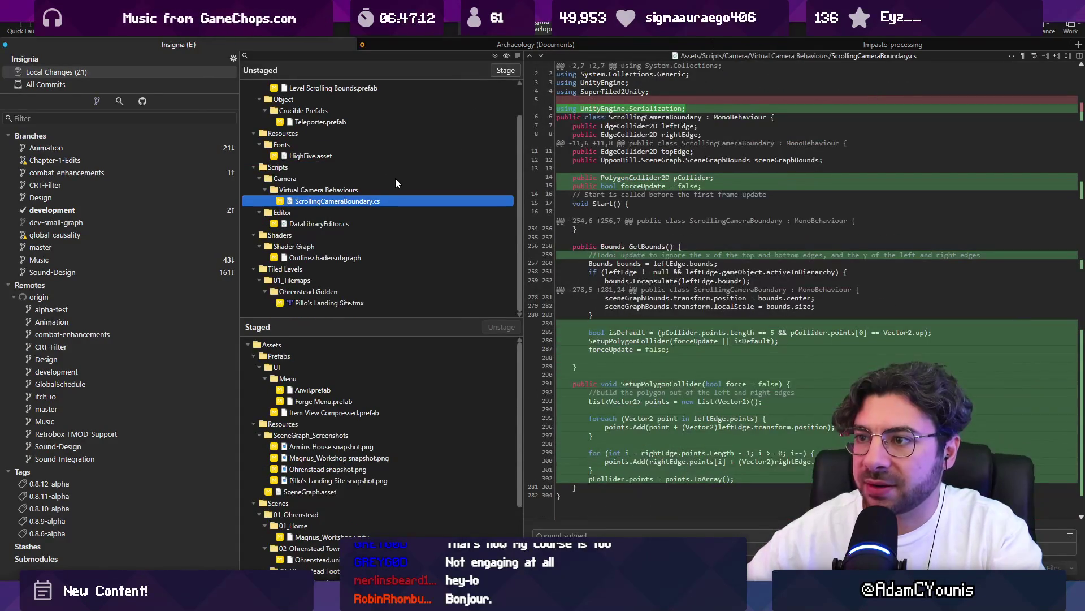
{"action": "left_click", "coordinate": [330, 302]}
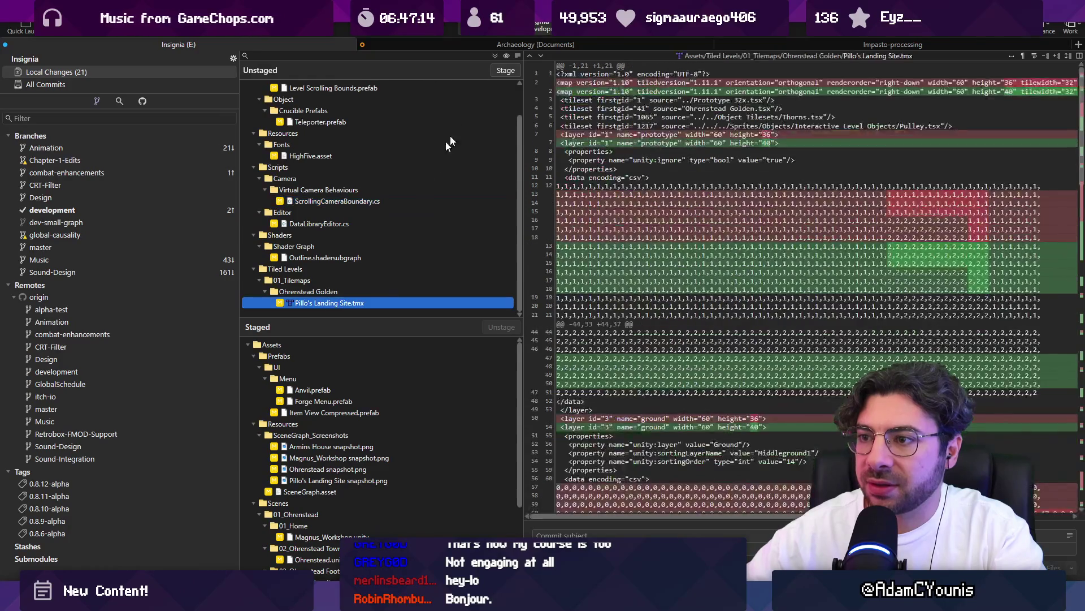
{"action": "left_click", "coordinate": [501, 70]}
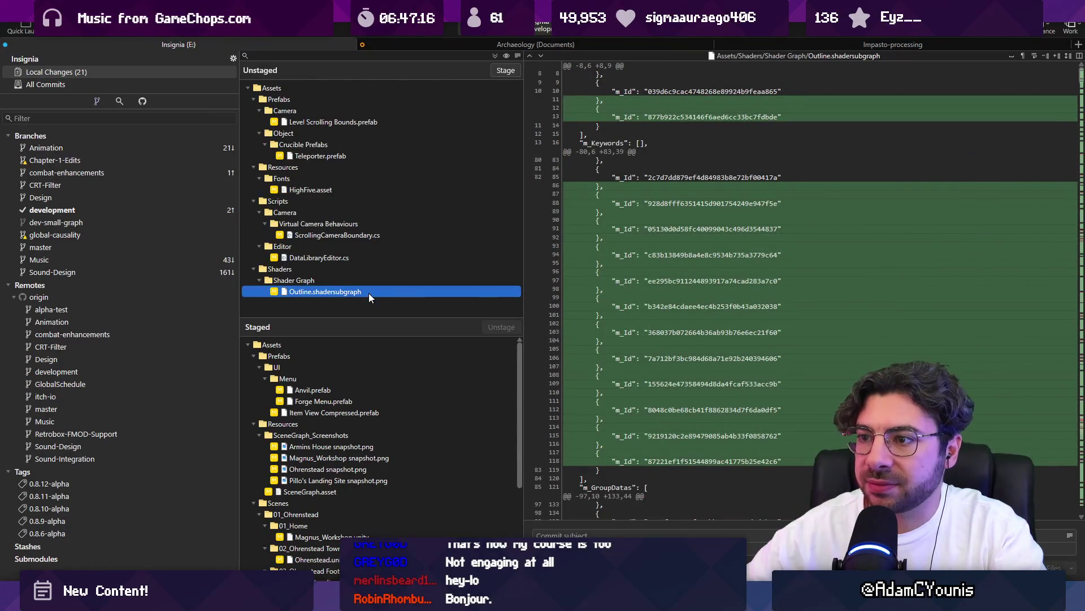
{"action": "left_click", "coordinate": [506, 72]}
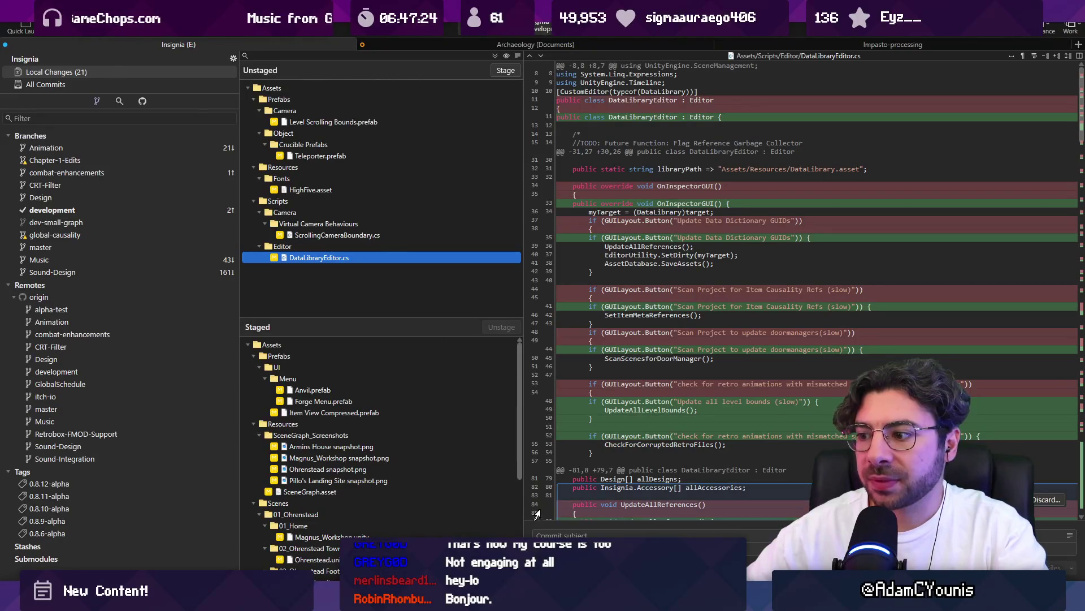
- Review the DataLibraryEditor.cs diff and begin the commit subject 'UpdaEdge to allowshow requirements'
{"action": "left_click", "coordinate": [611, 339]}
{"action": "scroll", "coordinate": [612, 366], "scroll_direction": "down", "scroll_amount": 10}
{"action": "scroll", "coordinate": [612, 366], "scroll_direction": "down", "scroll_amount": 8}
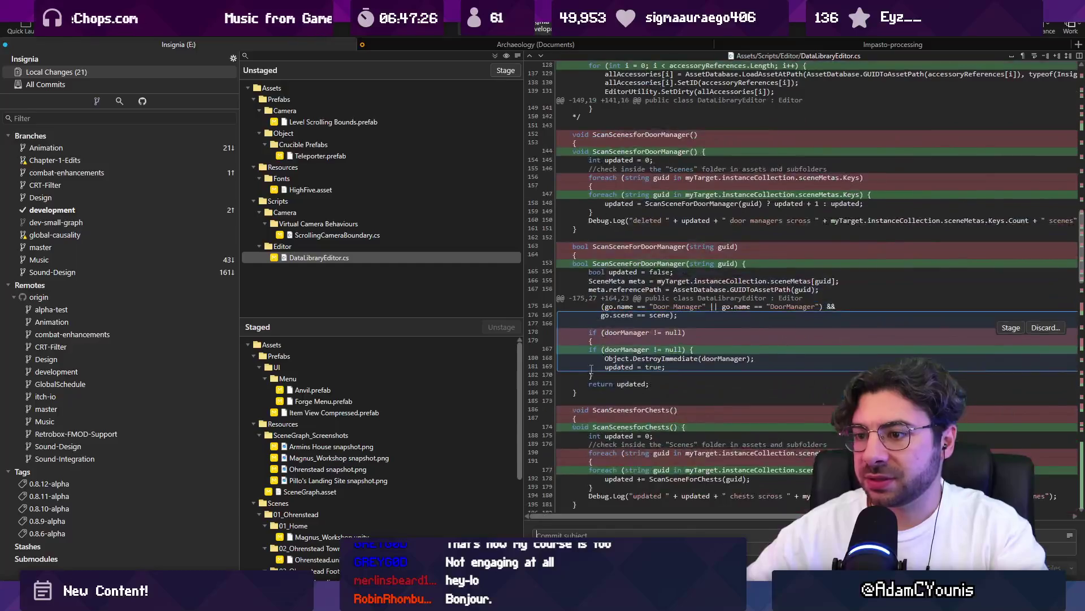
{"action": "scroll", "coordinate": [385, 399], "scroll_direction": "down", "scroll_amount": 5}
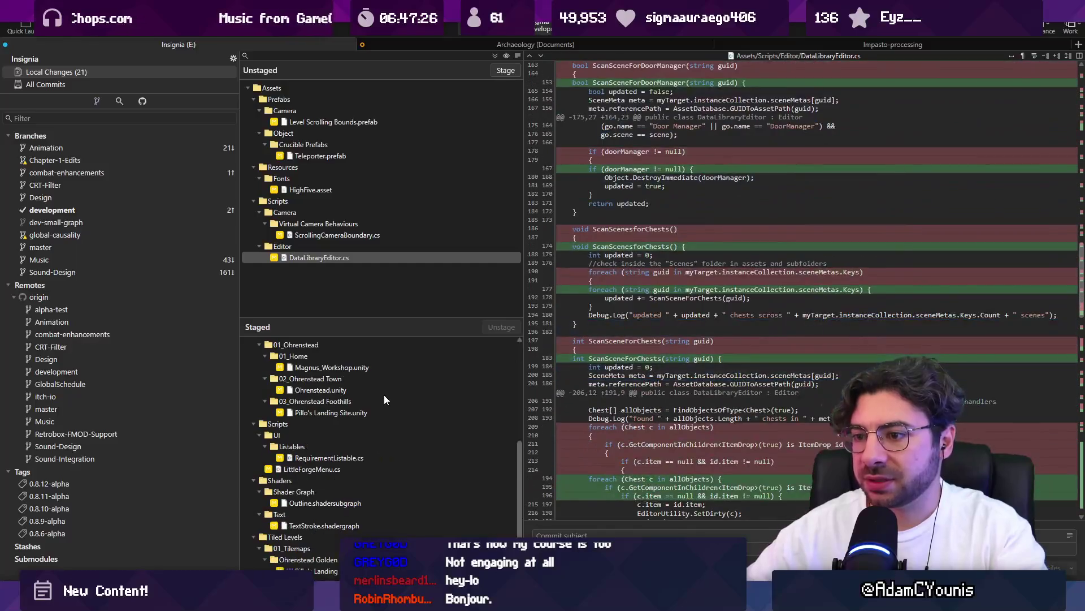
{"action": "left_click", "coordinate": [573, 529]}
{"action": "type", "text": "Updates"}
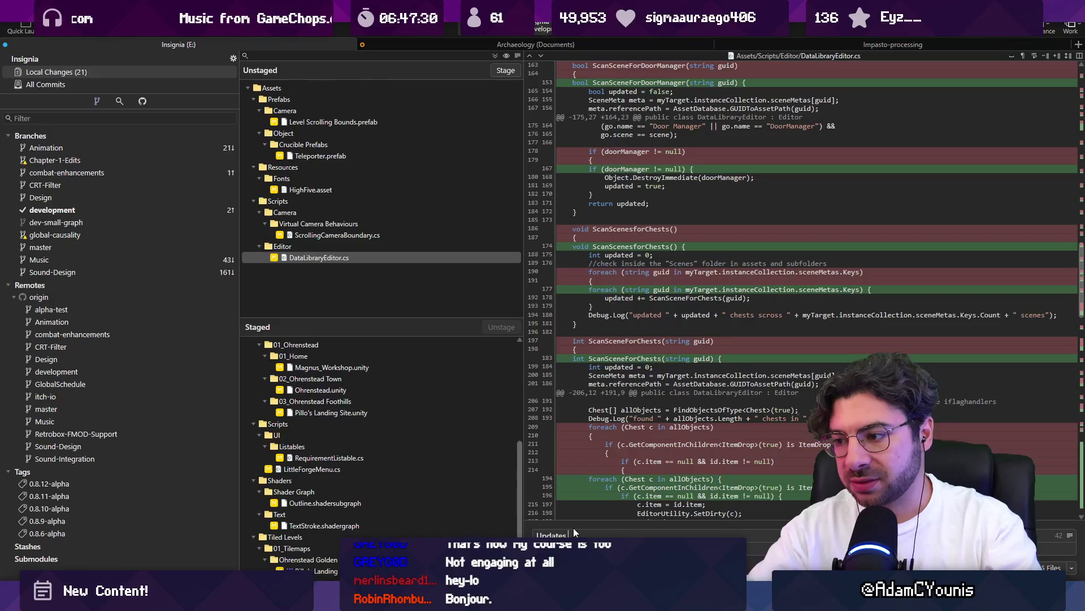
{"action": "type", "text": "Edge"}
{"action": "type", "text": " to"}
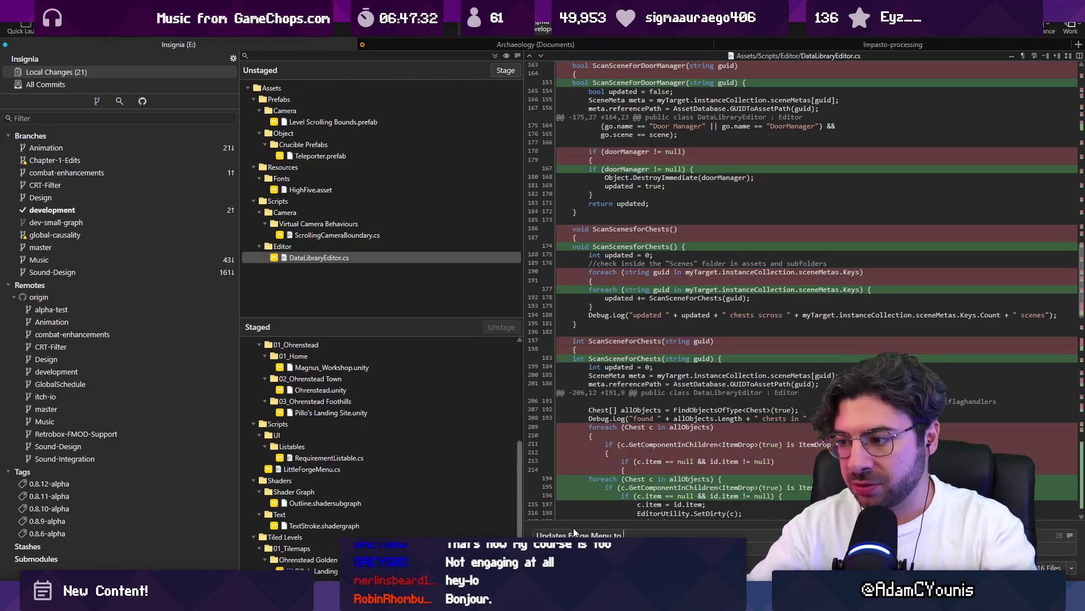
{"action": "type", "text": " allowshow requirements"}
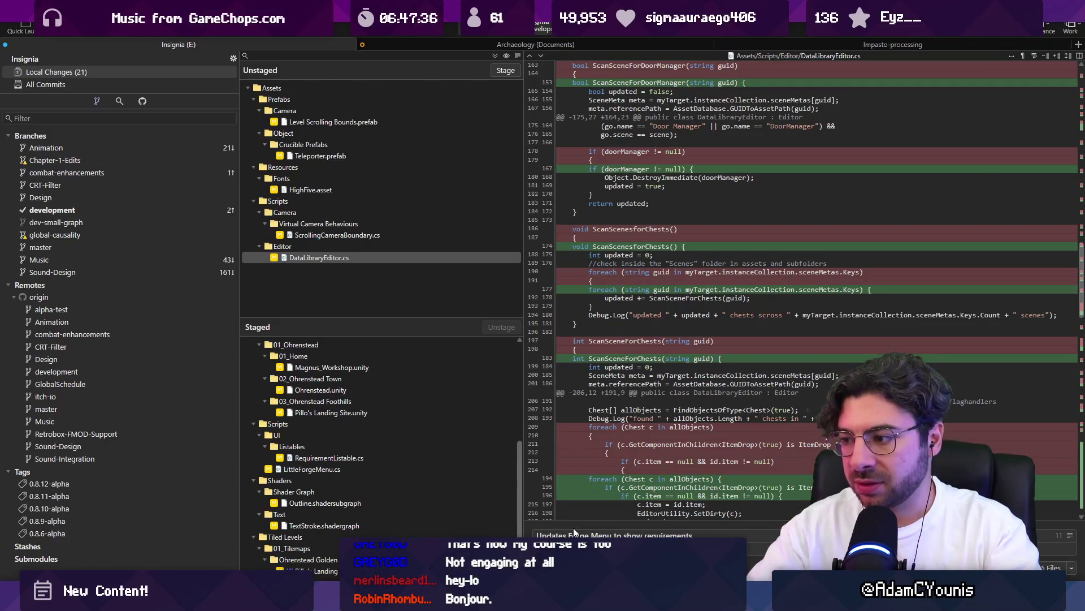
- End the subject with 'current inventory count' and commit the staged Forge Menu changes
{"action": "key", "text": "BackSpace"}
{"action": "key", "text": "BackSpace"}
{"action": "key", "text": "BackSpace"}
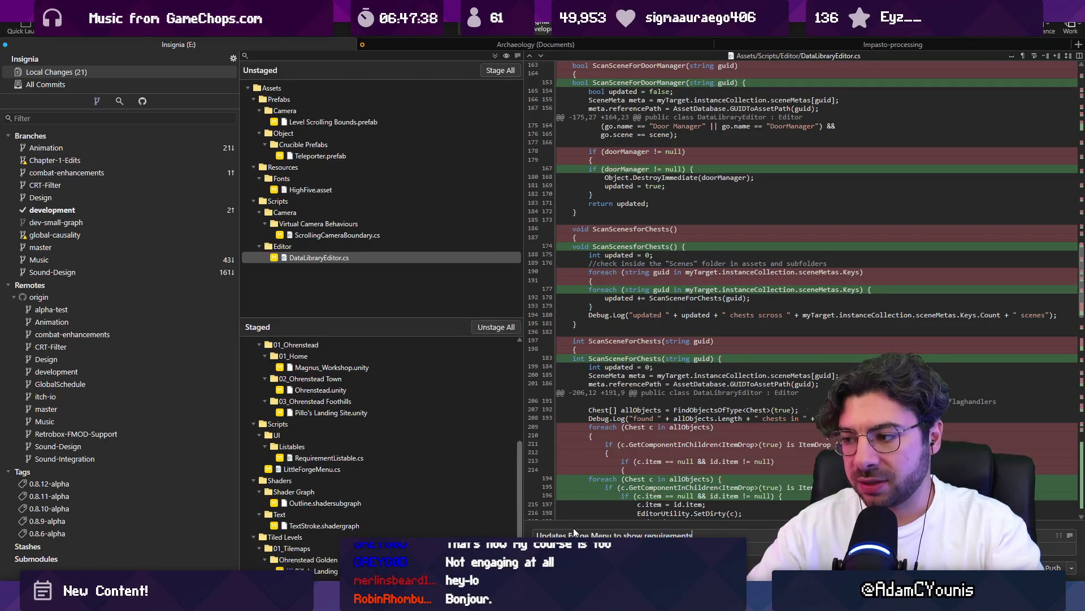
{"action": "type", "text": "current inventory"}
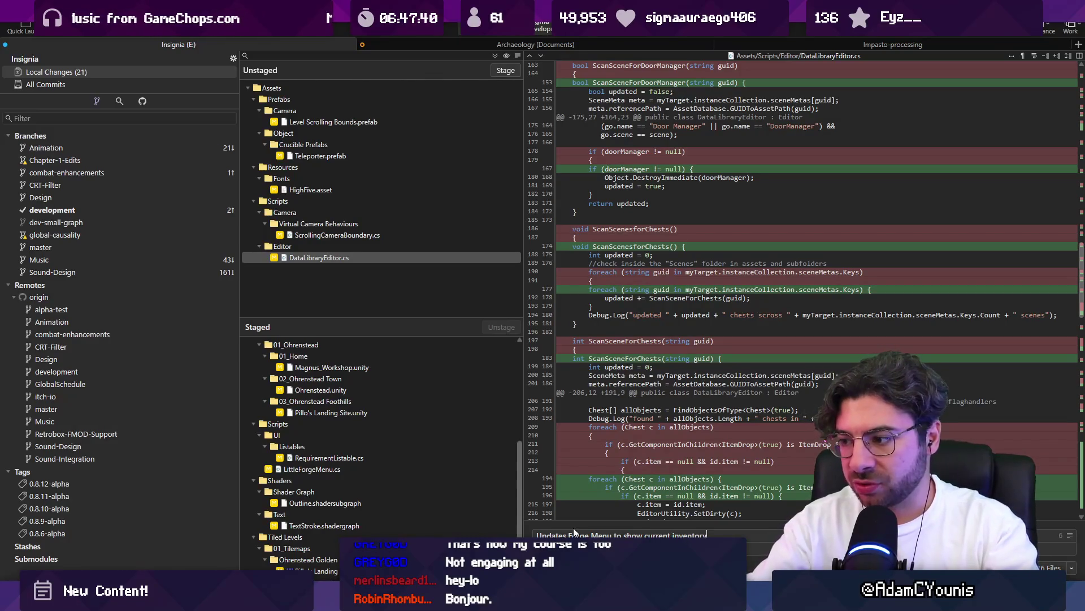
{"action": "type", "text": " counts against requ"}
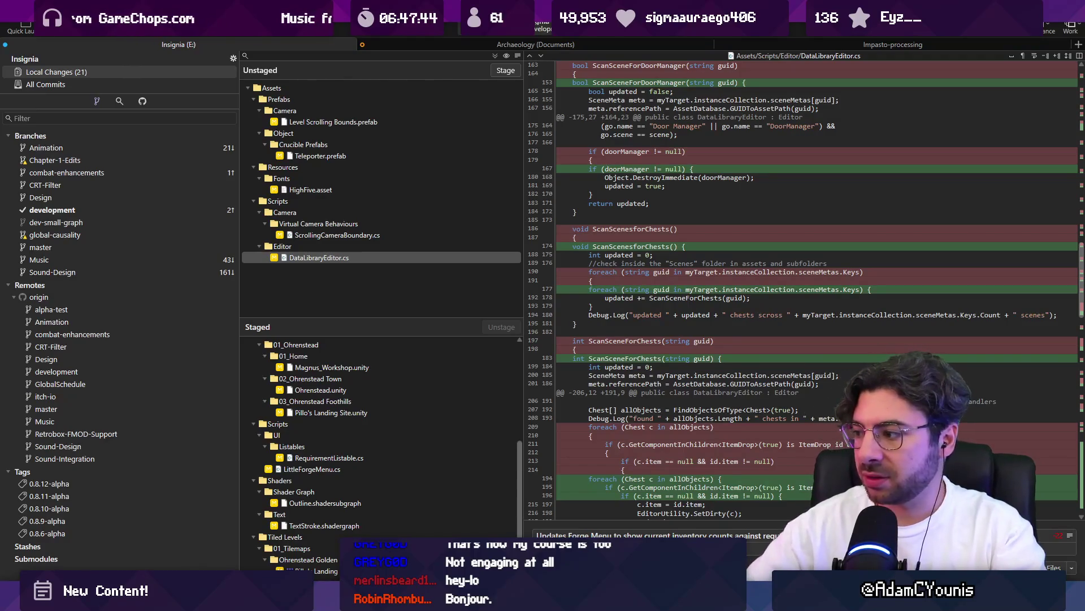
{"action": "key", "text": "ctrl+Return"}
- Stage everything else and commit it as 'Updates ScrollingCameraBoundary and prepares for game-wide…'
{"action": "left_click", "coordinate": [494, 56]}
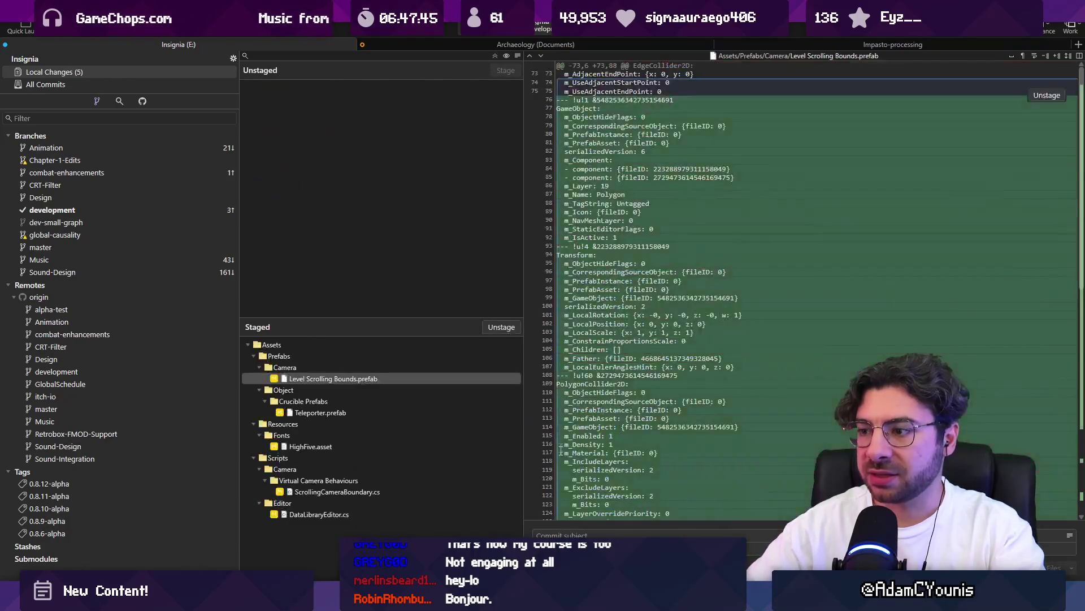
{"action": "type", "text": "Updates Scroll"}
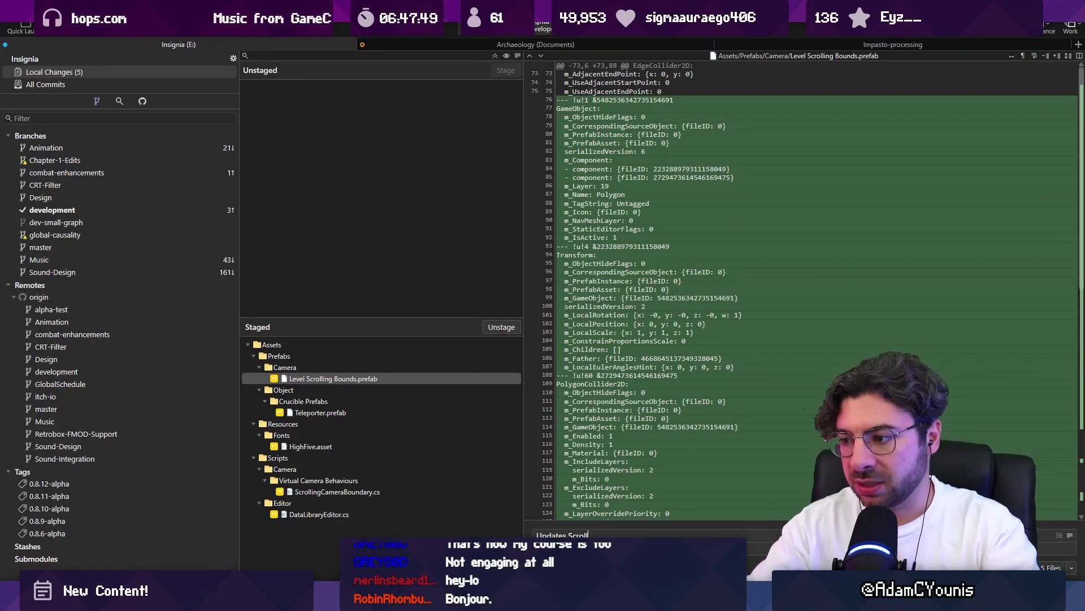
{"action": "type", "text": "ingCameraBoundsa"}
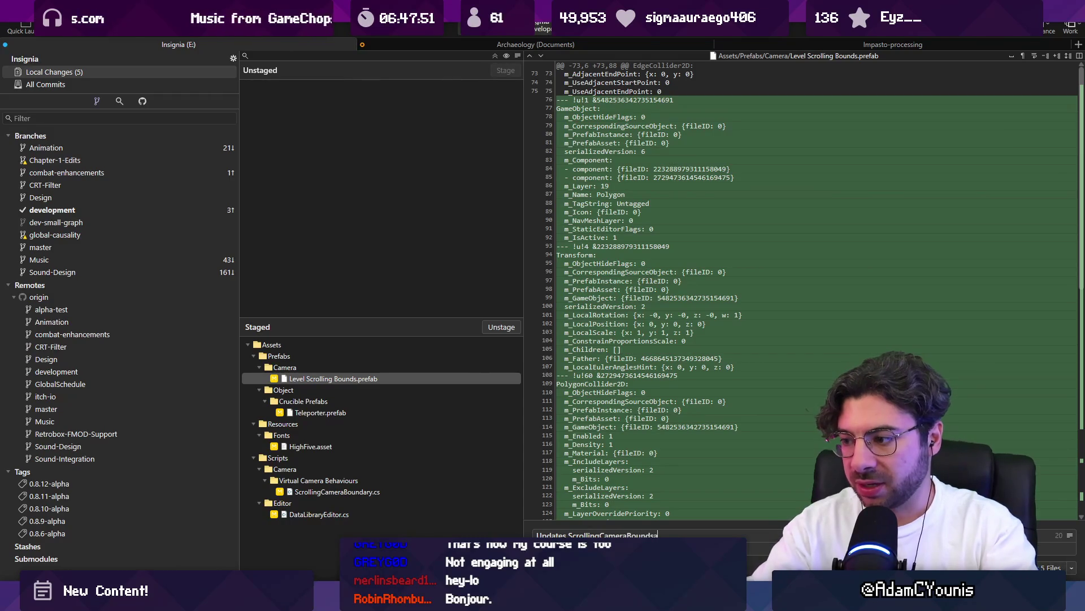
{"action": "key", "text": "BackSpace"}
{"action": "key", "text": "BackSpace"}
{"action": "type", "text": "ary and prepares for"}
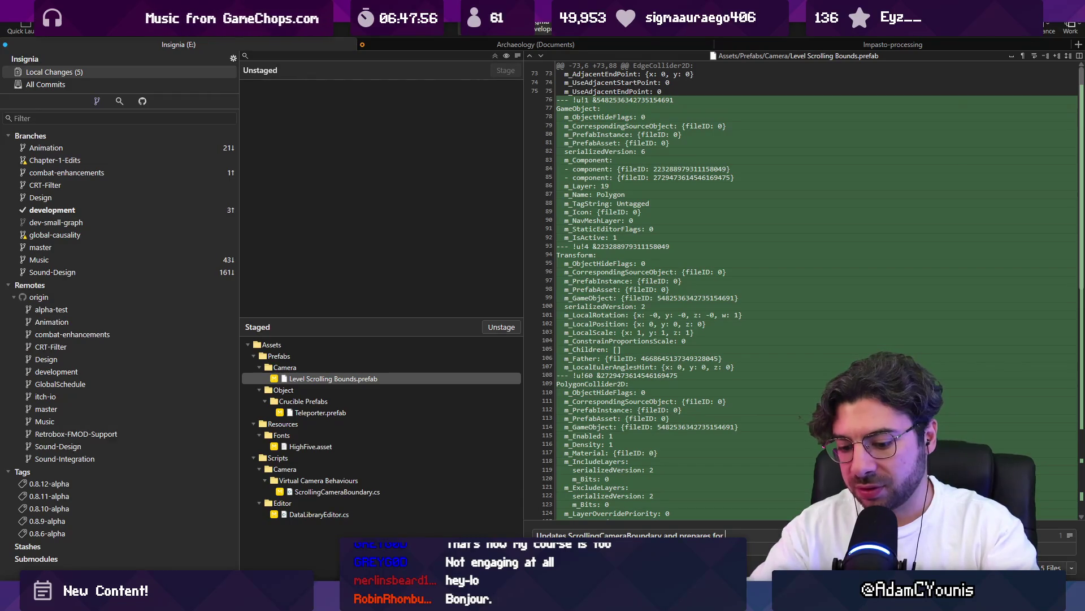
{"action": "type", "text": "game-wi"}
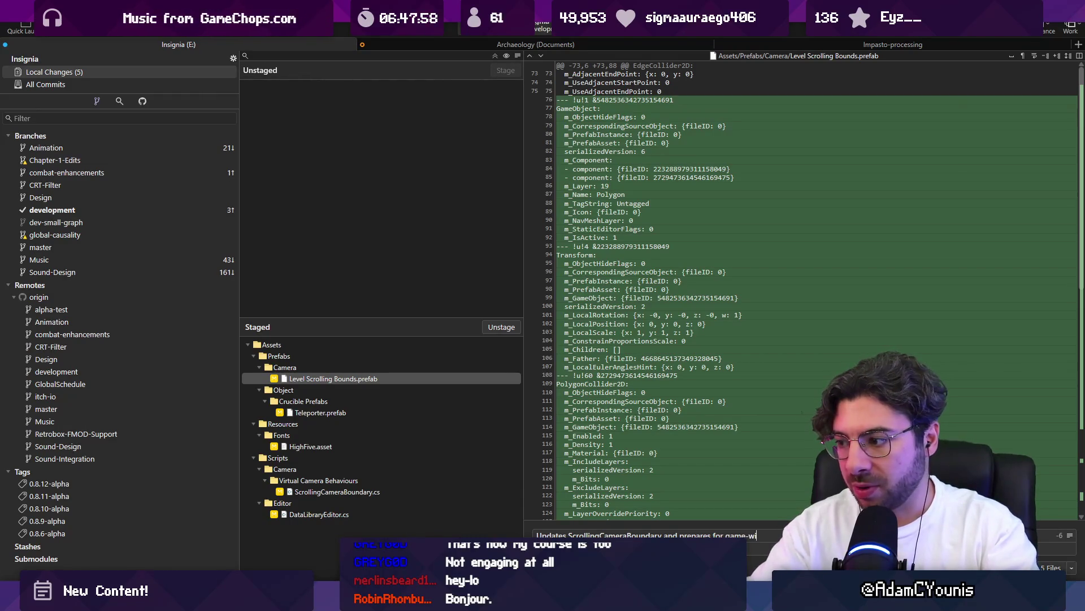
{"action": "type", "text": "ctor"}
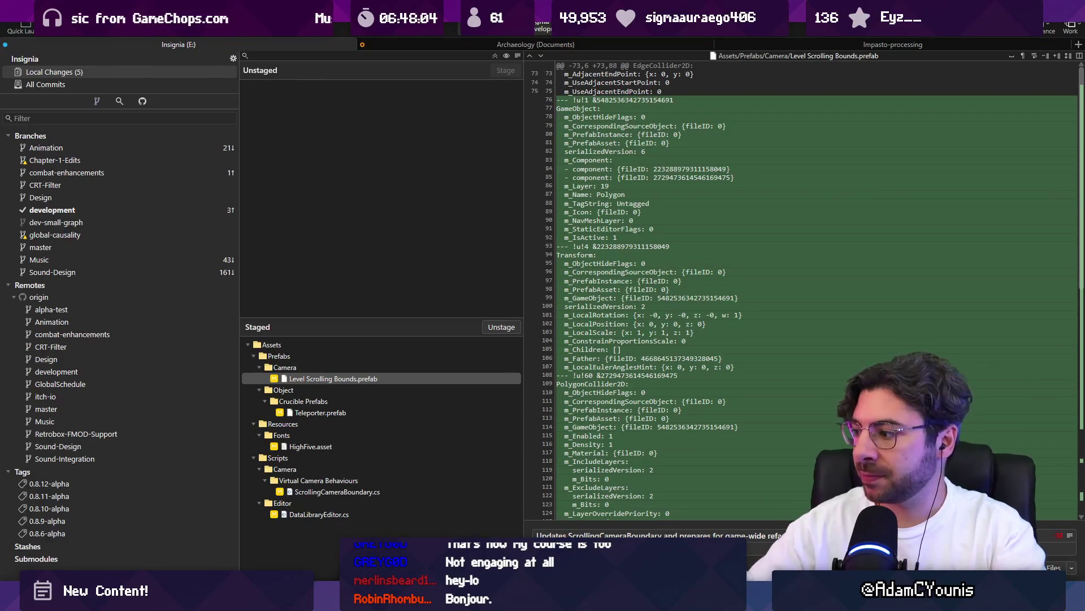
{"action": "key", "text": "ctrl+Return"}
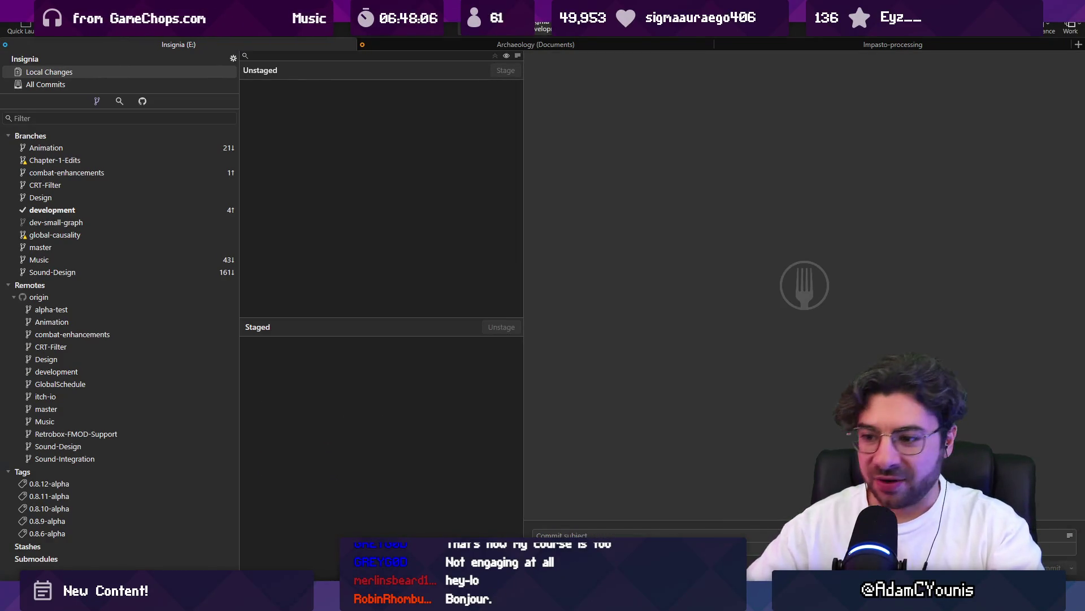
- Back in Unity, run 'Update all level bounds (slow)' from the Data Library inspector
{"action": "key", "text": "alt+Tab"}
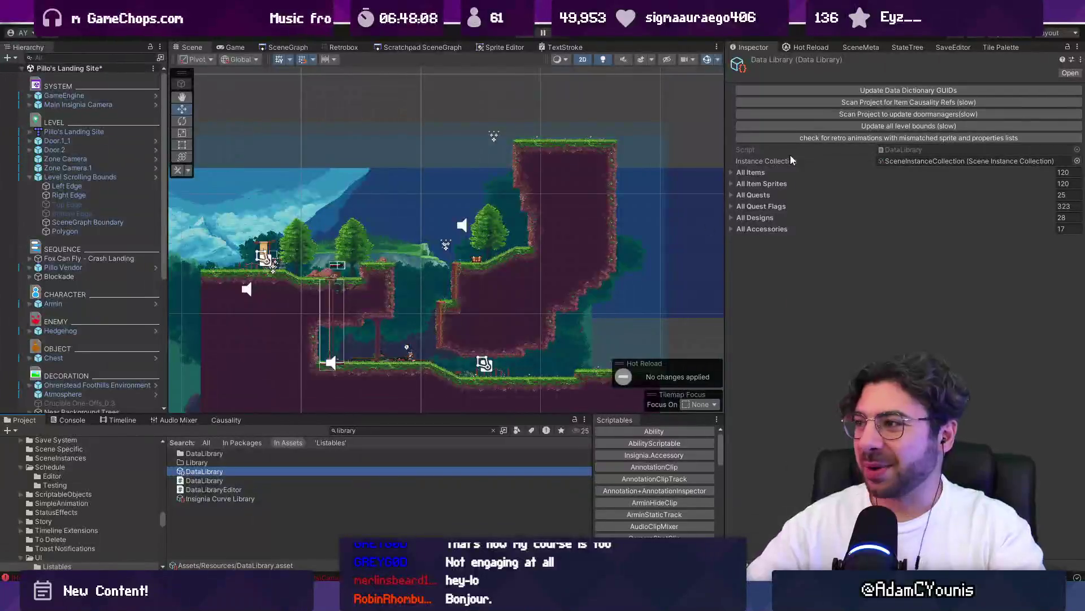
{"action": "left_click", "coordinate": [846, 126]}
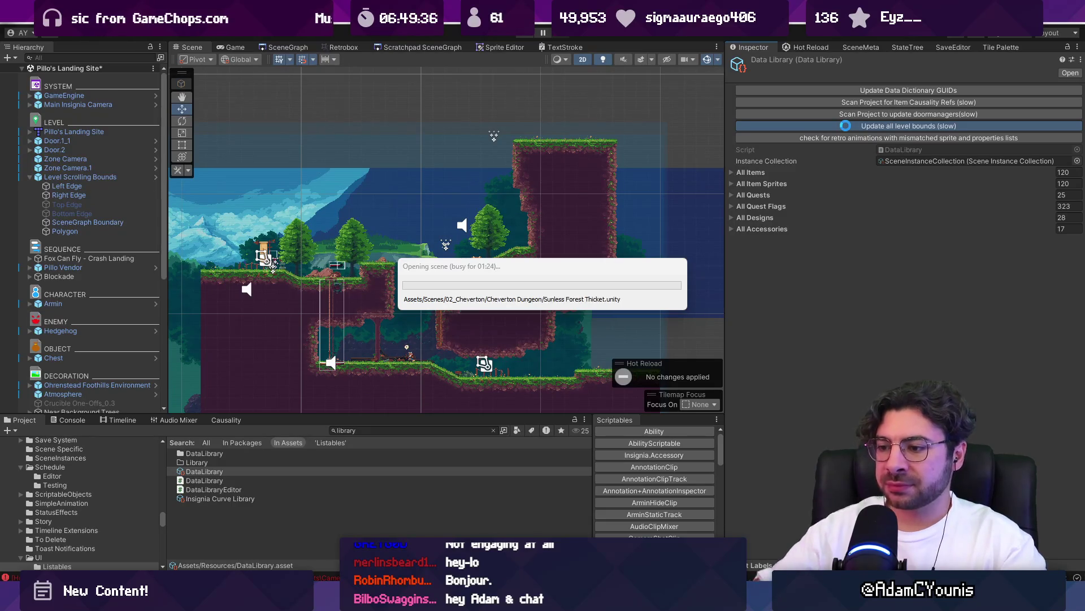
- Glance at ScrollingCameraBoundary.cs in VS Code, then return to Unity while the scenes update
{"action": "key", "text": "alt+Tab"}
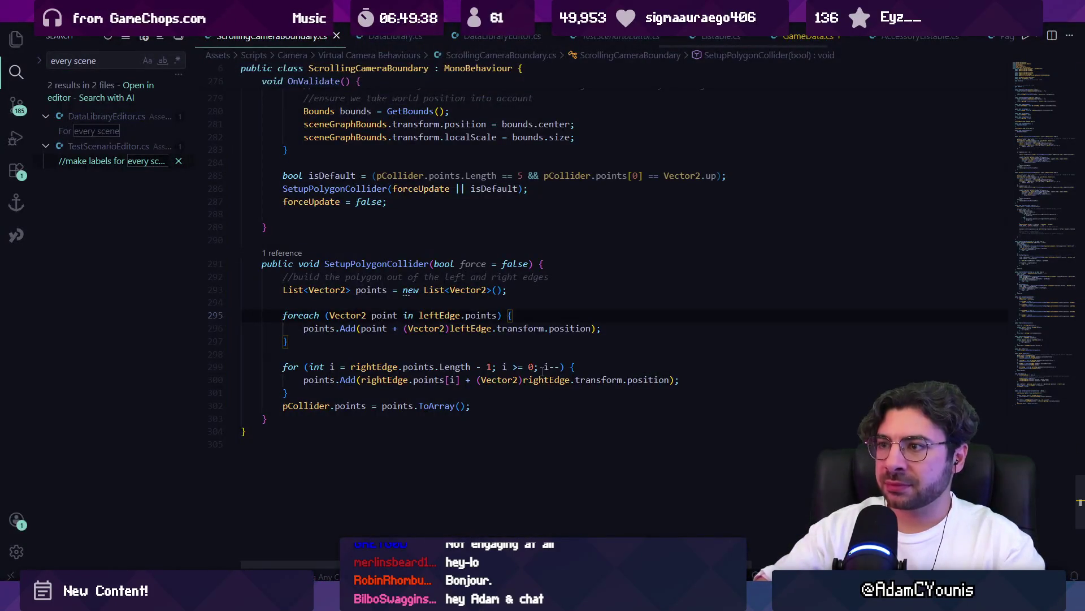
{"action": "key", "text": "alt+Tab"}
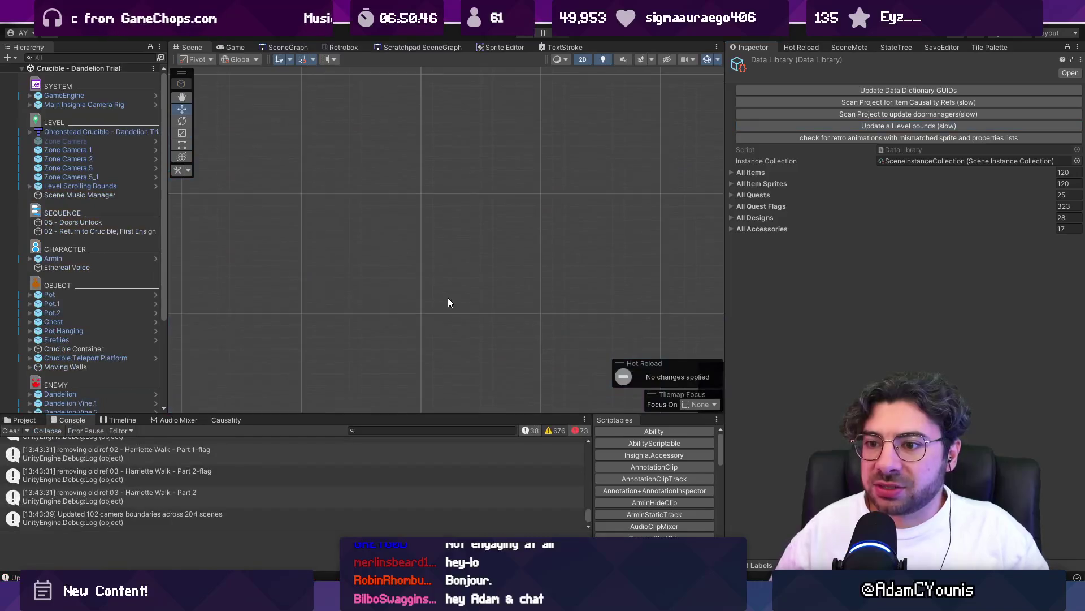
- Select the Dandelion Trial level map and review the Console log messages
{"action": "scroll", "coordinate": [416, 251], "scroll_direction": "up", "scroll_amount": 3}
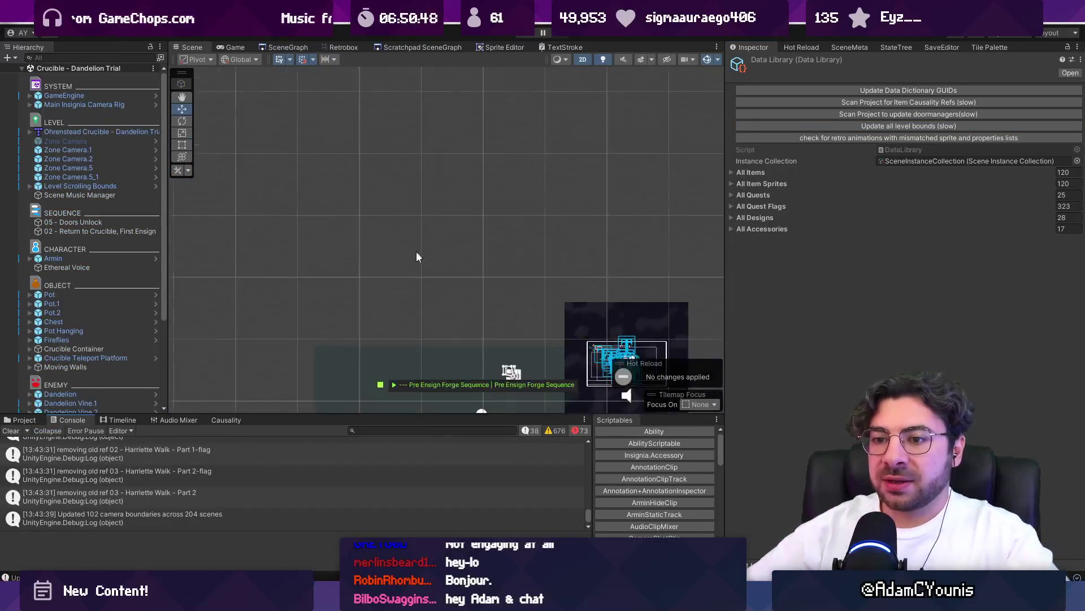
{"action": "scroll", "coordinate": [430, 246], "scroll_direction": "up", "scroll_amount": 4}
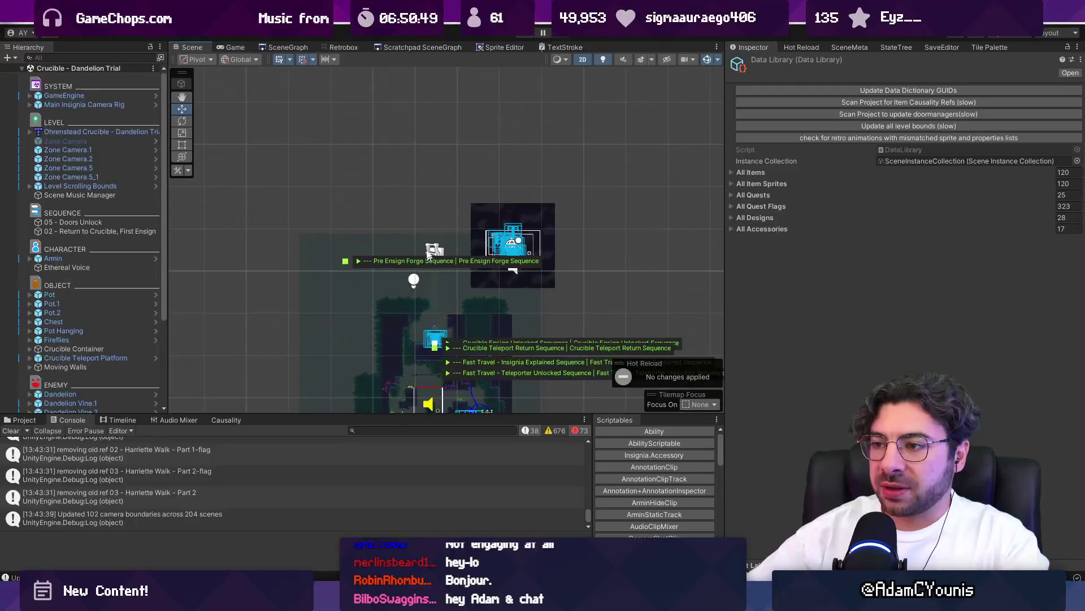
{"action": "scroll", "coordinate": [407, 164], "scroll_direction": "down", "scroll_amount": 2}
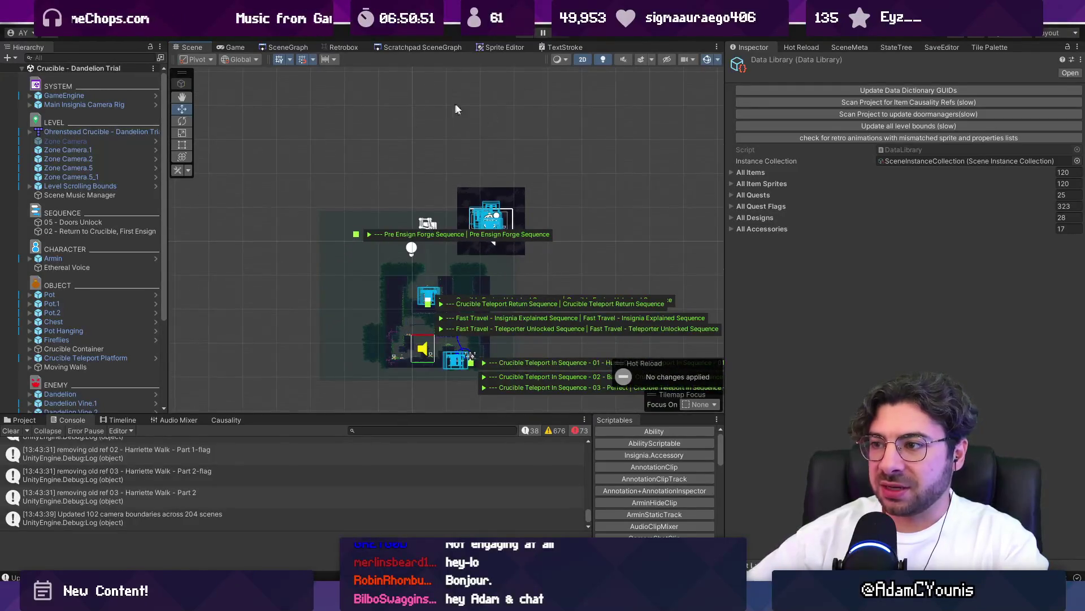
{"action": "left_click", "coordinate": [104, 132]}
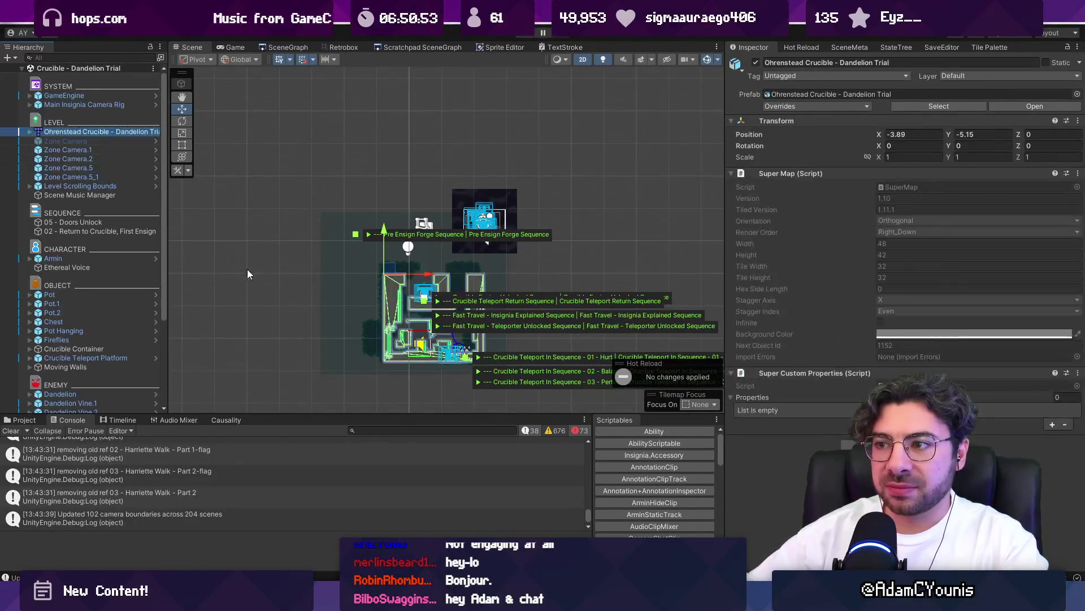
{"action": "scroll", "coordinate": [246, 269], "scroll_direction": "up", "scroll_amount": 6}
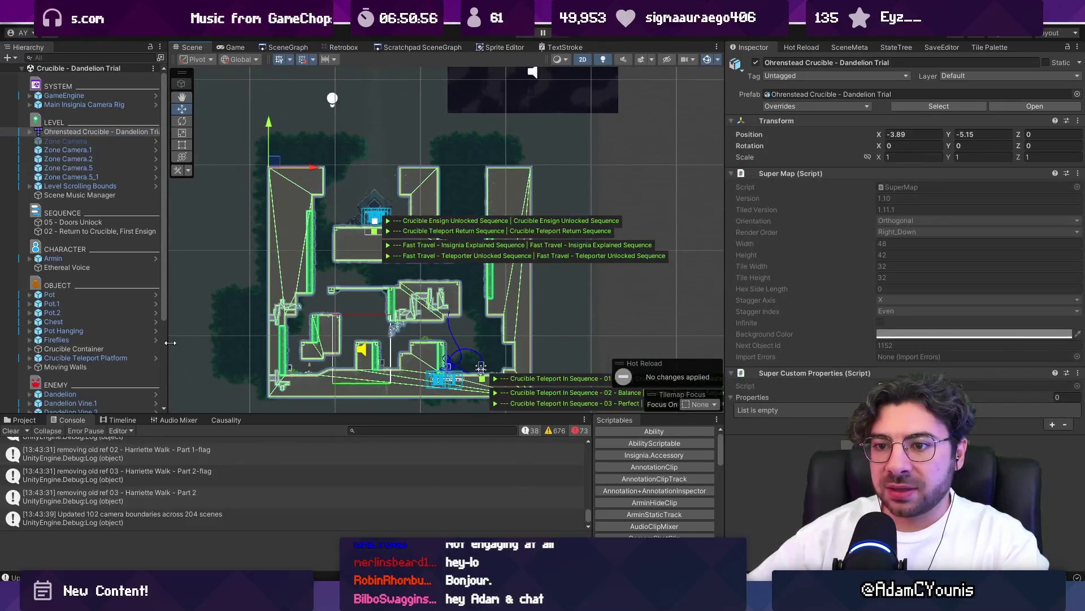
{"action": "left_click", "coordinate": [223, 421]}
{"action": "left_click", "coordinate": [71, 420]}
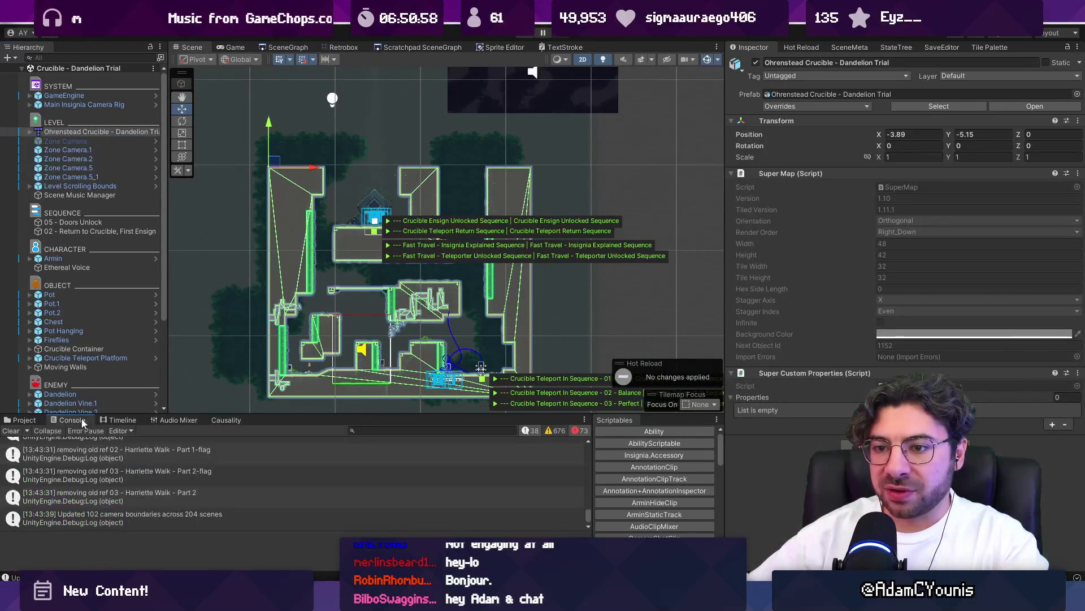
{"action": "left_click_drag", "start_coordinate": [296, 414], "coordinate": [305, 312]}
{"action": "scroll", "coordinate": [323, 405], "scroll_direction": "up", "scroll_amount": 3}
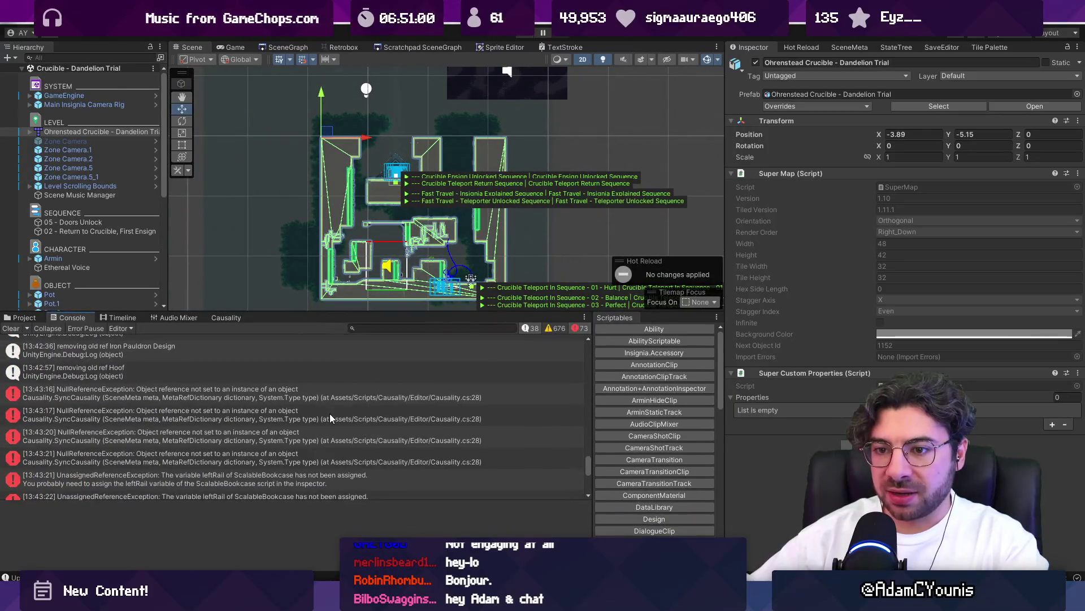
{"action": "scroll", "coordinate": [330, 413], "scroll_direction": "up", "scroll_amount": 5}
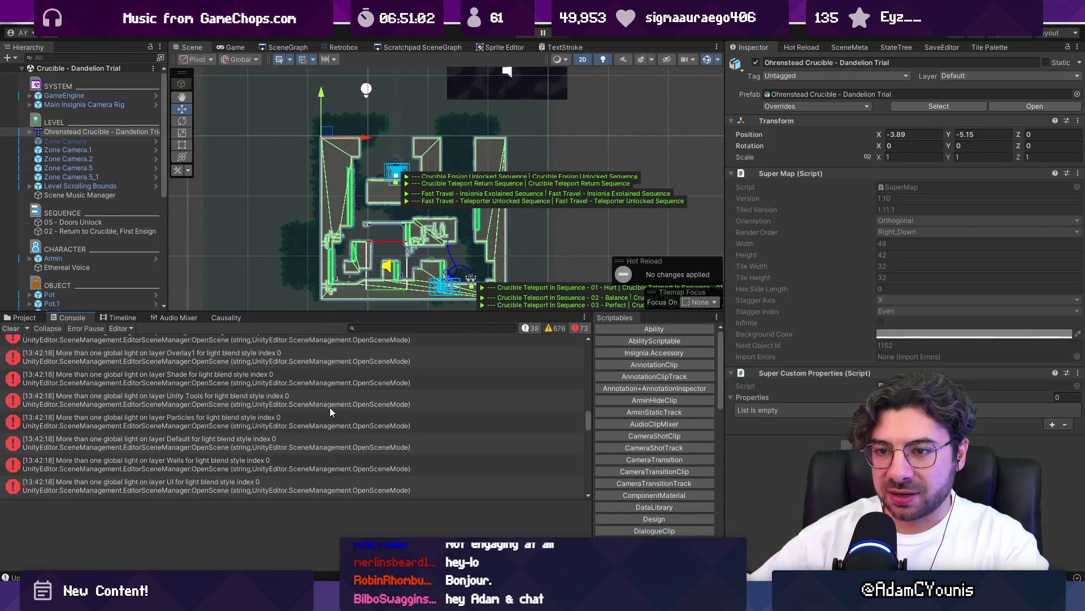
{"action": "scroll", "coordinate": [330, 407], "scroll_direction": "down", "scroll_amount": 10}
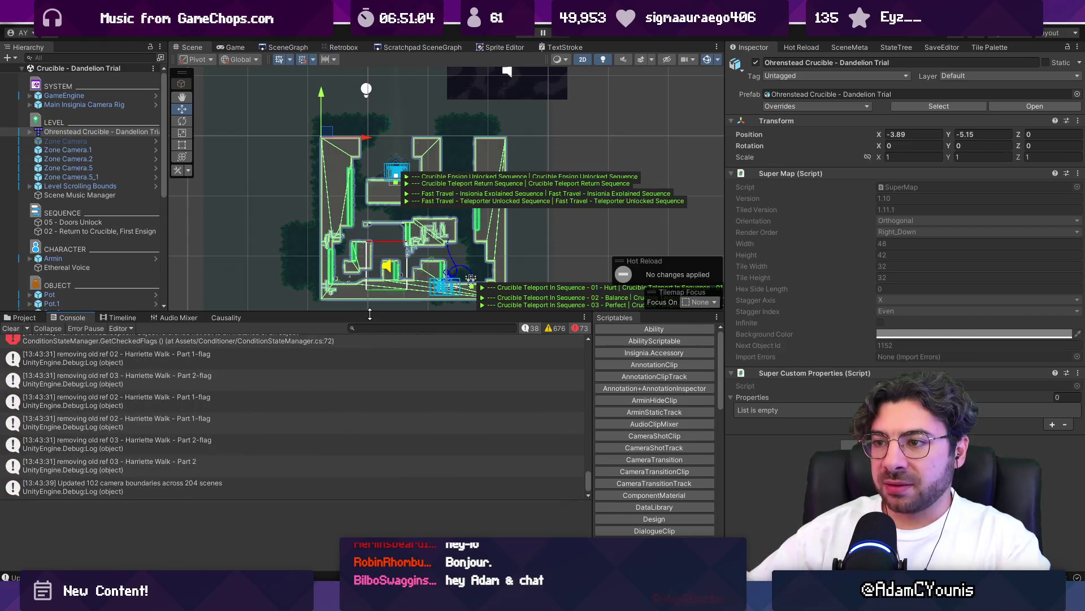
{"action": "left_click_drag", "start_coordinate": [370, 313], "coordinate": [370, 434]}
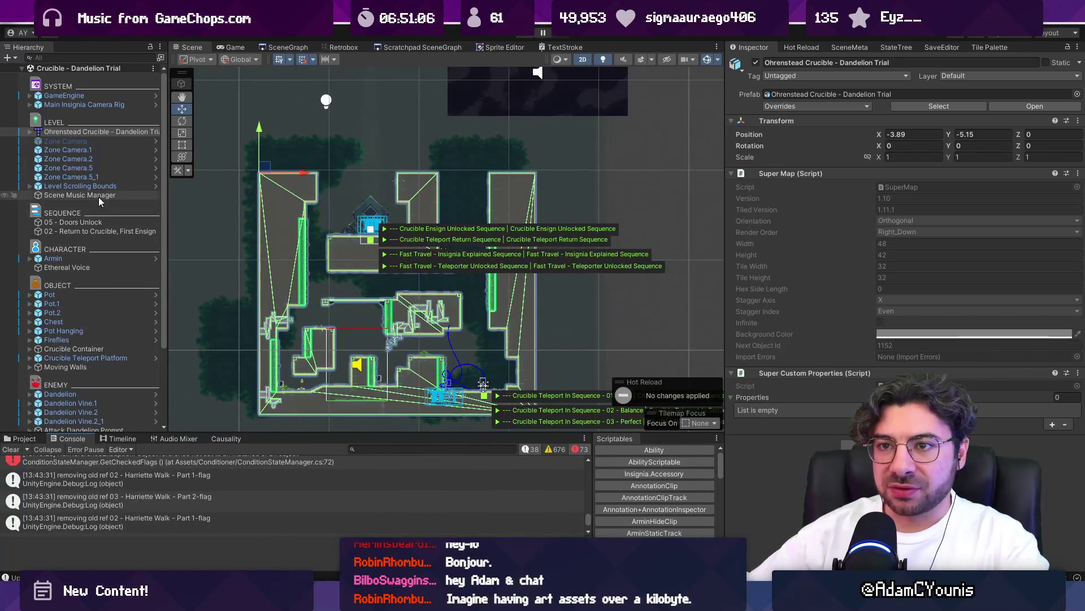
- Inspect the Level Scrolling Bounds Polygon collider, then bring up the SceneGraph of connected scenes
{"action": "left_click", "coordinate": [84, 186]}
{"action": "left_click", "coordinate": [30, 186]}
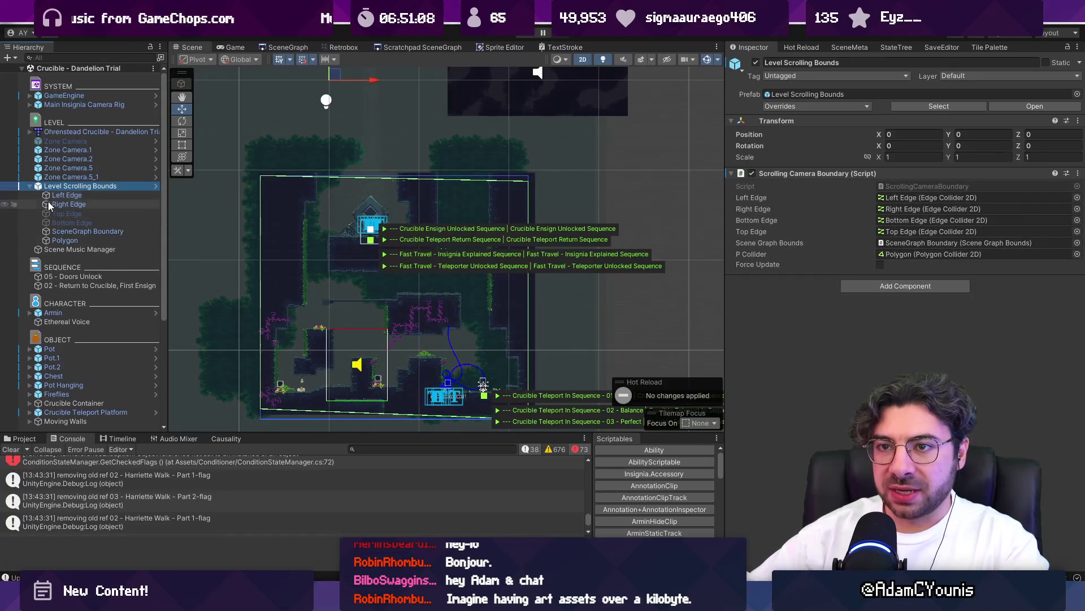
{"action": "left_click", "coordinate": [76, 241]}
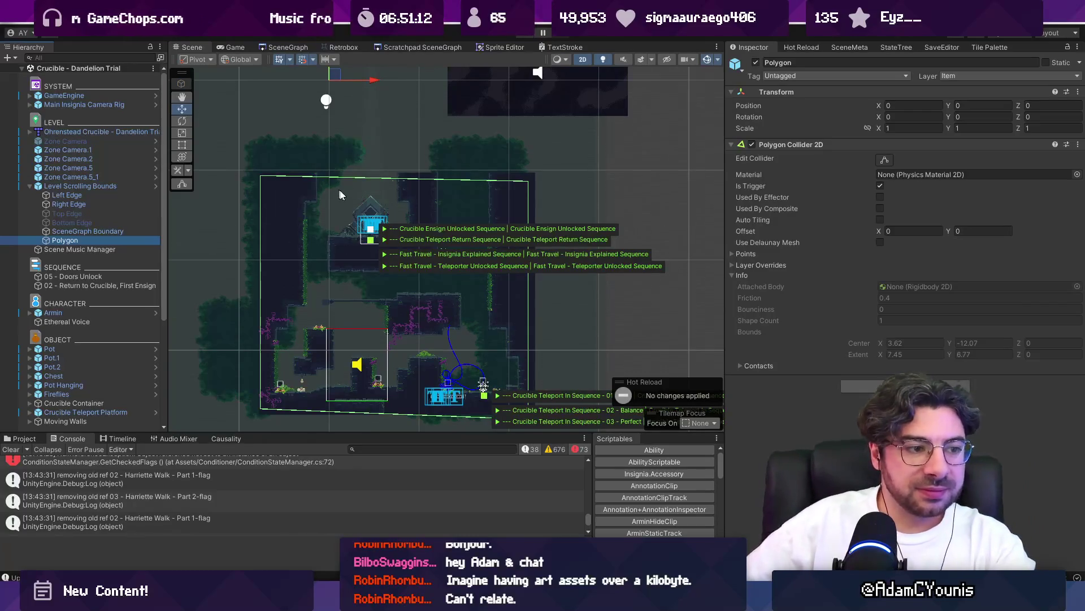
{"action": "left_click_drag", "start_coordinate": [423, 291], "coordinate": [423, 265]}
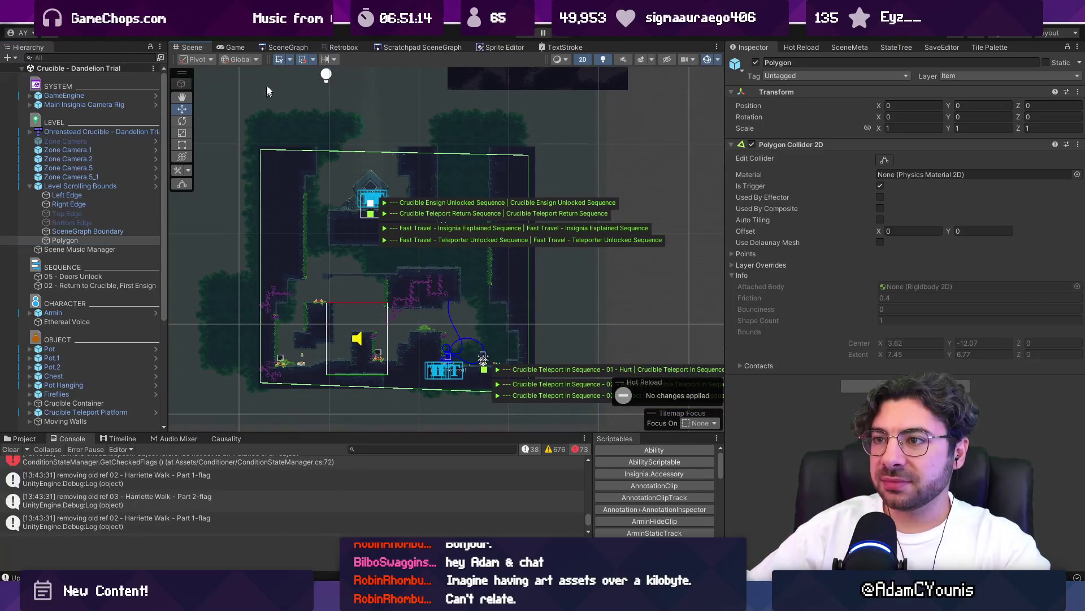
{"action": "left_click", "coordinate": [277, 49]}
{"action": "scroll", "coordinate": [362, 209], "scroll_direction": "up", "scroll_amount": 2}
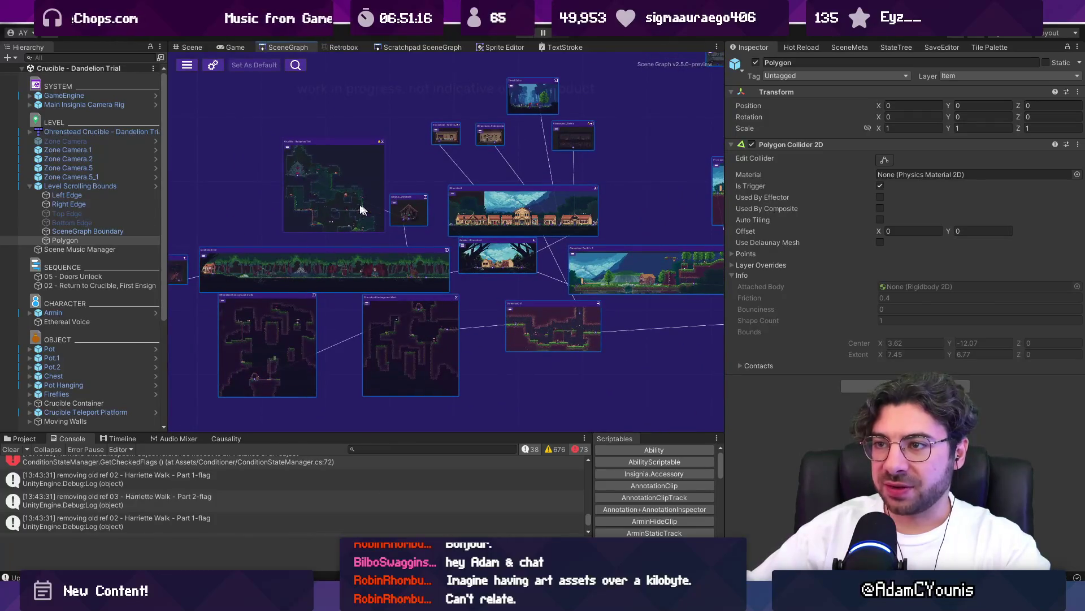
{"action": "scroll", "coordinate": [361, 235], "scroll_direction": "up", "scroll_amount": 4}
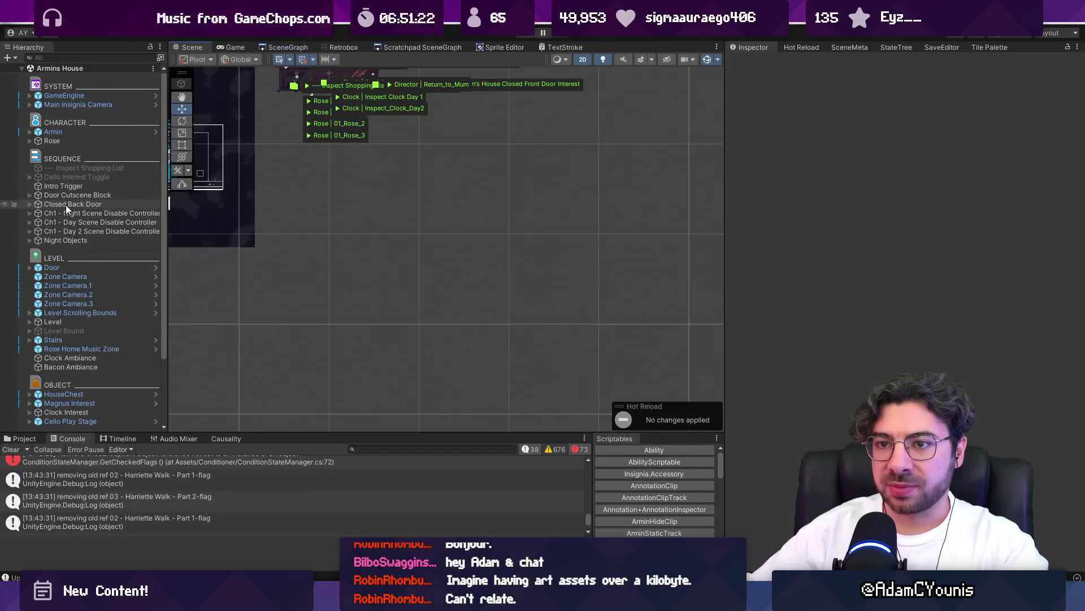
- Select and frame Armins House's Level Scrolling Bounds and its Polygon
{"action": "double_click", "coordinate": [75, 312]}
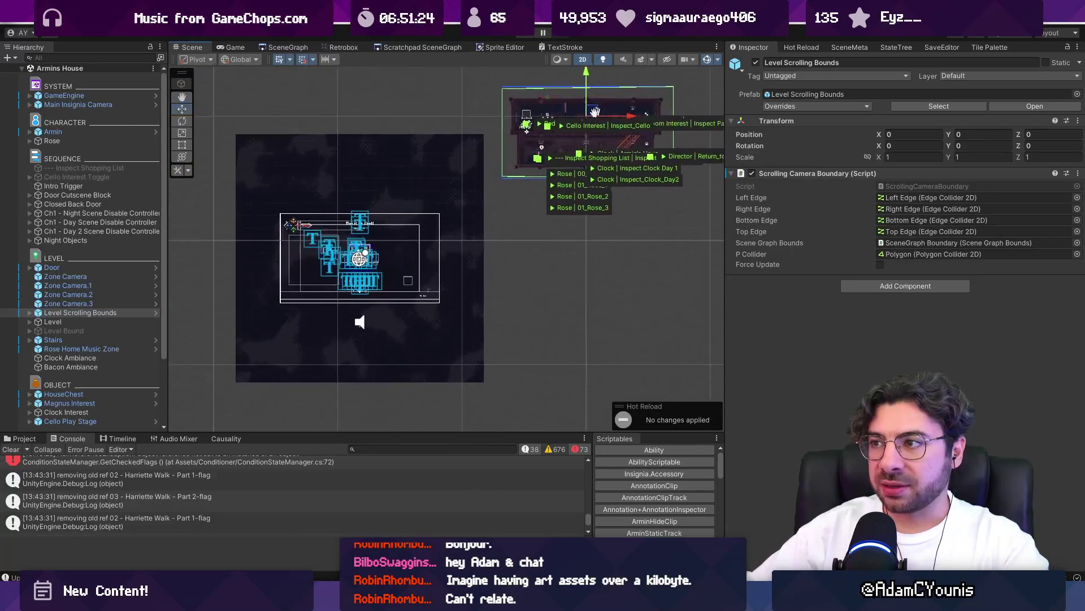
{"action": "left_click", "coordinate": [30, 312]}
{"action": "double_click", "coordinate": [64, 366]}
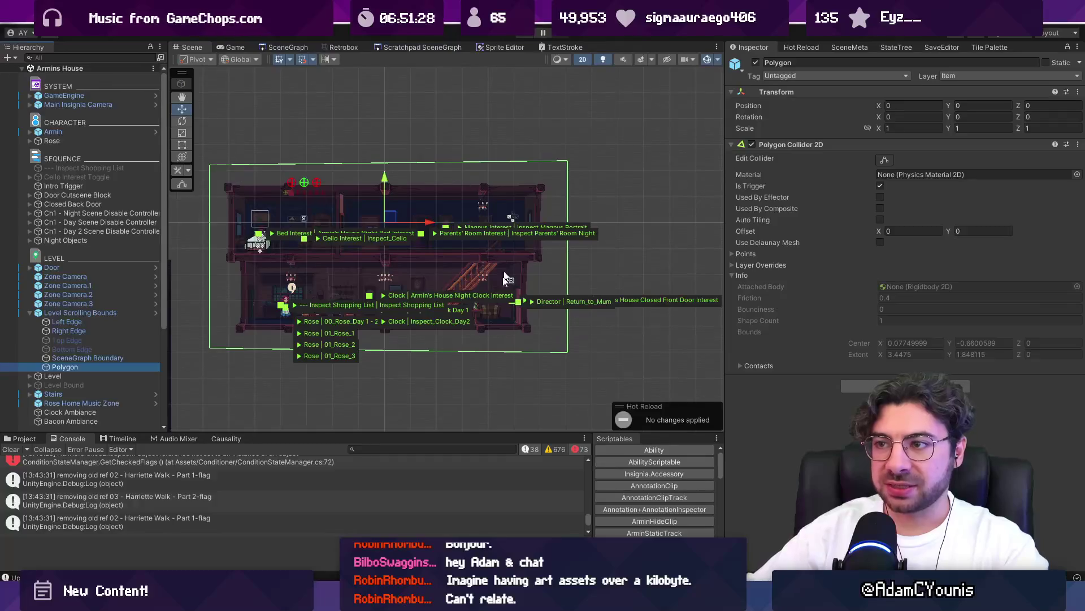
- Open Ohrenstead Overlook from the SceneGraph and frame its bounds Polygon
{"action": "left_click", "coordinate": [288, 47]}
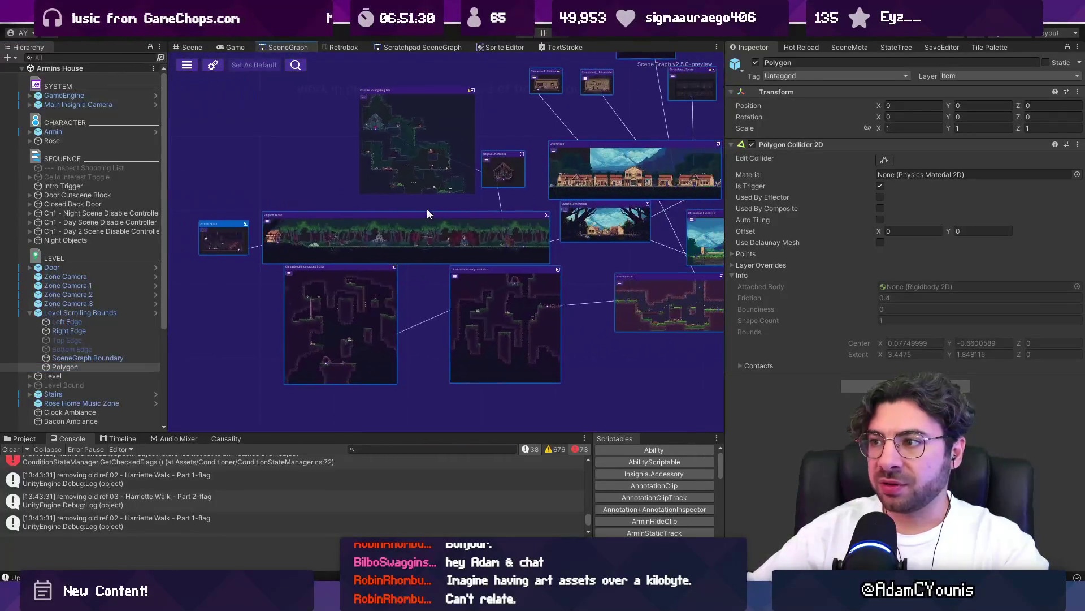
{"action": "scroll", "coordinate": [531, 197], "scroll_direction": "down", "scroll_amount": 3}
{"action": "scroll", "coordinate": [427, 214], "scroll_direction": "up", "scroll_amount": 4}
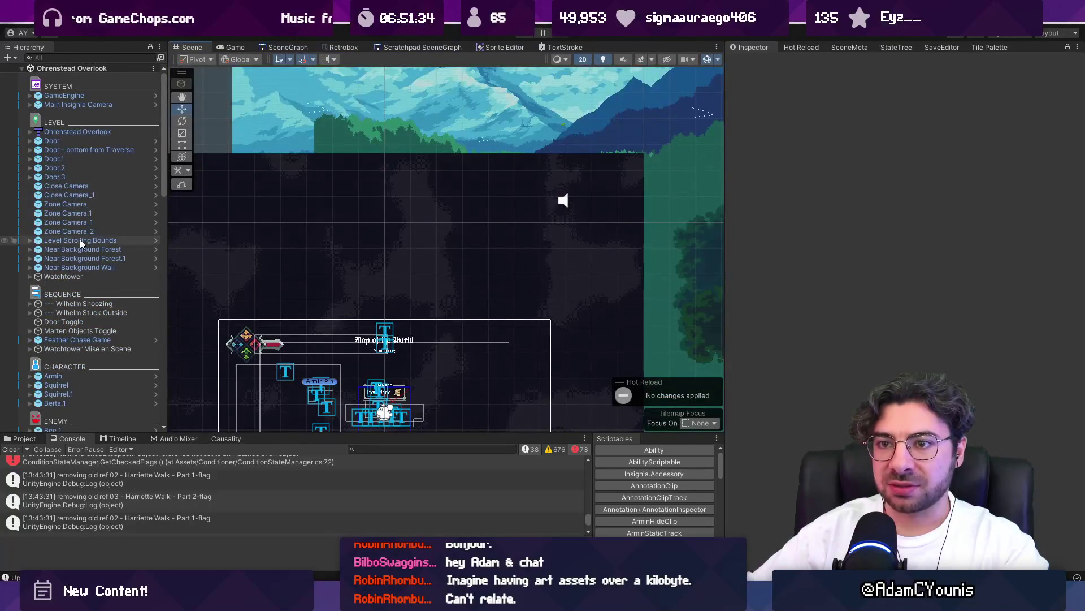
{"action": "left_click", "coordinate": [91, 68]}
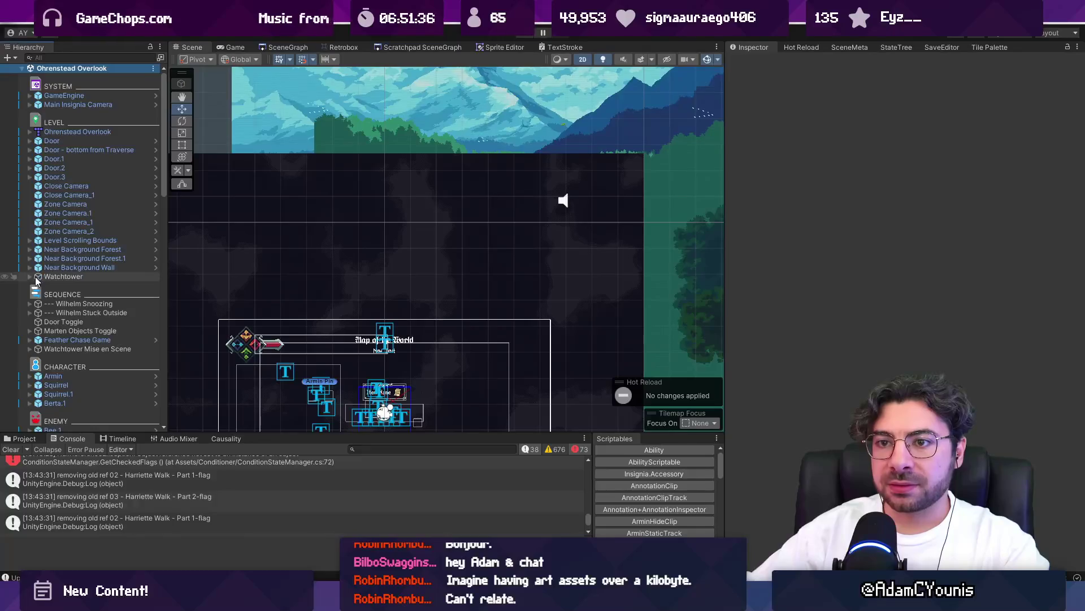
{"action": "left_click", "coordinate": [30, 240]}
{"action": "left_click", "coordinate": [65, 295]}
{"action": "key", "text": "f"}
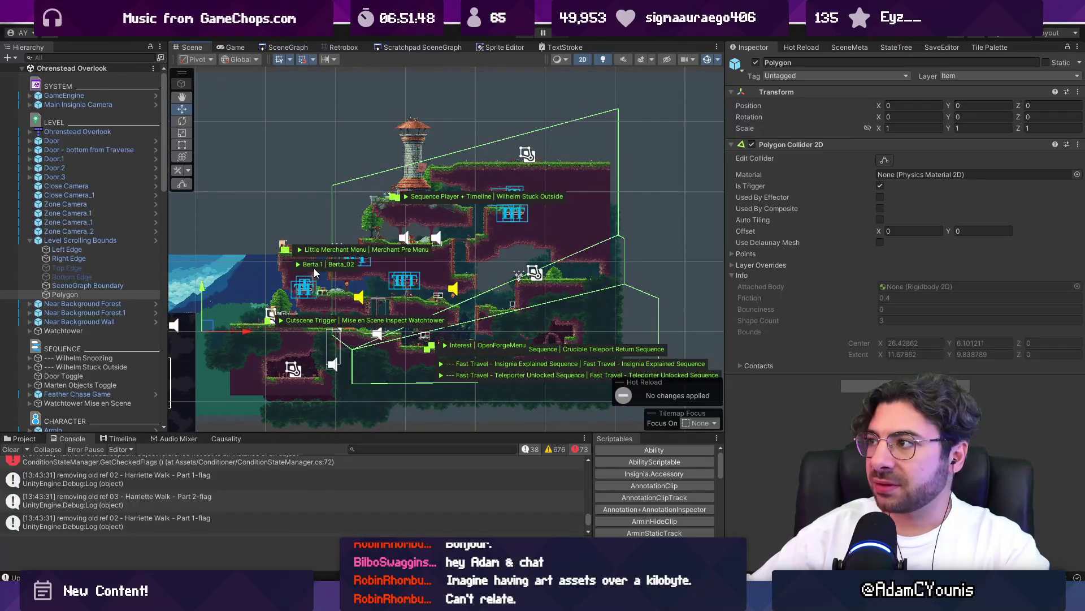
- Select the Left Edge, Right Edge and Polygon together to compare them
{"action": "left_click", "coordinate": [98, 251]}
{"action": "left_click", "coordinate": [100, 259]}
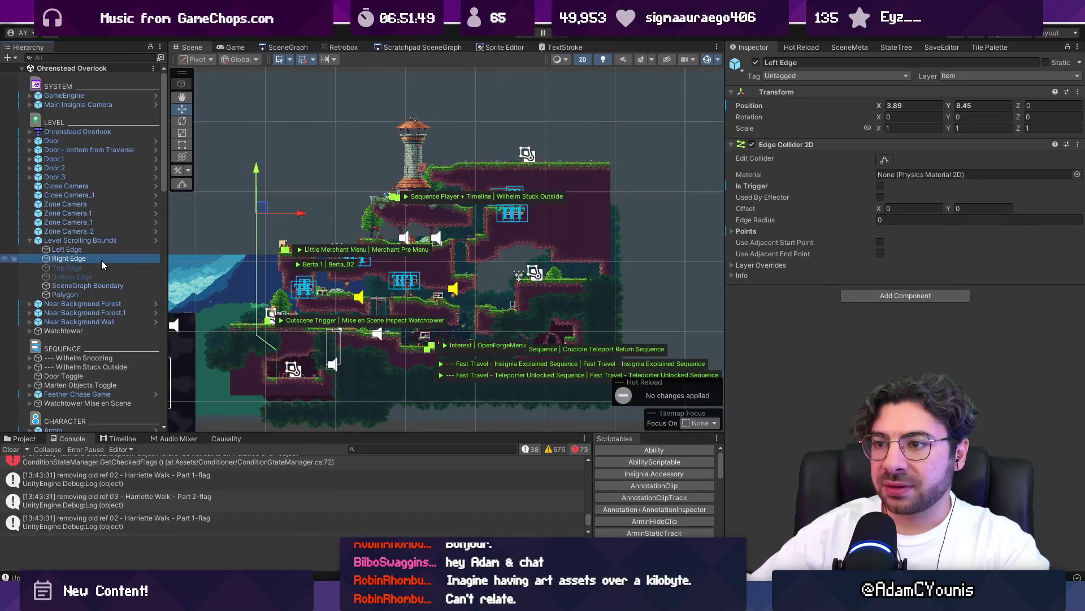
{"action": "left_click", "coordinate": [100, 251]}
{"action": "left_click", "coordinate": [101, 259], "text": "ctrl"}
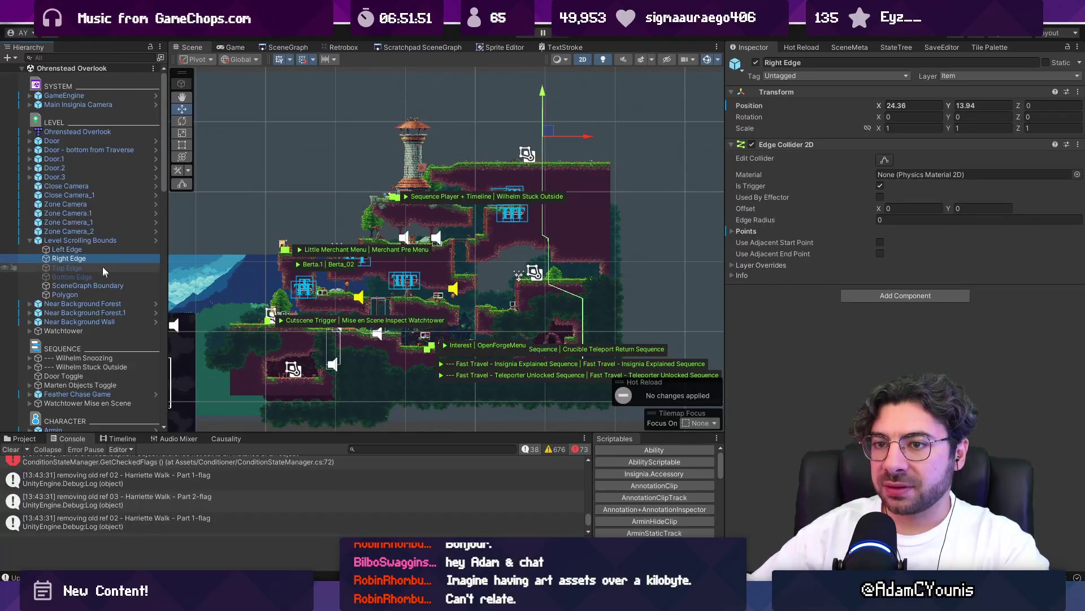
{"action": "left_click", "coordinate": [104, 294], "text": "ctrl"}
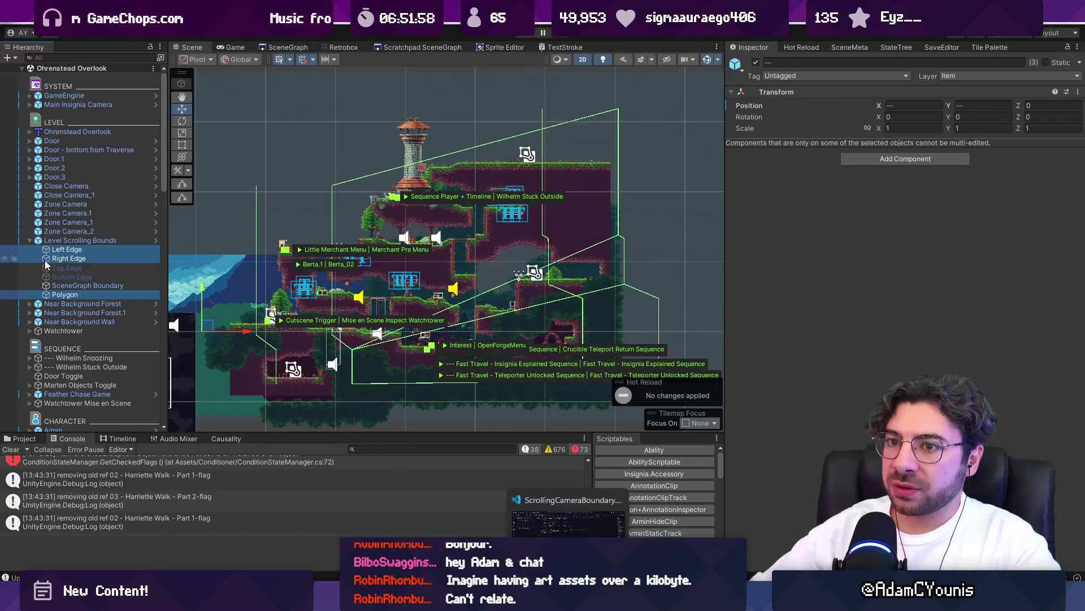
- Inspect the left edge's transform.position offset line in ScrollingCameraBoundary.cs against Unity
{"action": "key", "text": "alt+Tab"}
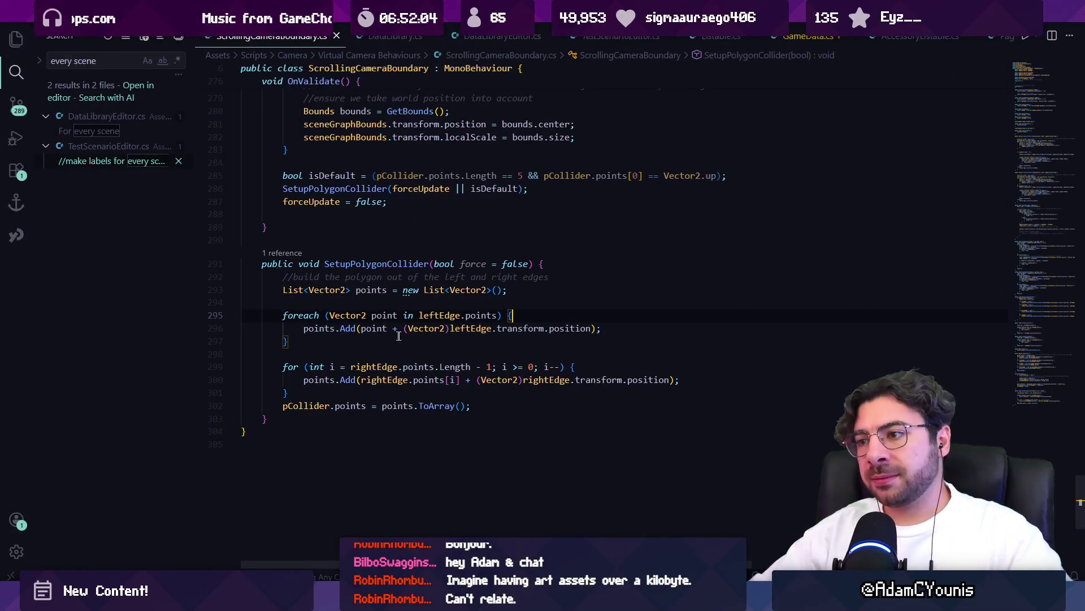
{"action": "left_click", "coordinate": [365, 330]}
{"action": "key", "text": "Right"}
{"action": "key", "text": "Right"}
{"action": "key", "text": "Right"}
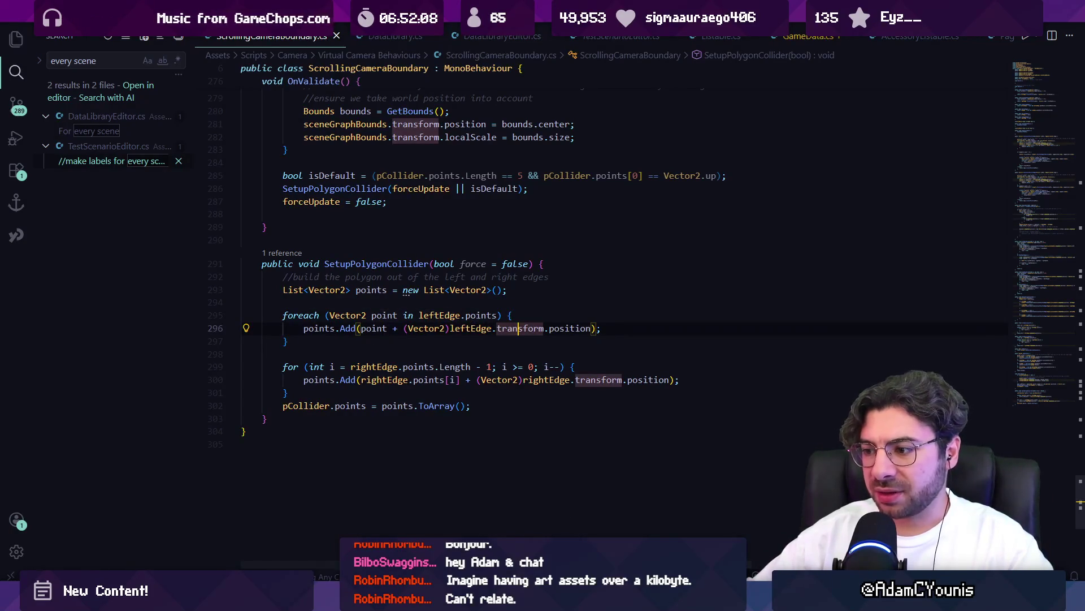
{"action": "key", "text": "alt+Tab"}
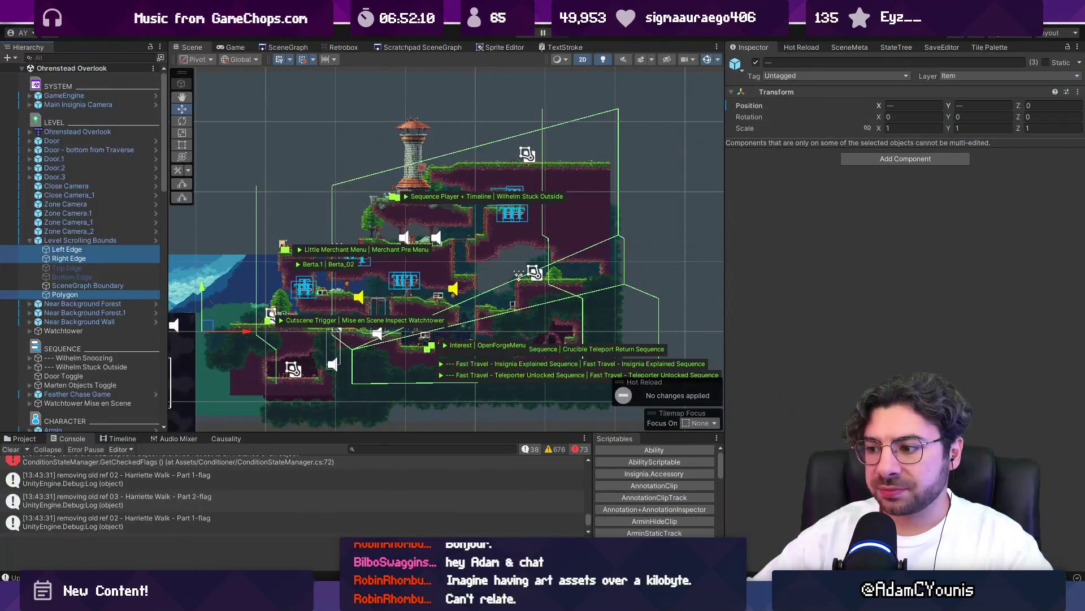
{"action": "key", "text": "alt+Tab"}
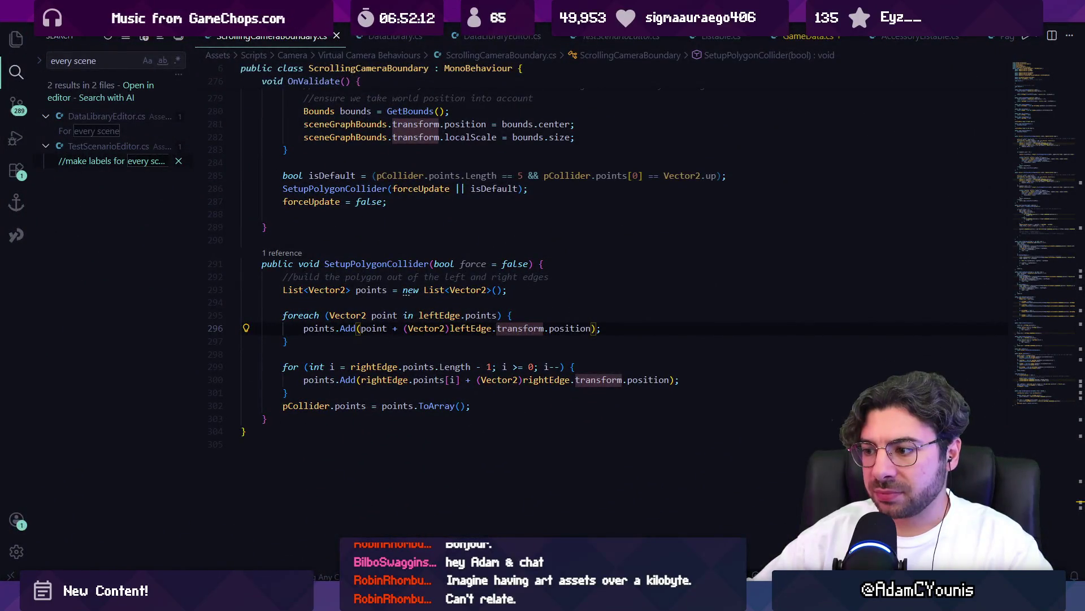
{"action": "key", "text": "alt+Tab"}
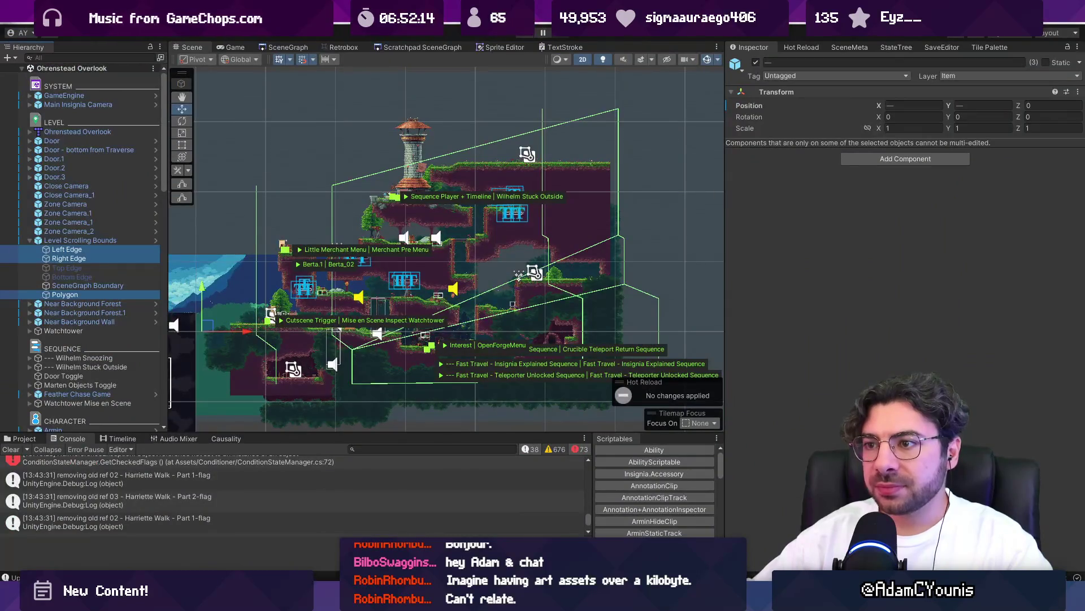
{"action": "key", "text": "alt+Tab"}
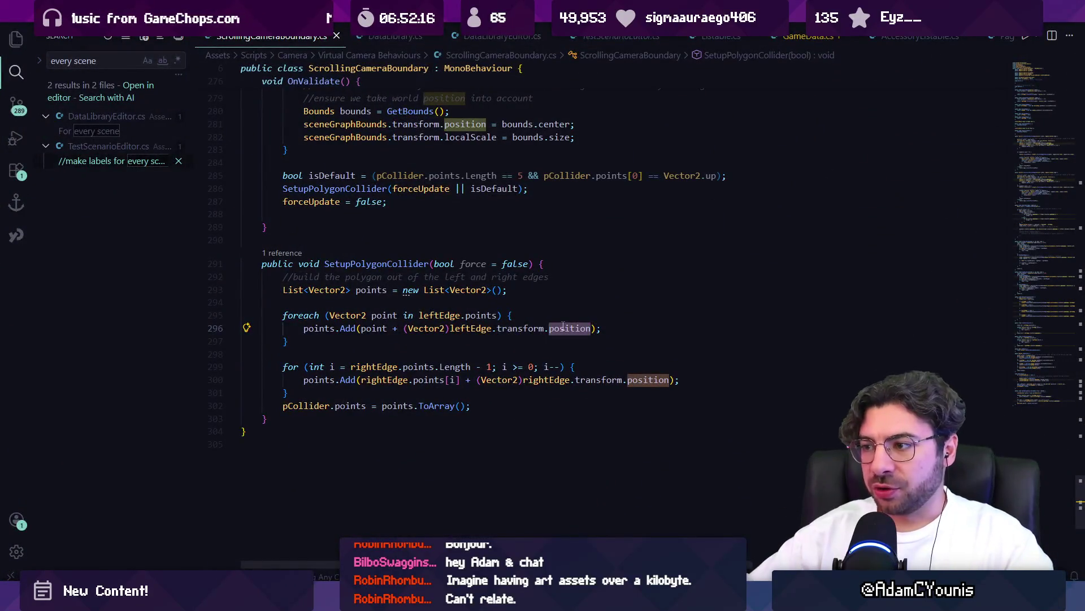
- Replace transform.position with transform.localPosition on lines 296 and 300, and save the script
{"action": "double_click", "coordinate": [563, 328]}
{"action": "type", "text": "l"}
{"action": "type", "text": "position"}
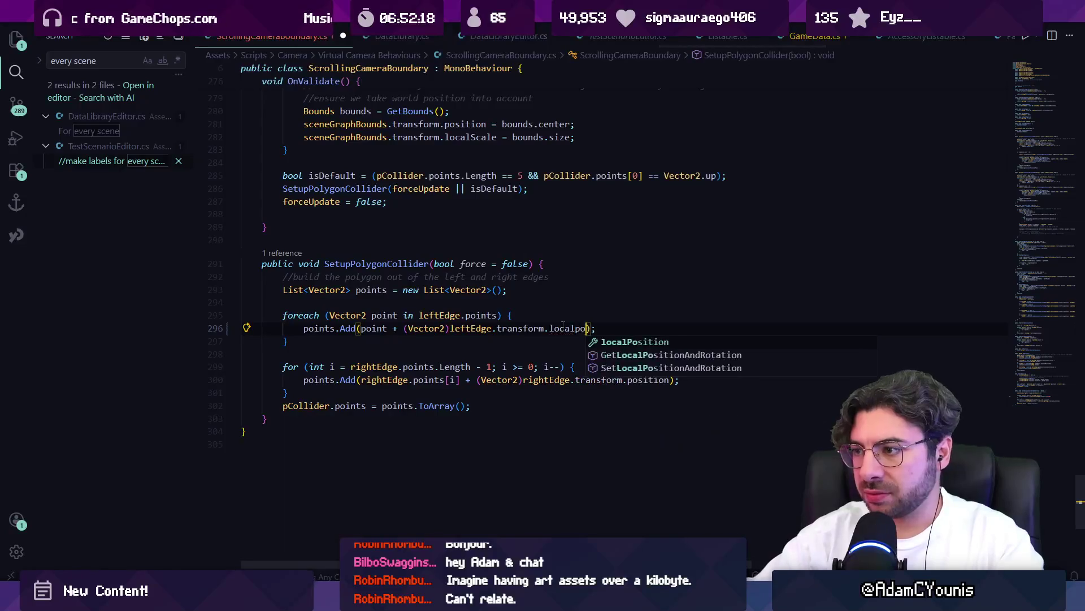
{"action": "key", "text": "Home"}
{"action": "key", "text": "Return"}
{"action": "key", "text": "ctrl+z"}
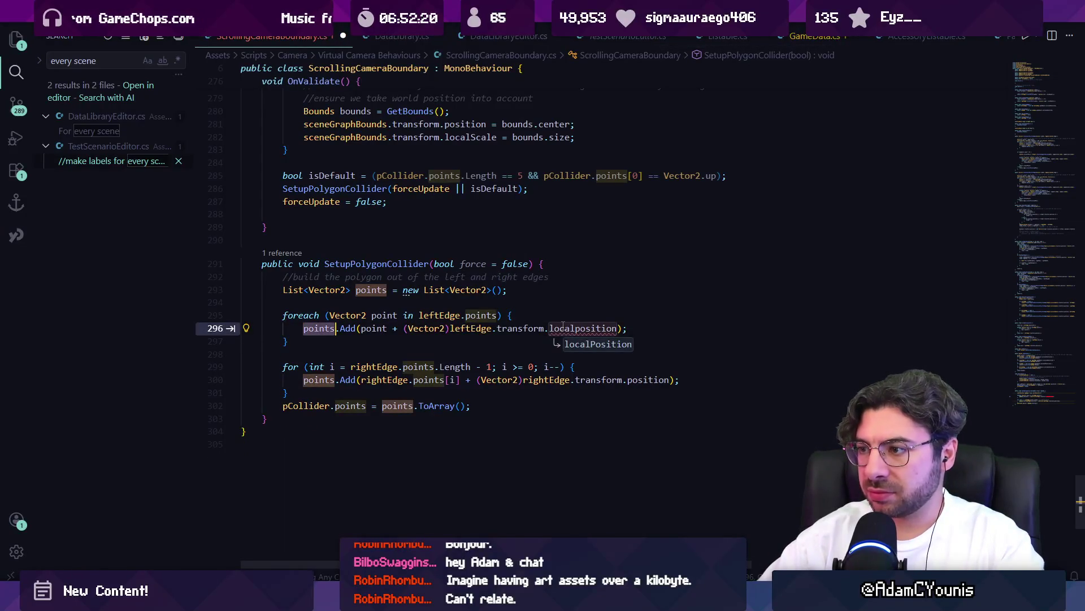
{"action": "key", "text": "Tab"}
{"action": "key", "text": "Tab"}
{"action": "key", "text": "Tab"}
{"action": "key", "text": "ctrl+s"}
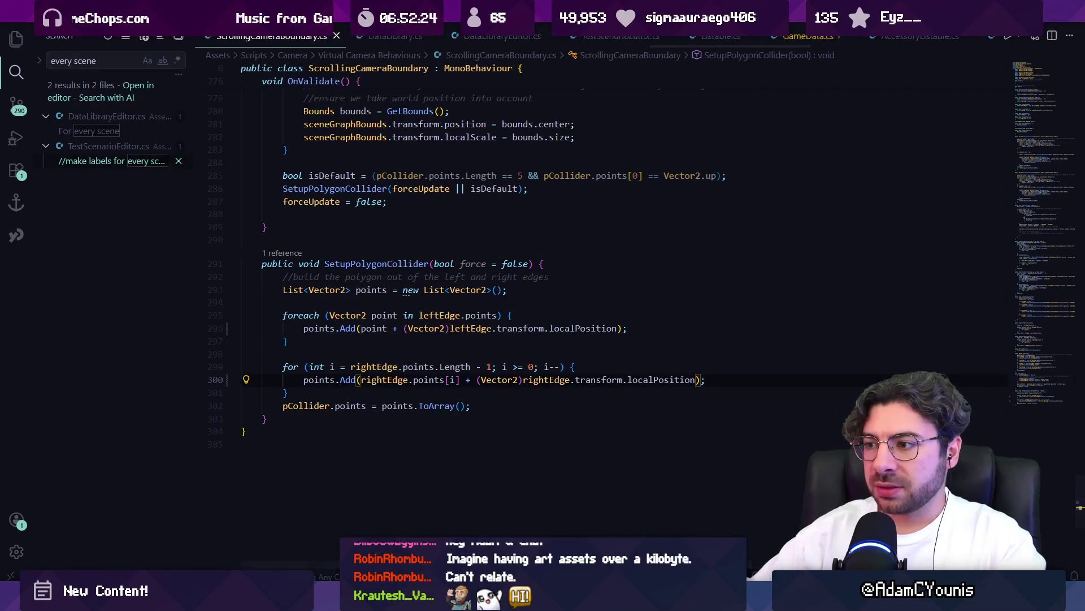
{"action": "left_click", "coordinate": [557, 526]}
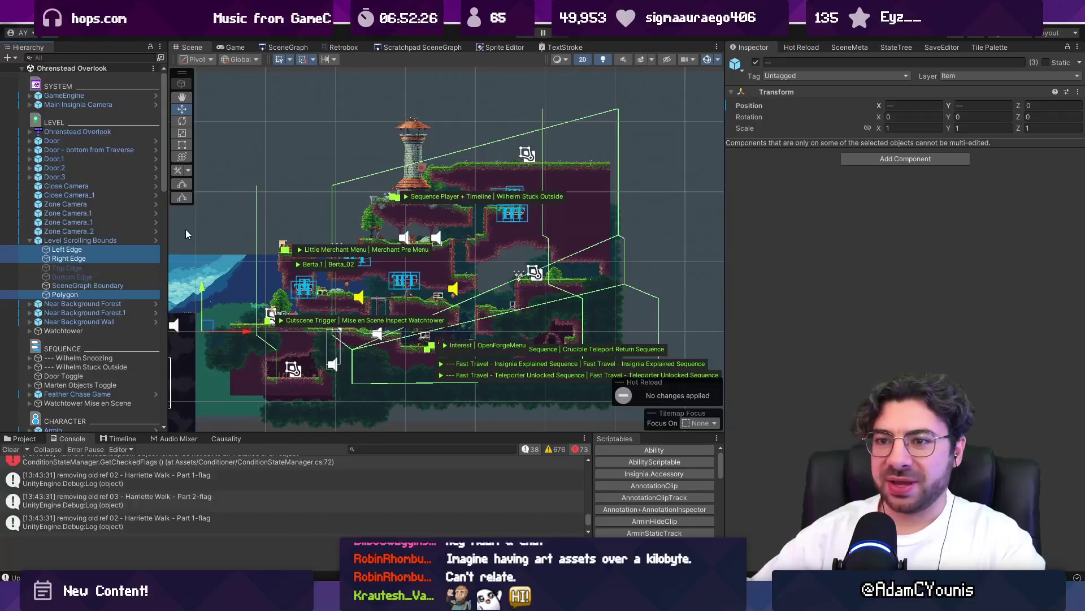
- Search the project for 'library' and select the DataLibrary asset in the Inspector
{"action": "left_click", "coordinate": [27, 440]}
{"action": "left_click", "coordinate": [294, 490]}
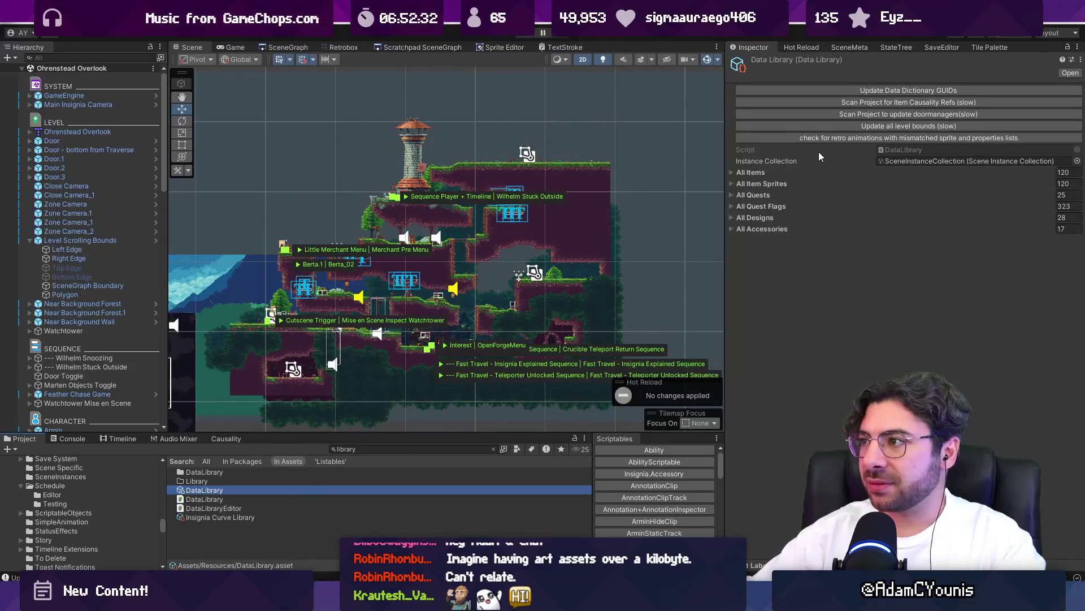
- Run 'Update all level bounds (slow)' from the DataLibrary Inspector
{"action": "left_click", "coordinate": [853, 126]}
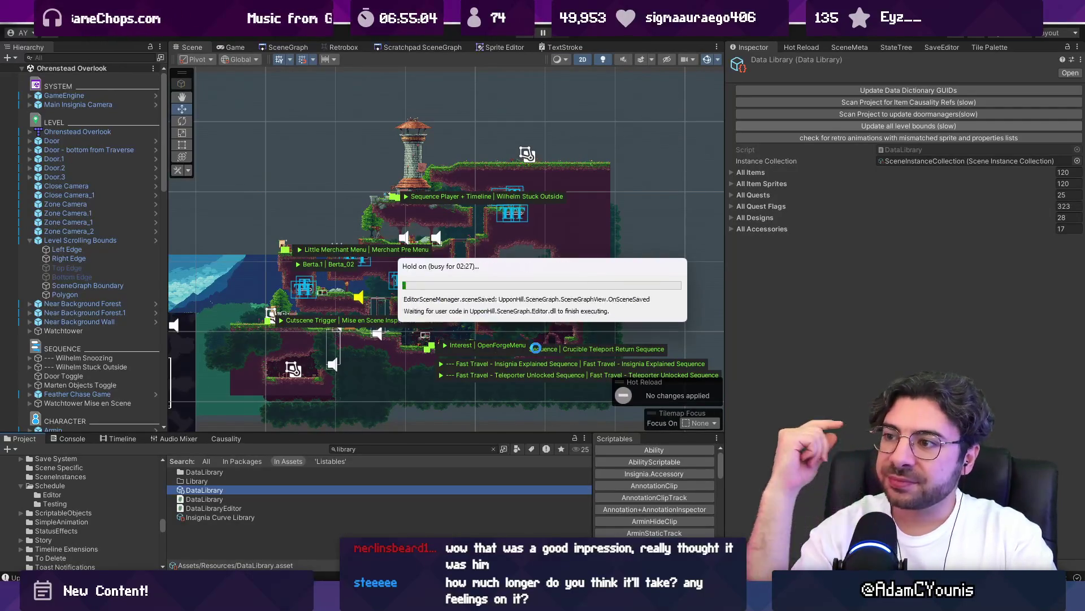
{"action": "key", "text": "alt+Tab"}
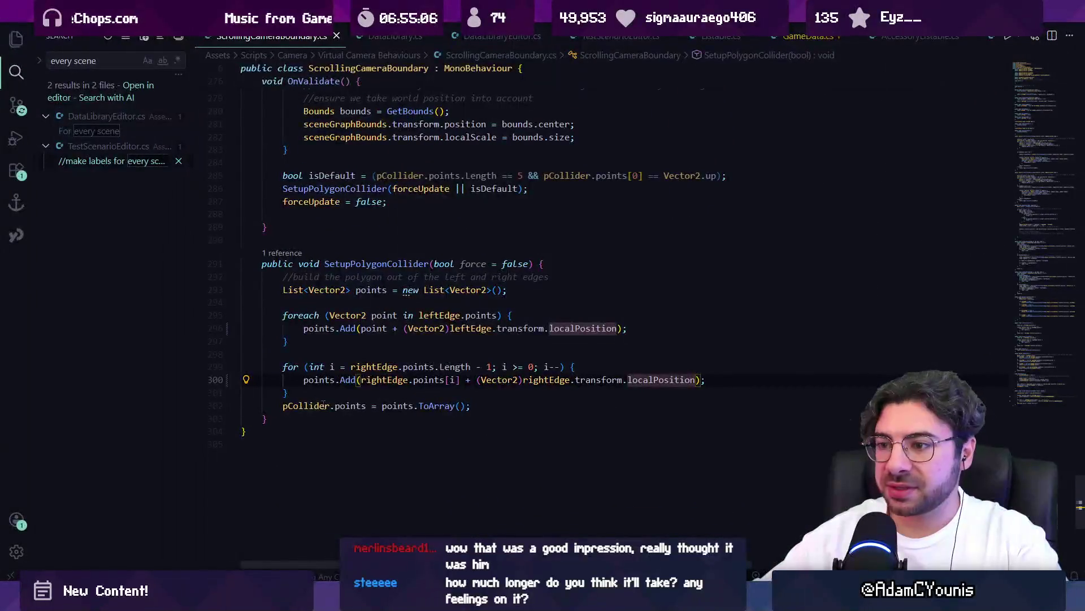
{"action": "left_click", "coordinate": [404, 405]}
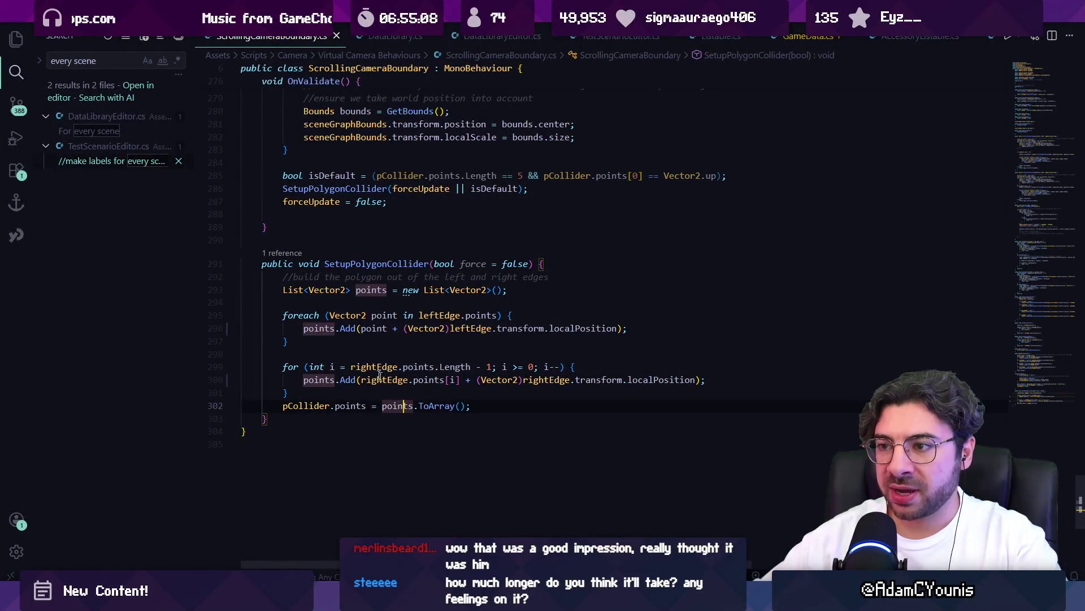
{"action": "key", "text": "alt+Tab"}
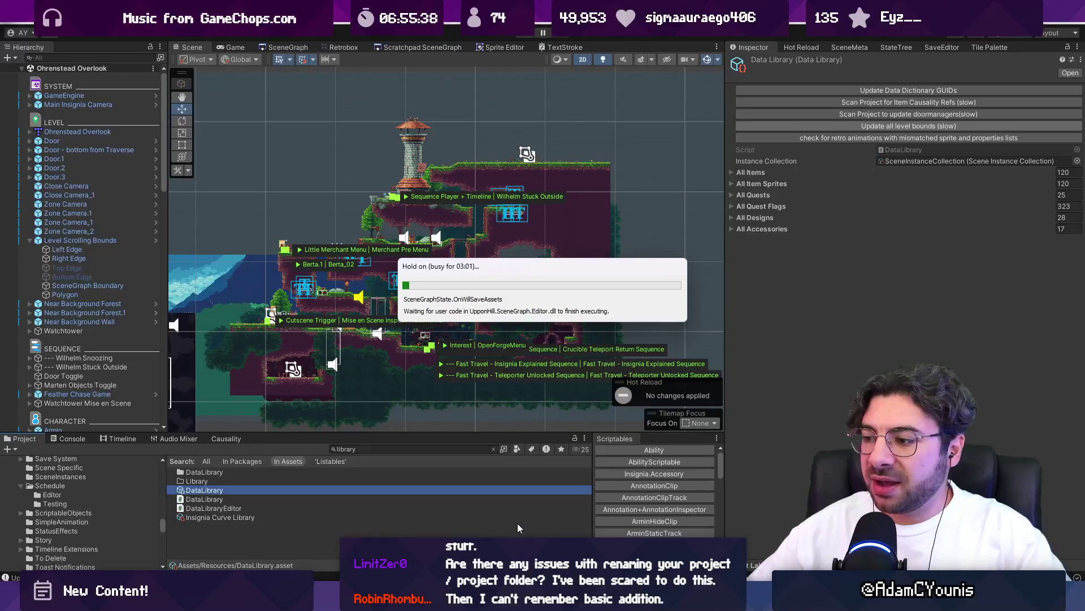
- Launch the Leonardo app from a Start menu search for 'leonardo'
{"action": "key", "text": "super"}
{"action": "type", "text": "leonardo"}
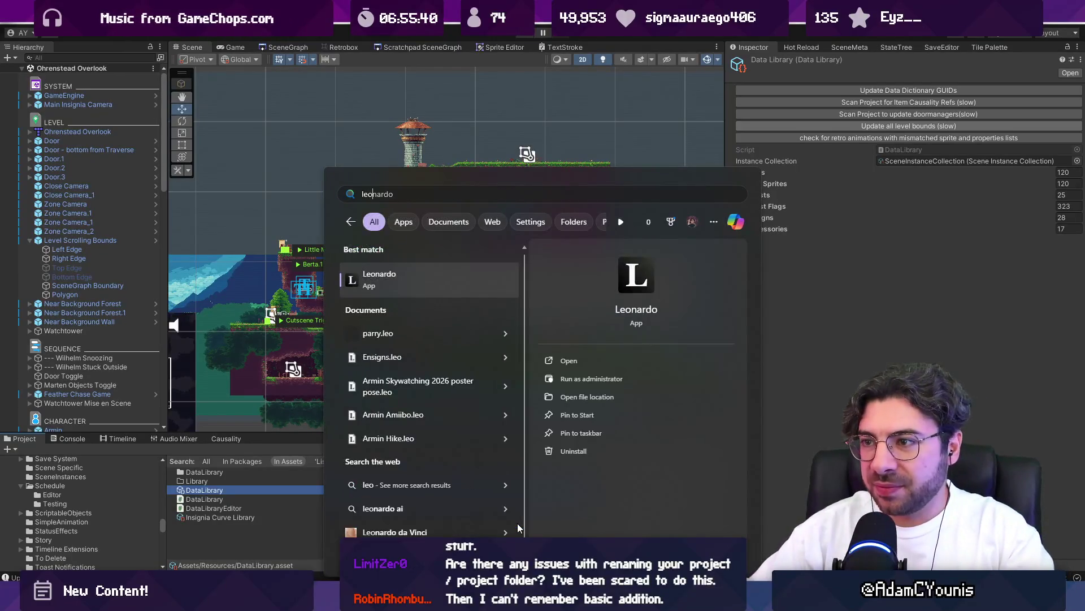
{"action": "key", "text": "Return"}
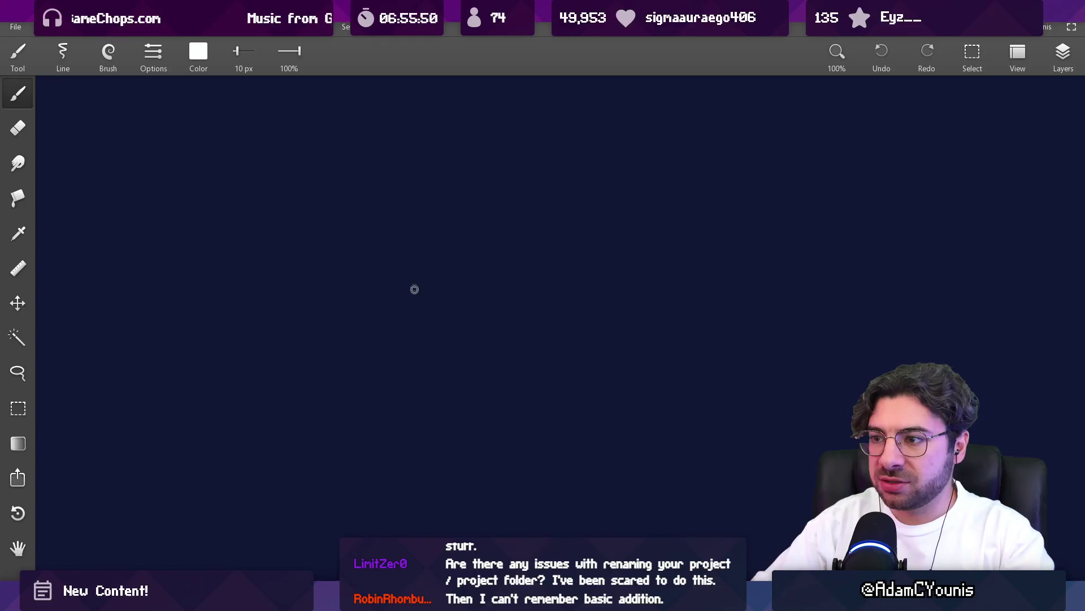
- Draw a circle on the blank canvas and a second circle to its right
{"action": "left_click_drag", "start_coordinate": [437, 269], "coordinate": [490, 267]}
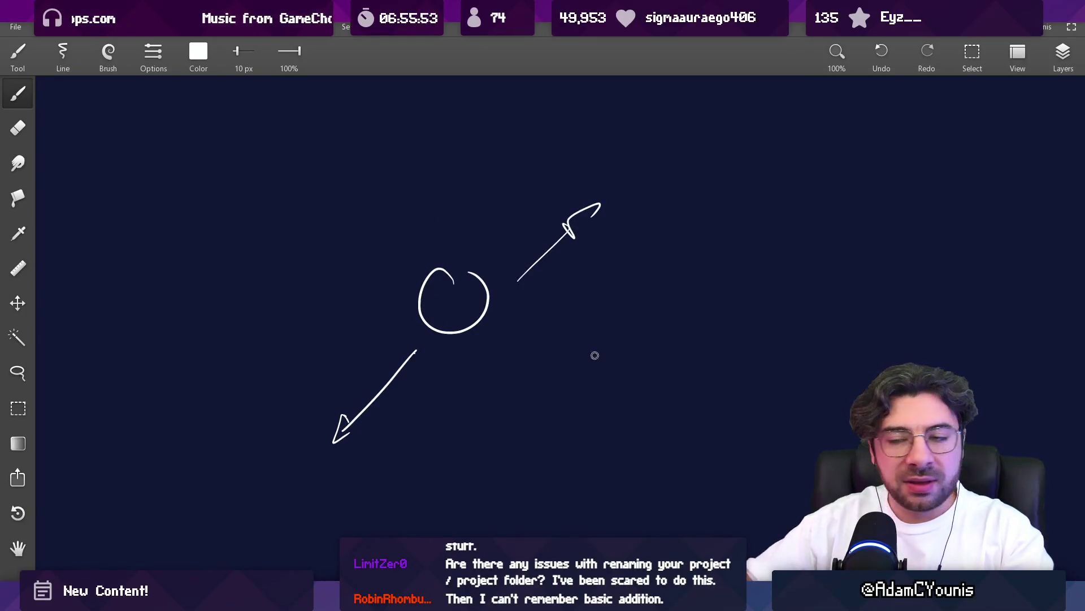
{"action": "scroll", "coordinate": [594, 355], "scroll_direction": "right", "scroll_amount": 8}
{"action": "scroll", "coordinate": [595, 355], "scroll_direction": "down", "scroll_amount": 2}
{"action": "left_click_drag", "start_coordinate": [623, 222], "coordinate": [602, 223]}
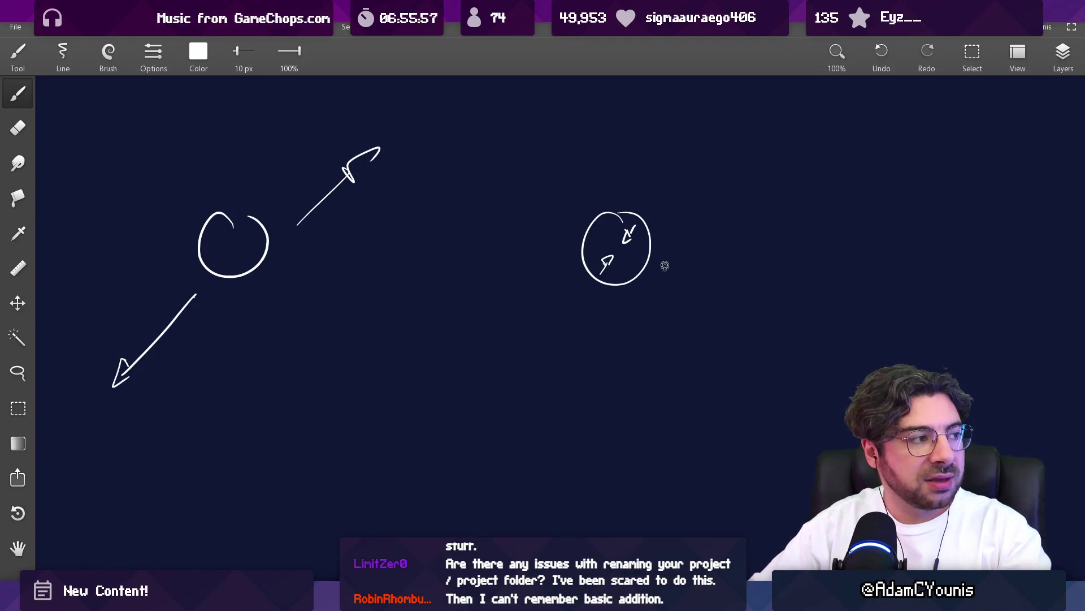
{"action": "scroll", "coordinate": [664, 265], "scroll_direction": "up", "scroll_amount": 2}
{"action": "scroll", "coordinate": [665, 265], "scroll_direction": "left", "scroll_amount": 2}
- Try several large arcs around the small circle, undoing each misdrawn one
{"action": "left_click_drag", "start_coordinate": [658, 236], "coordinate": [639, 251]}
{"action": "key", "text": "ctrl+z"}
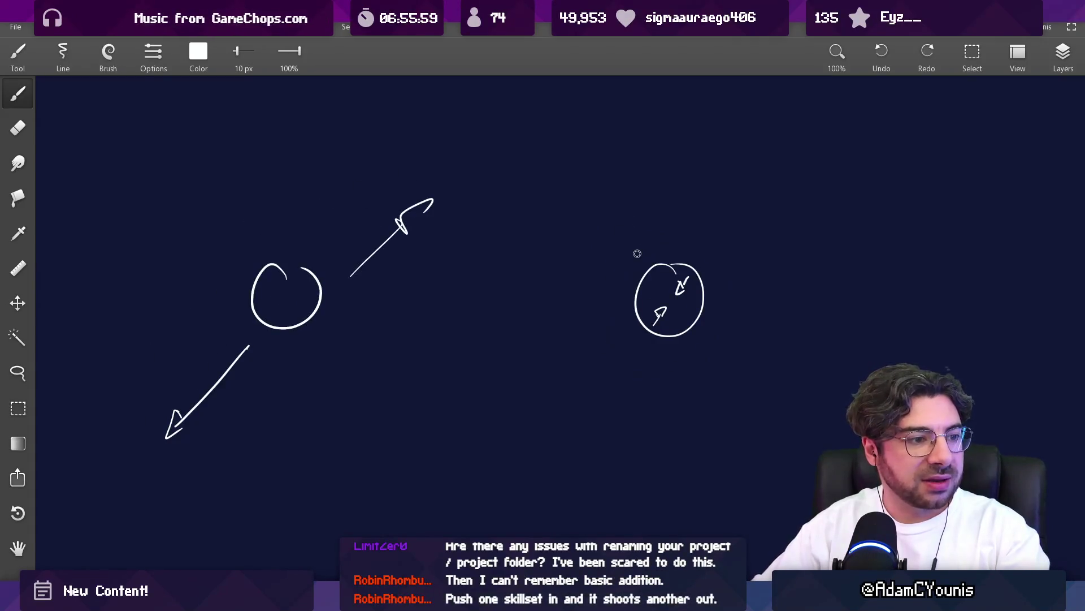
{"action": "left_click_drag", "start_coordinate": [346, 164], "coordinate": [248, 362]}
{"action": "key", "text": "ctrl+z"}
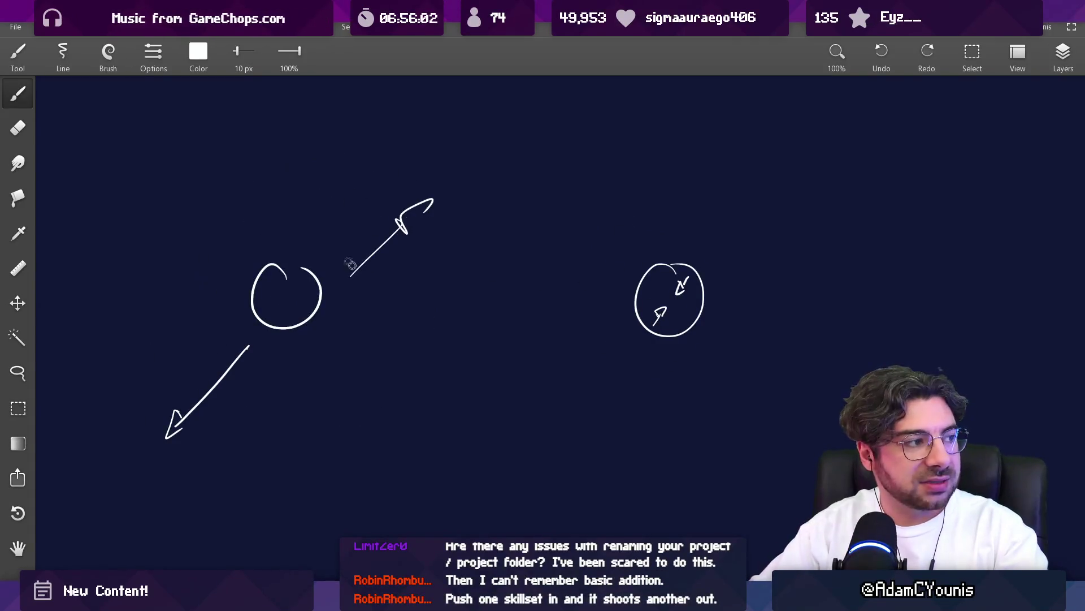
{"action": "scroll", "coordinate": [367, 305], "scroll_direction": "up", "scroll_amount": 3}
{"action": "scroll", "coordinate": [366, 305], "scroll_direction": "left", "scroll_amount": 3}
{"action": "left_click_drag", "start_coordinate": [388, 244], "coordinate": [279, 425]}
{"action": "key", "text": "ctrl+z"}
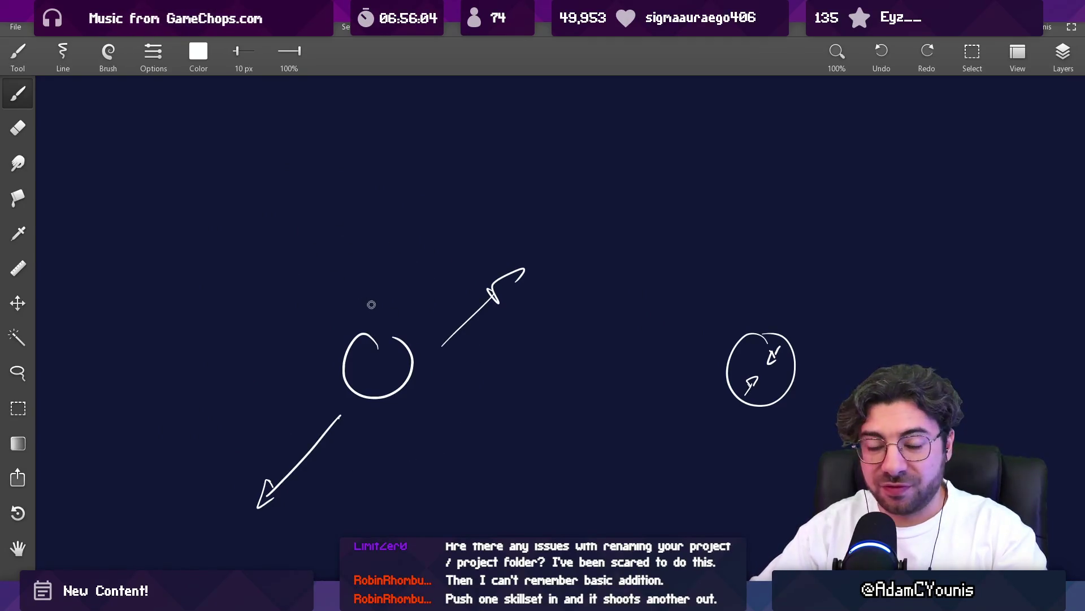
{"action": "scroll", "coordinate": [390, 311], "scroll_direction": "down", "scroll_amount": 1}
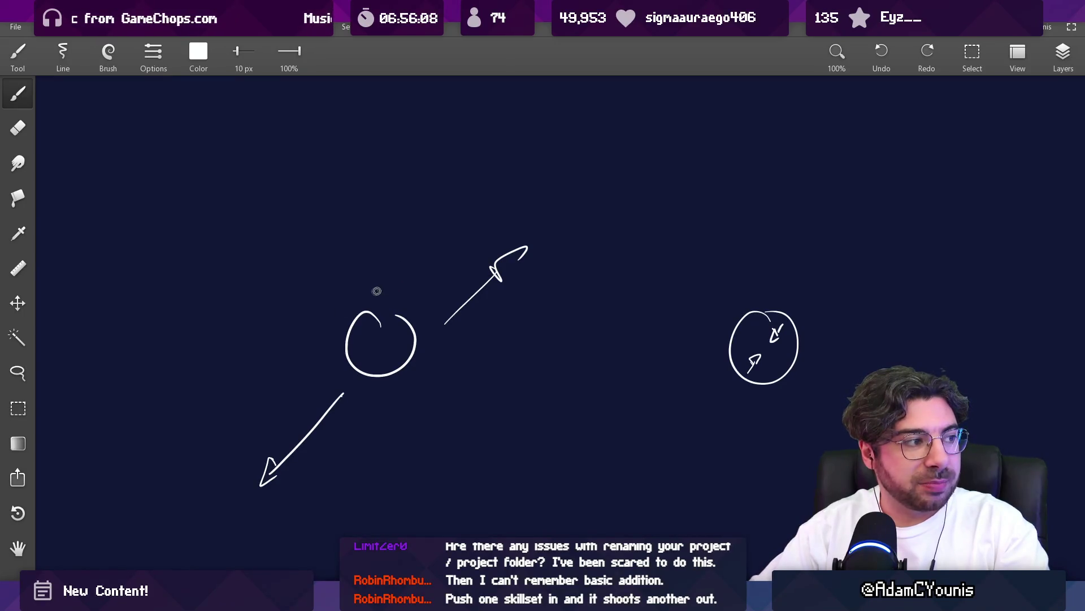
{"action": "mouse_move", "coordinate": [398, 300]}
{"action": "left_mouse_down"}
{"action": "mouse_move", "coordinate": [339, 362]}
{"action": "mouse_move", "coordinate": [438, 350]}
{"action": "left_mouse_up"}
{"action": "key", "text": "ctrl+z"}
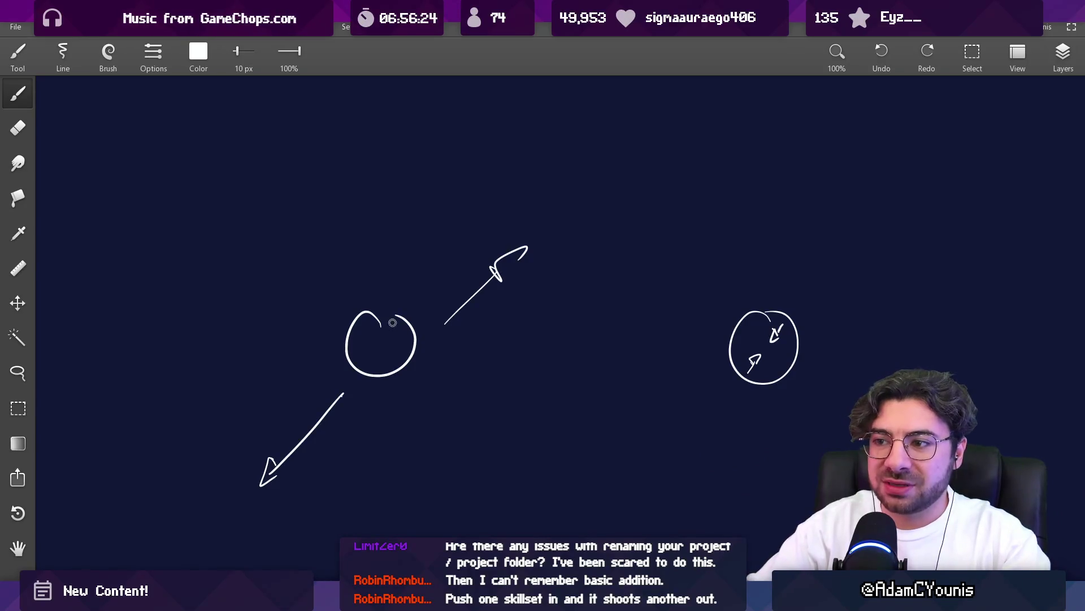
- Undo a stray stroke on the right circle's edge and pan the canvas down and left
{"action": "scroll", "coordinate": [475, 339], "scroll_direction": "right", "scroll_amount": 5}
{"action": "scroll", "coordinate": [450, 296], "scroll_direction": "up", "scroll_amount": 3}
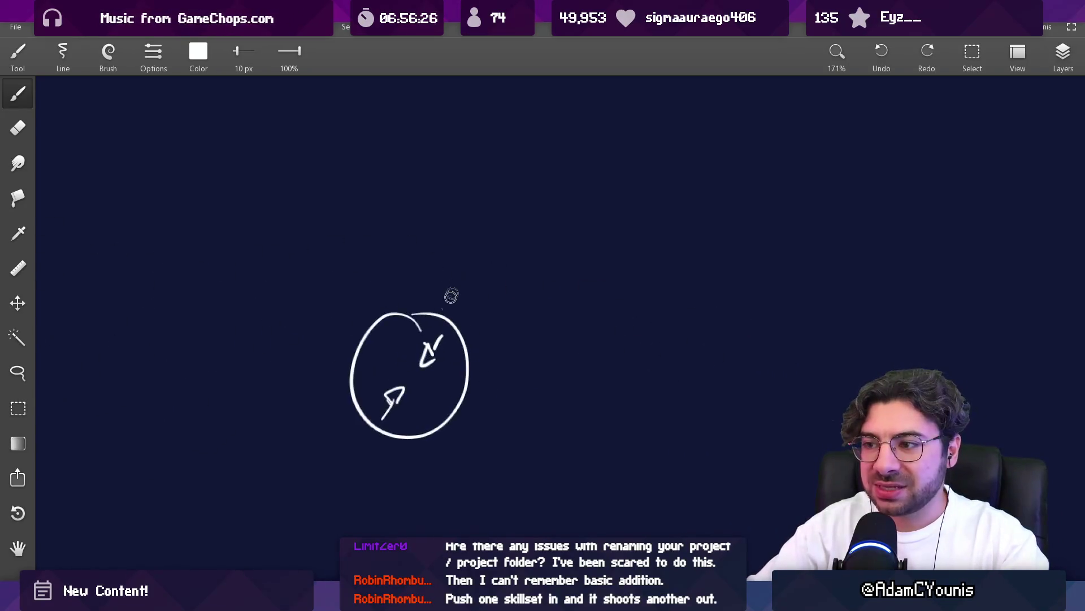
{"action": "scroll", "coordinate": [362, 405], "scroll_direction": "up", "scroll_amount": 4}
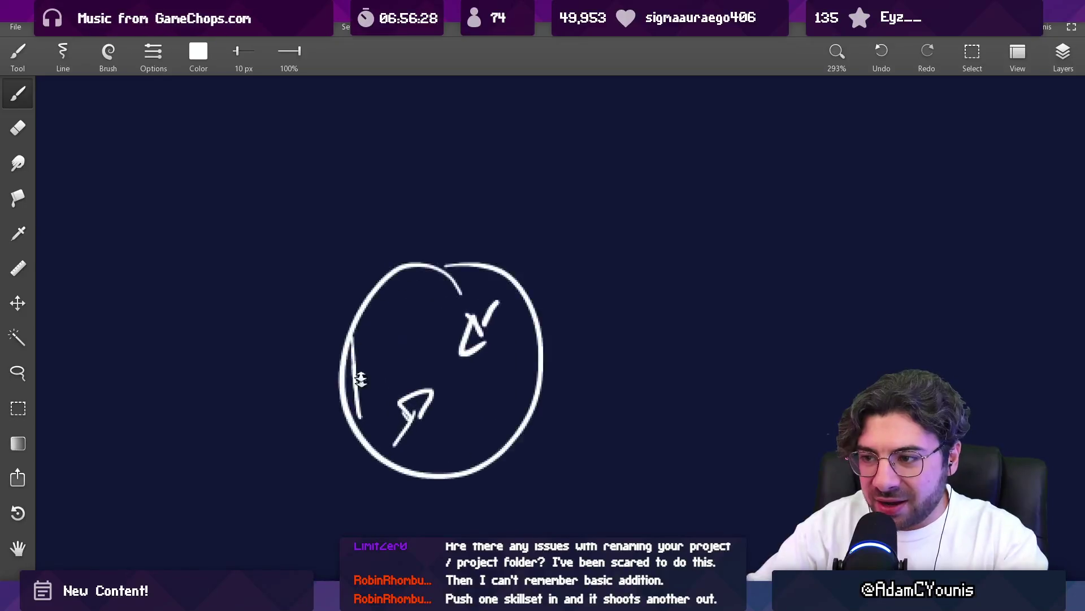
{"action": "mouse_move", "coordinate": [338, 367]}
{"action": "left_mouse_down"}
{"action": "mouse_move", "coordinate": [335, 385]}
{"action": "mouse_move", "coordinate": [340, 317]}
{"action": "mouse_move", "coordinate": [372, 236]}
{"action": "mouse_move", "coordinate": [439, 168]}
{"action": "left_mouse_up"}
{"action": "key", "text": "ctrl+z"}
{"action": "scroll", "coordinate": [504, 266], "scroll_direction": "down", "scroll_amount": 5}
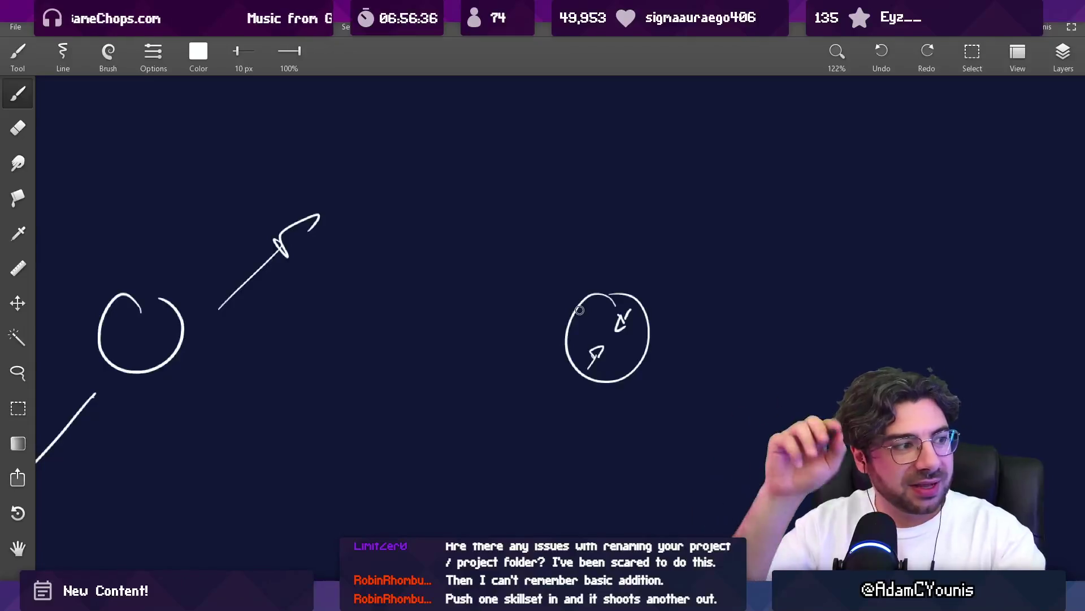
{"action": "scroll", "coordinate": [567, 244], "scroll_direction": "down", "scroll_amount": 1}
{"action": "mouse_move", "coordinate": [549, 323]}
{"action": "left_mouse_down"}
{"action": "mouse_move", "coordinate": [612, 293]}
{"action": "mouse_move", "coordinate": [533, 359]}
{"action": "mouse_move", "coordinate": [577, 346]}
{"action": "left_mouse_up"}
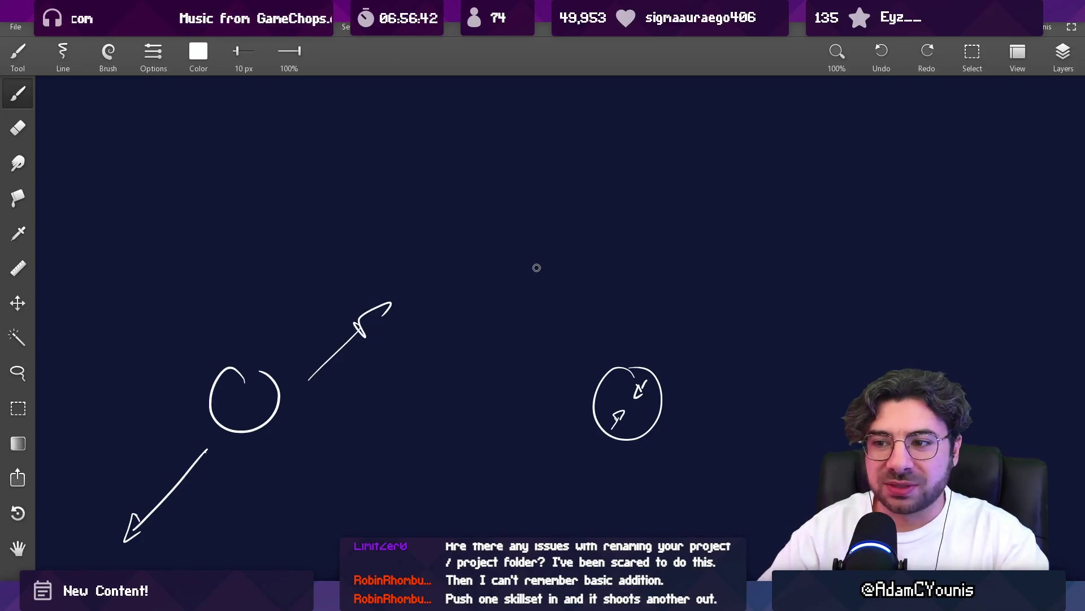
{"action": "left_click_drag", "start_coordinate": [579, 327], "coordinate": [427, 309]}
- Draw a zigzag arrow stroke ending in a hook, discarding a circle around the oval cluster
{"action": "key", "text": "e"}
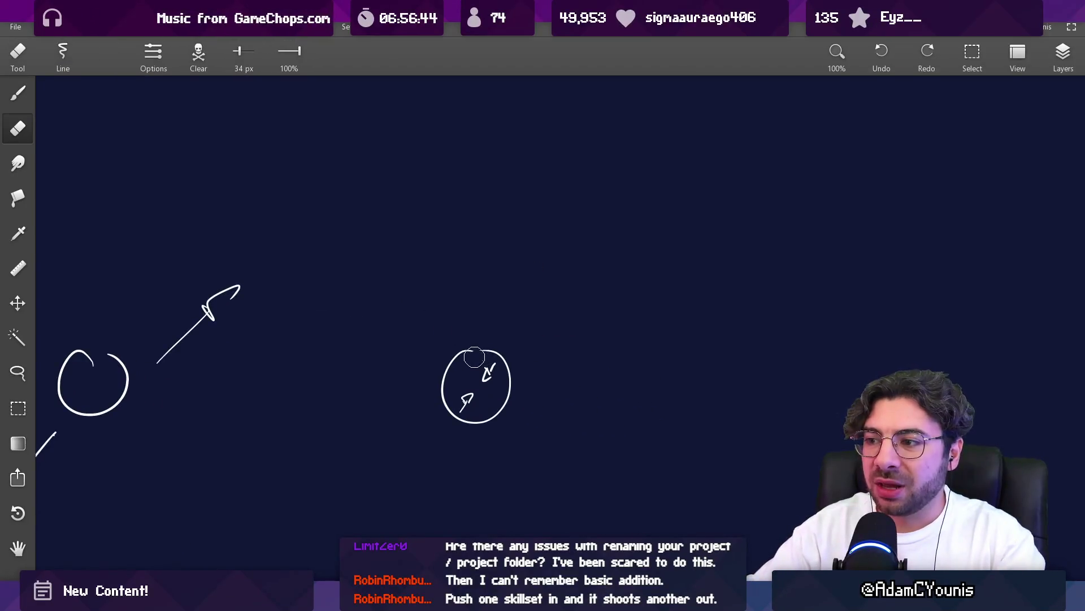
{"action": "scroll", "coordinate": [480, 360], "scroll_direction": "down", "scroll_amount": 2}
{"action": "scroll", "coordinate": [400, 322], "scroll_direction": "right", "scroll_amount": 5}
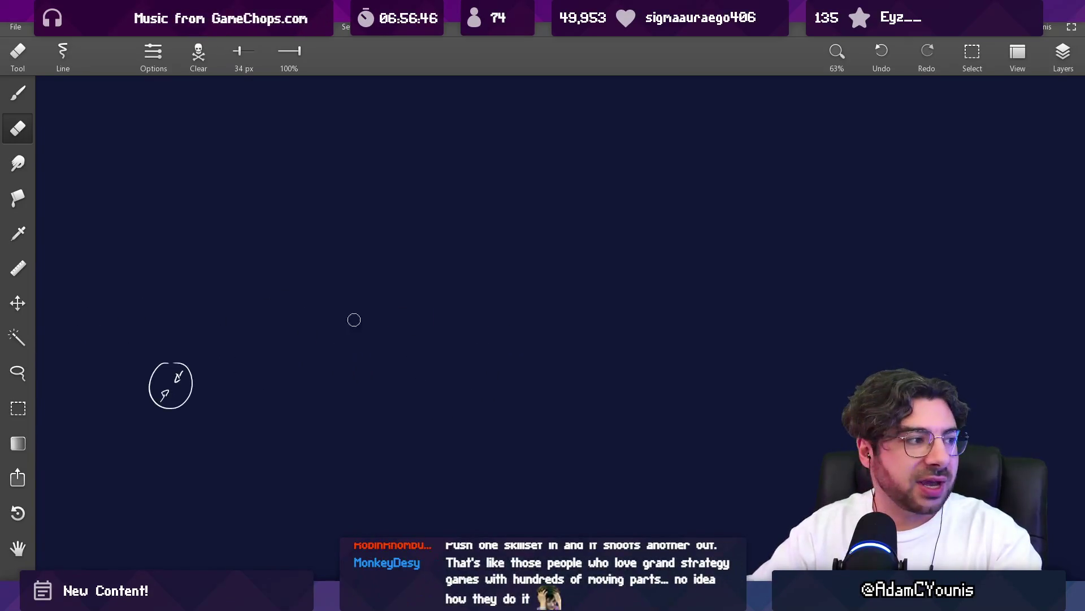
{"action": "key", "text": "b"}
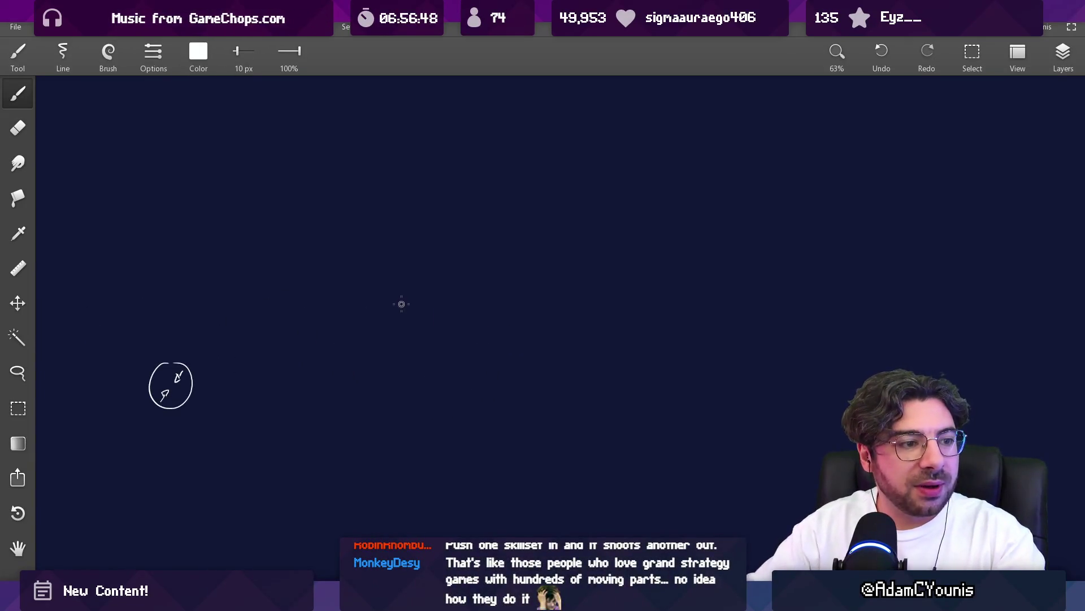
{"action": "mouse_move", "coordinate": [432, 270]}
{"action": "left_mouse_down"}
{"action": "mouse_move", "coordinate": [484, 308]}
{"action": "mouse_move", "coordinate": [508, 249]}
{"action": "mouse_move", "coordinate": [567, 209]}
{"action": "left_mouse_up"}
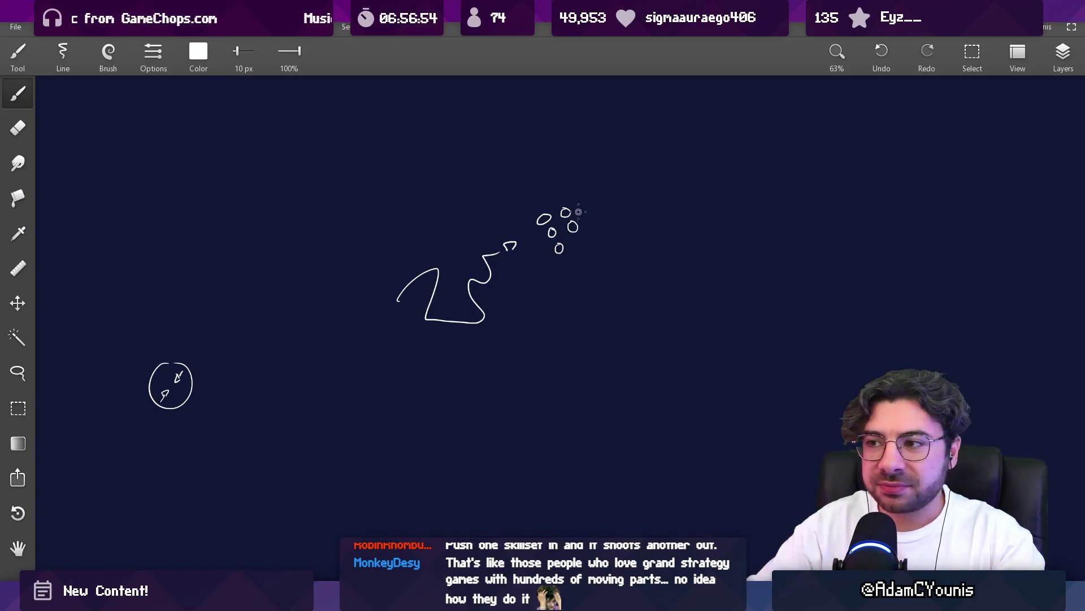
{"action": "left_click_drag", "start_coordinate": [569, 201], "coordinate": [576, 187]}
{"action": "key", "text": "ctrl+z"}
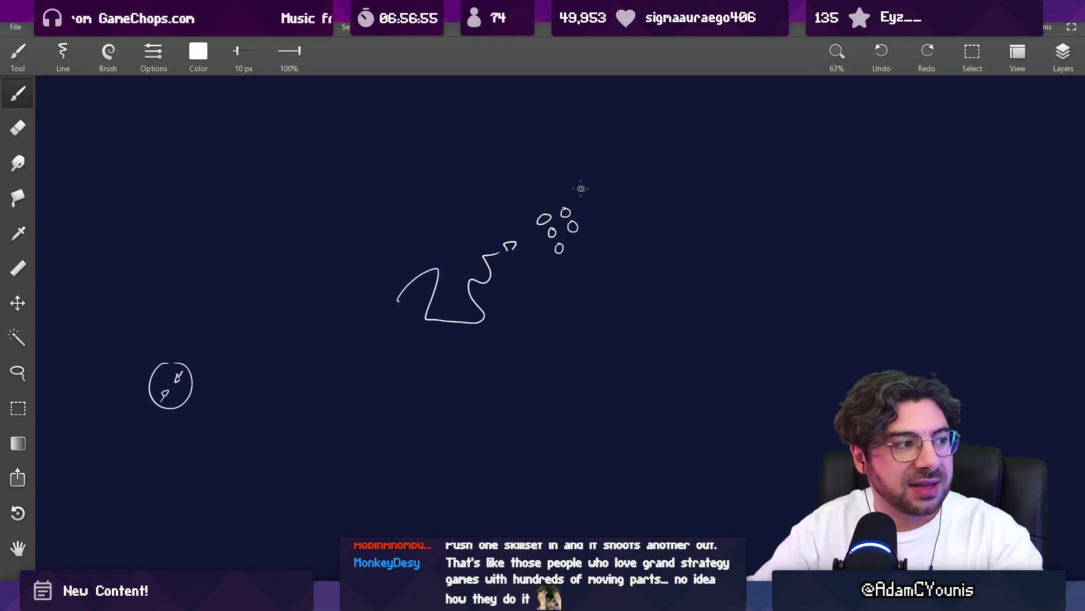
{"action": "key", "text": "ctrl+y"}
{"action": "key", "text": "ctrl+z"}
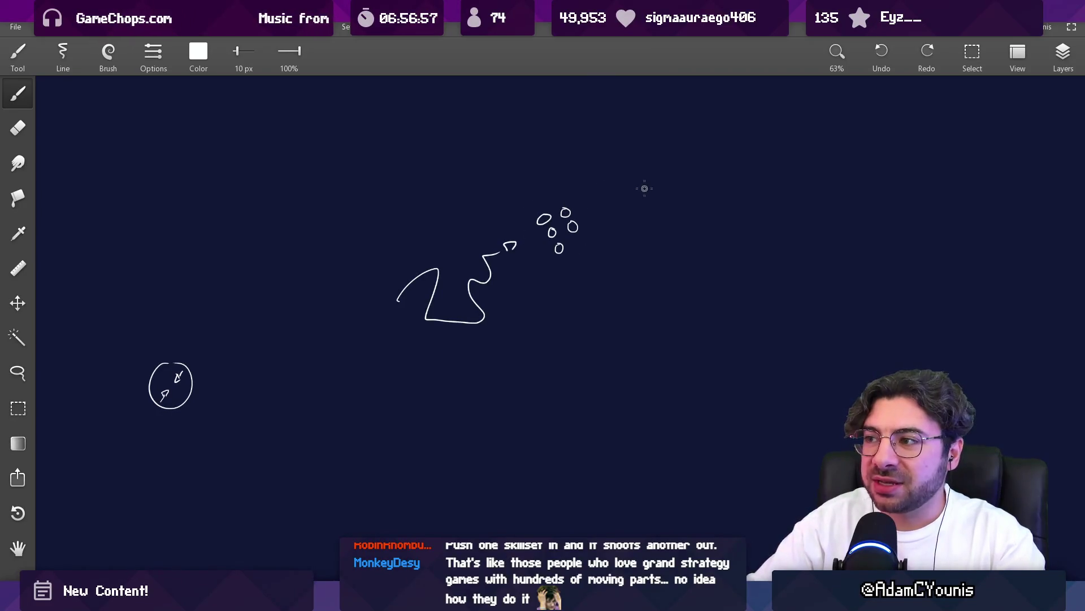
- Draw a new row of small ovals and lasso-copy it downward into new groups
{"action": "left_click_drag", "start_coordinate": [644, 186], "coordinate": [655, 182]}
{"action": "left_click_drag", "start_coordinate": [667, 175], "coordinate": [681, 177]}
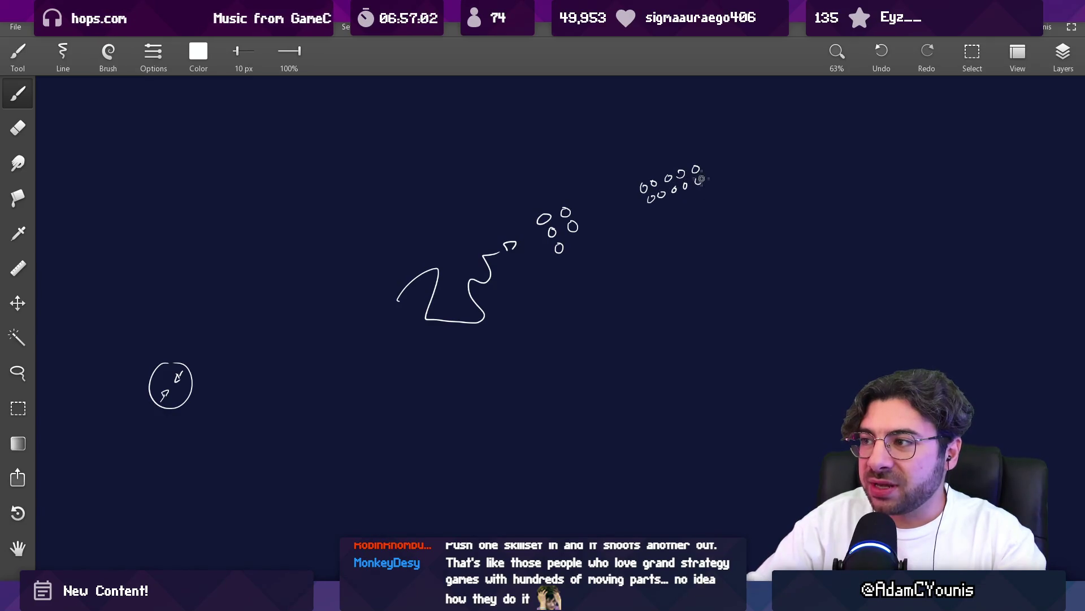
{"action": "key", "text": "ctrl+z"}
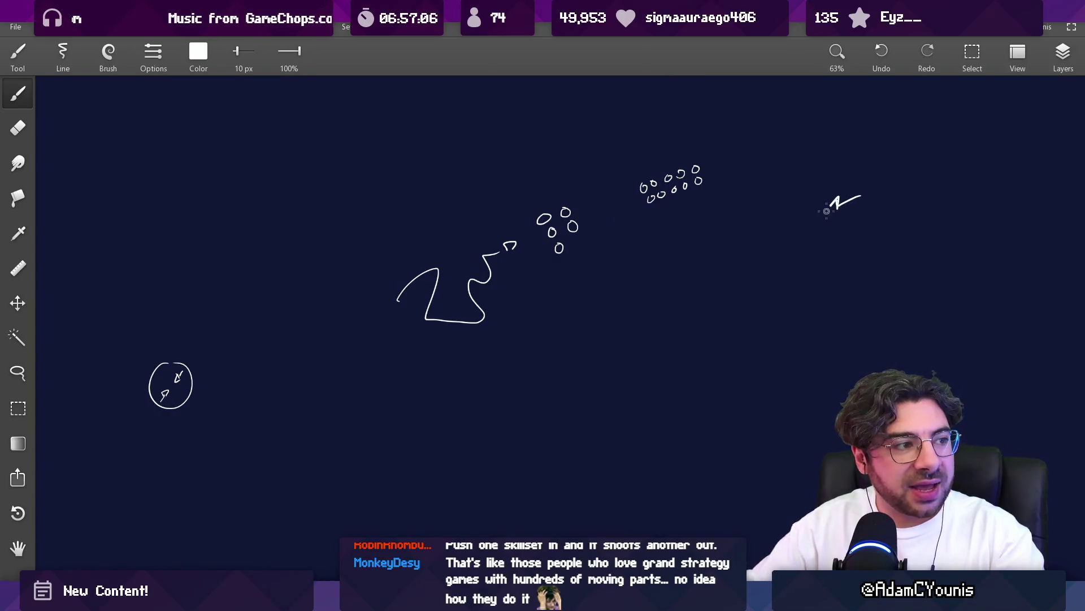
{"action": "key", "text": "l"}
{"action": "mouse_move", "coordinate": [633, 170]}
{"action": "left_mouse_down"}
{"action": "mouse_move", "coordinate": [724, 194]}
{"action": "mouse_move", "coordinate": [729, 286]}
{"action": "mouse_move", "coordinate": [760, 353]}
{"action": "mouse_move", "coordinate": [742, 316]}
{"action": "mouse_move", "coordinate": [703, 334]}
{"action": "mouse_move", "coordinate": [704, 345]}
{"action": "left_mouse_up"}
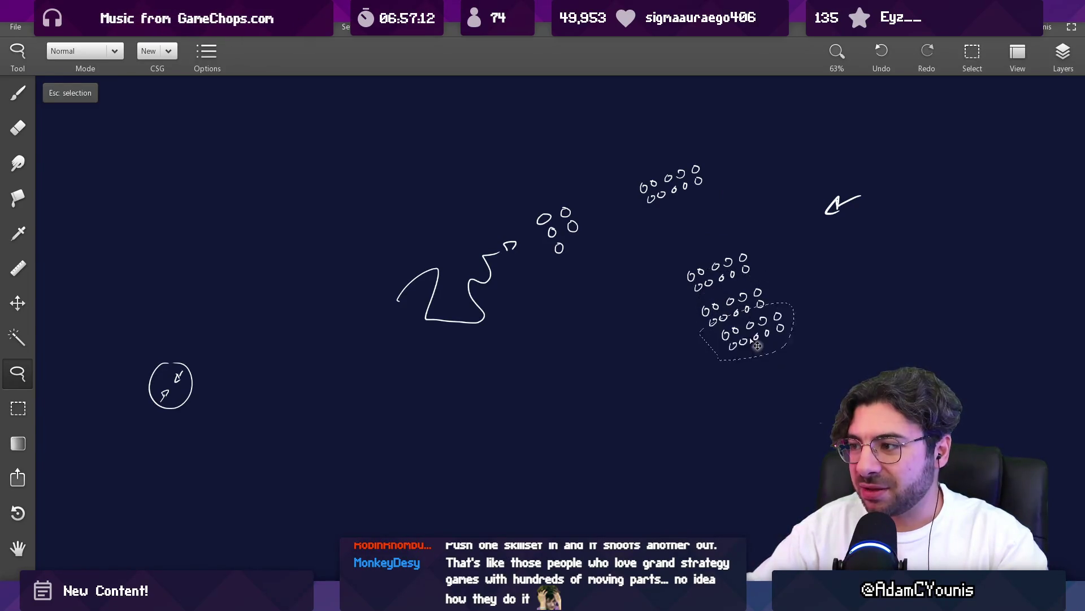
- Copy the two lower oval groups further down-right and place them
{"action": "mouse_move", "coordinate": [761, 285]}
{"action": "left_mouse_down"}
{"action": "mouse_move", "coordinate": [786, 384]}
{"action": "mouse_move", "coordinate": [816, 428]}
{"action": "left_mouse_up"}
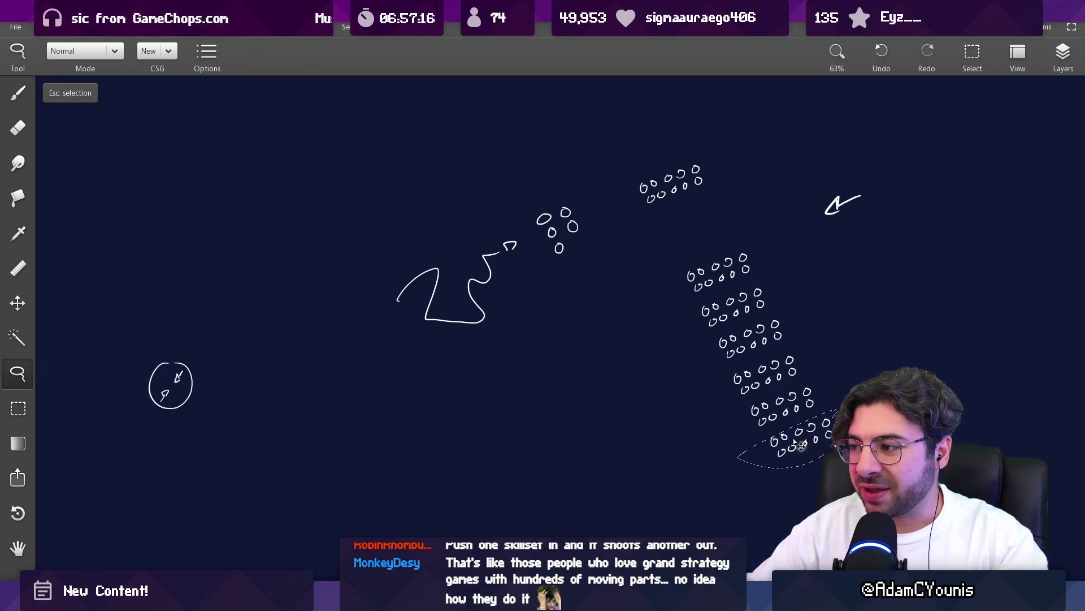
{"action": "key", "text": "Escape"}
{"action": "left_click_drag", "start_coordinate": [677, 401], "coordinate": [644, 371]}
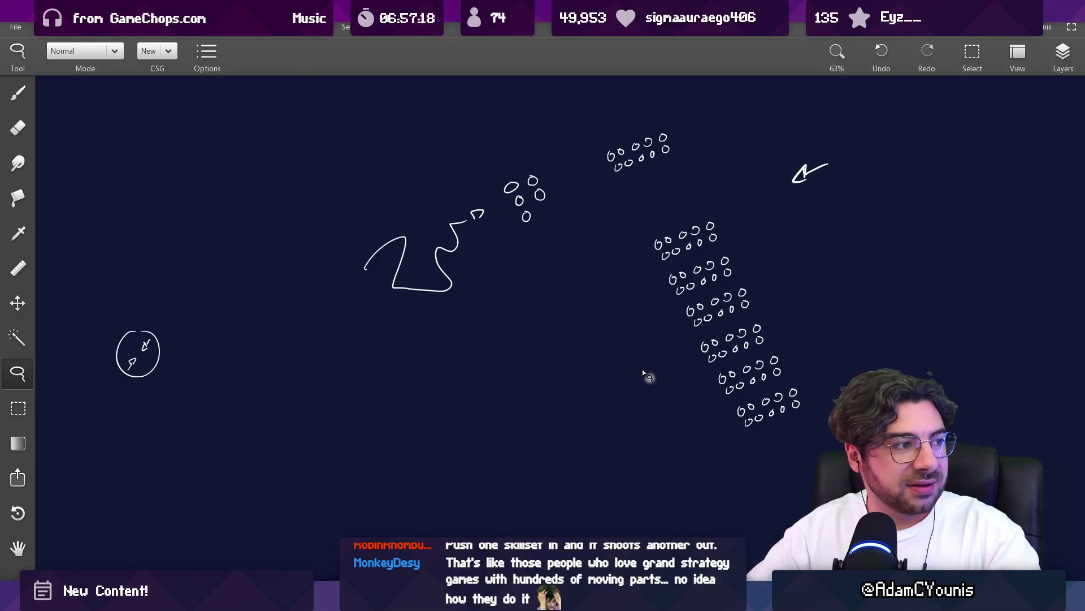
{"action": "left_click_drag", "start_coordinate": [568, 173], "coordinate": [548, 175]}
{"action": "key", "text": "Escape"}
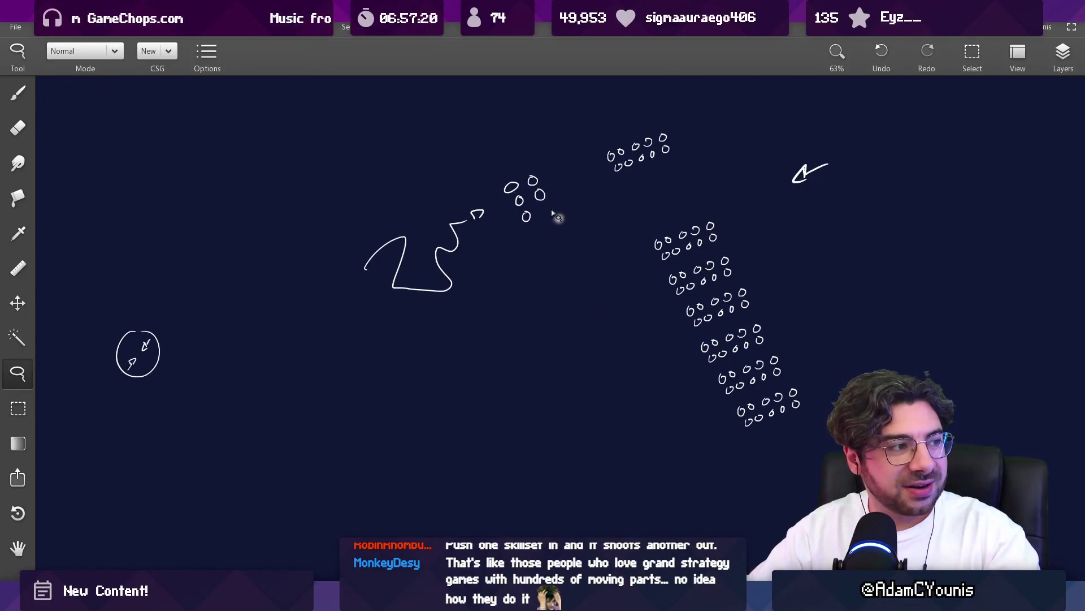
- Sketch and undo ovals around the oval columns, also removing the lower arrow and upper arc strokes
{"action": "key", "text": "b"}
{"action": "left_click_drag", "start_coordinate": [671, 194], "coordinate": [667, 192]}
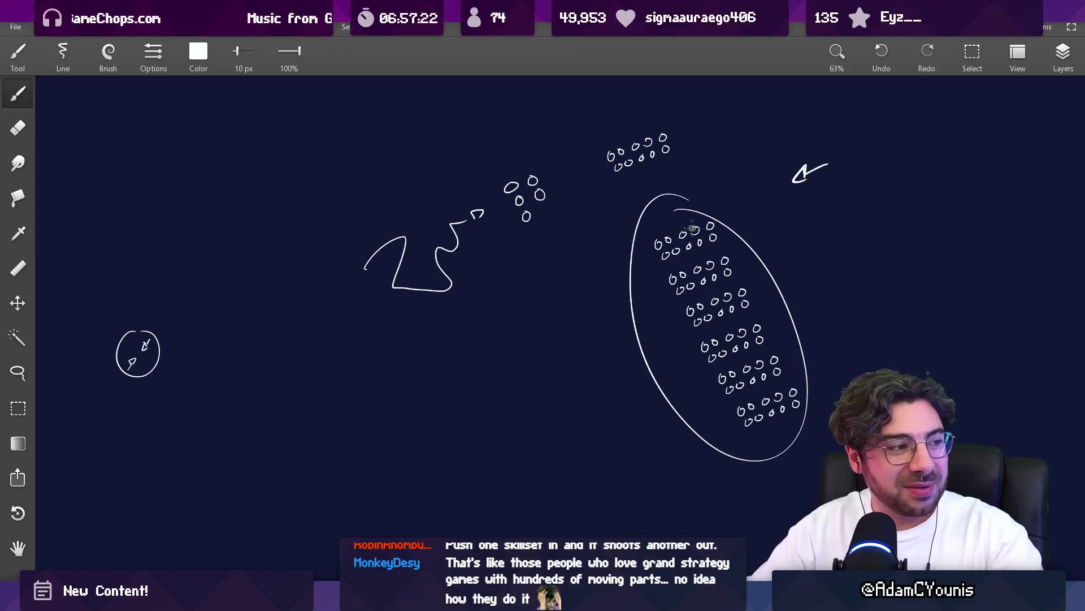
{"action": "key", "text": "ctrl+z"}
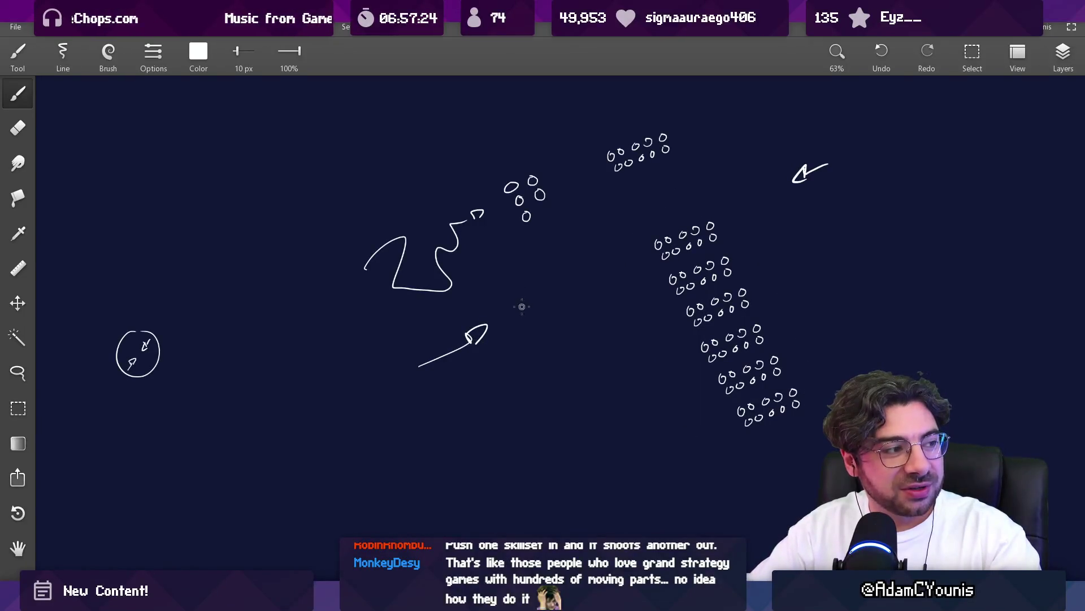
{"action": "key", "text": "ctrl+z"}
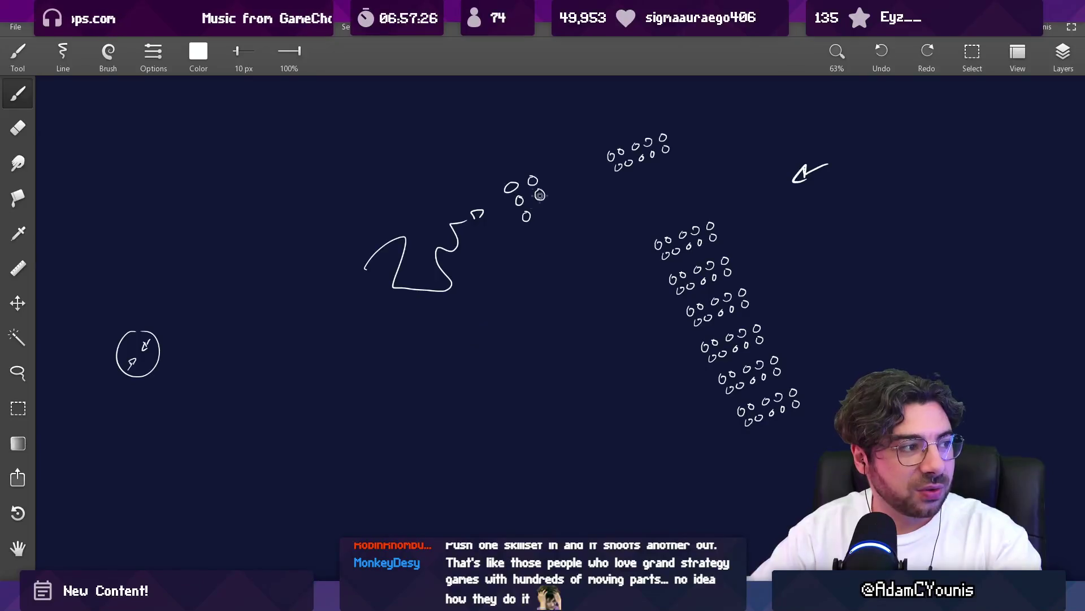
{"action": "key", "text": "ctrl+z"}
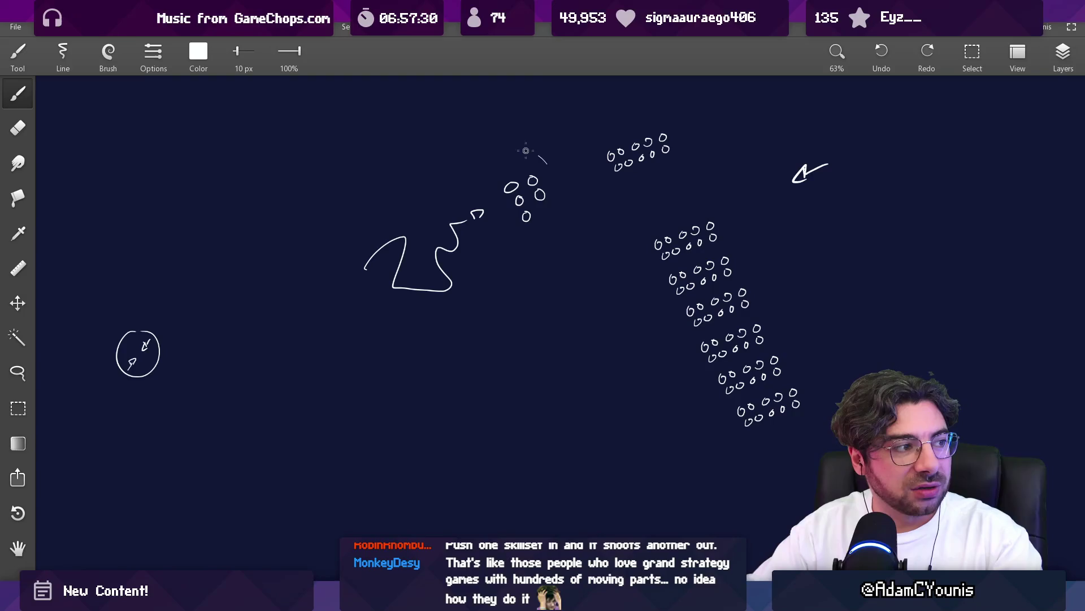
{"action": "left_click_drag", "start_coordinate": [526, 150], "coordinate": [524, 152]}
{"action": "key", "text": "ctrl+z"}
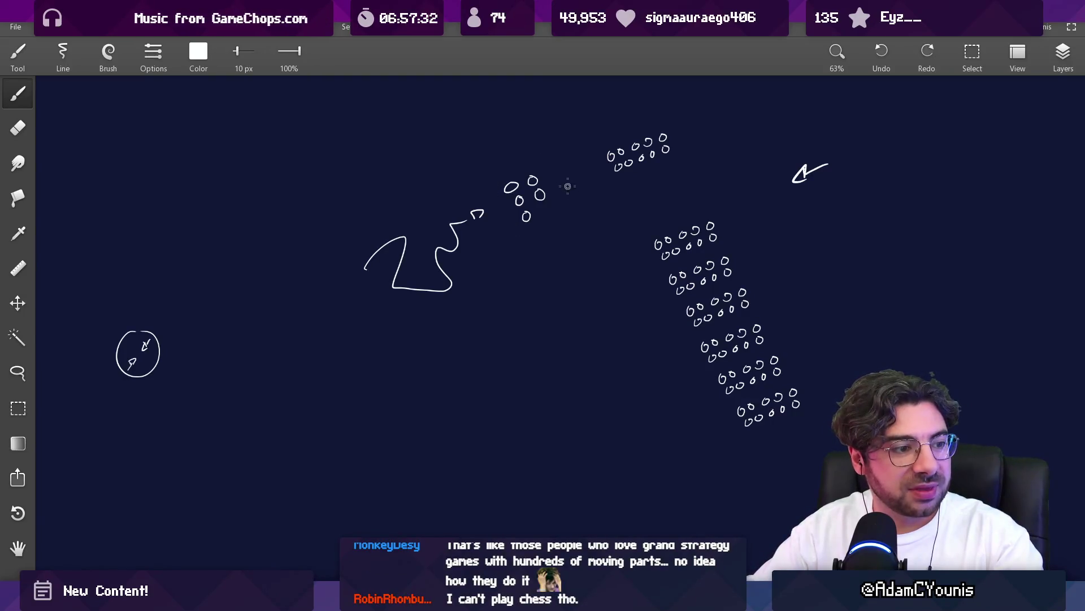
- Pan the view and try more ovals around the circle clusters, undoing each one
{"action": "left_click_drag", "start_coordinate": [518, 235], "coordinate": [625, 282]}
{"action": "mouse_move", "coordinate": [610, 207]}
{"action": "left_mouse_down"}
{"action": "mouse_move", "coordinate": [641, 198]}
{"action": "mouse_move", "coordinate": [636, 227]}
{"action": "mouse_move", "coordinate": [615, 207]}
{"action": "left_mouse_up"}
{"action": "key", "text": "ctrl+z"}
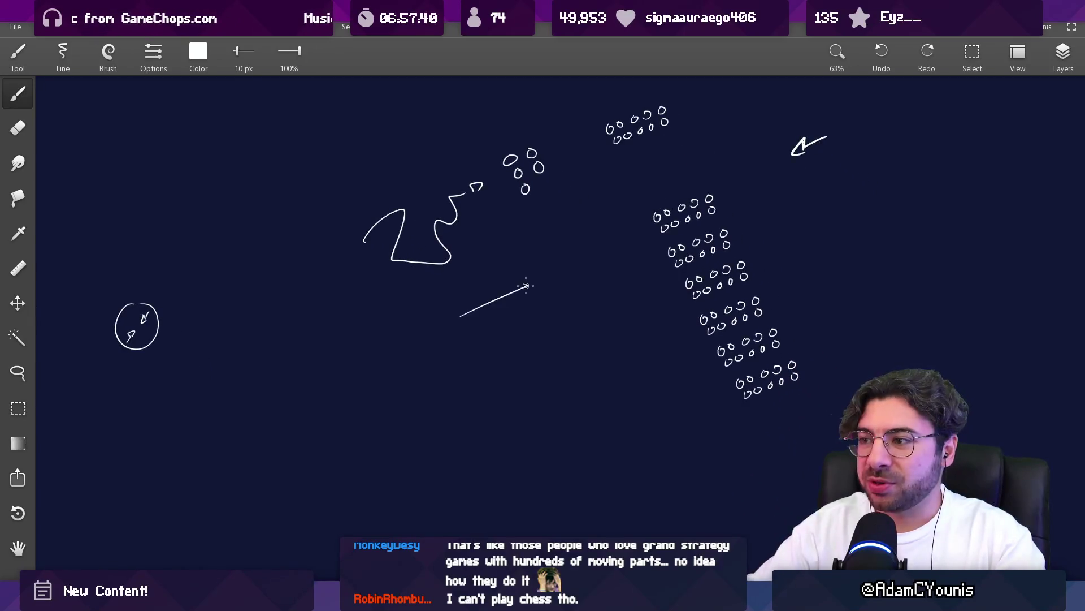
{"action": "mouse_move", "coordinate": [686, 163]}
{"action": "left_mouse_down"}
{"action": "mouse_move", "coordinate": [787, 453]}
{"action": "mouse_move", "coordinate": [820, 195]}
{"action": "left_mouse_up"}
{"action": "key", "text": "ctrl+z"}
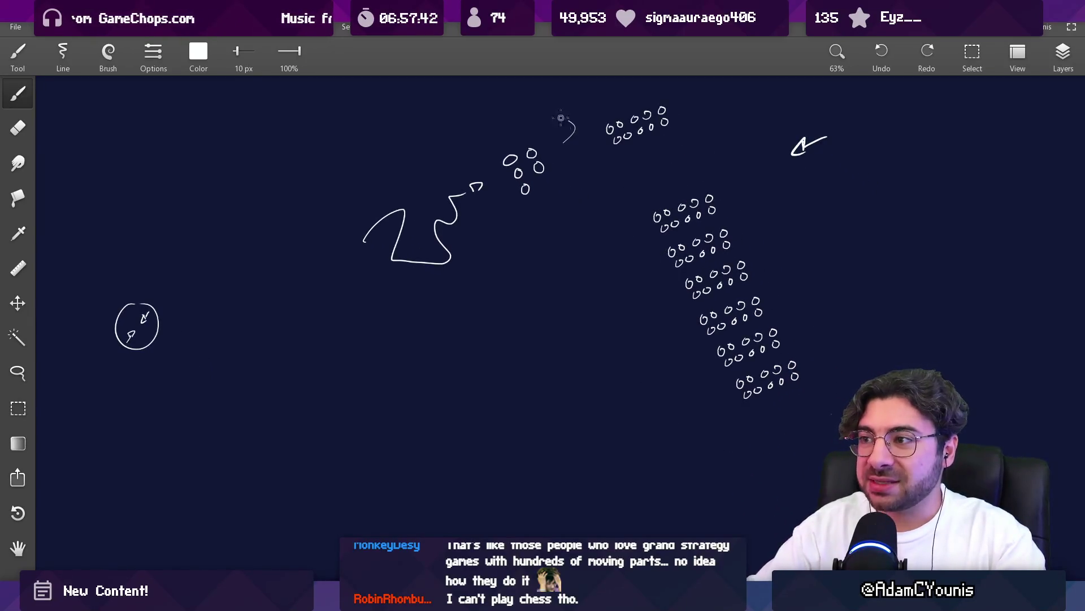
{"action": "left_click_drag", "start_coordinate": [561, 118], "coordinate": [497, 223]}
{"action": "key", "text": "ctrl+z"}
{"action": "key", "text": "ctrl+z"}
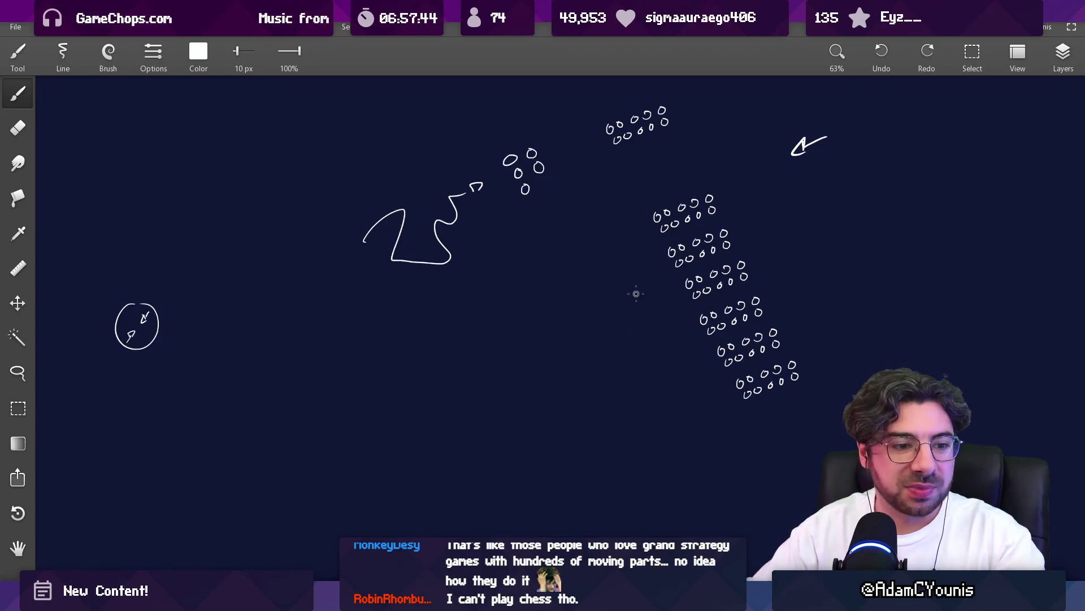
- Undo the duplicated oval groups one by one and clear the leftover selection
{"action": "scroll", "coordinate": [636, 294], "scroll_direction": "down", "scroll_amount": 3}
{"action": "scroll", "coordinate": [598, 291], "scroll_direction": "left", "scroll_amount": 3}
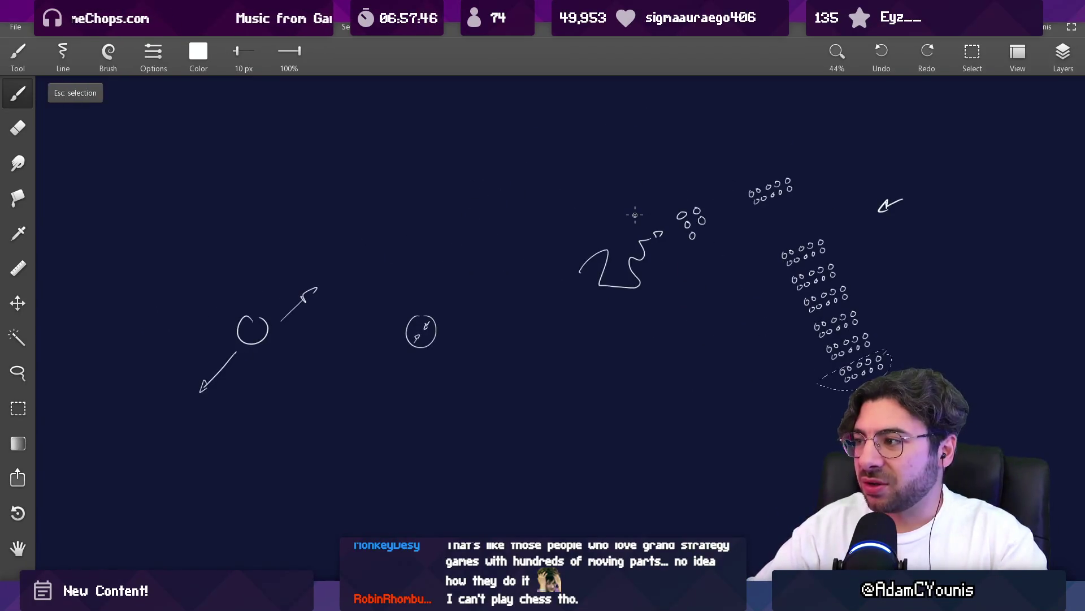
{"action": "key", "text": "ctrl+z"}
{"action": "key", "text": "ctrl+z"}
{"action": "key", "text": "ctrl+z"}
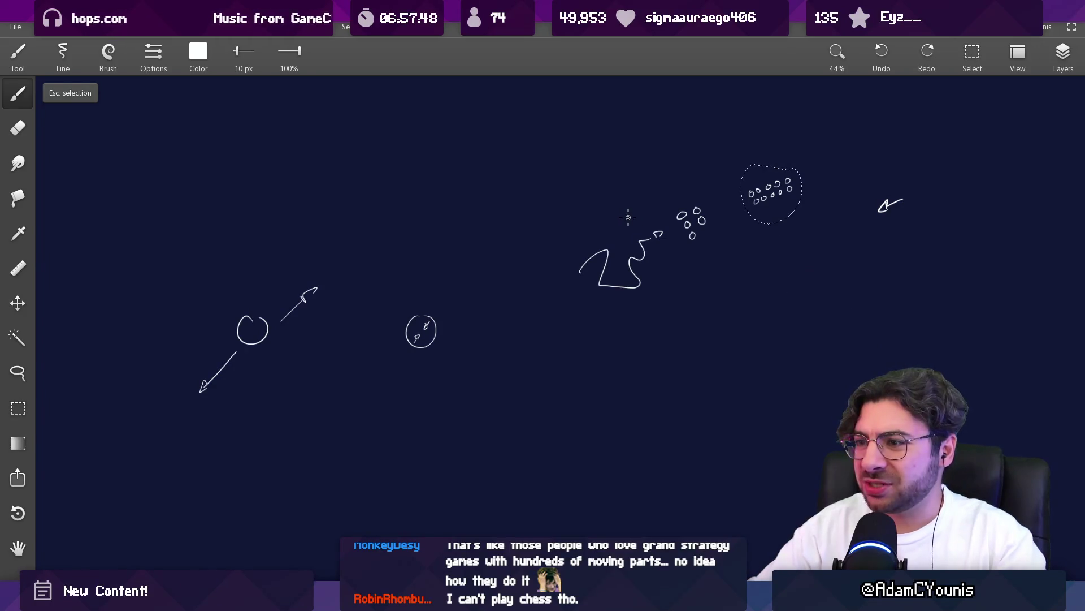
{"action": "key", "text": "Escape"}
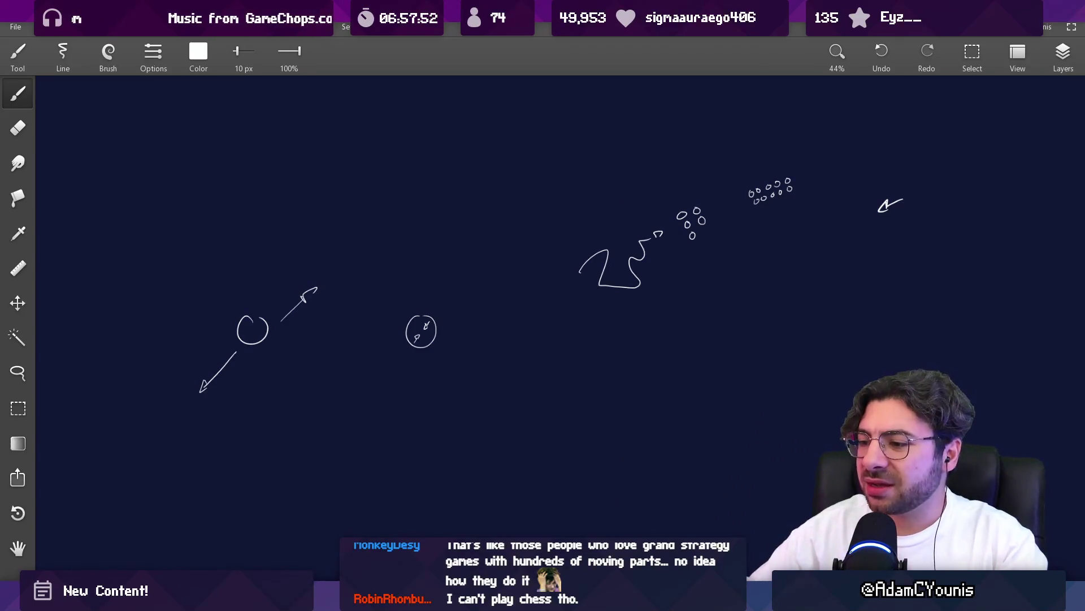
- Back in Unity, pan the scene down and select Level Scrolling Bounds
{"action": "left_click", "coordinate": [530, 525]}
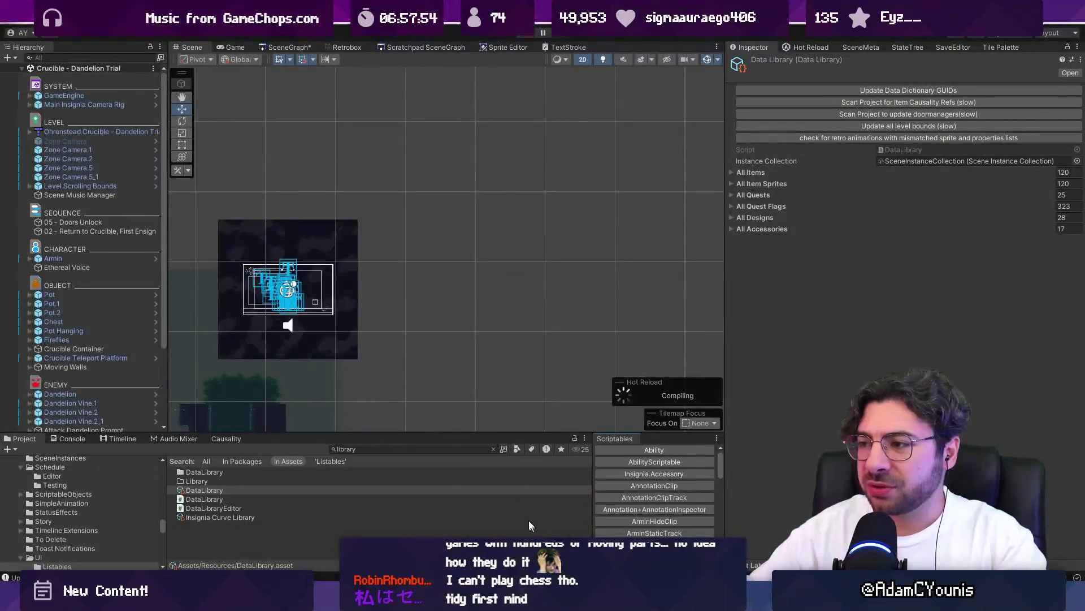
{"action": "scroll", "coordinate": [513, 222], "scroll_direction": "down", "scroll_amount": 2}
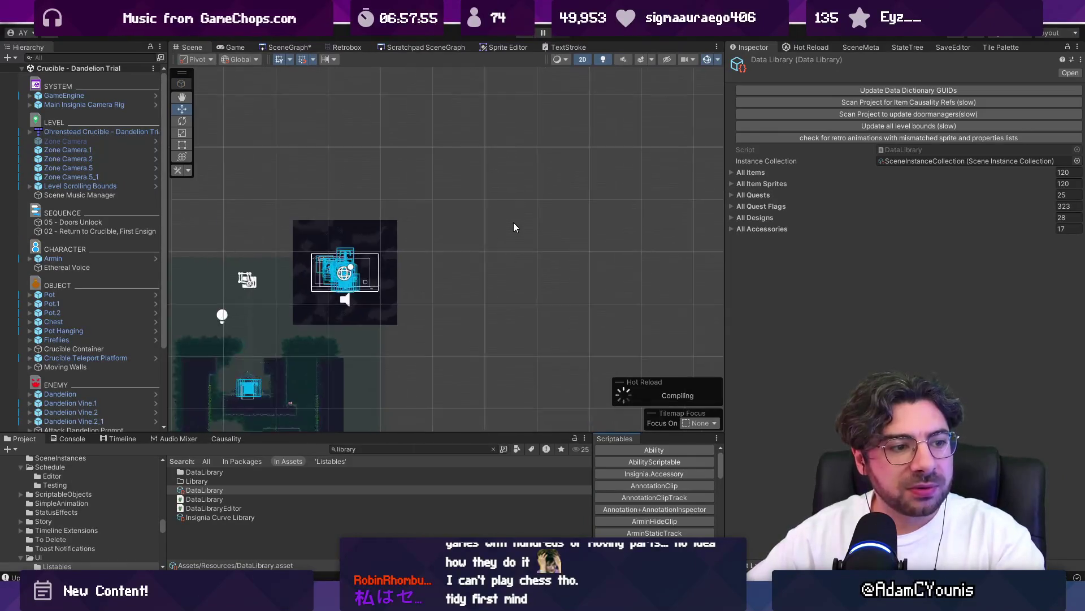
{"action": "key", "text": "Left"}
{"action": "key", "text": "Down"}
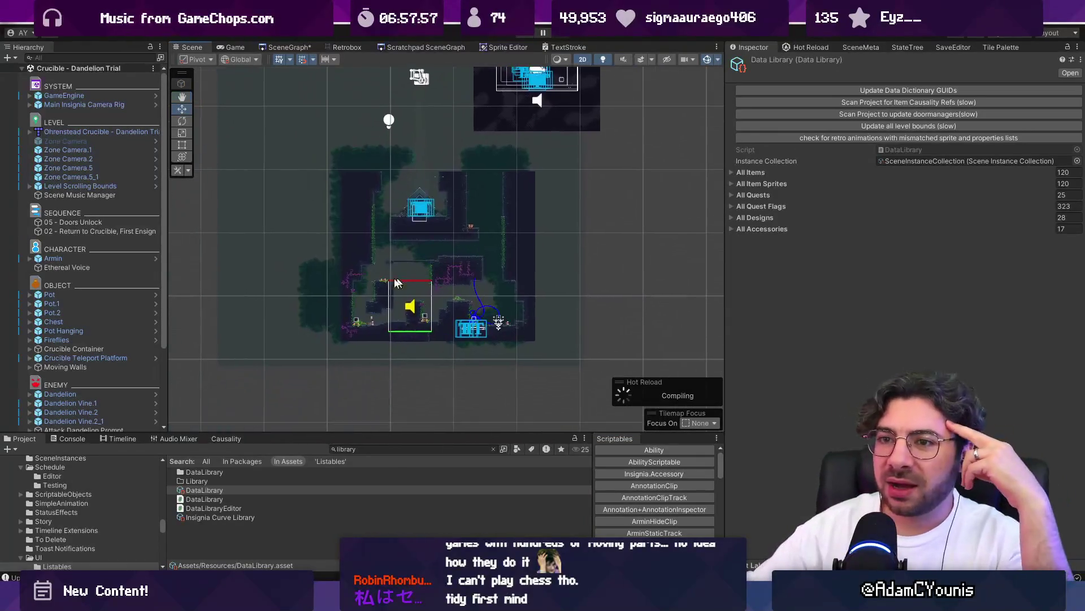
{"action": "left_click", "coordinate": [108, 186]}
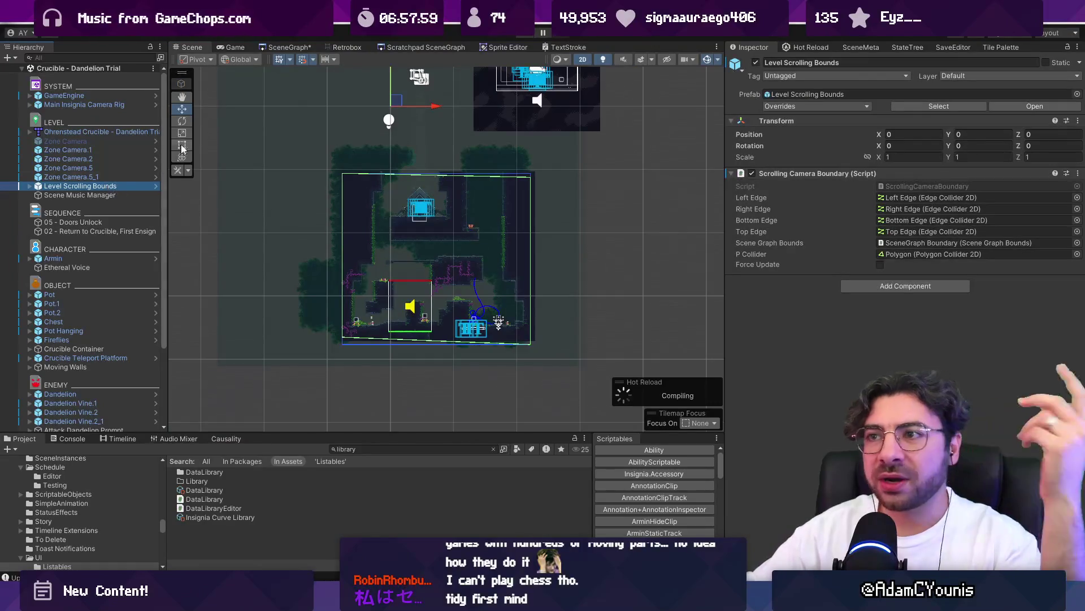
- Open the Ohrenstead Overlook scene from the scene graph and frame its Level Scrolling Bounds
{"action": "left_click", "coordinate": [292, 46]}
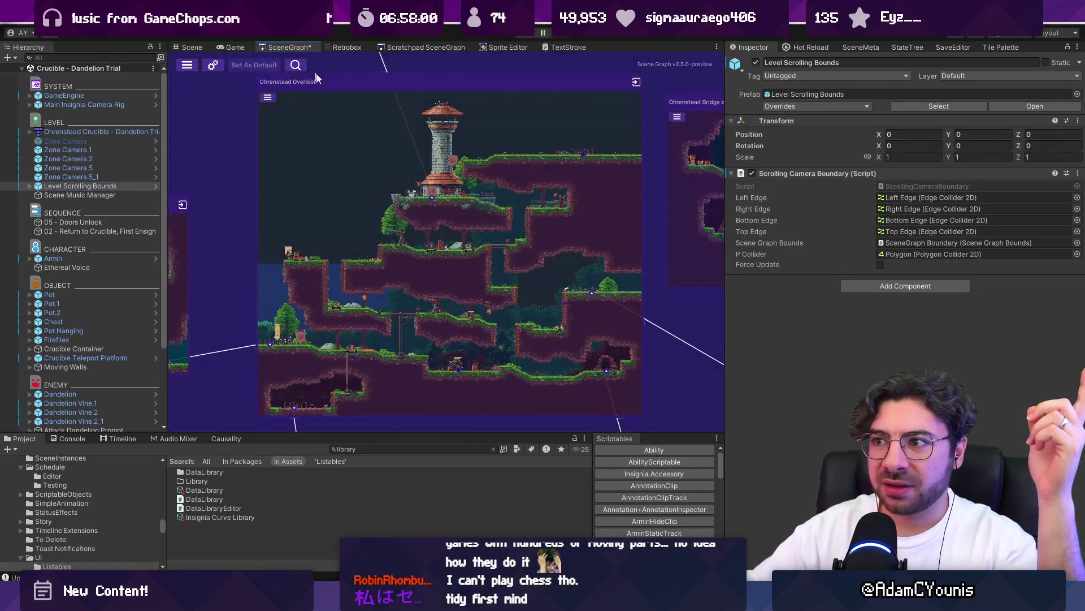
{"action": "double_click", "coordinate": [343, 195]}
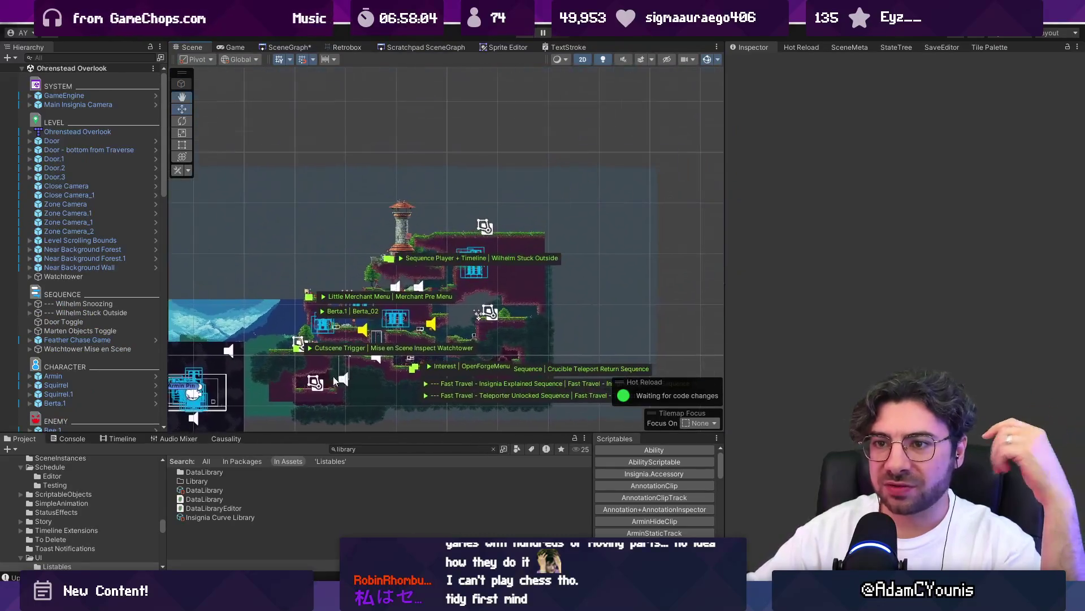
{"action": "left_click", "coordinate": [80, 240]}
{"action": "key", "text": "f"}
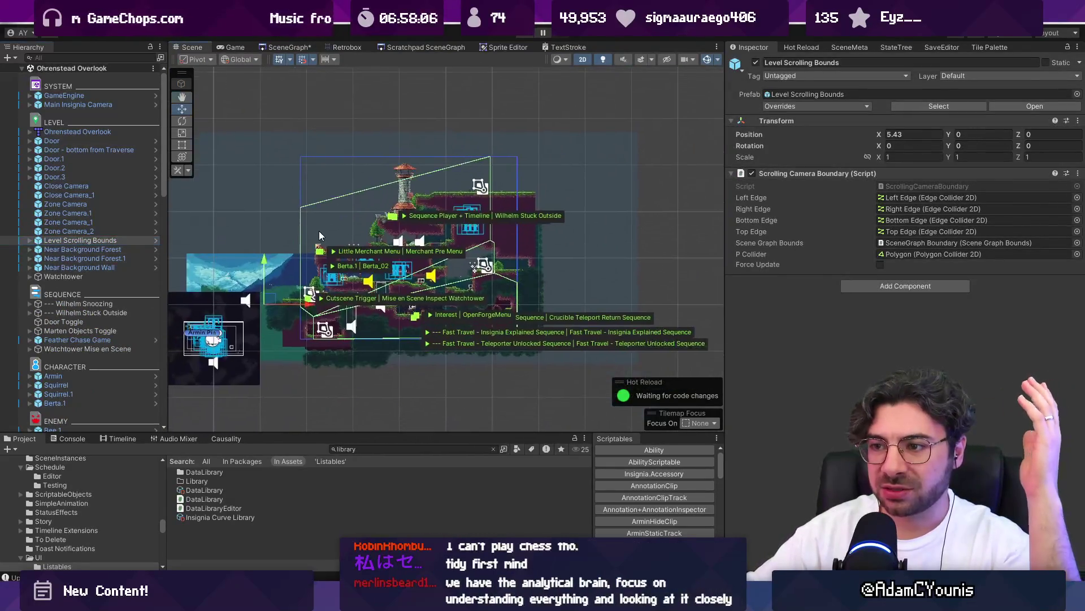
- Widen the Scene view and zoom out until the whole level and bounds outline fit
{"action": "scroll", "coordinate": [365, 263], "scroll_direction": "up", "scroll_amount": 3}
{"action": "scroll", "coordinate": [584, 288], "scroll_direction": "up", "scroll_amount": 2}
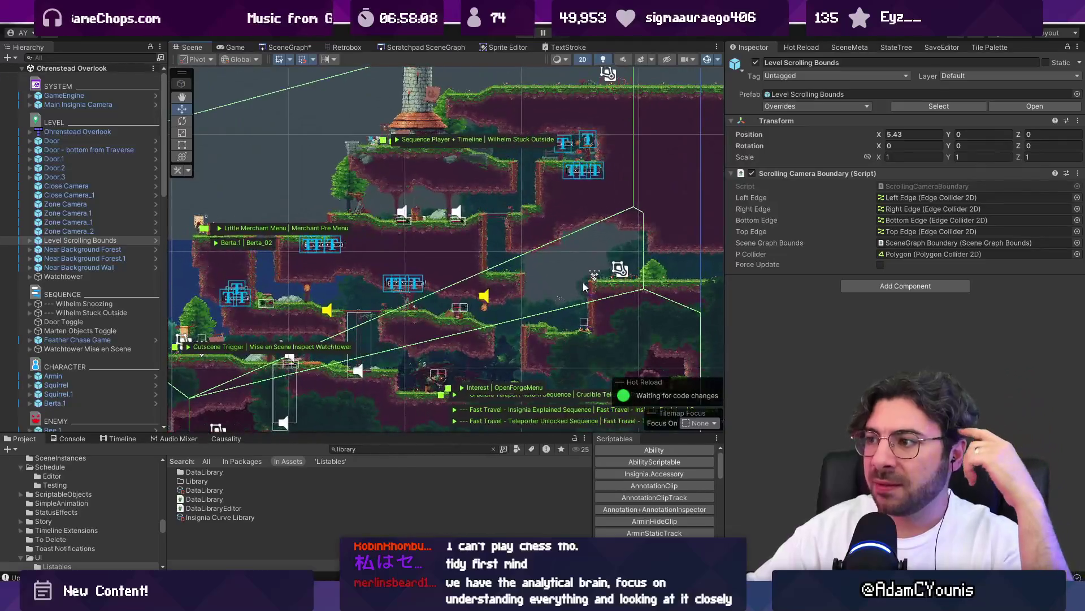
{"action": "scroll", "coordinate": [583, 290], "scroll_direction": "right", "scroll_amount": 3}
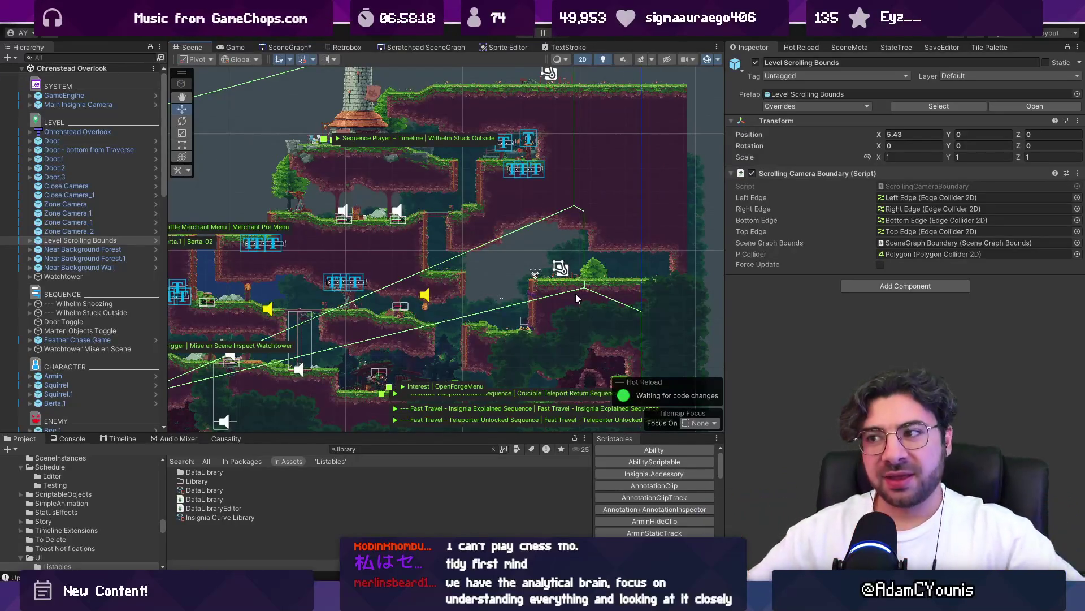
{"action": "scroll", "coordinate": [582, 236], "scroll_direction": "down", "scroll_amount": 3}
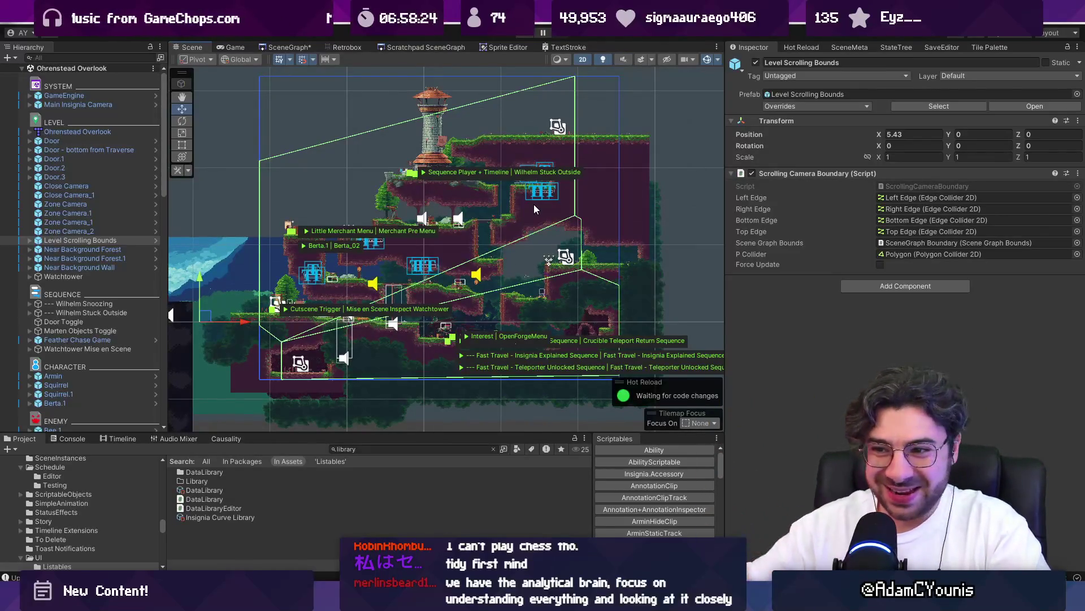
{"action": "scroll", "coordinate": [465, 235], "scroll_direction": "down", "scroll_amount": 1}
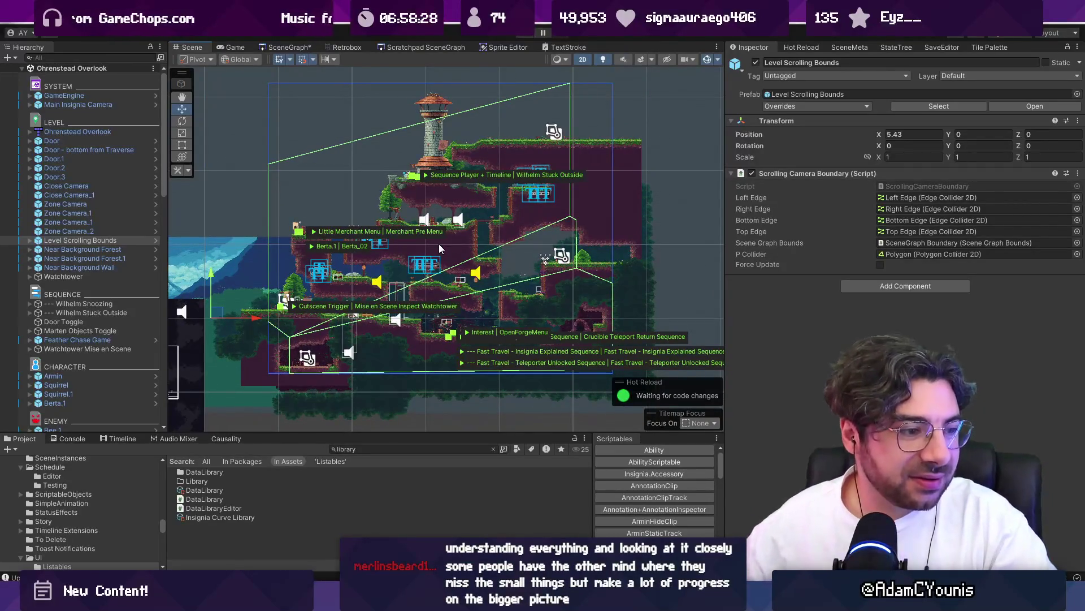
{"action": "scroll", "coordinate": [420, 221], "scroll_direction": "down", "scroll_amount": 1}
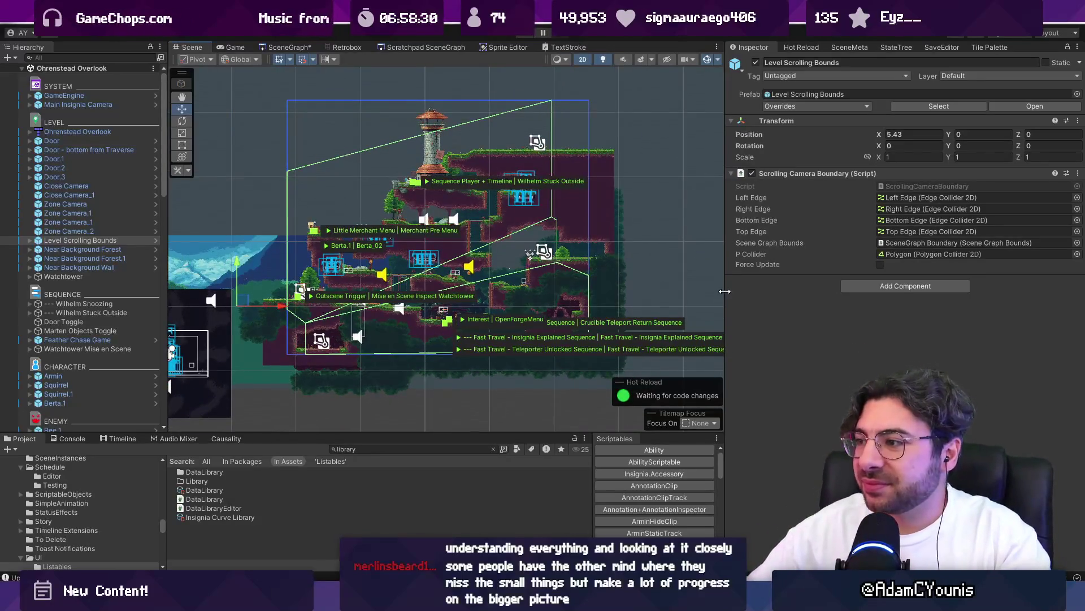
{"action": "left_click_drag", "start_coordinate": [724, 291], "coordinate": [808, 291]}
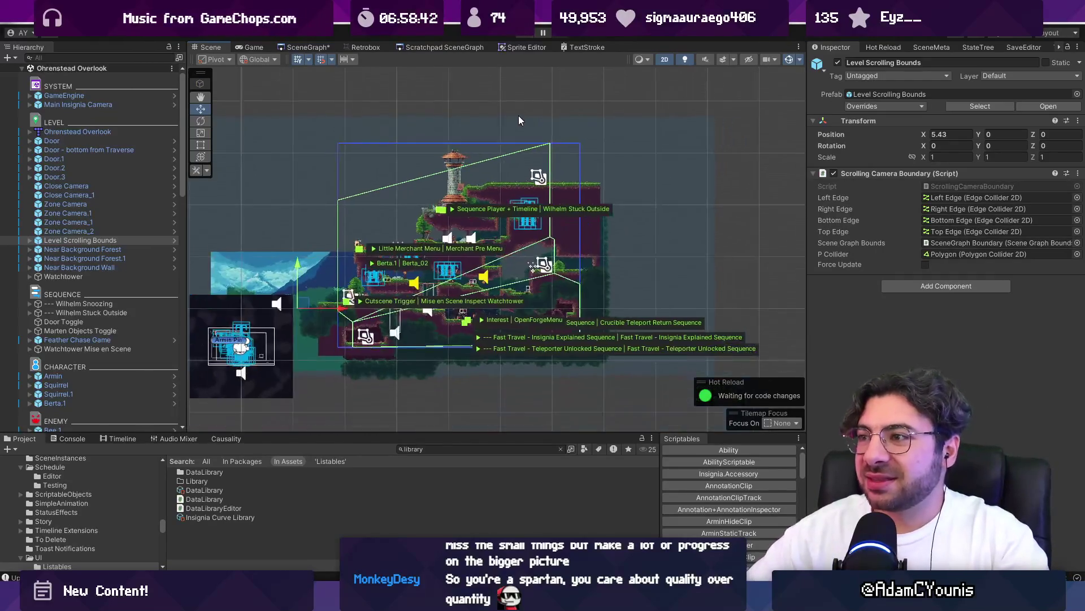
{"action": "scroll", "coordinate": [517, 116], "scroll_direction": "down", "scroll_amount": 2}
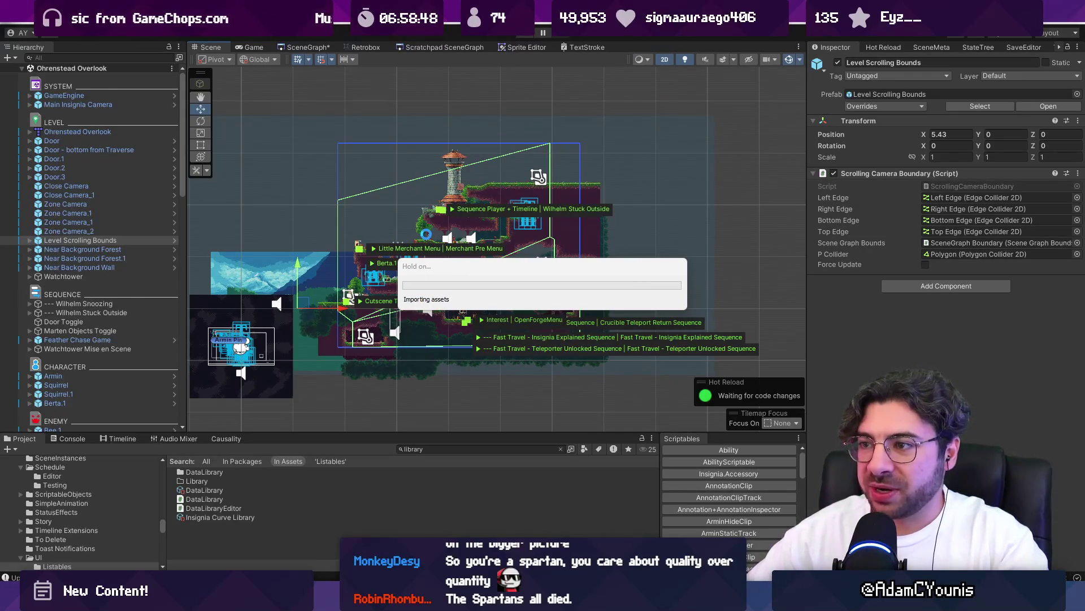
{"action": "scroll", "coordinate": [428, 232], "scroll_direction": "up", "scroll_amount": 3}
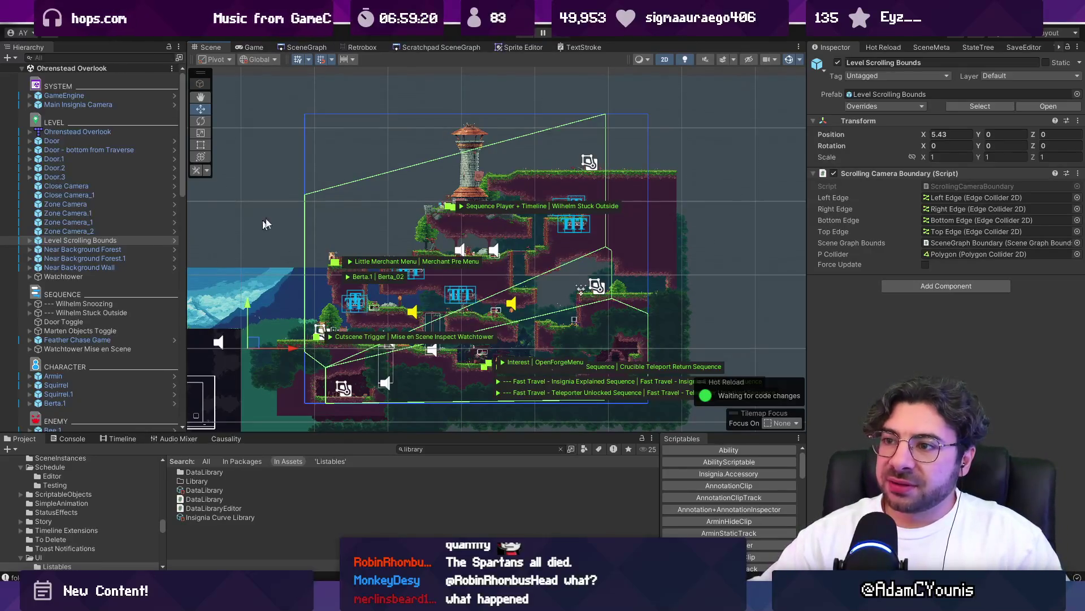
- Expand Level Scrolling Bounds, inspect its Right Edge and Left Edge, then frame the parent
{"action": "scroll", "coordinate": [357, 330], "scroll_direction": "up", "scroll_amount": 2}
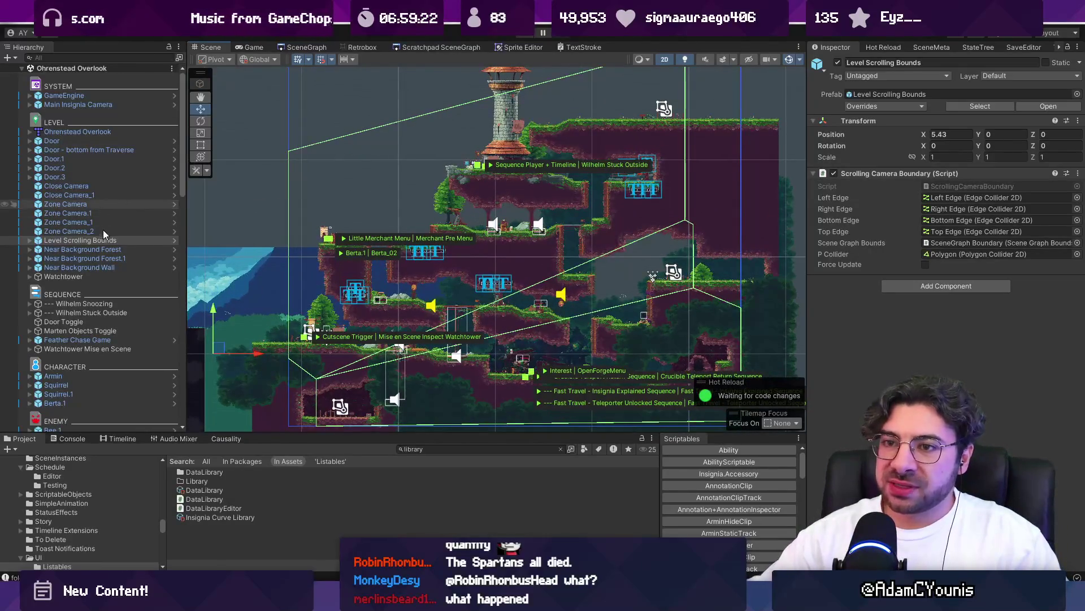
{"action": "left_click", "coordinate": [31, 240]}
{"action": "left_click", "coordinate": [61, 257]}
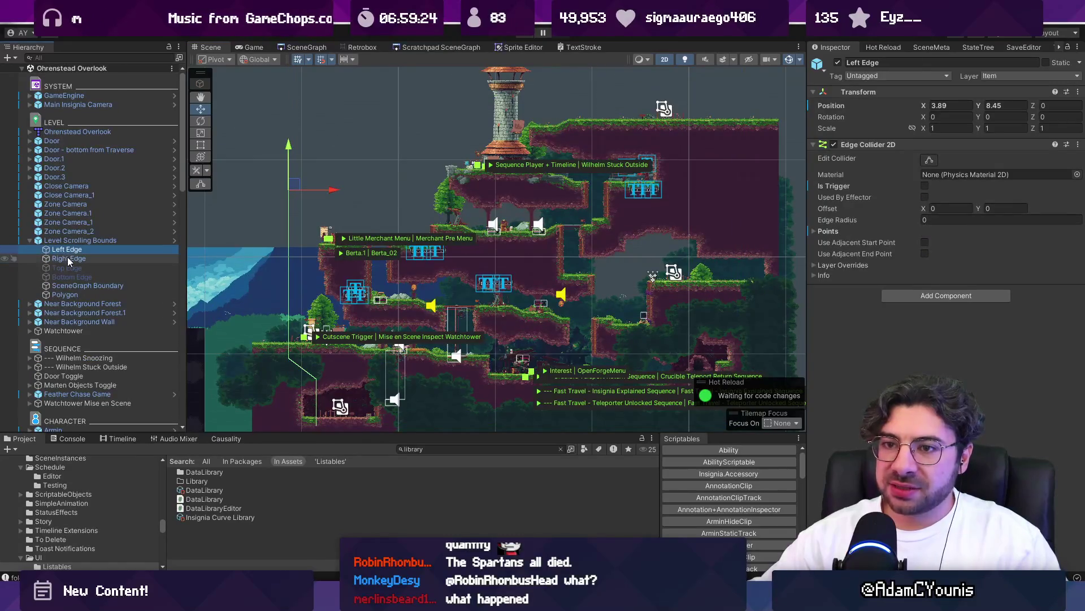
{"action": "left_click", "coordinate": [67, 250]}
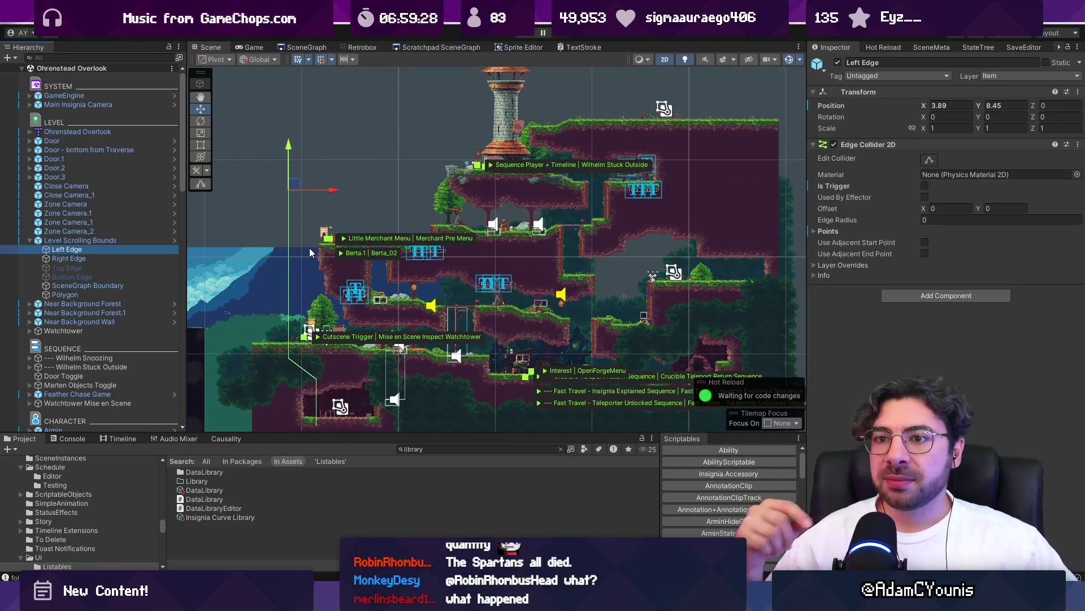
{"action": "left_click", "coordinate": [106, 240]}
{"action": "key", "text": "f"}
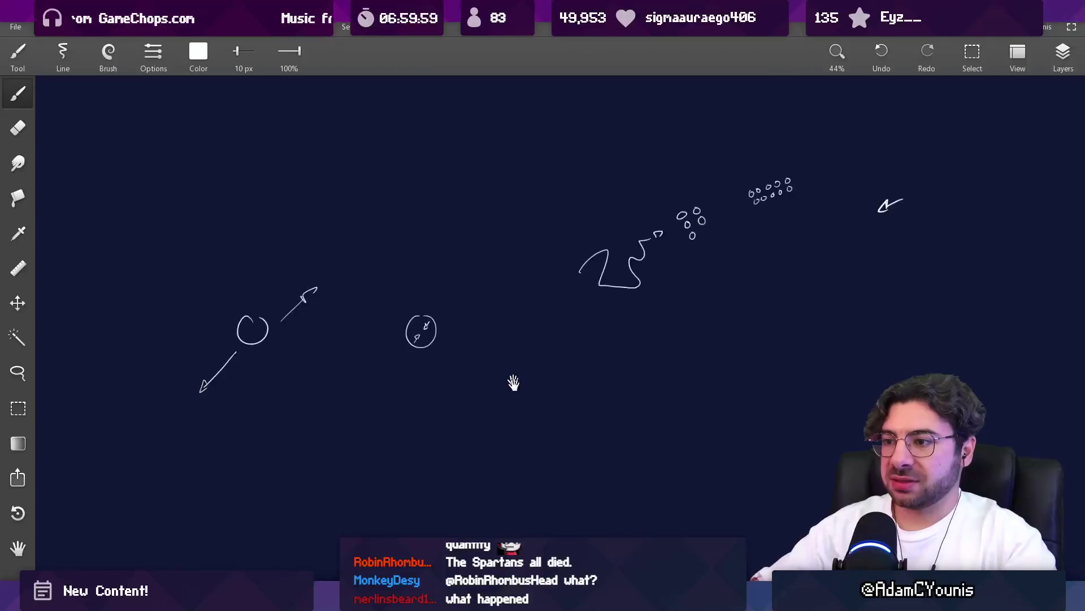
- Sketch the notched level box, surround it with a larger enveloping outline, and recentre the canvas
{"action": "scroll", "coordinate": [393, 242], "scroll_direction": "down", "scroll_amount": 5}
{"action": "mouse_move", "coordinate": [404, 181]}
{"action": "left_mouse_down"}
{"action": "mouse_move", "coordinate": [410, 317]}
{"action": "mouse_move", "coordinate": [541, 433]}
{"action": "mouse_move", "coordinate": [701, 295]}
{"action": "mouse_move", "coordinate": [645, 208]}
{"action": "mouse_move", "coordinate": [435, 171]}
{"action": "left_mouse_up"}
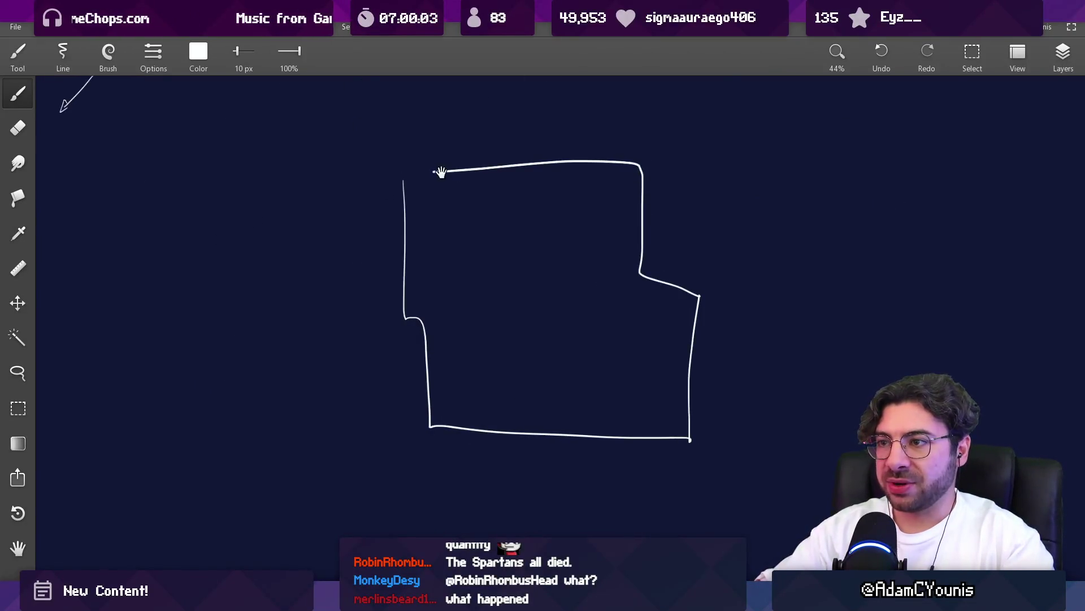
{"action": "scroll", "coordinate": [438, 169], "scroll_direction": "up", "scroll_amount": 3}
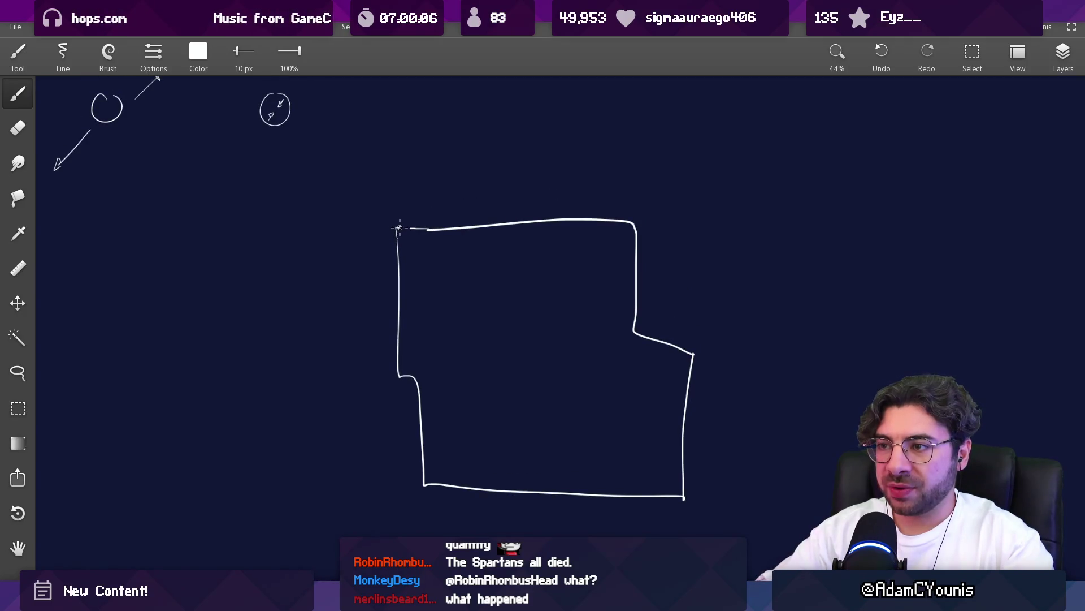
{"action": "mouse_move", "coordinate": [401, 227]}
{"action": "left_mouse_down"}
{"action": "mouse_move", "coordinate": [401, 169]}
{"action": "mouse_move", "coordinate": [348, 166]}
{"action": "mouse_move", "coordinate": [317, 519]}
{"action": "mouse_move", "coordinate": [509, 540]}
{"action": "mouse_move", "coordinate": [833, 242]}
{"action": "mouse_move", "coordinate": [492, 160]}
{"action": "mouse_move", "coordinate": [412, 163]}
{"action": "mouse_move", "coordinate": [413, 228]}
{"action": "left_mouse_up"}
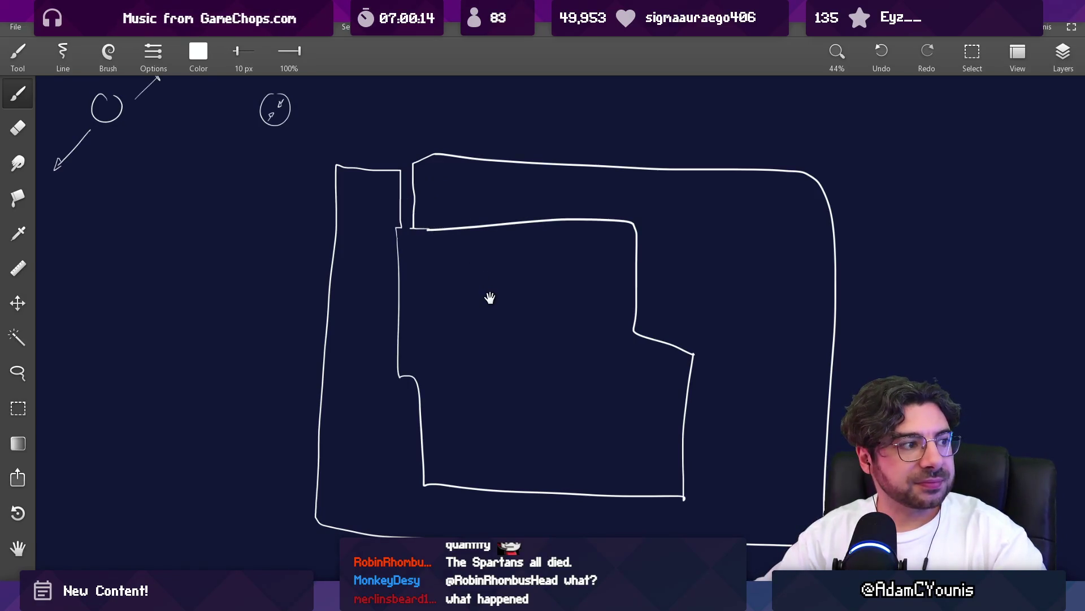
{"action": "left_click_drag", "start_coordinate": [489, 298], "coordinate": [472, 286]}
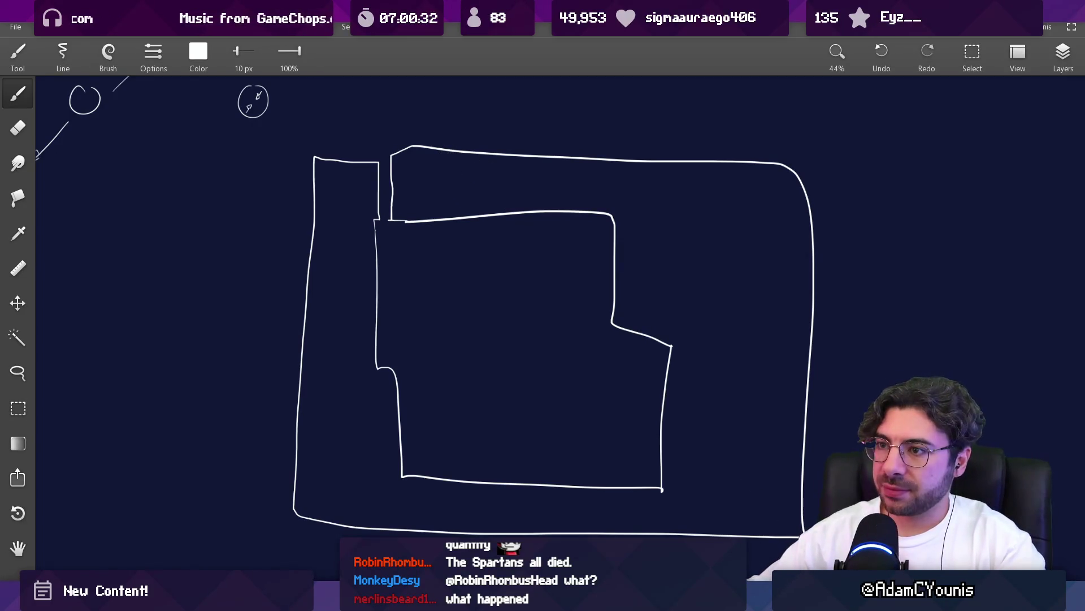
{"action": "mouse_move", "coordinate": [555, 552]}
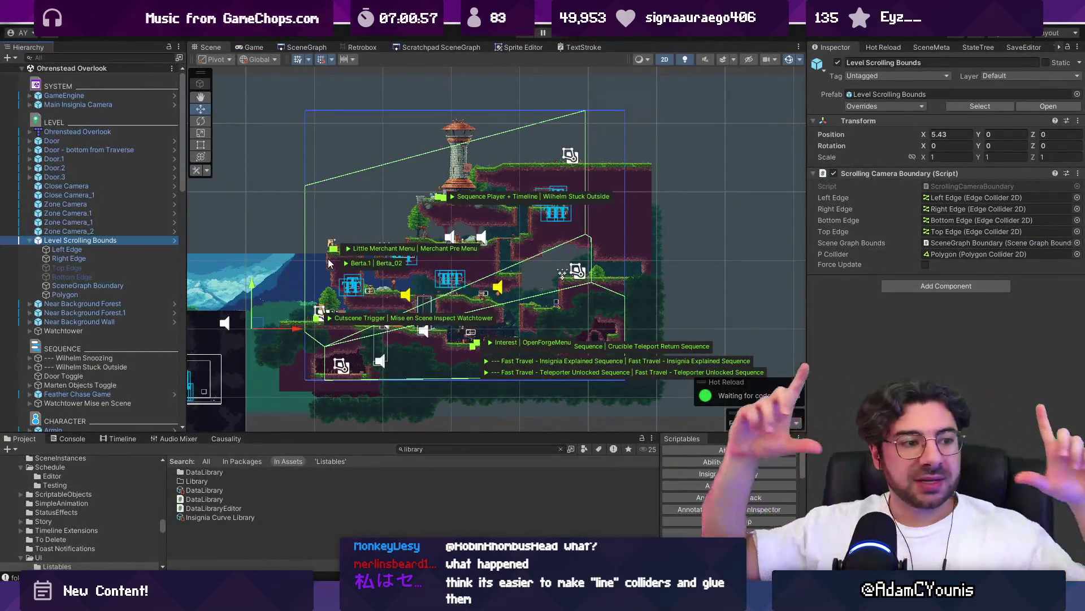
- Compare the Left and Right Edge colliders framed together, then the Top and Bottom Edges
{"action": "left_click", "coordinate": [120, 257]}
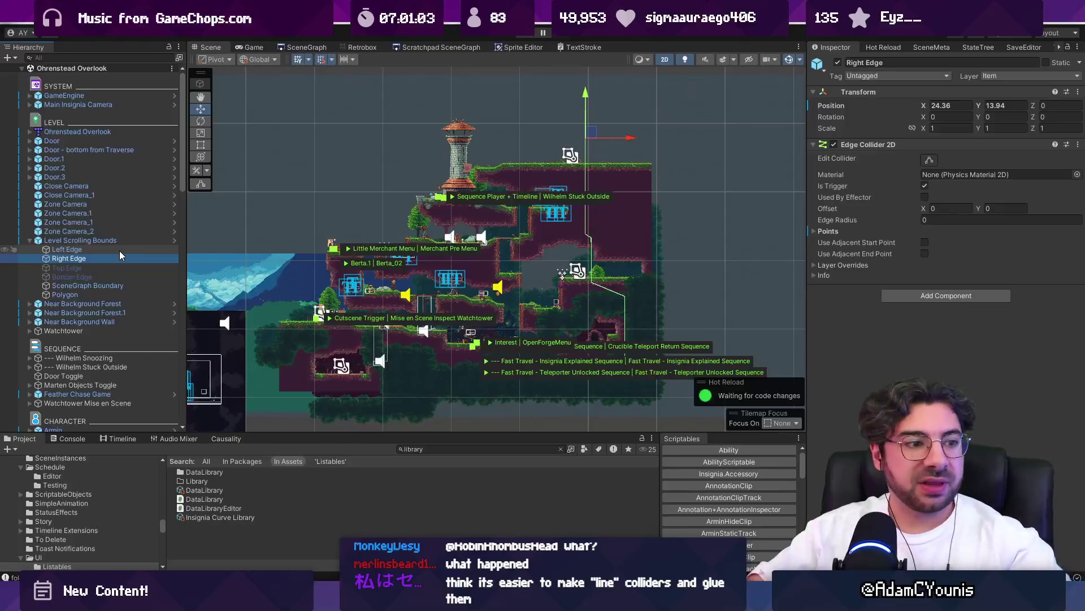
{"action": "left_click", "coordinate": [119, 250], "text": "ctrl"}
{"action": "key", "text": "f"}
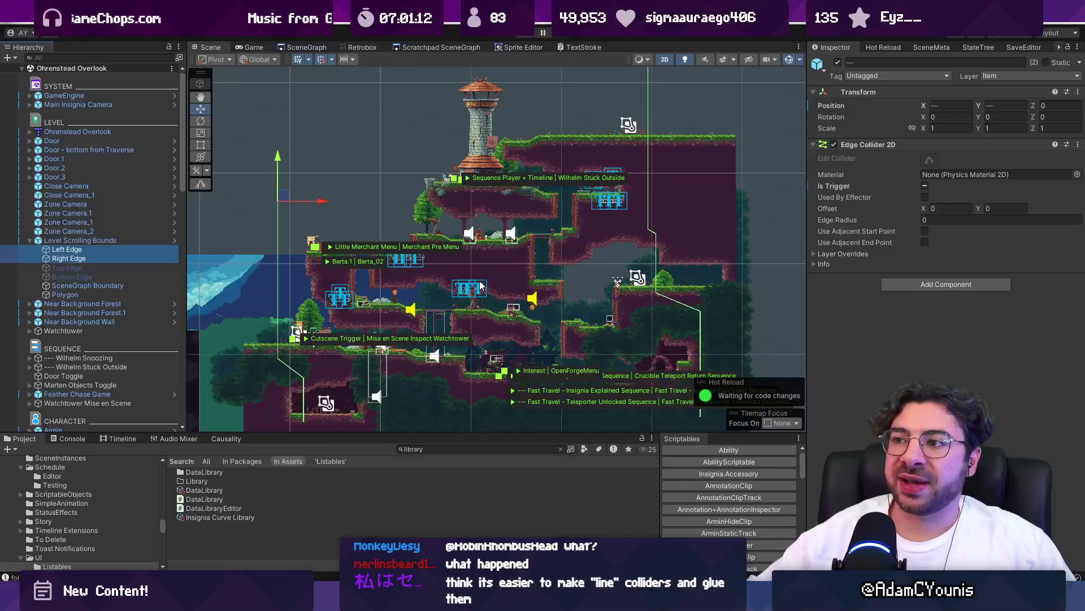
{"action": "mouse_move", "coordinate": [464, 85]}
{"action": "left_mouse_down"}
{"action": "mouse_move", "coordinate": [409, 175]}
{"action": "mouse_move", "coordinate": [428, 190]}
{"action": "mouse_move", "coordinate": [430, 177]}
{"action": "left_mouse_up"}
{"action": "left_click", "coordinate": [147, 267]}
{"action": "left_click", "coordinate": [147, 275], "text": "shift"}
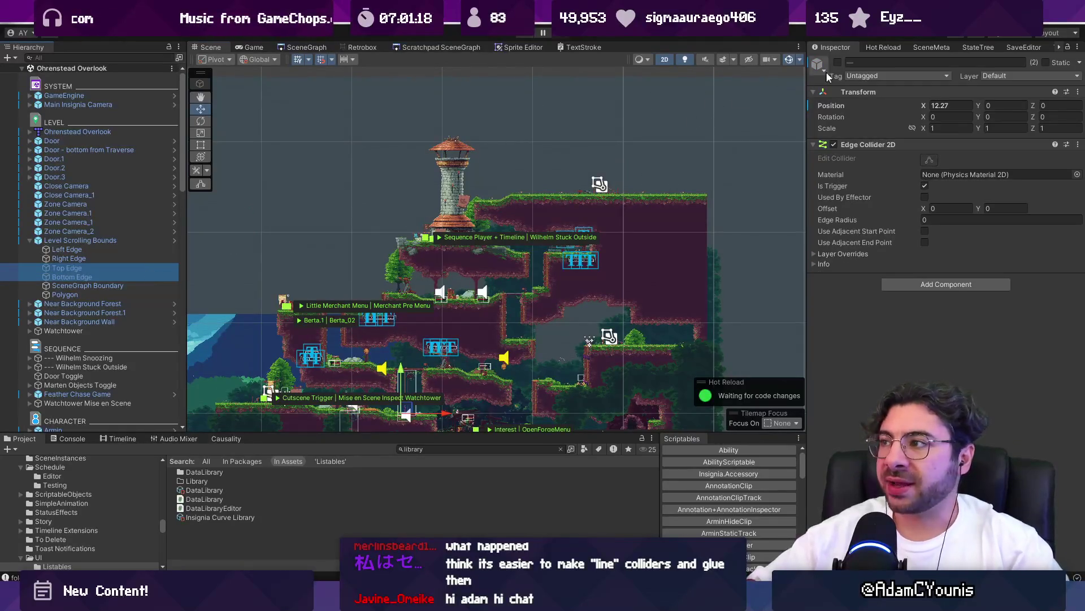
{"action": "left_click", "coordinate": [131, 251], "text": "shift"}
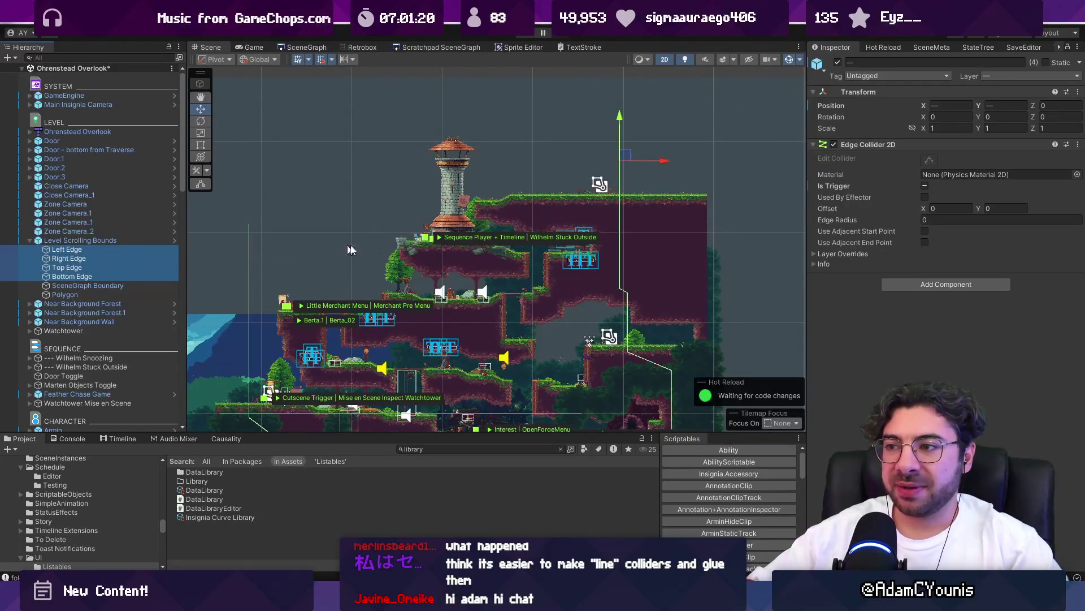
- Select all four boundary edges, narrow back to Top and Bottom, then inspect the Polygon collider
{"action": "scroll", "coordinate": [413, 141], "scroll_direction": "down", "scroll_amount": 3}
{"action": "left_click", "coordinate": [79, 267]}
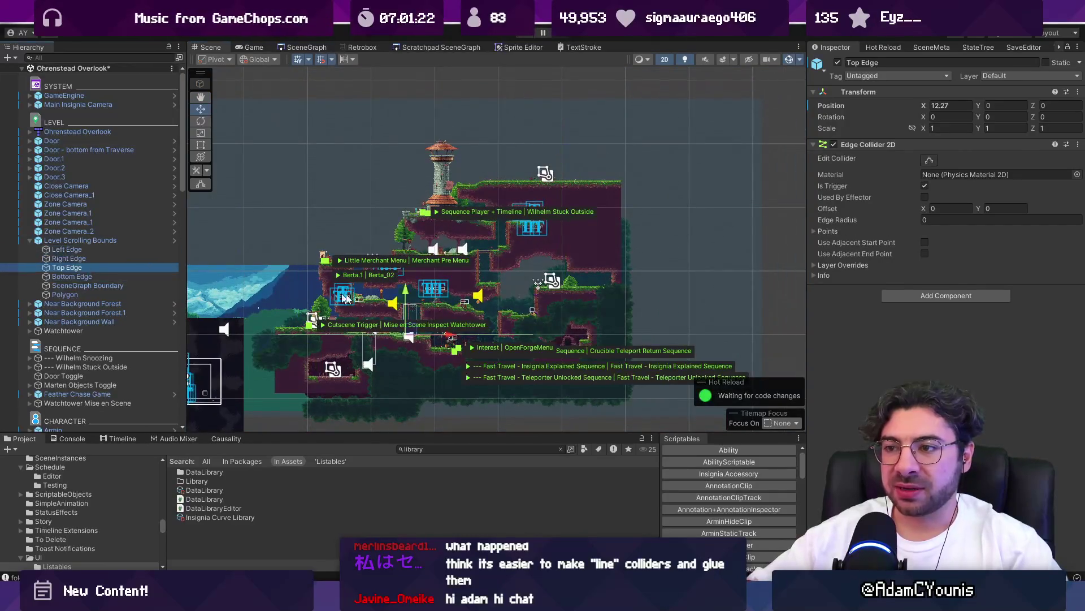
{"action": "left_click", "coordinate": [100, 250]}
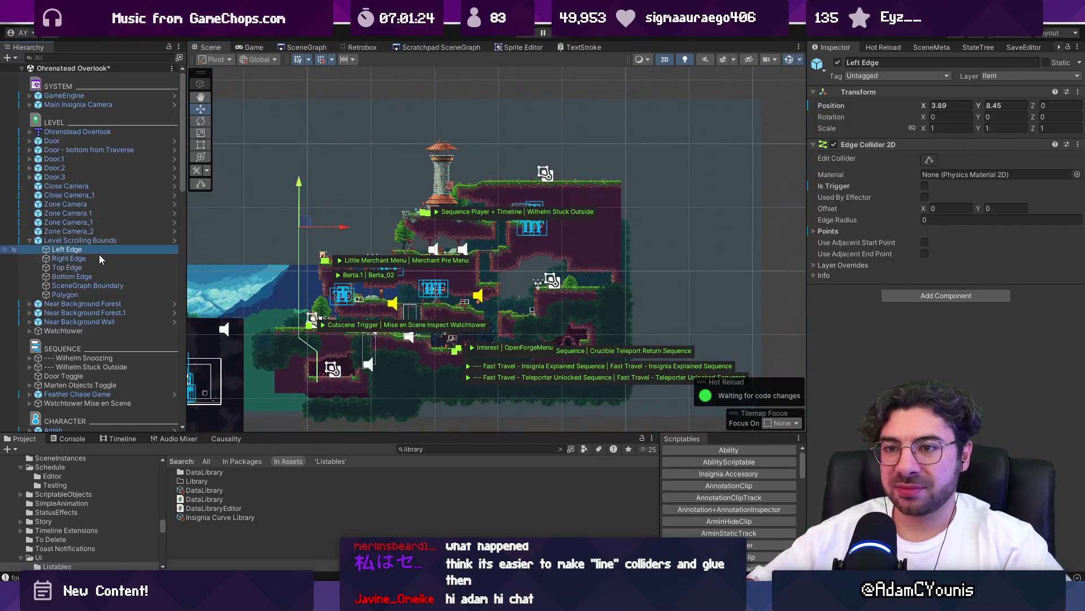
{"action": "left_click", "coordinate": [100, 277], "text": "shift"}
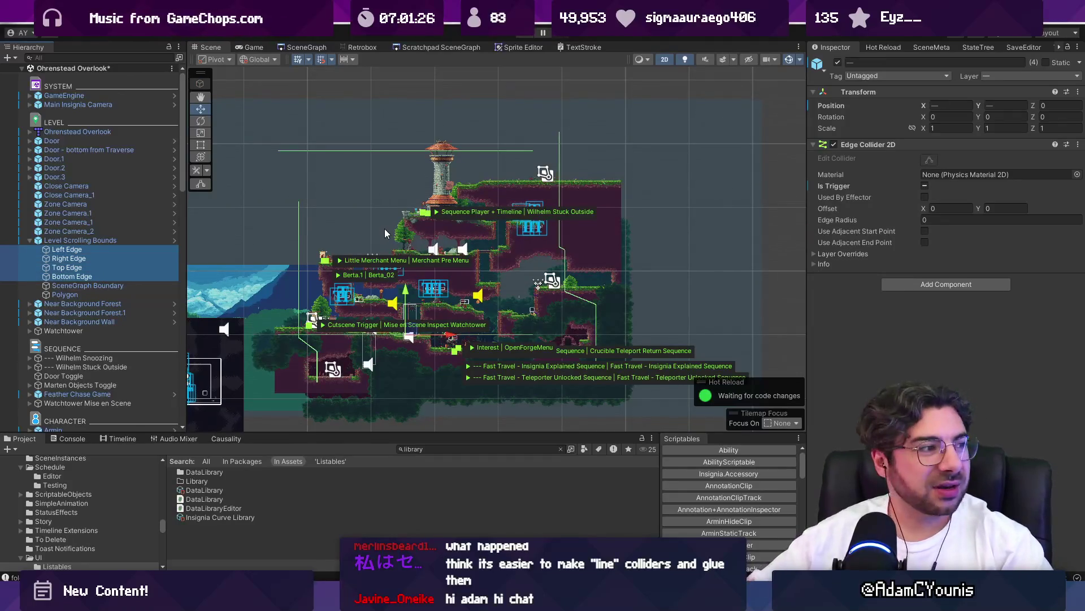
{"action": "scroll", "coordinate": [480, 192], "scroll_direction": "up", "scroll_amount": 5}
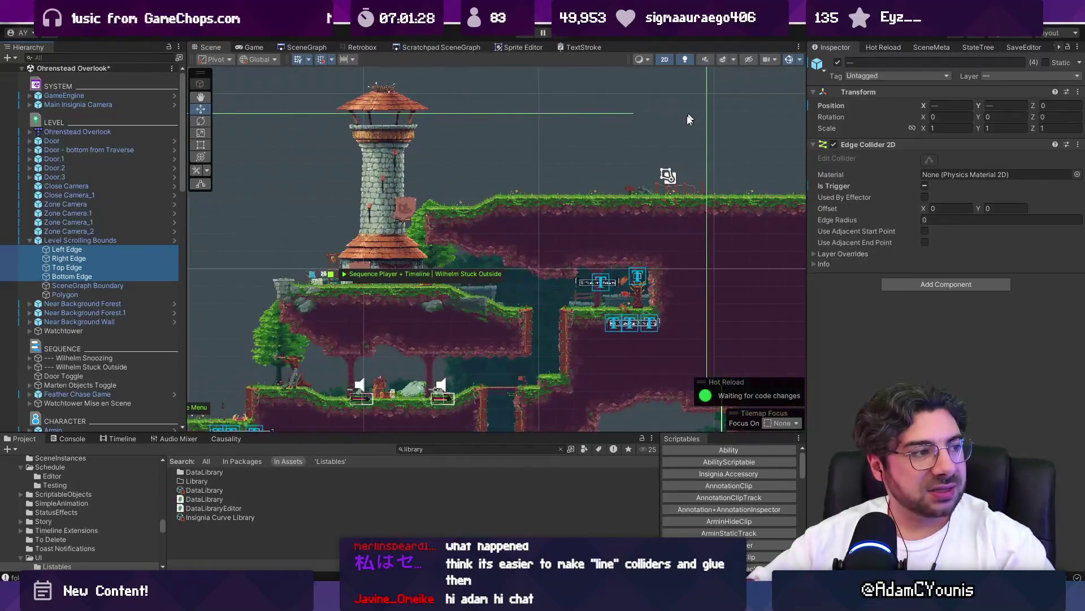
{"action": "scroll", "coordinate": [688, 119], "scroll_direction": "up", "scroll_amount": 5}
{"action": "scroll", "coordinate": [497, 209], "scroll_direction": "down", "scroll_amount": 5}
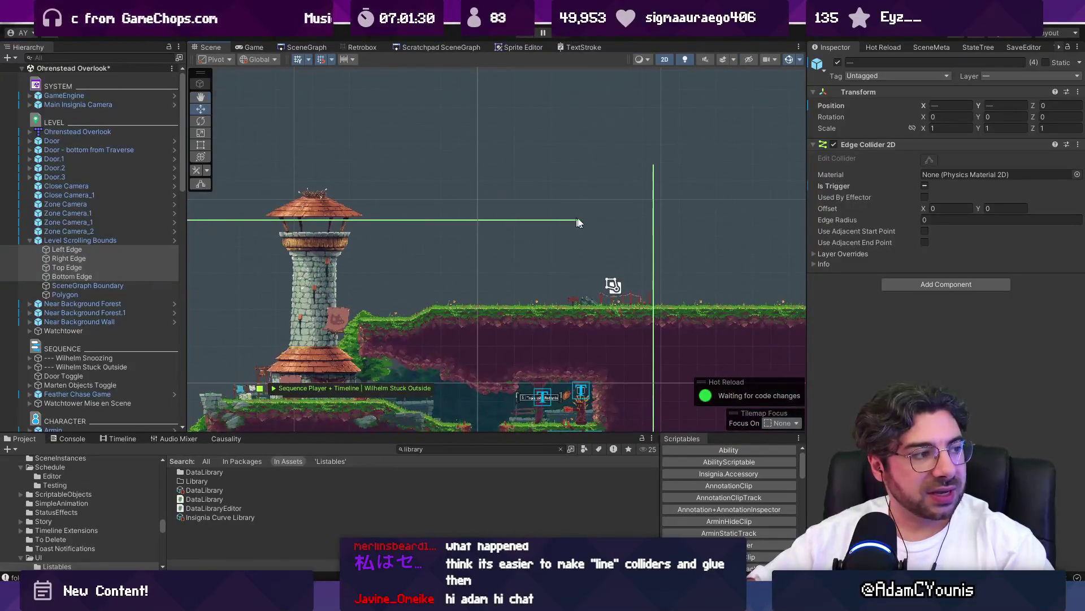
{"action": "scroll", "coordinate": [575, 221], "scroll_direction": "down", "scroll_amount": 5}
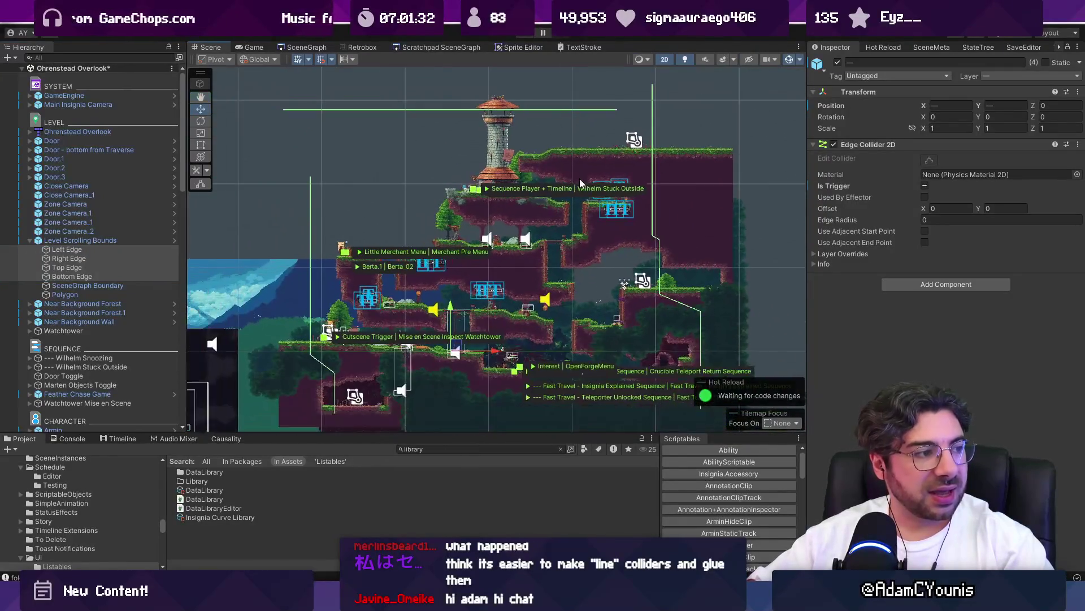
{"action": "key", "text": "ctrl+z"}
{"action": "key", "text": "ctrl+z"}
{"action": "key", "text": "ctrl+z"}
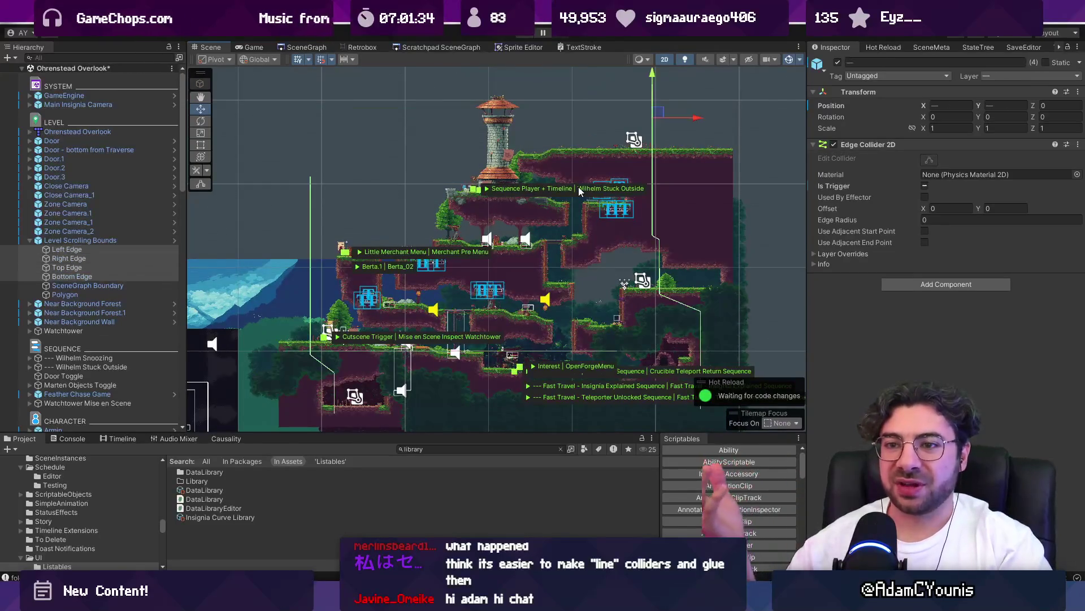
{"action": "left_click_drag", "start_coordinate": [85, 267], "coordinate": [80, 291]}
{"action": "left_click", "coordinate": [81, 290]}
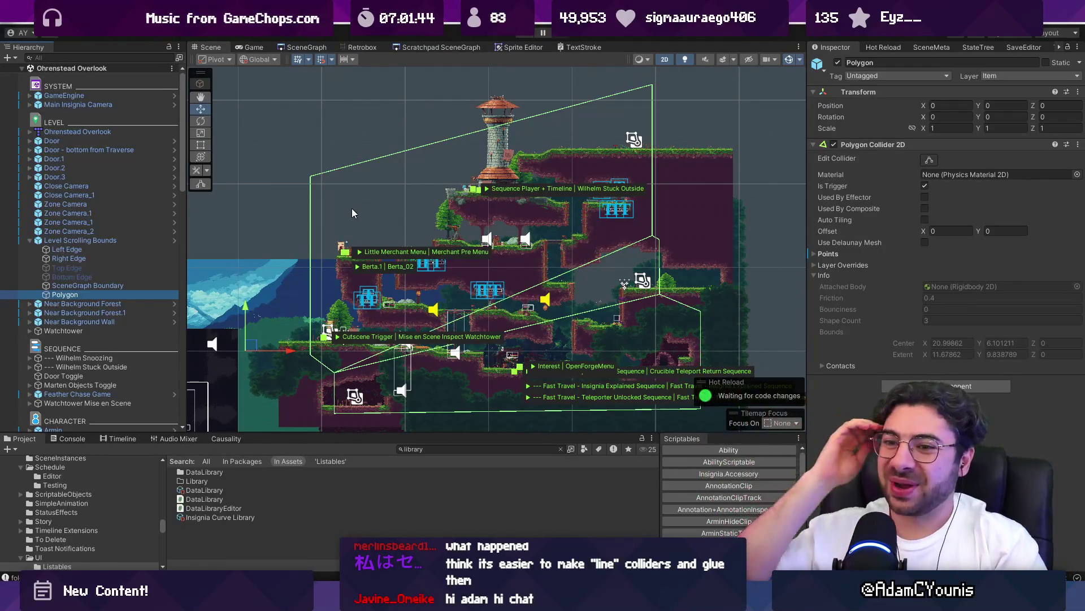
{"action": "key", "text": "alt+Tab"}
- Add an EnvelopPolygonCollider(); call inside Start() and save the script
{"action": "scroll", "coordinate": [410, 329], "scroll_direction": "up", "scroll_amount": 10}
{"action": "scroll", "coordinate": [411, 330], "scroll_direction": "up", "scroll_amount": 20}
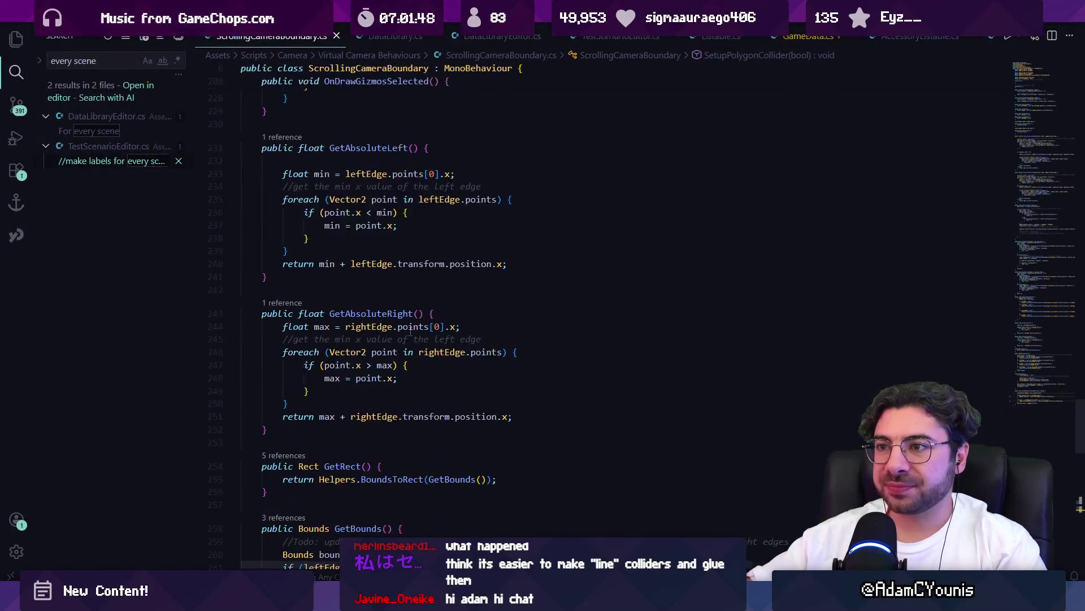
{"action": "scroll", "coordinate": [420, 350], "scroll_direction": "up", "scroll_amount": 20}
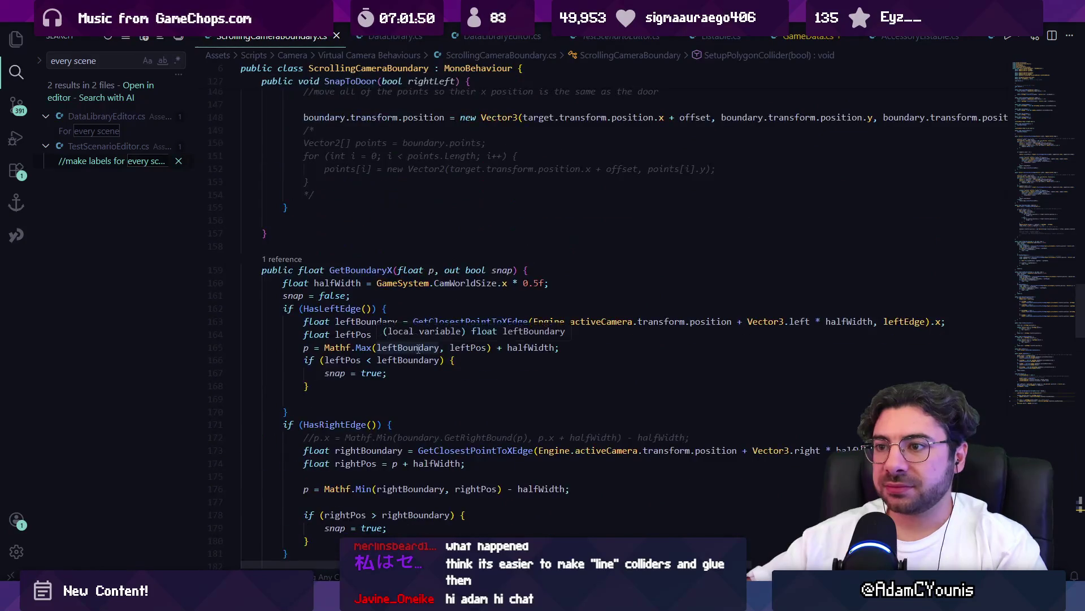
{"action": "scroll", "coordinate": [416, 347], "scroll_direction": "up", "scroll_amount": 20}
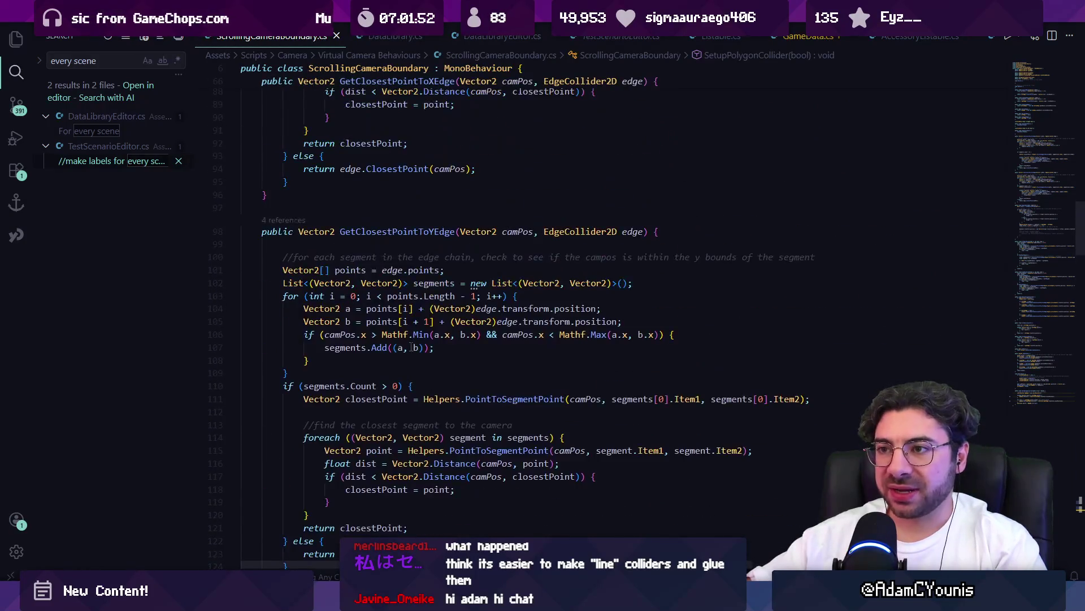
{"action": "scroll", "coordinate": [412, 348], "scroll_direction": "up", "scroll_amount": 5}
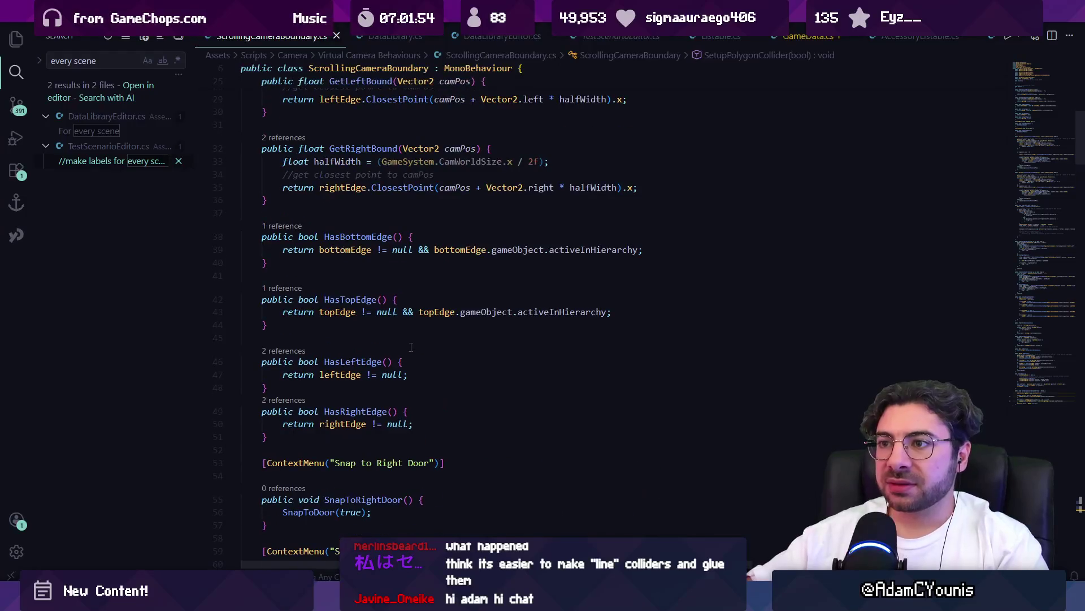
{"action": "scroll", "coordinate": [408, 346], "scroll_direction": "up", "scroll_amount": 7}
{"action": "left_click", "coordinate": [393, 306]}
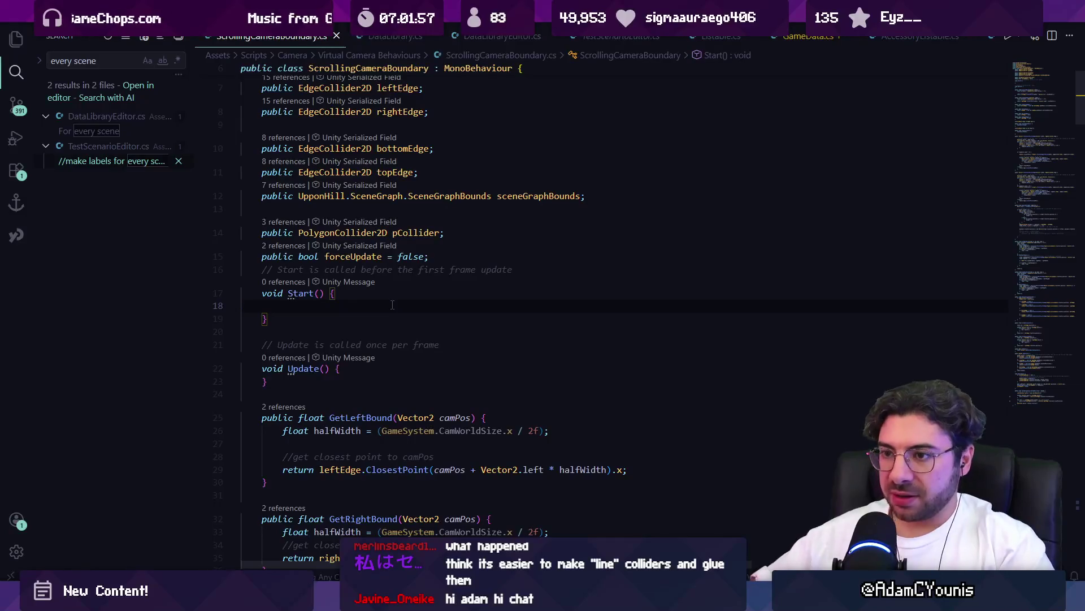
{"action": "key", "text": "Tab"}
{"action": "type", "text": "BoxPOo"}
{"action": "key", "text": "BackSpace"}
{"action": "key", "text": "BackSpace"}
{"action": "key", "text": "BackSpace"}
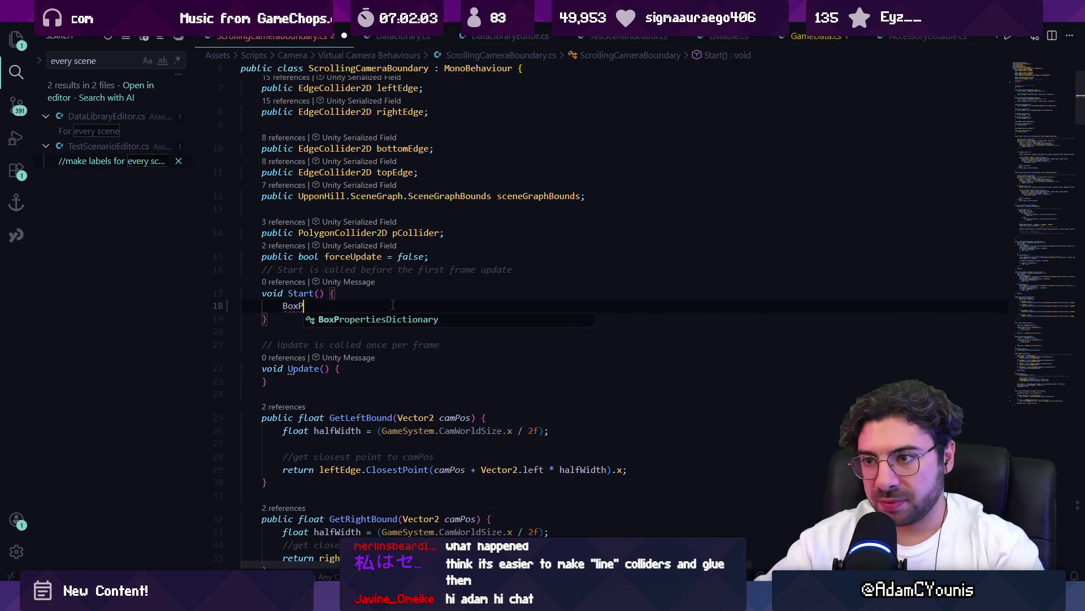
{"action": "type", "text": "B"}
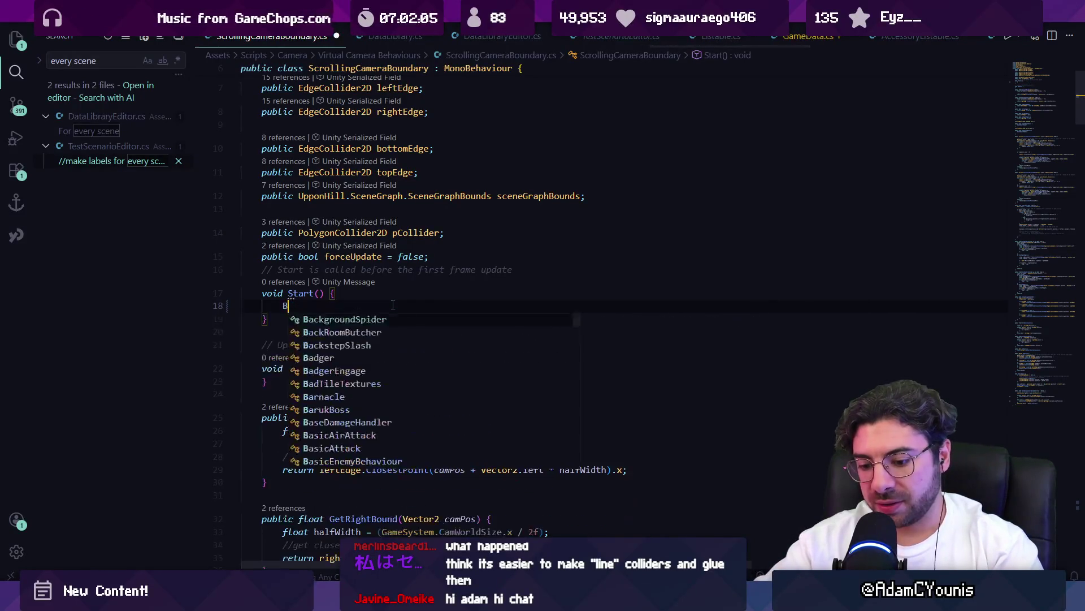
{"action": "type", "text": "ackgroundSpideAdd"}
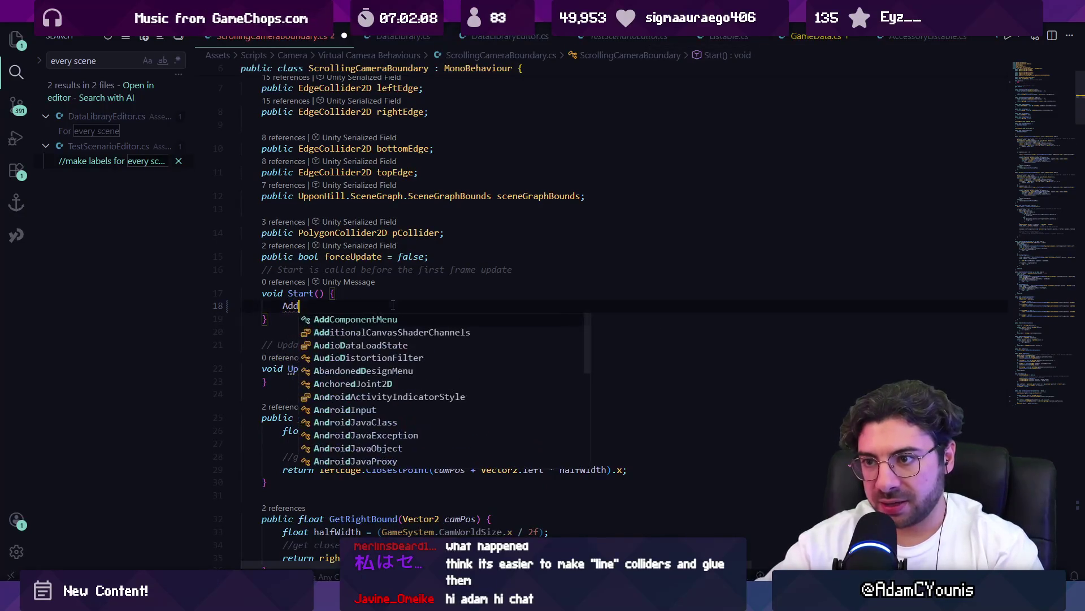
{"action": "type", "text": "PolygonColliderBo"}
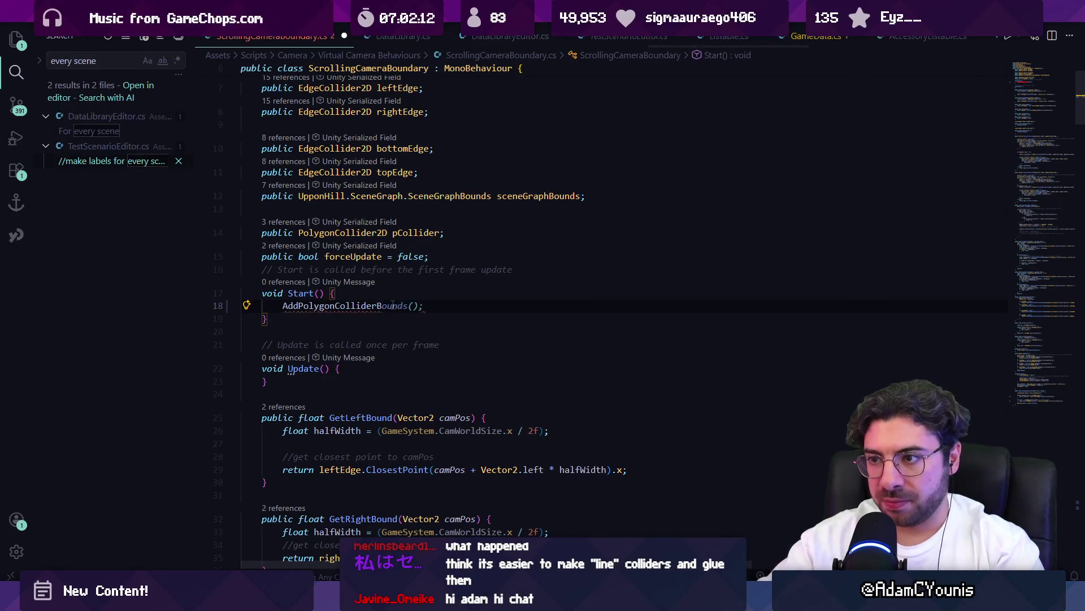
{"action": "key", "text": "BackSpace"}
{"action": "type", "text": "EnvEnvelopP"}
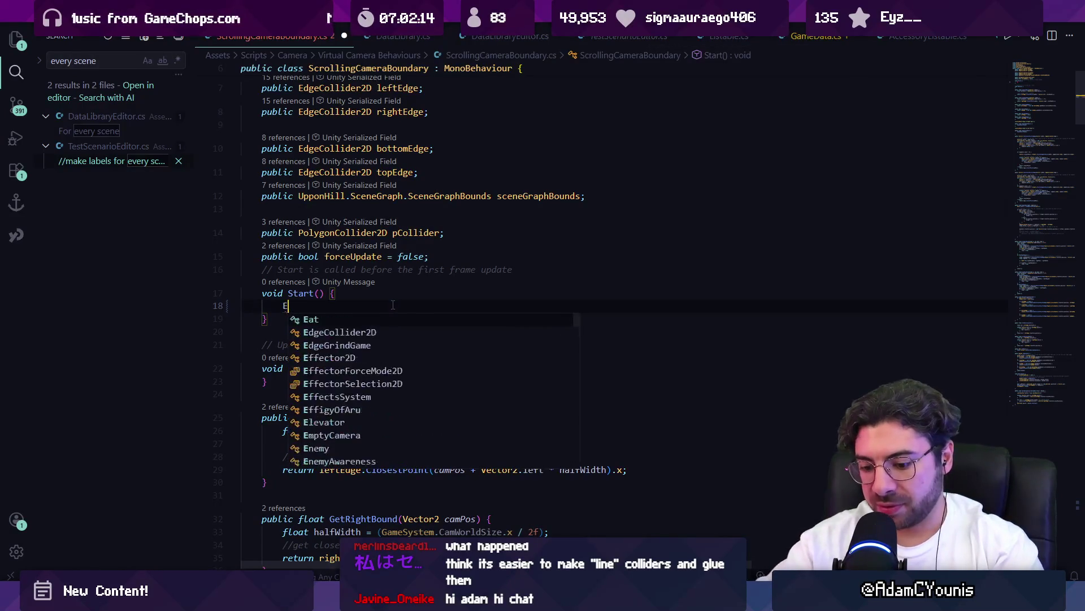
{"action": "type", "text": "ygonCollider();"}
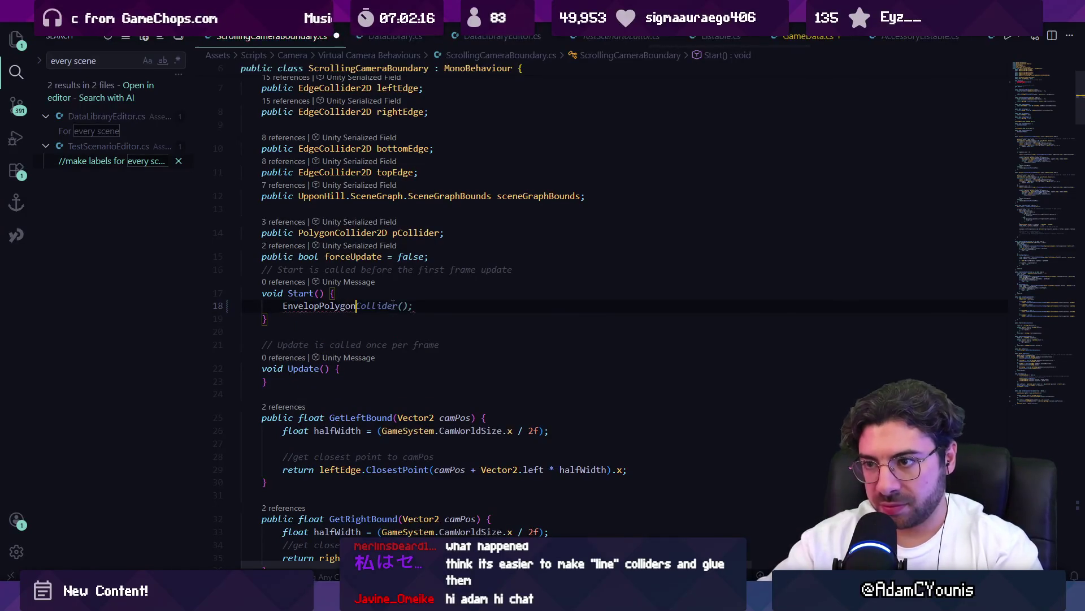
{"action": "key", "text": "ctrl+s"}
- Start a new line after the end of SetupPolygonCollider for a new method
{"action": "scroll", "coordinate": [999, 379], "scroll_direction": "down", "scroll_amount": 15}
{"action": "left_click", "coordinate": [380, 321]}
{"action": "key", "text": "Return"}
{"action": "key", "text": "Return"}
- Create a public void EnvelopPolygonCollider() method from the Copilot suggestion with its body cleared
{"action": "type", "text": "public voidf"}
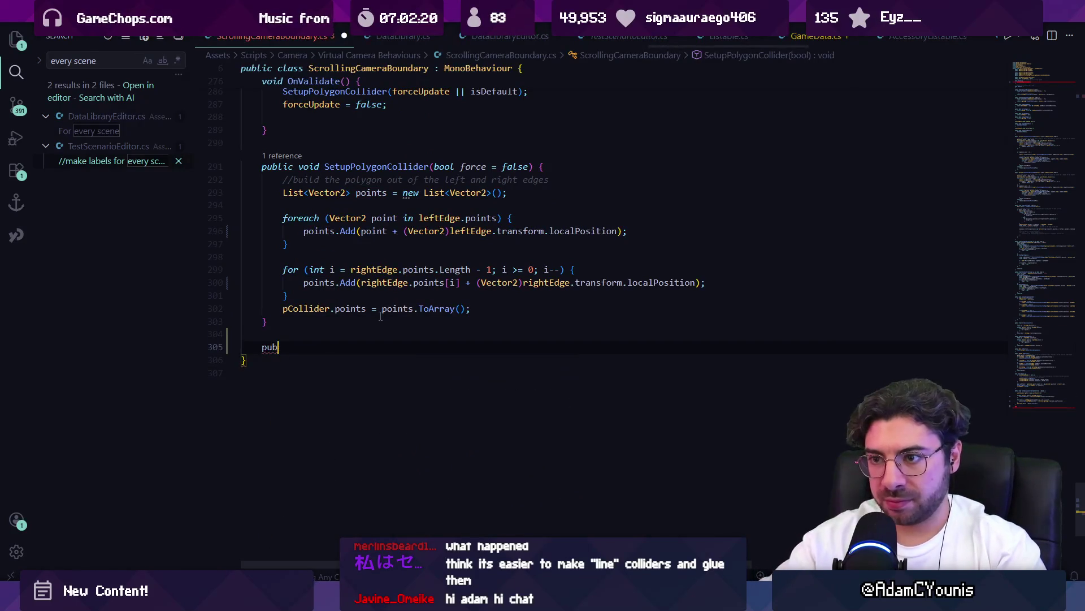
{"action": "type", "text": "nvelo"}
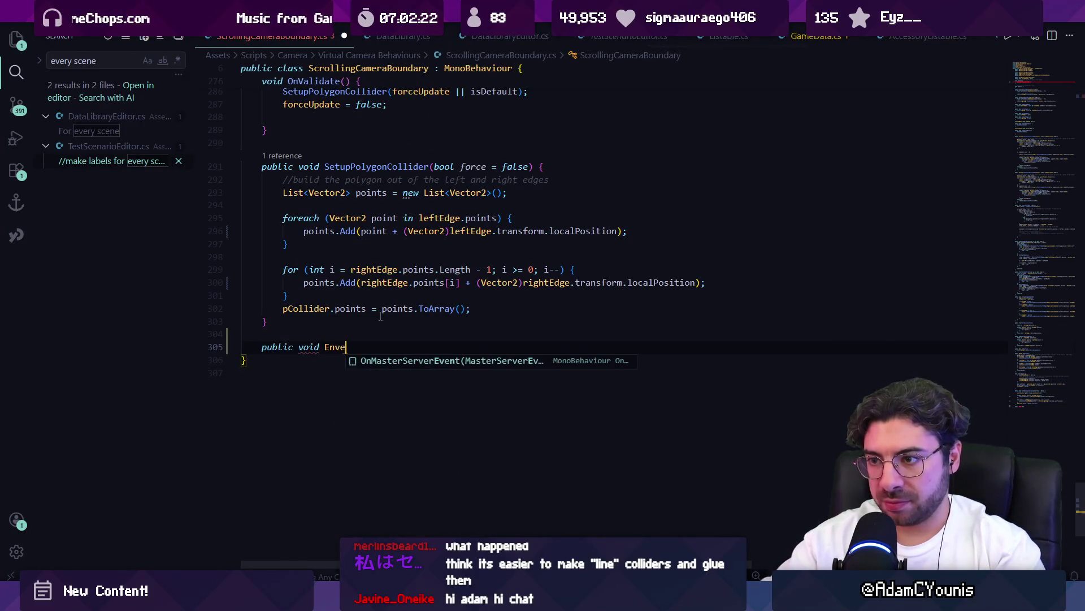
{"action": "key", "text": "Tab"}
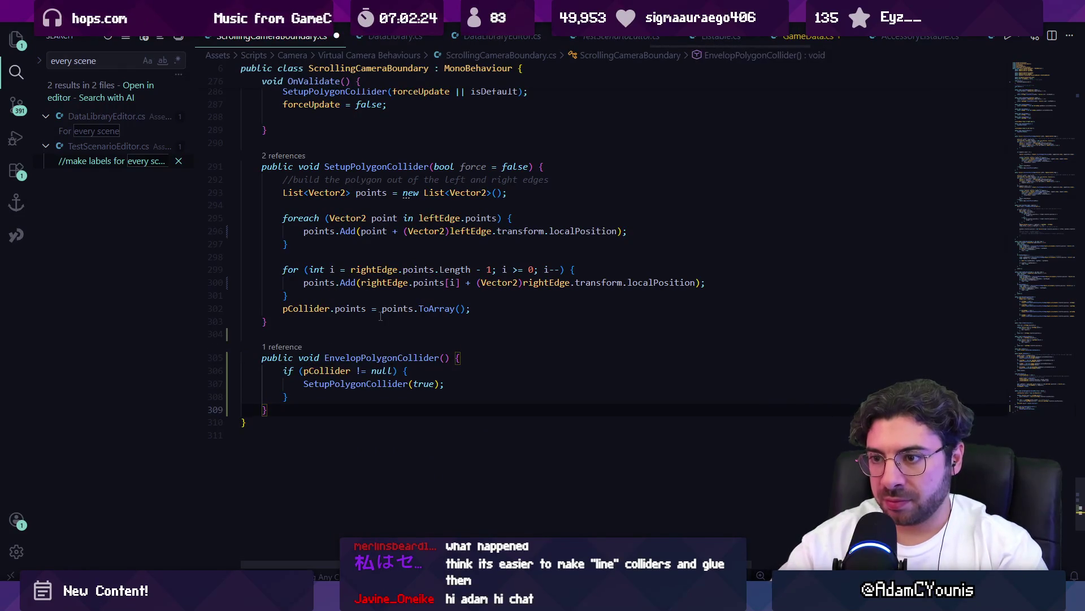
{"action": "key", "text": "shift+Up"}
{"action": "key", "text": "shift+Up"}
{"action": "key", "text": "shift+Up"}
{"action": "key", "text": "BackSpace"}
{"action": "key", "text": "Up"}
{"action": "key", "text": "End"}
{"action": "key", "text": "Return"}
- Comment: take the polygon collider's bounds and expand them by 10 world units
{"action": "type", "text": "//taqke th"}
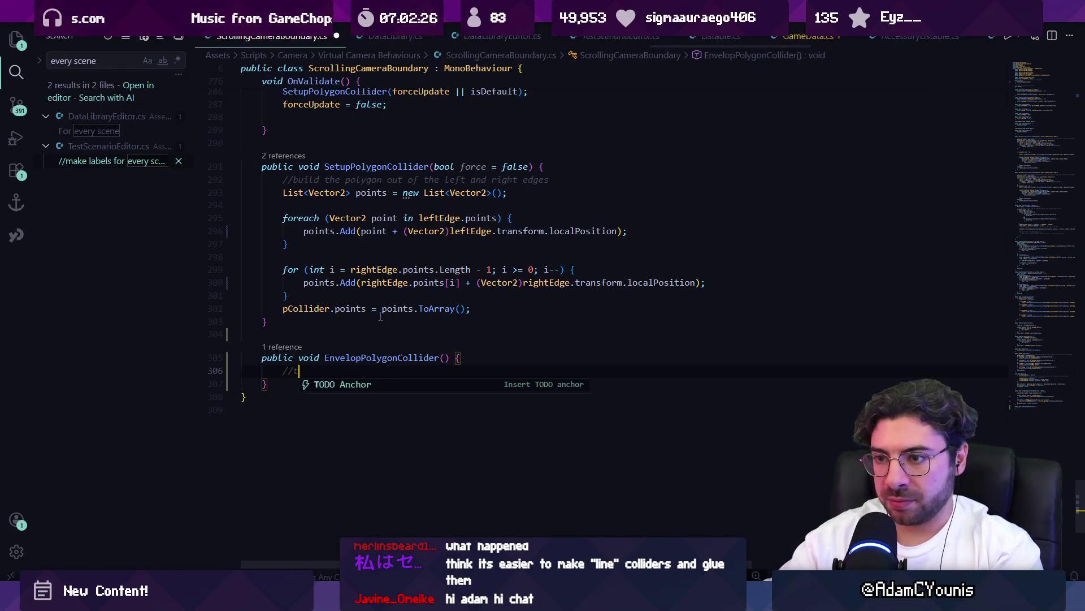
{"action": "key", "text": "BackSpace"}
{"action": "key", "text": "BackSpace"}
{"action": "type", "text": "ke th"}
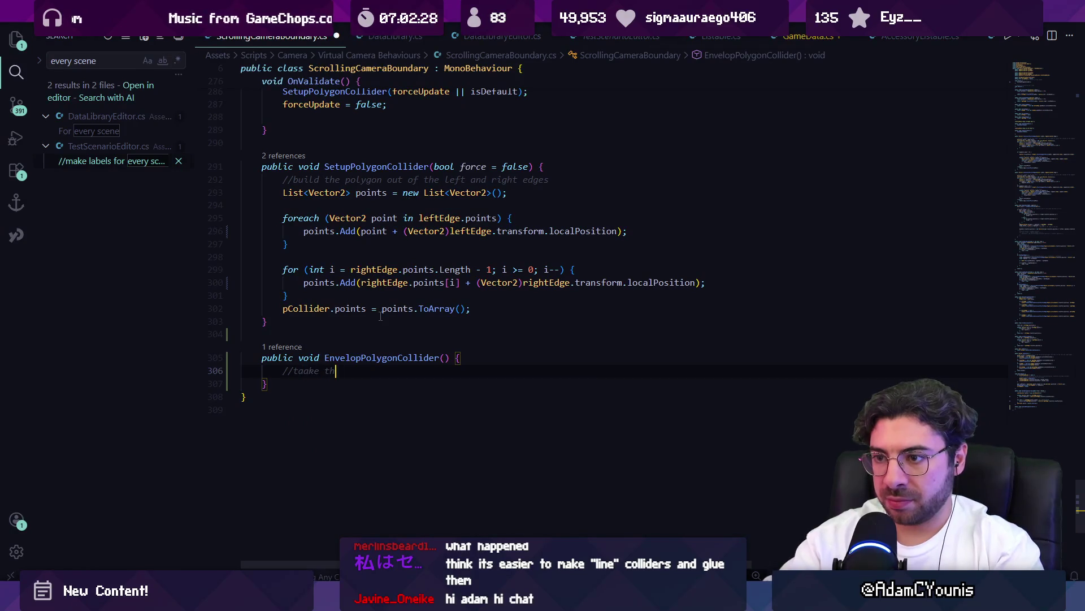
{"action": "type", "text": "e bounds of the pol"}
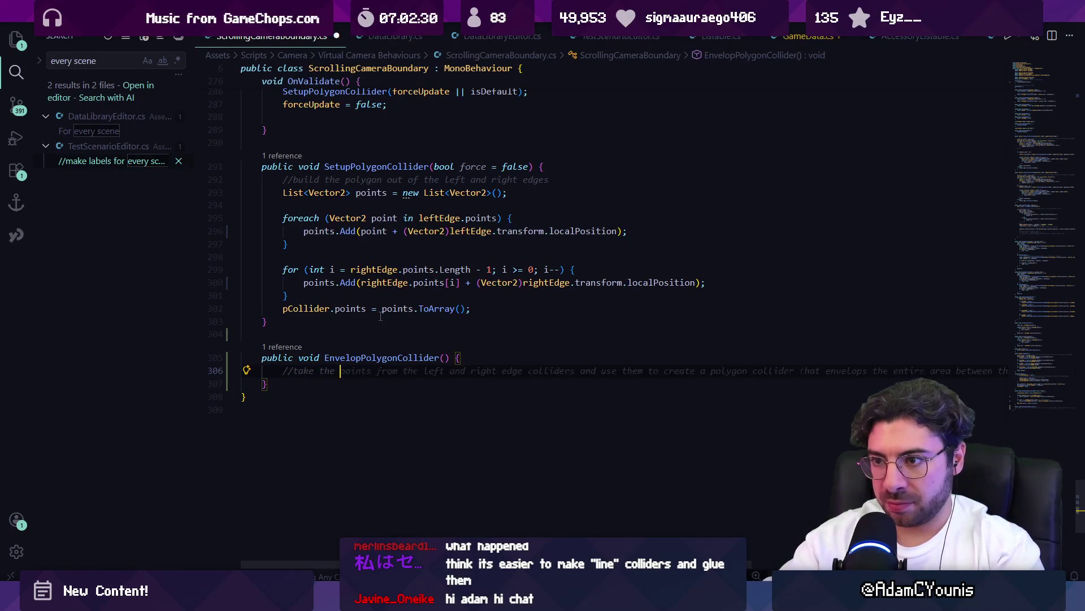
{"action": "type", "text": "ygon "}
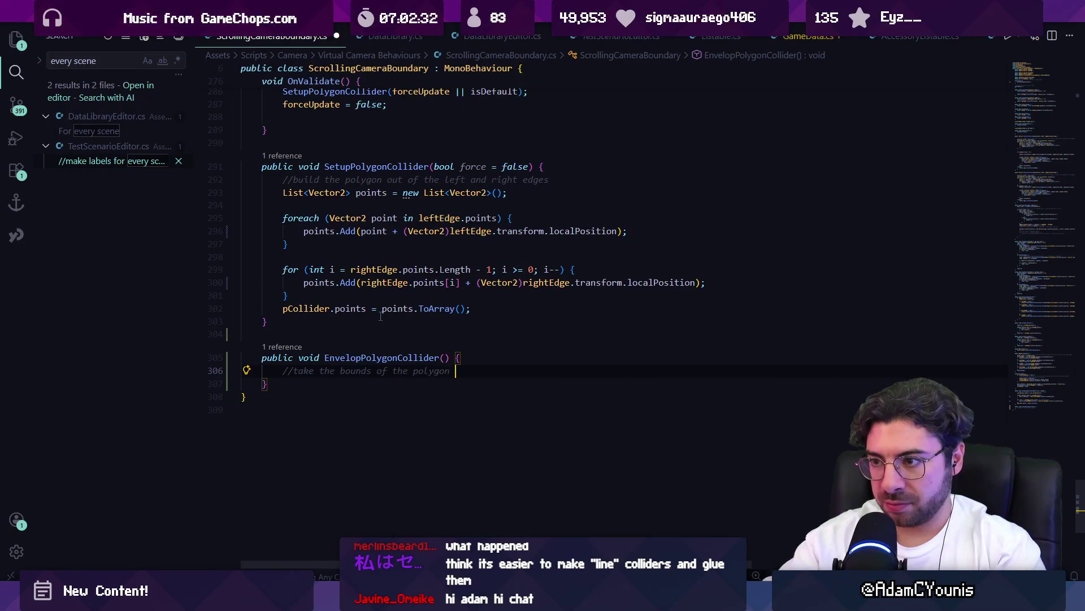
{"action": "type", "text": "collider and e"}
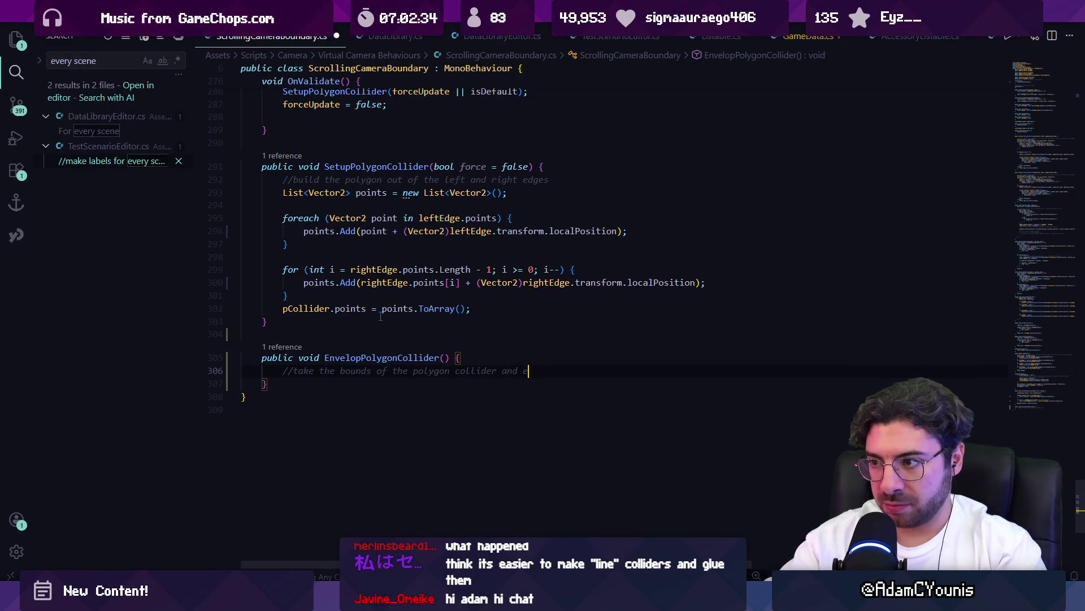
{"action": "type", "text": "xpand th"}
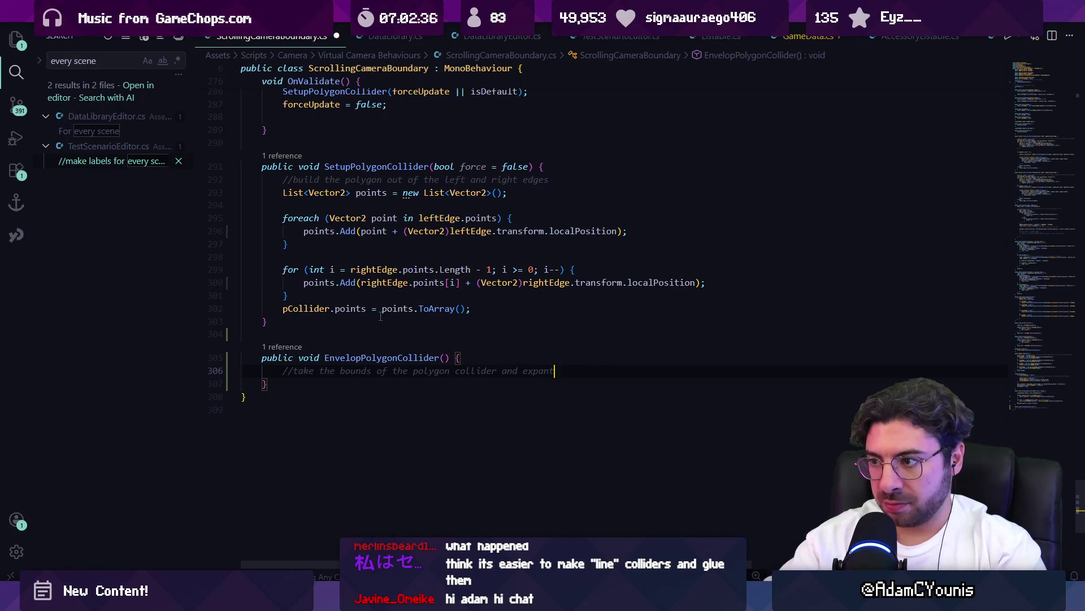
{"action": "type", "text": "em by 10 c"}
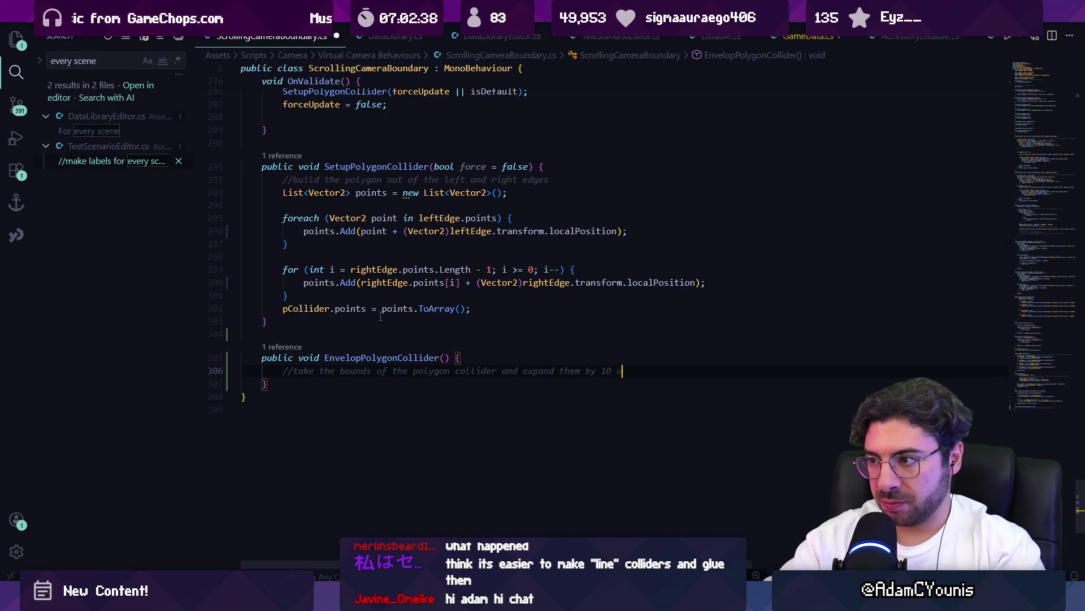
{"action": "key", "text": "BackSpace"}
{"action": "type", "text": "world"}
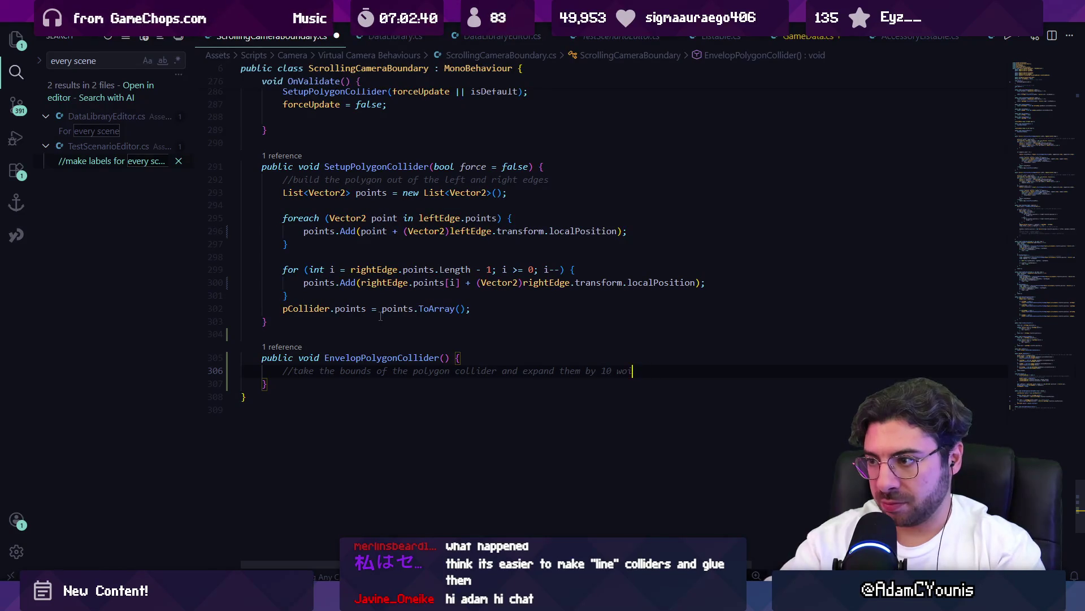
{"action": "type", "text": " units"}
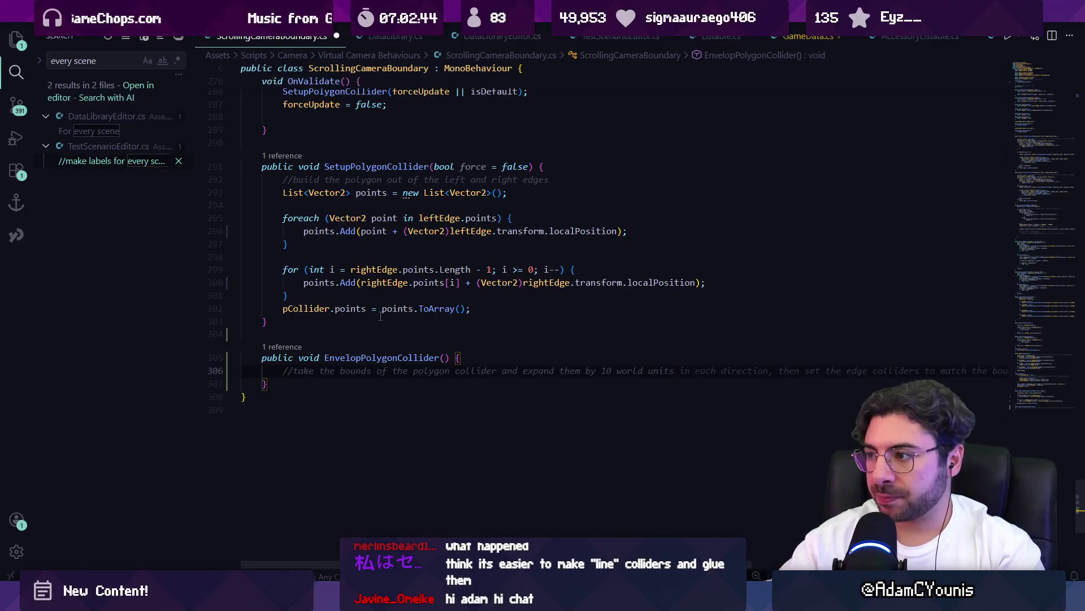
{"action": "key", "text": "Return"}
{"action": "type", "text": "/"}
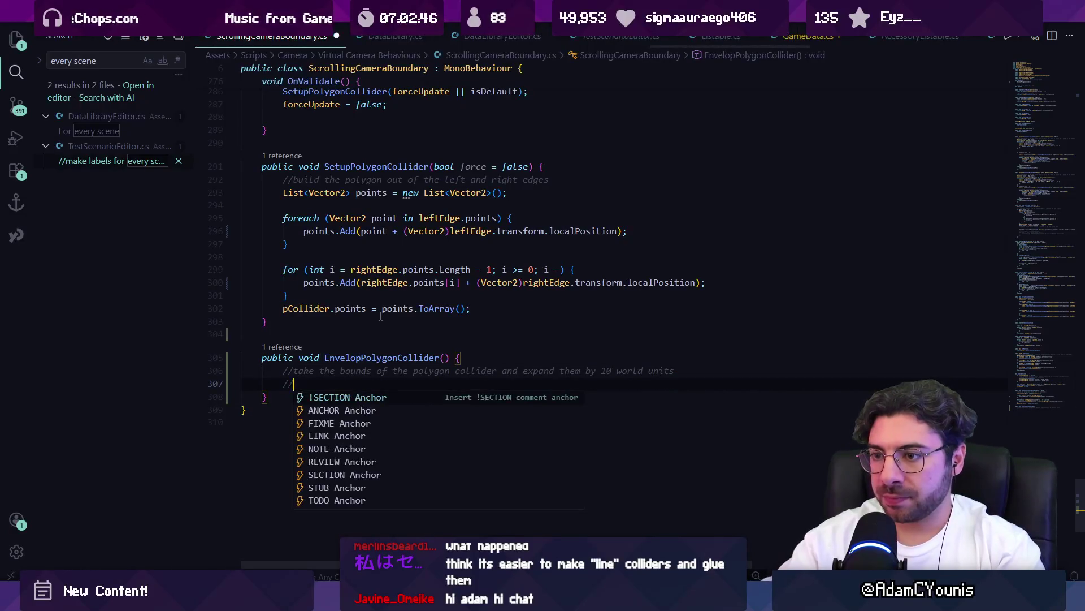
{"action": "type", "text": "then add four"}
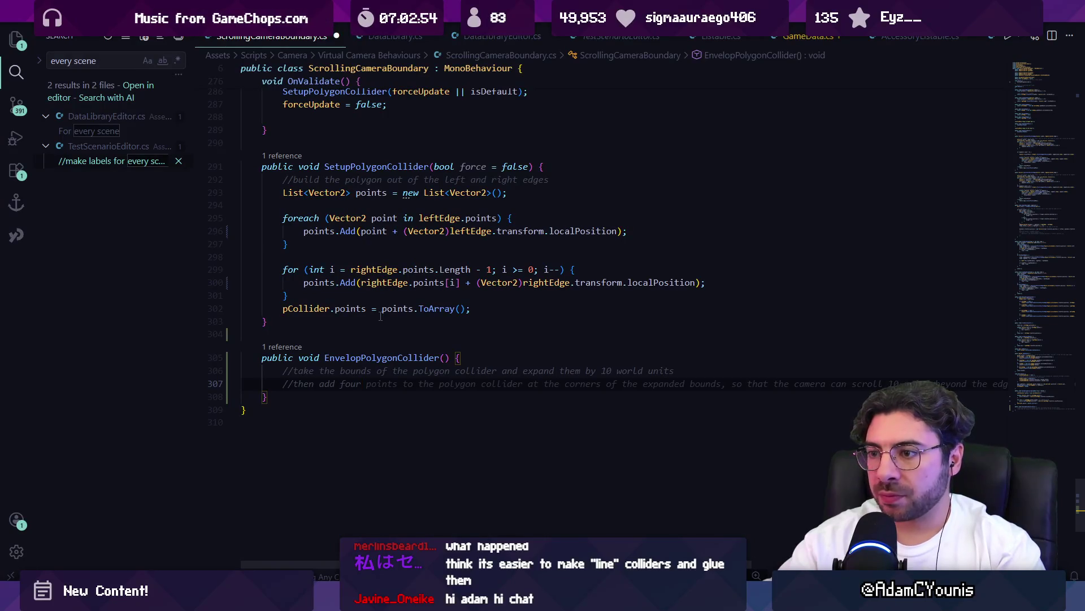
- Add a '//make the polygon collider hollow' comment above and trim the last comment line
{"action": "key", "text": "Up"}
{"action": "key", "text": "Home"}
{"action": "key", "text": "Return"}
{"action": "key", "text": "Up"}
{"action": "type", "text": "//make the polygon collider h"}
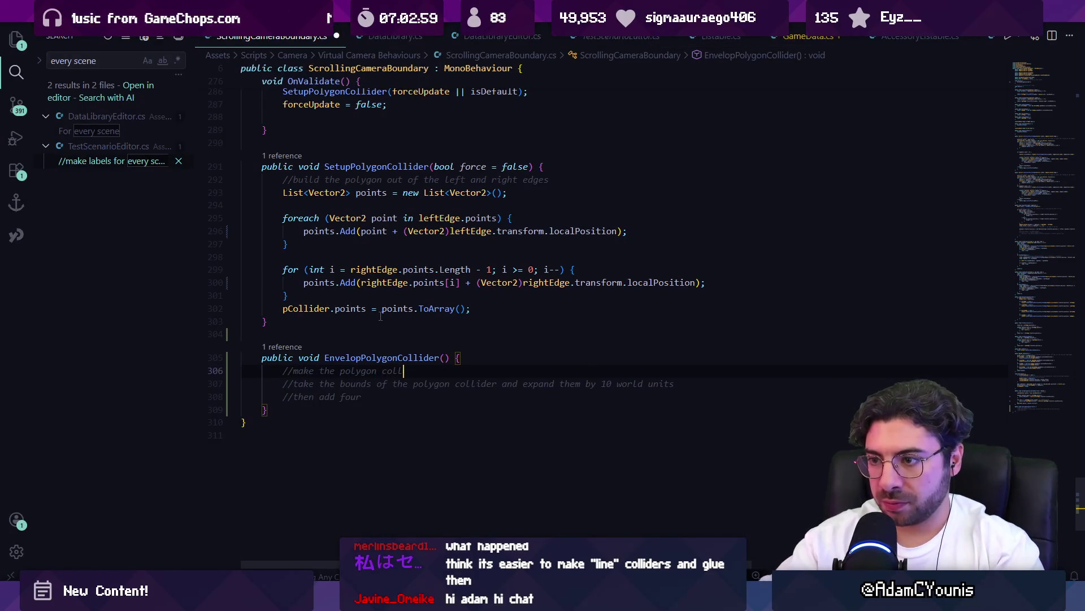
{"action": "type", "text": "ollow"}
{"action": "key", "text": "Down"}
{"action": "key", "text": "Down"}
{"action": "key", "text": "Up"}
{"action": "key", "text": "Up"}
{"action": "key", "text": "Down"}
{"action": "key", "text": "Down"}
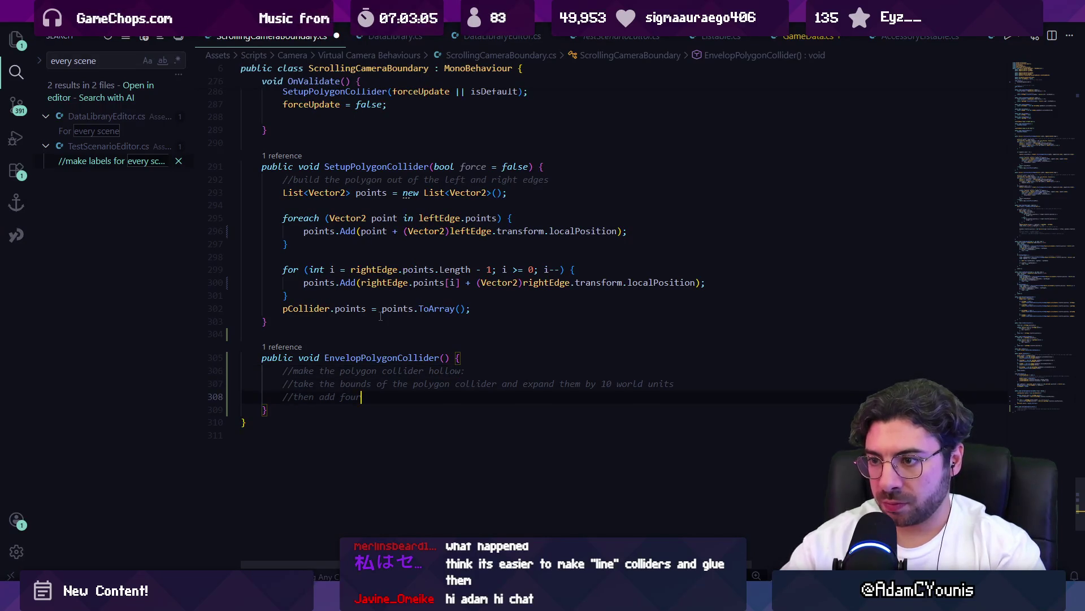
{"action": "key", "text": "ctrl+BackSpace"}
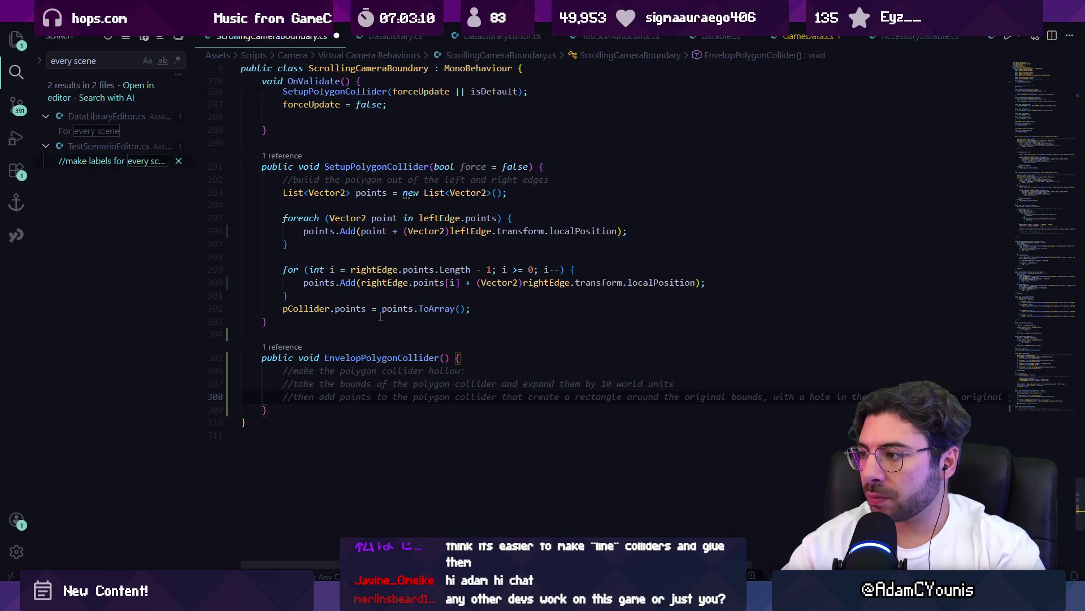
{"action": "key", "text": "Tab"}
{"action": "key", "text": "ctrl+BackSpace"}
{"action": "key", "text": "ctrl+BackSpace"}
{"action": "key", "text": "ctrl+BackSpace"}
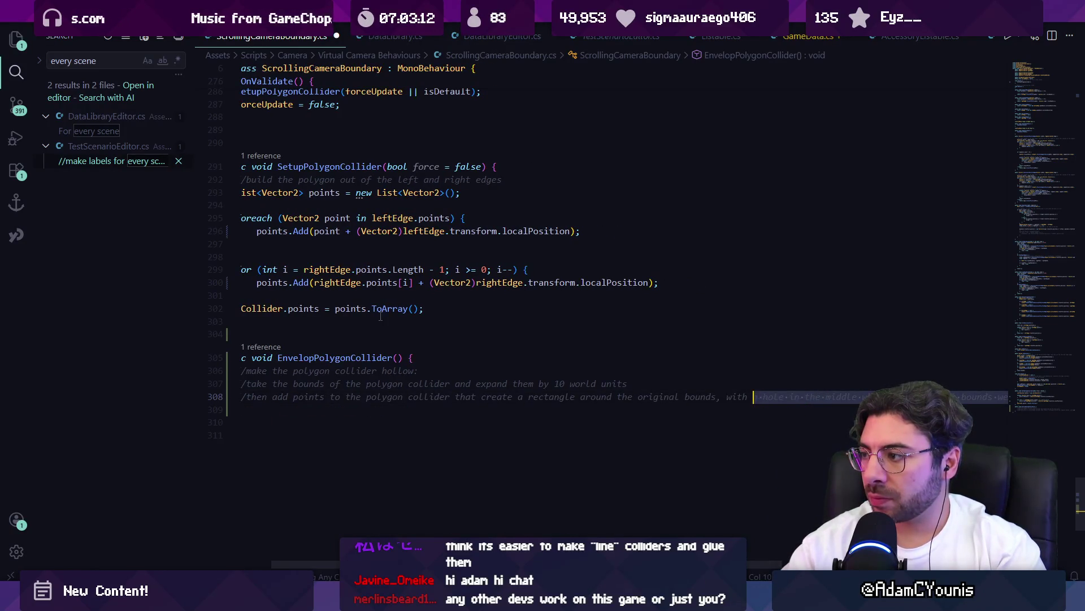
- End the rectangle comment with 'with a hole in the middle'
{"action": "type", "text": "with a hole in the middle"}
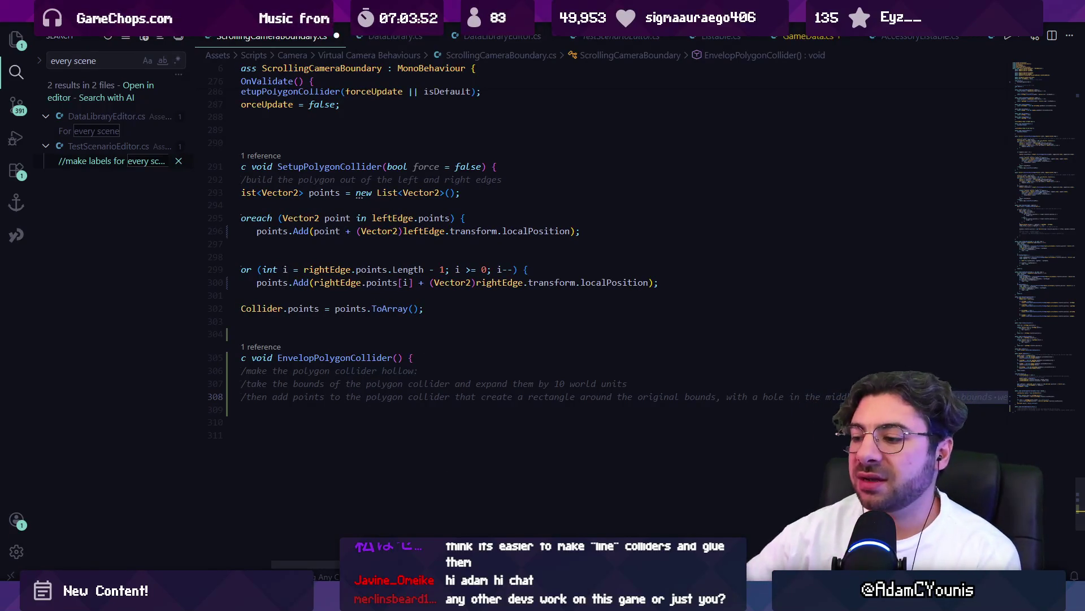
{"action": "key", "text": "alt+Tab"}
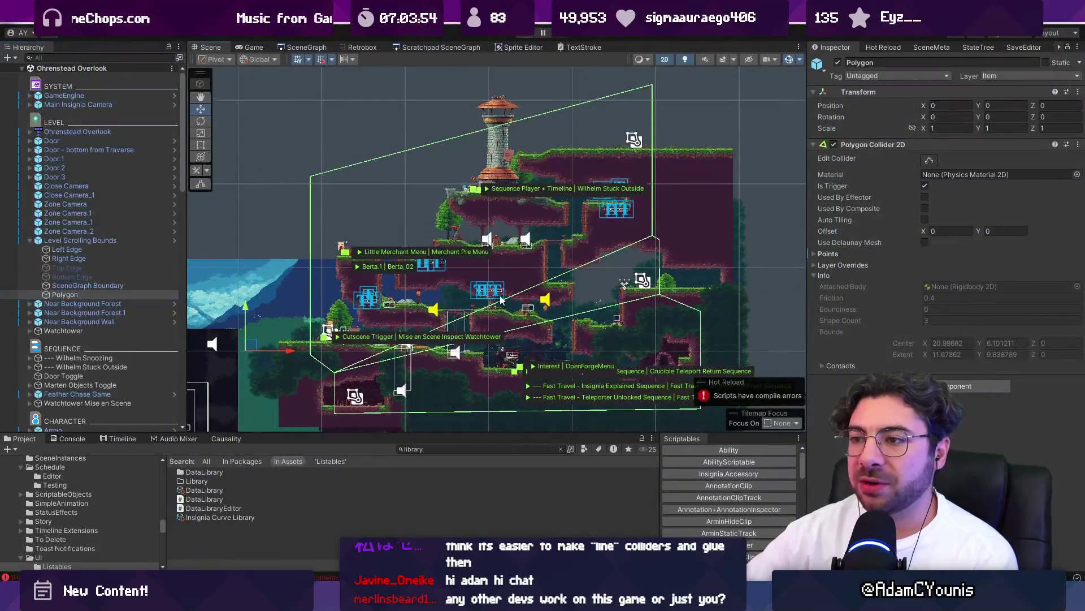
- Inspect the Left Edge, Right Edge and Polygon colliders against the level bounds
{"action": "left_click_drag", "start_coordinate": [389, 342], "coordinate": [337, 317]}
{"action": "left_click", "coordinate": [90, 249]}
{"action": "left_click", "coordinate": [94, 258]}
{"action": "left_click", "coordinate": [96, 247]}
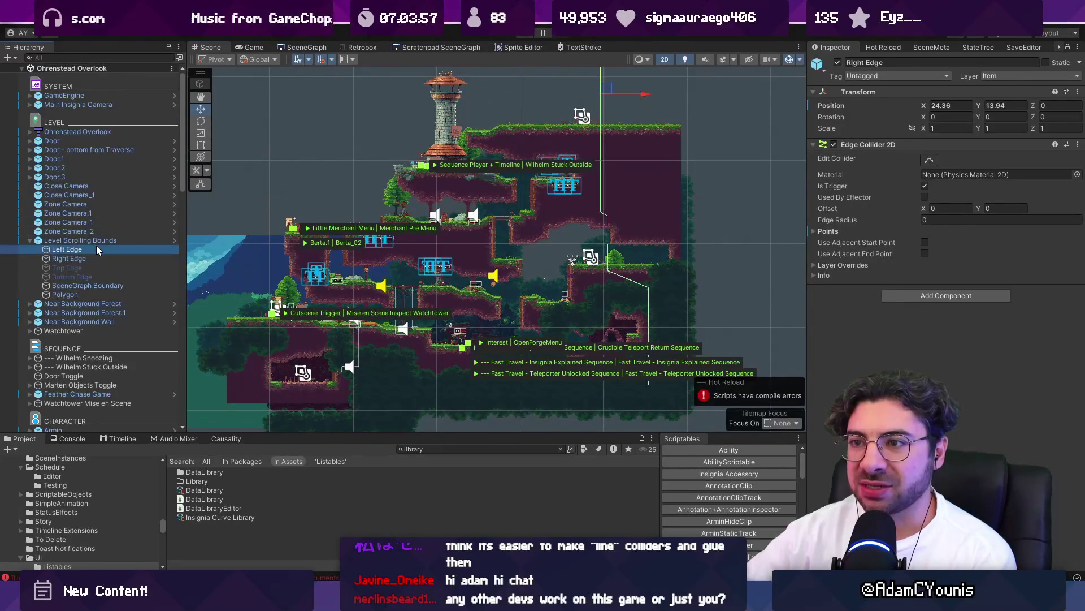
{"action": "left_click", "coordinate": [131, 294]}
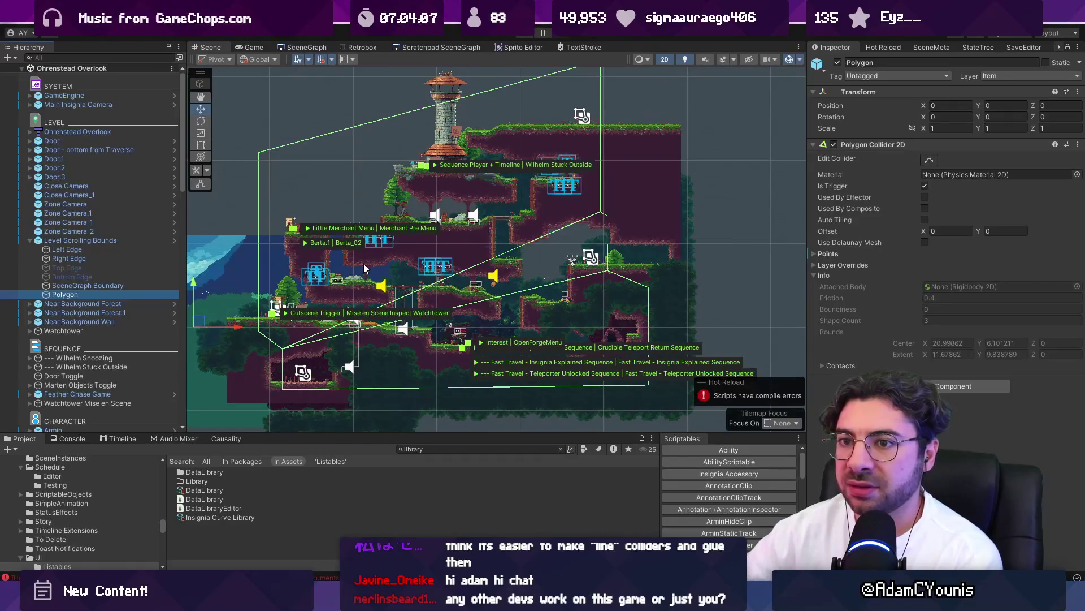
{"action": "left_click", "coordinate": [113, 250]}
{"action": "left_click_drag", "start_coordinate": [283, 118], "coordinate": [407, 216]}
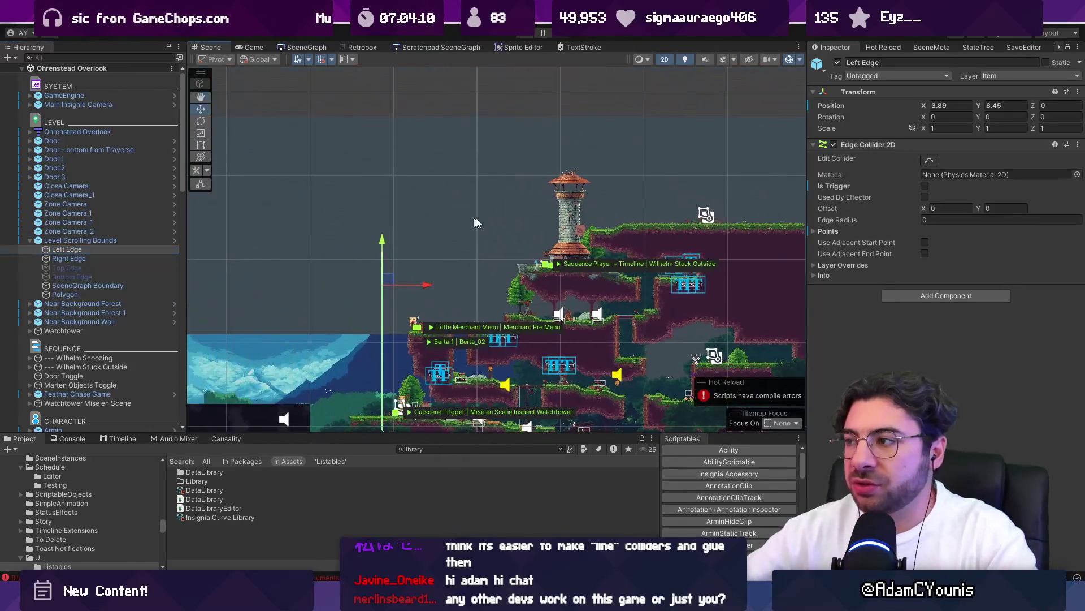
- Set Left Edge point Element 0 Y to 6.91 and Force Update the Level Scrolling Bounds
{"action": "left_click", "coordinate": [828, 232]}
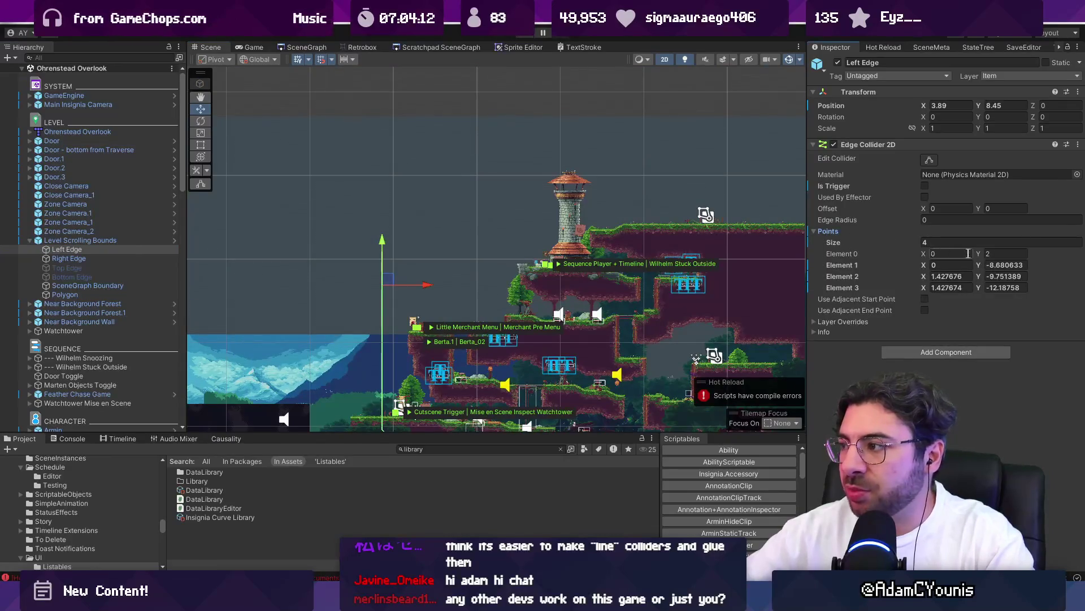
{"action": "left_click", "coordinate": [1005, 253]}
{"action": "type", "text": "6.91"}
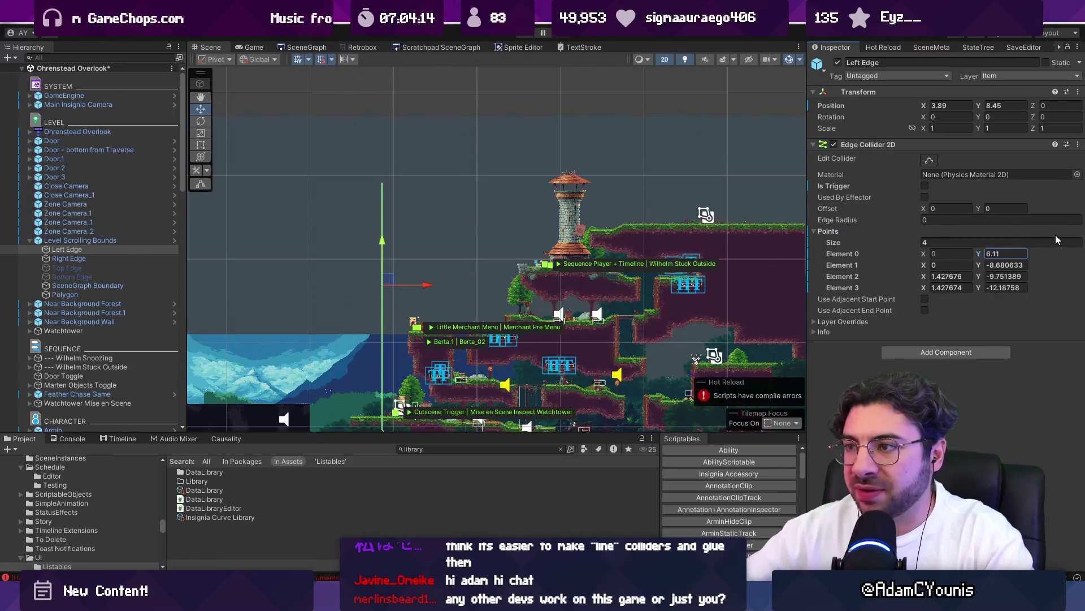
{"action": "left_click", "coordinate": [85, 240]}
{"action": "left_click", "coordinate": [926, 264]}
{"action": "key", "text": "f"}
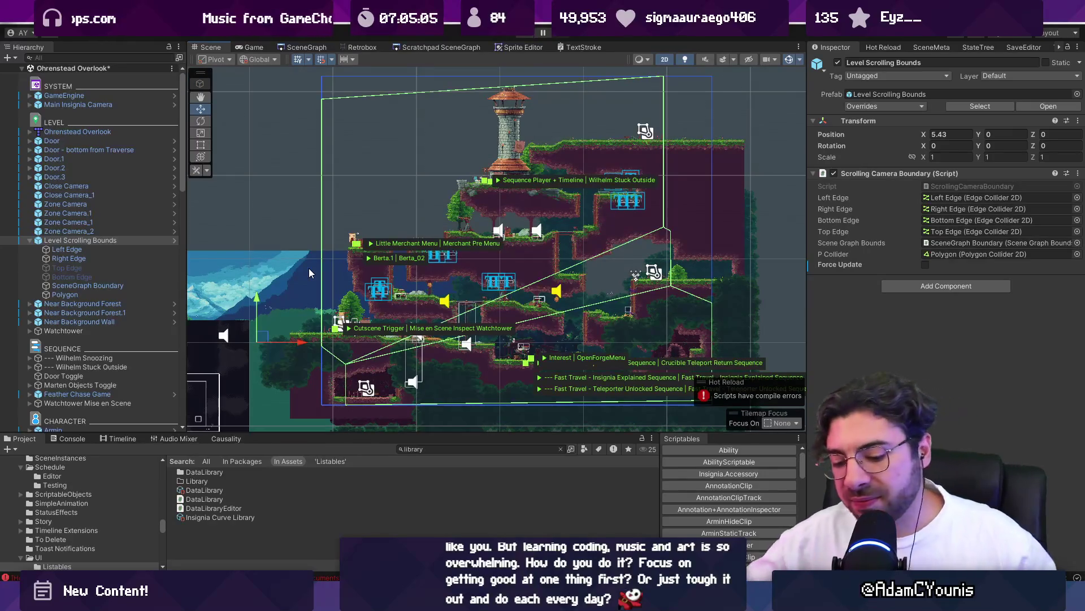
- Launch the Leonardo painting app from the Start search
{"action": "key", "text": "super"}
{"action": "type", "text": "leo"}
{"action": "key", "text": "Return"}
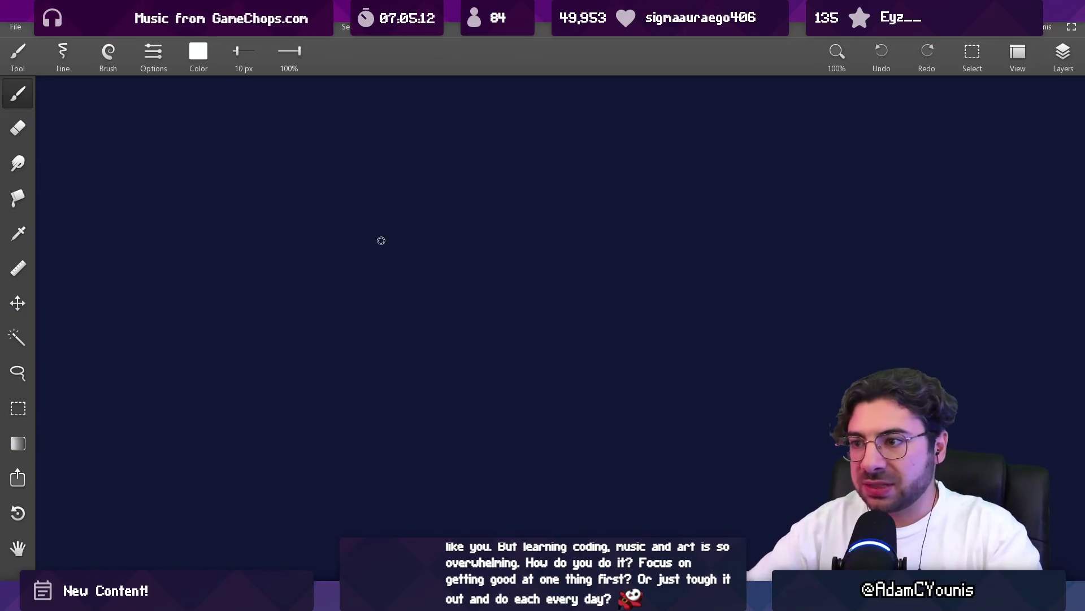
- With a smaller brush, draw the box's stepped sides and straight top and bottom lines
{"action": "key", "text": "bracketleft"}
{"action": "left_click_drag", "start_coordinate": [360, 202], "coordinate": [400, 427]}
{"action": "mouse_move", "coordinate": [589, 202]}
{"action": "left_mouse_down"}
{"action": "mouse_move", "coordinate": [619, 334]}
{"action": "mouse_move", "coordinate": [672, 442]}
{"action": "left_mouse_up"}
{"action": "mouse_move", "coordinate": [389, 435]}
{"action": "left_mouse_down"}
{"action": "mouse_move", "coordinate": [581, 453]}
{"action": "mouse_move", "coordinate": [666, 435]}
{"action": "left_mouse_up"}
{"action": "left_click_drag", "start_coordinate": [359, 194], "coordinate": [575, 194]}
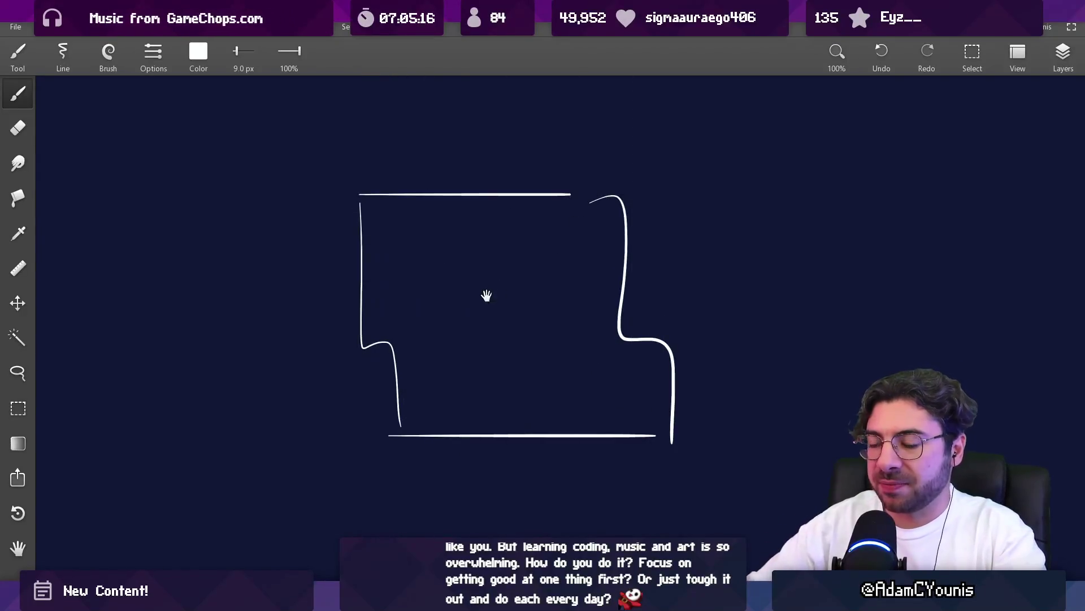
- Try hatching the inside of the outline, then undo the hatch strokes
{"action": "mouse_move", "coordinate": [351, 194]}
{"action": "left_mouse_down"}
{"action": "mouse_move", "coordinate": [327, 237]}
{"action": "mouse_move", "coordinate": [330, 261]}
{"action": "left_mouse_up"}
{"action": "left_click_drag", "start_coordinate": [395, 198], "coordinate": [328, 317]}
{"action": "left_click_drag", "start_coordinate": [427, 201], "coordinate": [382, 374]}
{"action": "left_click_drag", "start_coordinate": [466, 213], "coordinate": [401, 429]}
{"action": "left_click_drag", "start_coordinate": [512, 213], "coordinate": [439, 422]}
{"action": "left_click_drag", "start_coordinate": [541, 248], "coordinate": [481, 356]}
{"action": "left_click_drag", "start_coordinate": [548, 298], "coordinate": [532, 334]}
{"action": "key", "text": "ctrl+z"}
{"action": "key", "text": "ctrl+z"}
{"action": "key", "text": "ctrl+z"}
- Try hatching outside the box, tracing its left edge and adding marks, undoing each
{"action": "key", "text": "ctrl+z"}
{"action": "key", "text": "ctrl+z"}
{"action": "key", "text": "ctrl+z"}
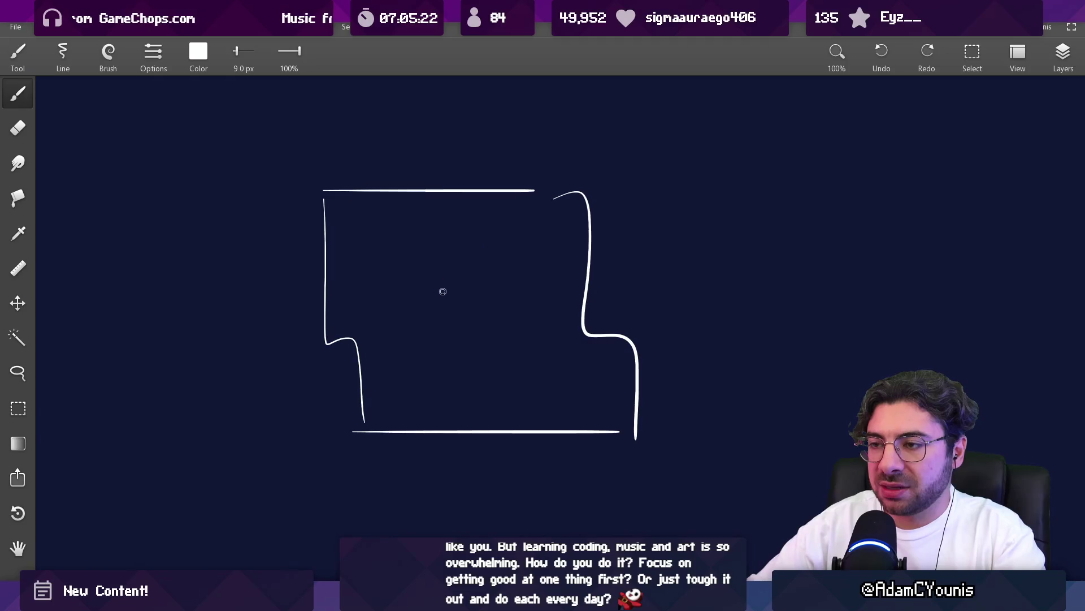
{"action": "left_click_drag", "start_coordinate": [293, 185], "coordinate": [241, 265]}
{"action": "left_click_drag", "start_coordinate": [302, 216], "coordinate": [241, 306]}
{"action": "left_click_drag", "start_coordinate": [305, 249], "coordinate": [246, 367]}
{"action": "left_click_drag", "start_coordinate": [320, 300], "coordinate": [273, 397]}
{"action": "left_click_drag", "start_coordinate": [342, 331], "coordinate": [294, 422]}
{"action": "key", "text": "ctrl+z"}
{"action": "key", "text": "ctrl+z"}
{"action": "key", "text": "ctrl+z"}
{"action": "key", "text": "ctrl+z"}
{"action": "key", "text": "ctrl+z"}
{"action": "left_click_drag", "start_coordinate": [324, 190], "coordinate": [328, 344]}
{"action": "key", "text": "ctrl+z"}
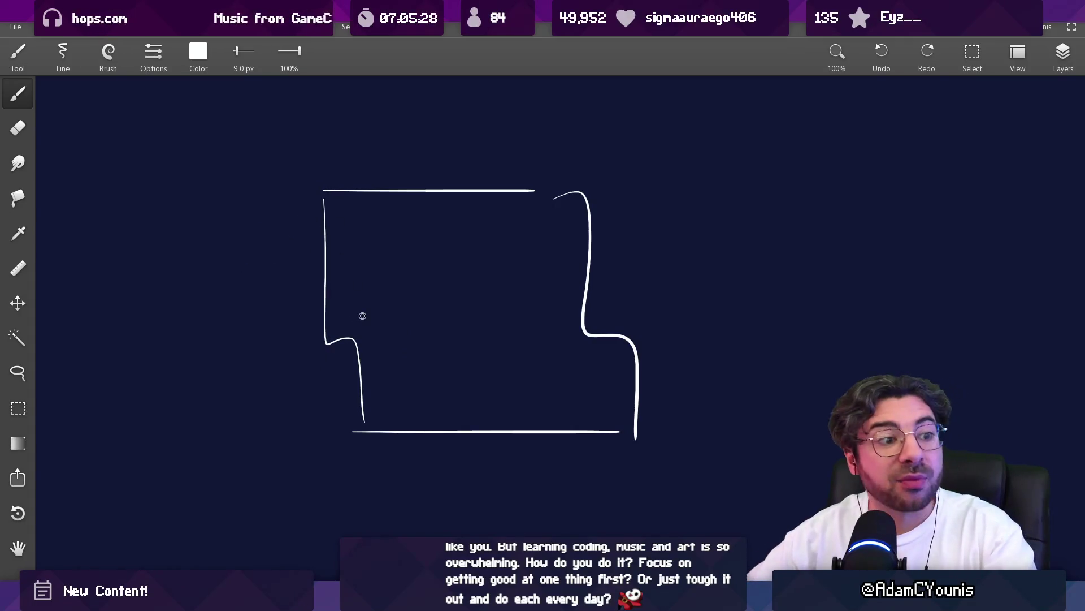
{"action": "mouse_move", "coordinate": [372, 257]}
{"action": "left_mouse_down"}
{"action": "mouse_move", "coordinate": [334, 259]}
{"action": "mouse_move", "coordinate": [345, 265]}
{"action": "left_mouse_up"}
{"action": "left_click_drag", "start_coordinate": [561, 253], "coordinate": [582, 252]}
- Draw an outer frame around the box, experiment with extra strokes, and restore the frame
{"action": "key", "text": "ctrl+z"}
{"action": "key", "text": "ctrl+z"}
{"action": "key", "text": "ctrl+z"}
{"action": "left_click_drag", "start_coordinate": [206, 114], "coordinate": [208, 396]}
{"action": "mouse_move", "coordinate": [204, 458]}
{"action": "left_mouse_down"}
{"action": "mouse_move", "coordinate": [756, 460]}
{"action": "mouse_move", "coordinate": [374, 104]}
{"action": "mouse_move", "coordinate": [279, 146]}
{"action": "mouse_move", "coordinate": [238, 119]}
{"action": "mouse_move", "coordinate": [237, 134]}
{"action": "mouse_move", "coordinate": [690, 529]}
{"action": "mouse_move", "coordinate": [427, 91]}
{"action": "mouse_move", "coordinate": [341, 108]}
{"action": "mouse_move", "coordinate": [340, 197]}
{"action": "left_mouse_up"}
{"action": "key", "text": "ctrl+z"}
{"action": "mouse_move", "coordinate": [236, 106]}
{"action": "left_mouse_down"}
{"action": "mouse_move", "coordinate": [326, 103]}
{"action": "mouse_move", "coordinate": [331, 191]}
{"action": "mouse_move", "coordinate": [346, 195]}
{"action": "left_mouse_up"}
{"action": "key", "text": "e"}
{"action": "key", "text": "b"}
{"action": "mouse_move", "coordinate": [247, 265]}
{"action": "left_mouse_down"}
{"action": "mouse_move", "coordinate": [229, 280]}
{"action": "mouse_move", "coordinate": [244, 259]}
{"action": "left_mouse_up"}
{"action": "key", "text": "ctrl+z"}
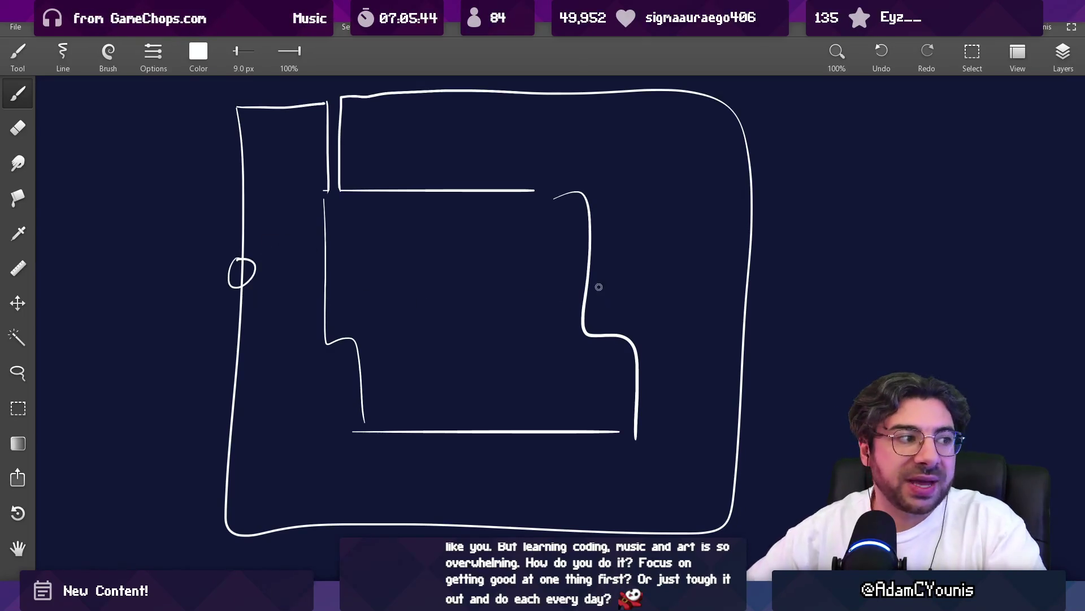
{"action": "key", "text": "ctrl+z"}
{"action": "key", "text": "ctrl+z"}
{"action": "key", "text": "ctrl+z"}
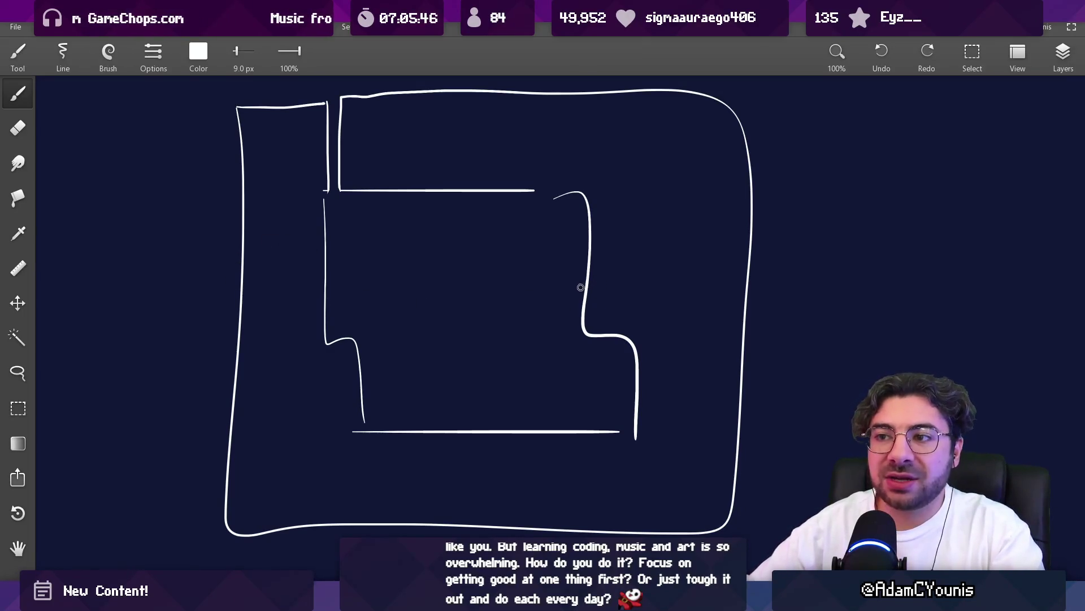
{"action": "key", "text": "ctrl+z"}
{"action": "key", "text": "ctrl+z"}
{"action": "key", "text": "ctrl+z"}
{"action": "key", "text": "ctrl+y"}
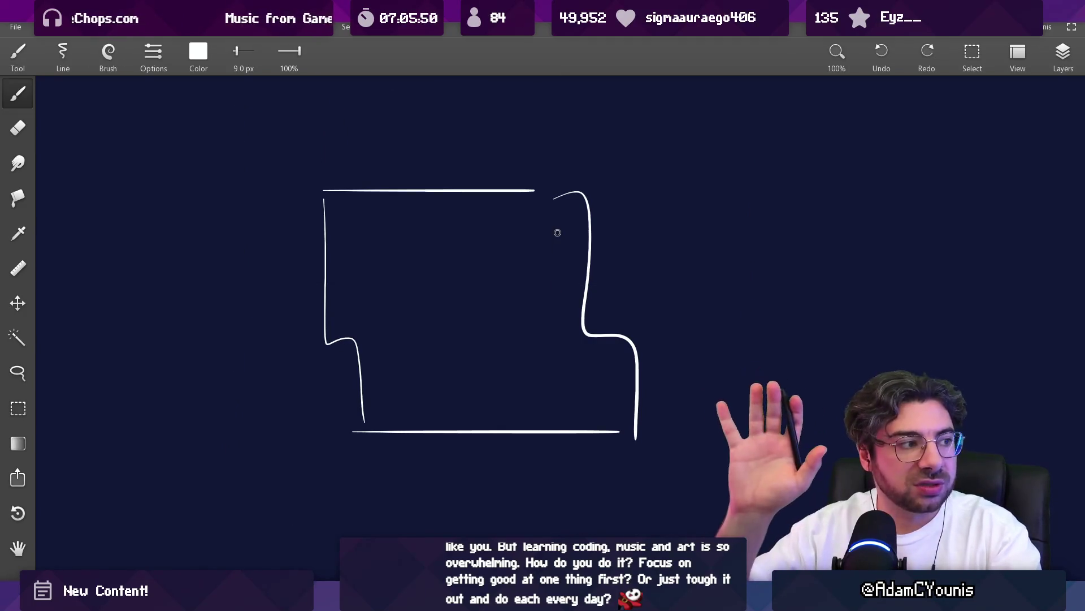
{"action": "key", "text": "ctrl+y"}
{"action": "key", "text": "ctrl+y"}
{"action": "key", "text": "ctrl+y"}
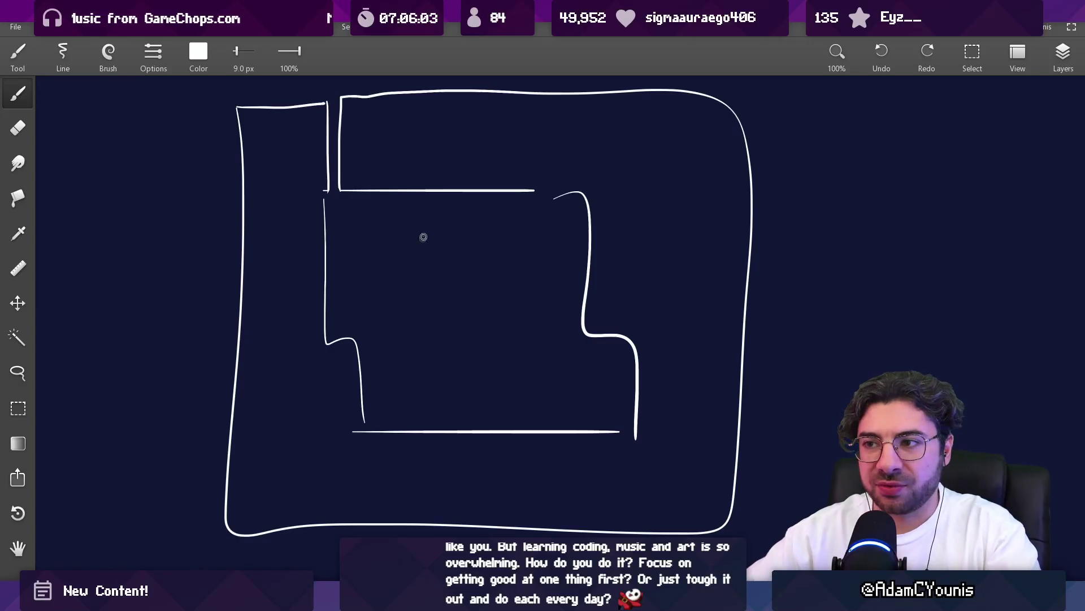
- Undo back to the two stepped sides and draw new top and bottom lines joining them
{"action": "mouse_move", "coordinate": [286, 103]}
{"action": "left_mouse_down"}
{"action": "mouse_move", "coordinate": [279, 337]}
{"action": "mouse_move", "coordinate": [405, 483]}
{"action": "left_mouse_up"}
{"action": "key", "text": "ctrl+z"}
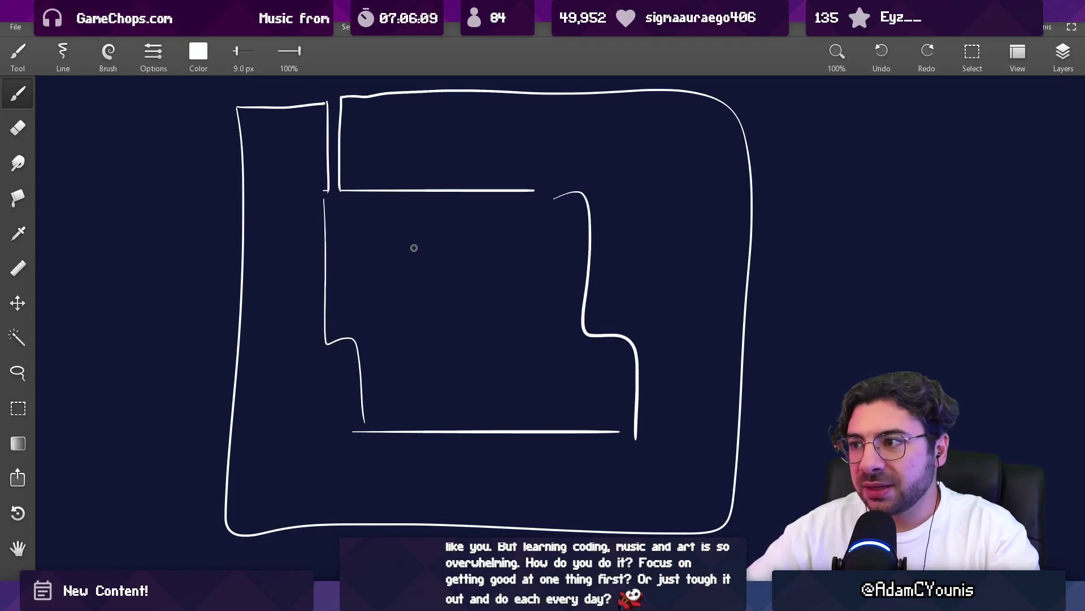
{"action": "key", "text": "ctrl+z"}
{"action": "key", "text": "ctrl+z"}
{"action": "key", "text": "ctrl+z"}
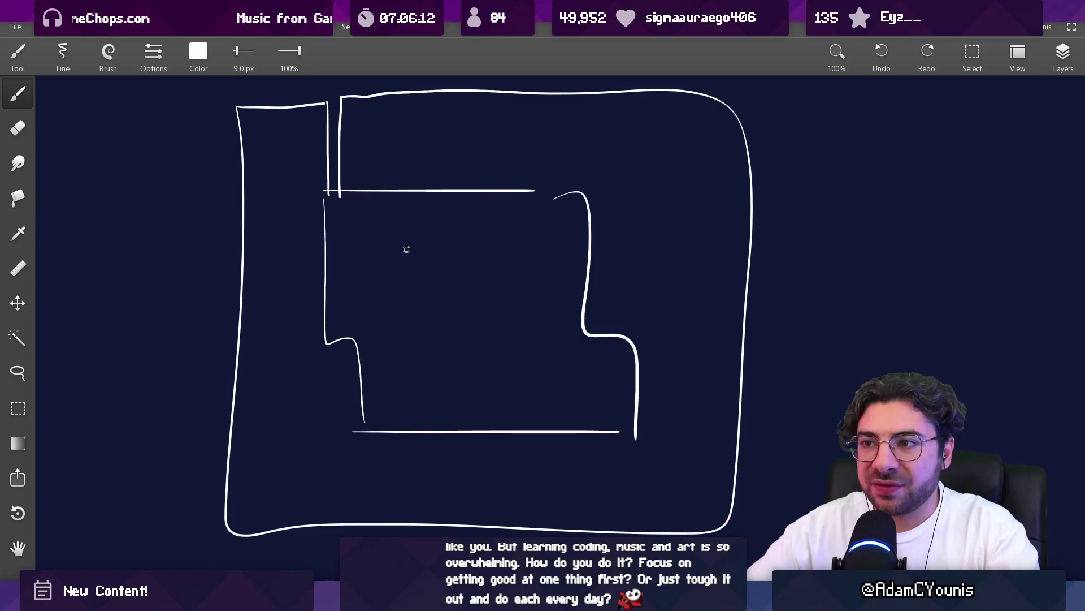
{"action": "key", "text": "ctrl+z"}
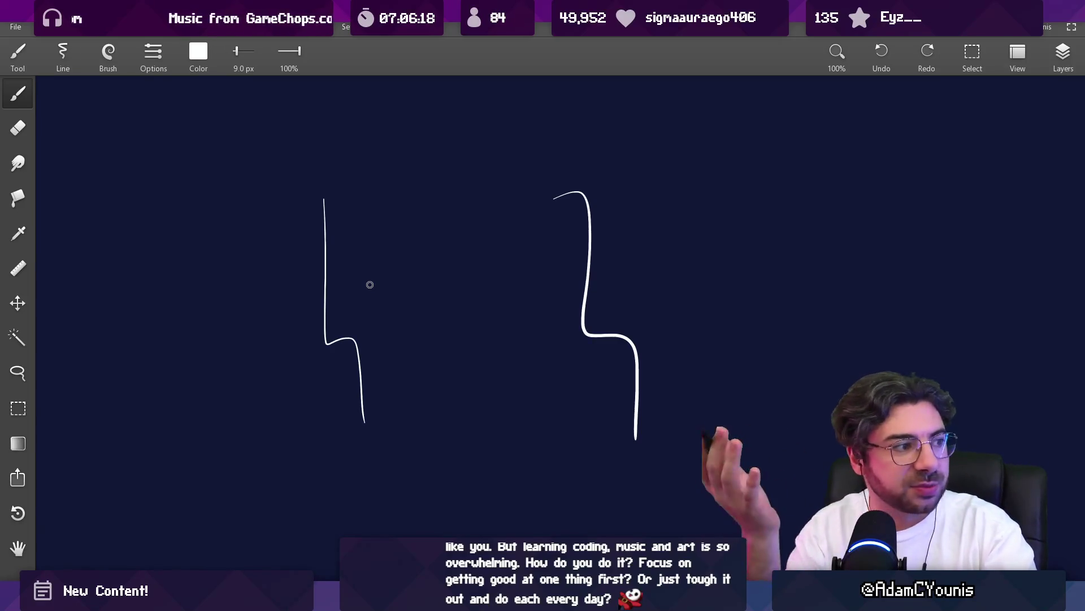
{"action": "left_click_drag", "start_coordinate": [320, 199], "coordinate": [570, 192]}
{"action": "left_click_drag", "start_coordinate": [364, 423], "coordinate": [612, 433]}
{"action": "mouse_move", "coordinate": [606, 600]}
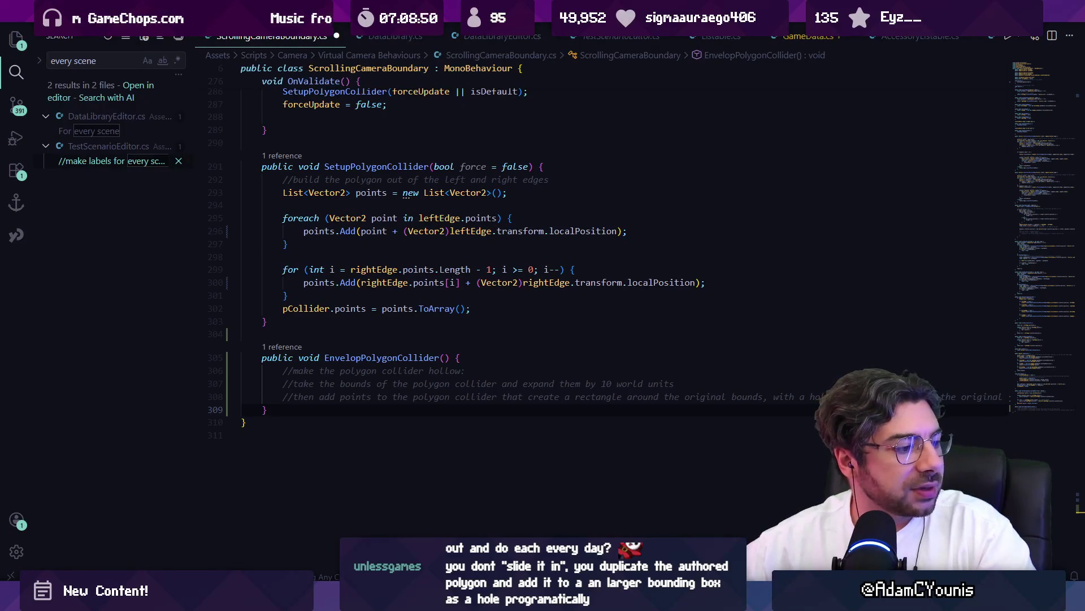
- Leave the EnvelopPolygonCollider comments for the Insignia design document in Figma
{"action": "key", "text": "alt+Tab"}
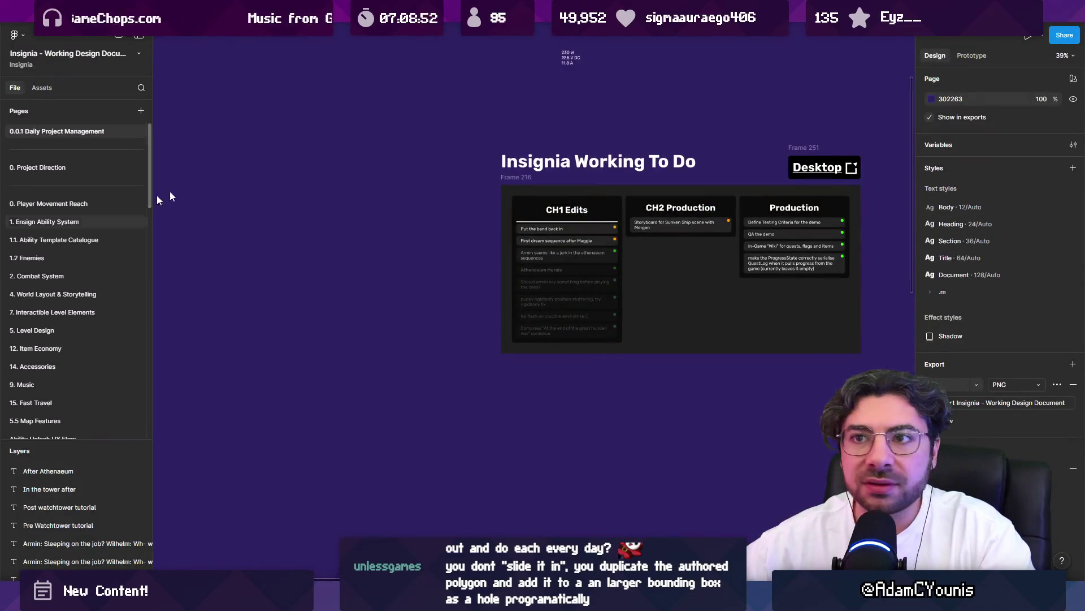
- Review the week's meetings in the Insignia Team Schedule, then go back to Unity
{"action": "left_click", "coordinate": [298, 42]}
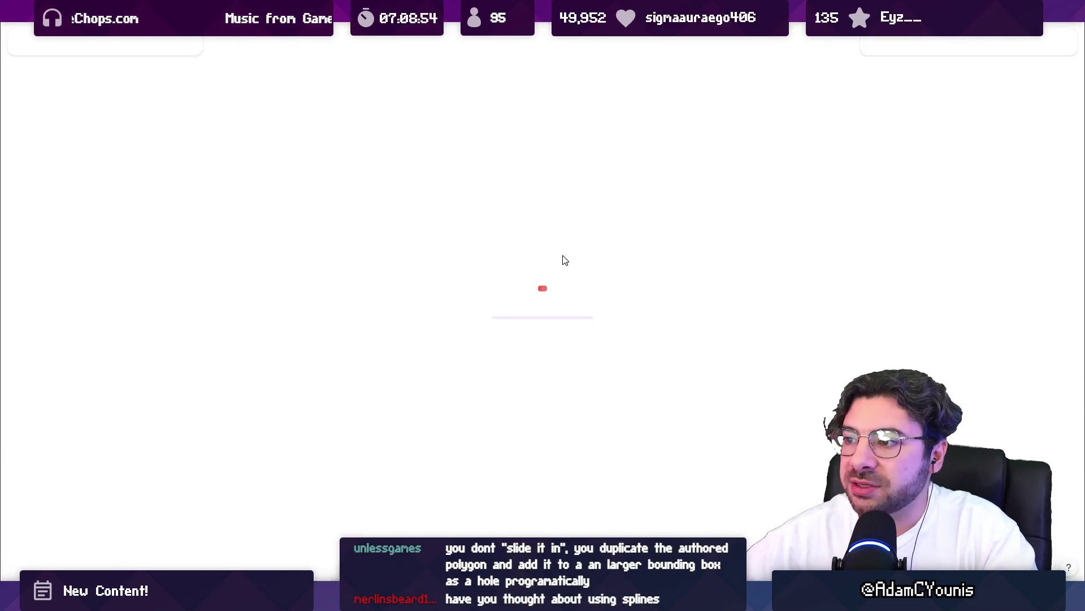
{"action": "scroll", "coordinate": [238, 342], "scroll_direction": "up", "scroll_amount": 10, "text": "ctrl"}
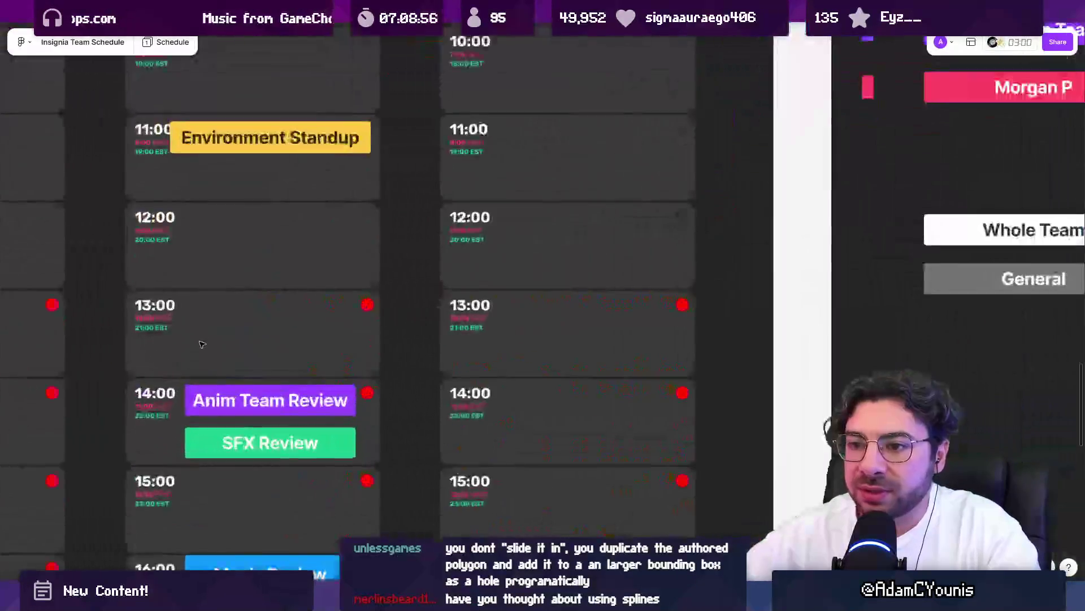
{"action": "scroll", "coordinate": [316, 392], "scroll_direction": "down", "scroll_amount": 5, "text": "ctrl"}
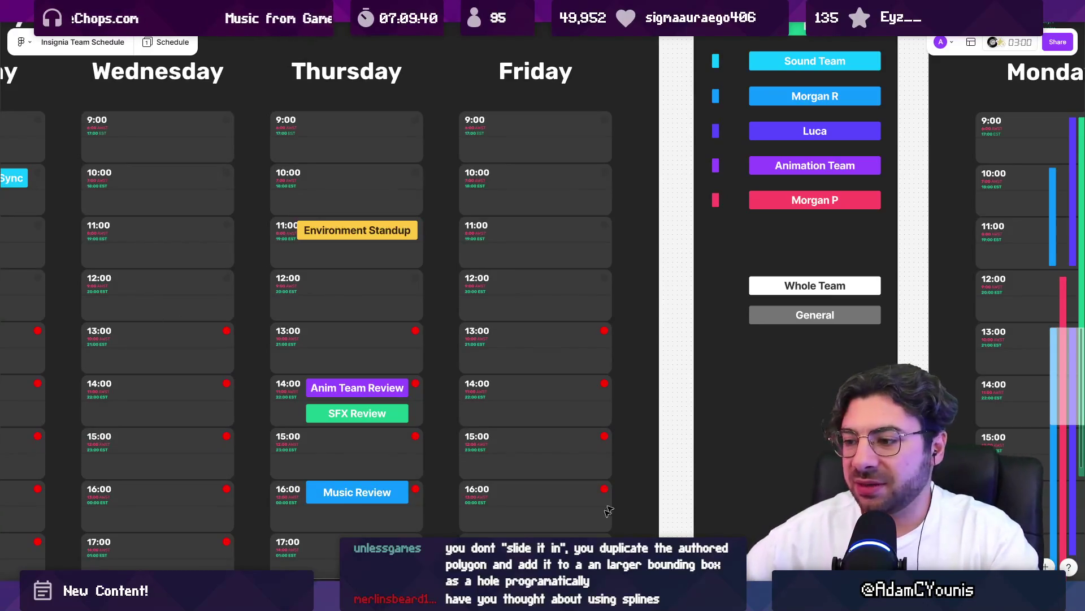
{"action": "key", "text": "alt+Tab"}
{"action": "scroll", "coordinate": [246, 331], "scroll_direction": "up", "scroll_amount": 2}
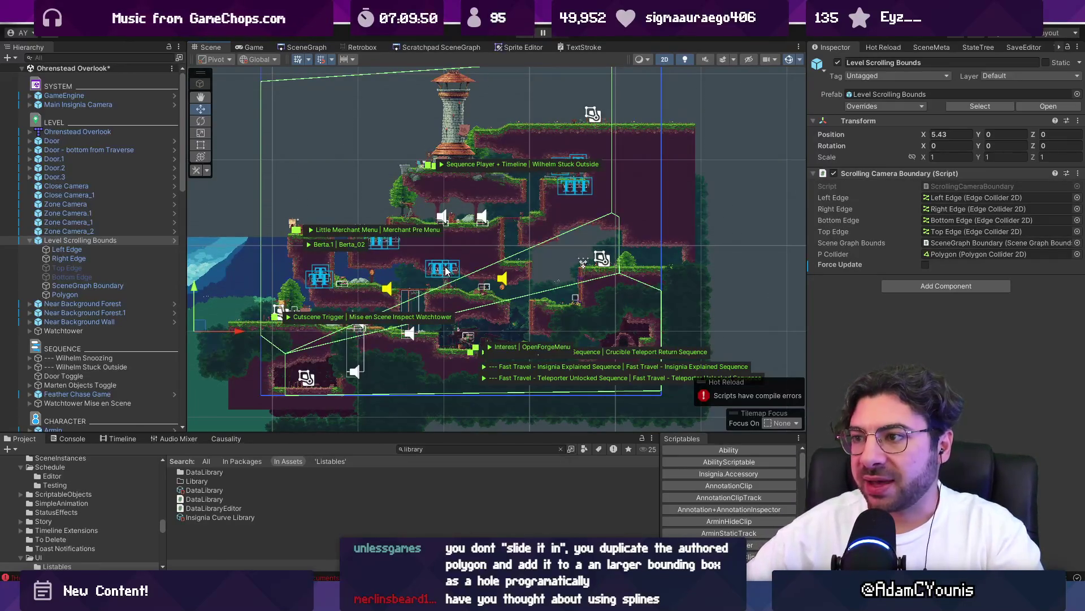
- Select Ohrenstead Overlook and expand it and its Grid so the level's collider polygons show
{"action": "left_click", "coordinate": [668, 191]}
{"action": "scroll", "coordinate": [548, 297], "scroll_direction": "up", "scroll_amount": 2}
{"action": "scroll", "coordinate": [463, 289], "scroll_direction": "down", "scroll_amount": 1}
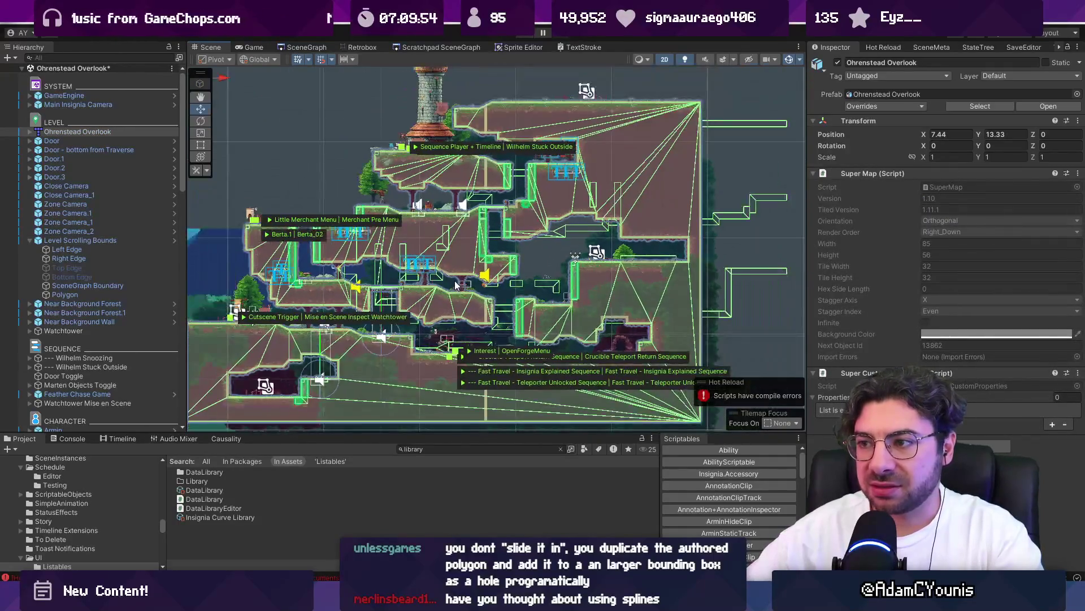
{"action": "left_click", "coordinate": [28, 132]}
{"action": "left_click", "coordinate": [38, 140]}
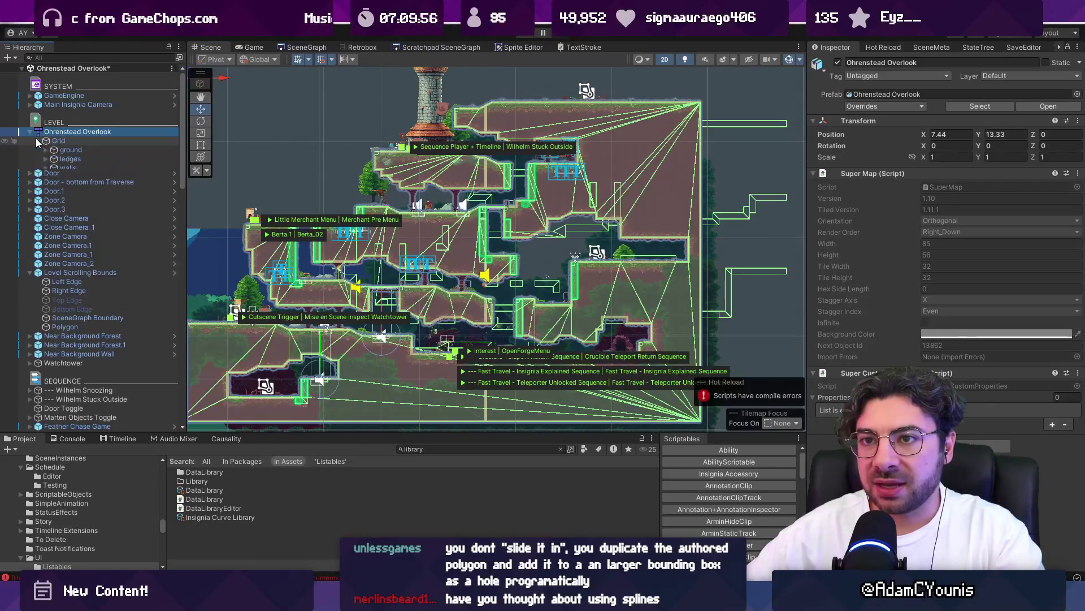
{"action": "left_click", "coordinate": [57, 140]}
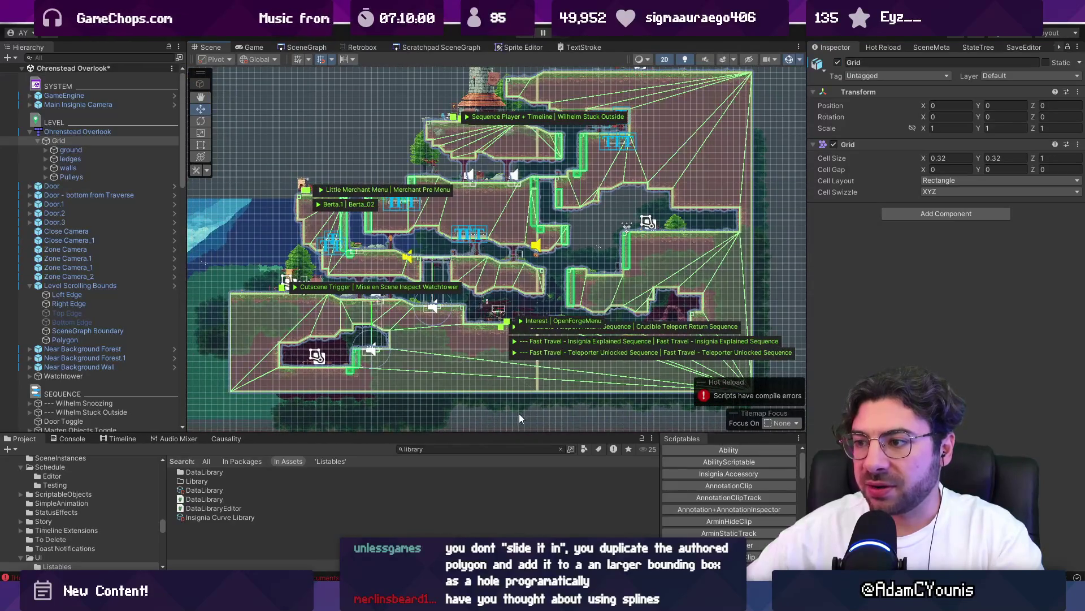
{"action": "left_click", "coordinate": [519, 413]}
{"action": "left_click", "coordinate": [480, 364]}
{"action": "left_click", "coordinate": [680, 131]}
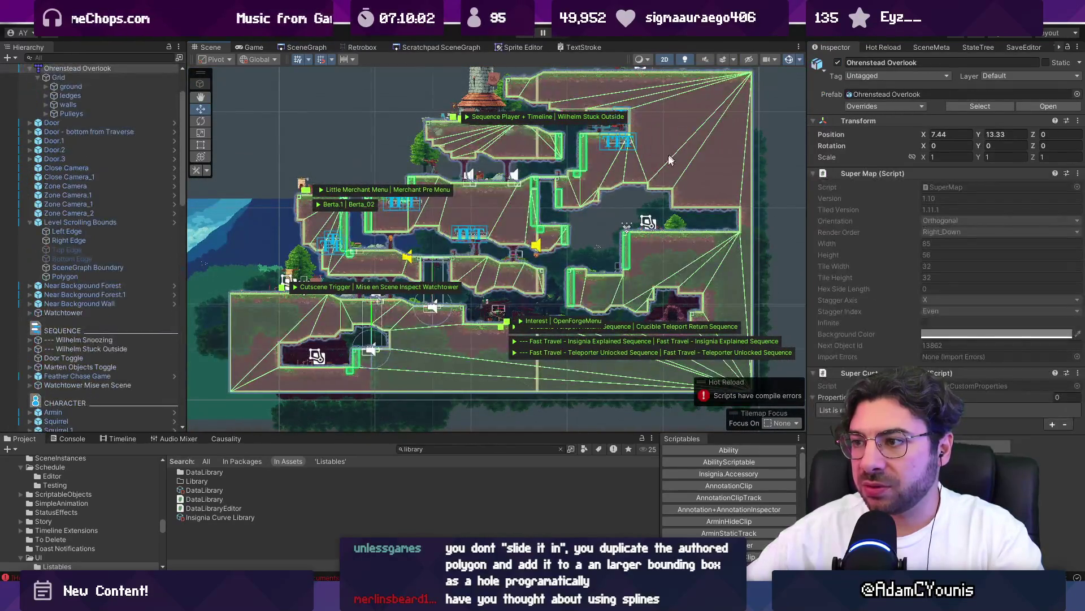
- Zoom and pan across the whole level to survey its colliders
{"action": "scroll", "coordinate": [509, 260], "scroll_direction": "up", "scroll_amount": 1}
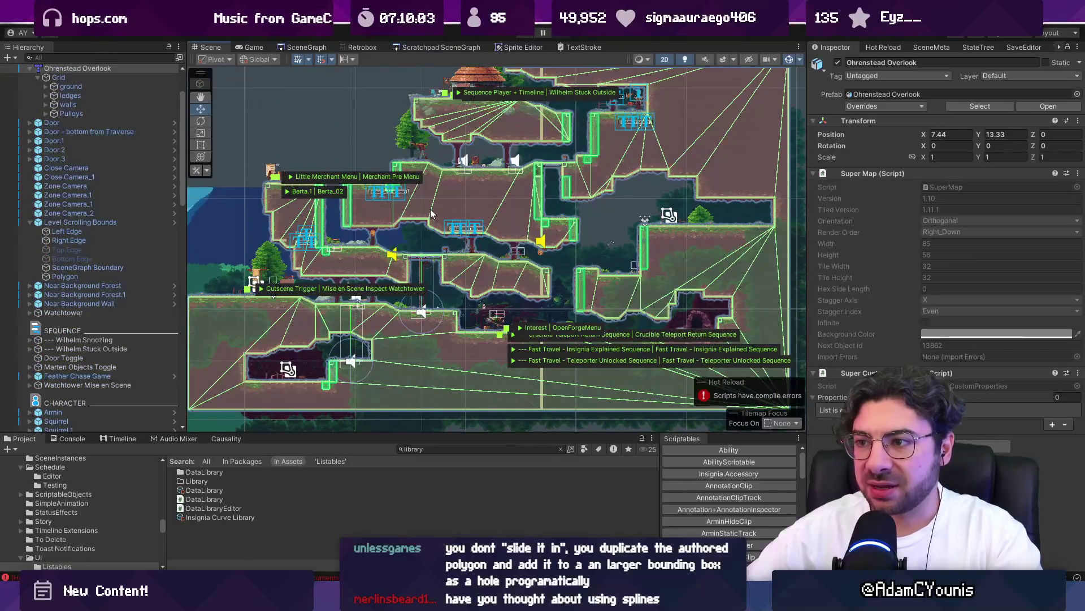
{"action": "scroll", "coordinate": [309, 297], "scroll_direction": "up", "scroll_amount": 5}
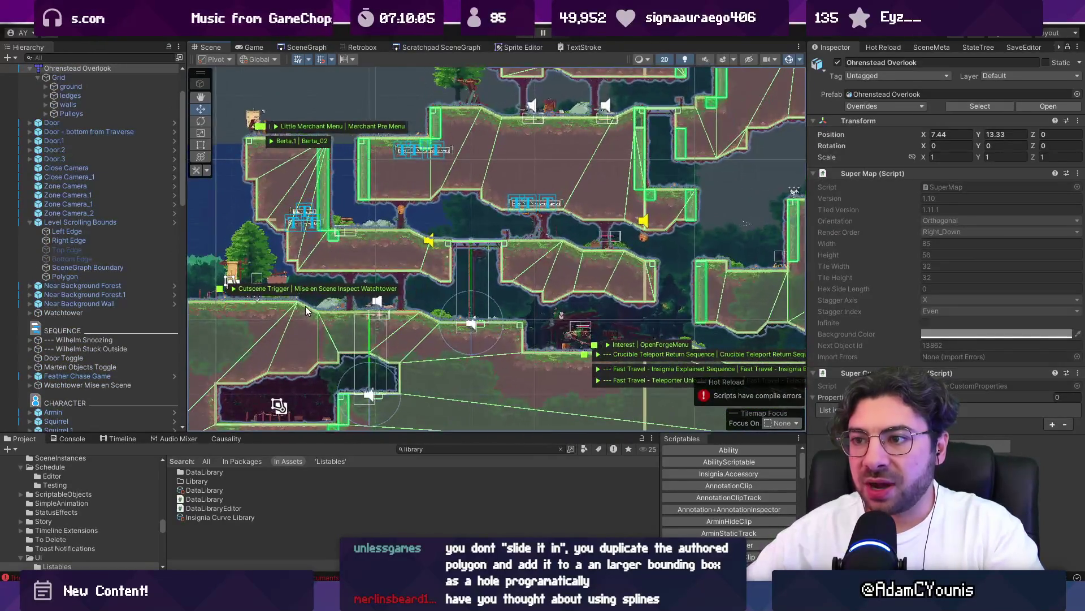
{"action": "scroll", "coordinate": [371, 273], "scroll_direction": "up", "scroll_amount": 2}
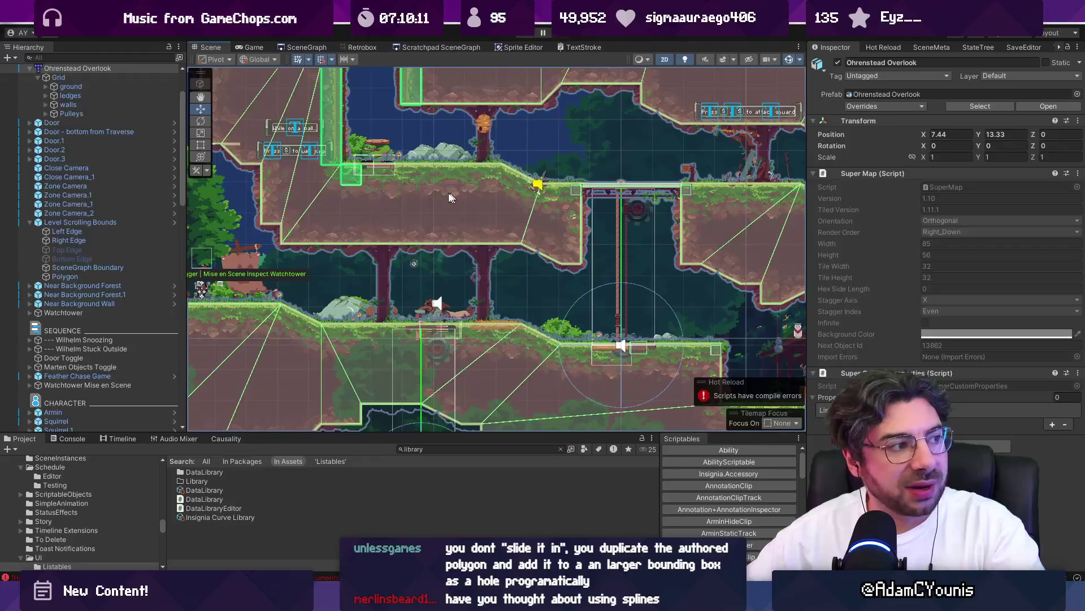
{"action": "scroll", "coordinate": [478, 207], "scroll_direction": "down", "scroll_amount": 2}
{"action": "scroll", "coordinate": [477, 207], "scroll_direction": "down", "scroll_amount": 2}
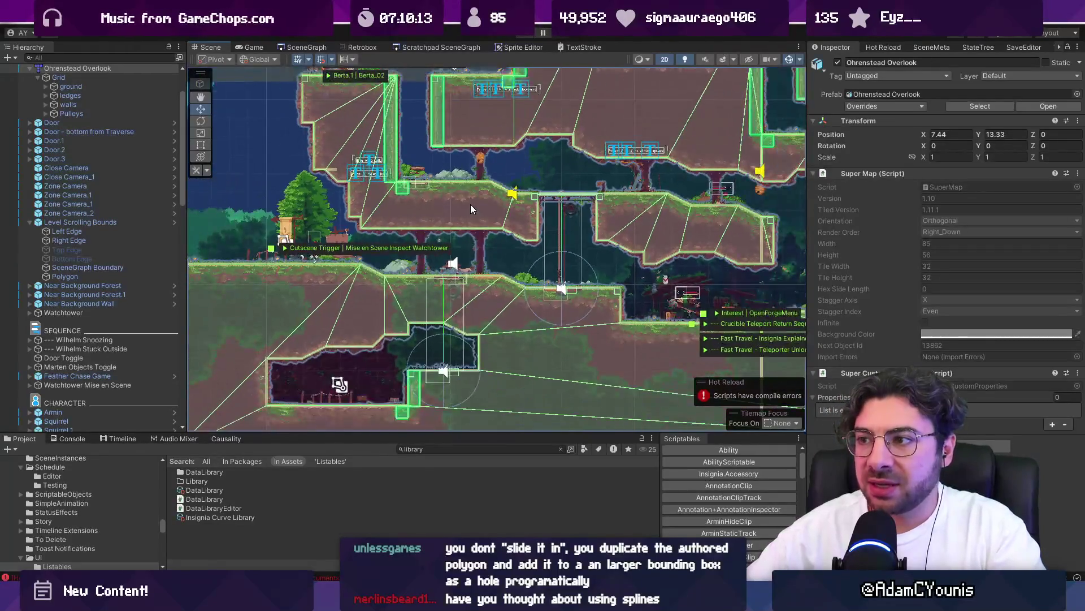
{"action": "scroll", "coordinate": [409, 201], "scroll_direction": "down", "scroll_amount": 2}
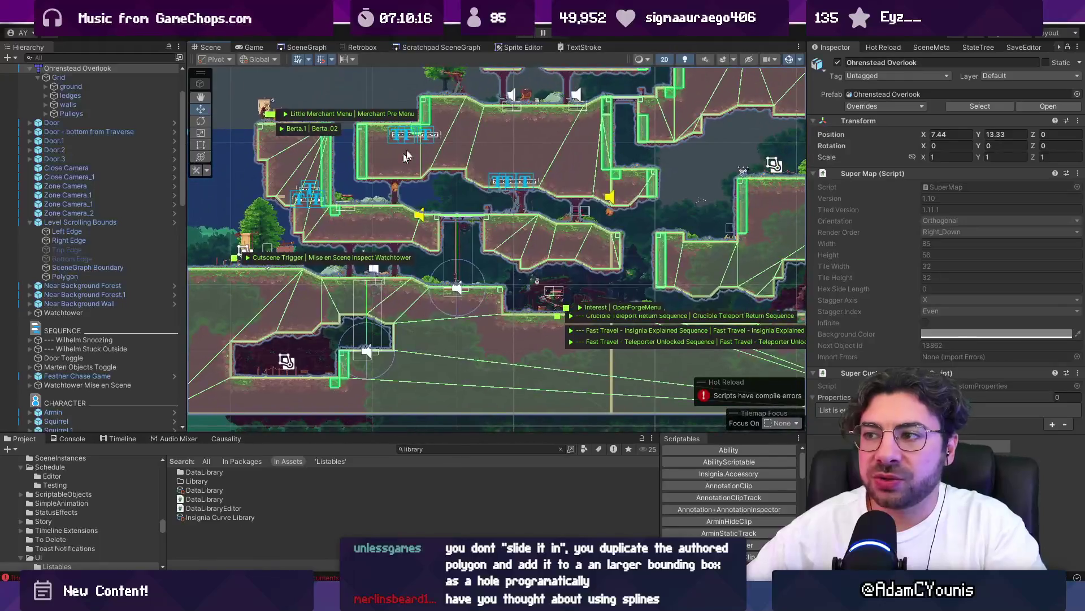
{"action": "left_click_drag", "start_coordinate": [518, 106], "coordinate": [478, 205]}
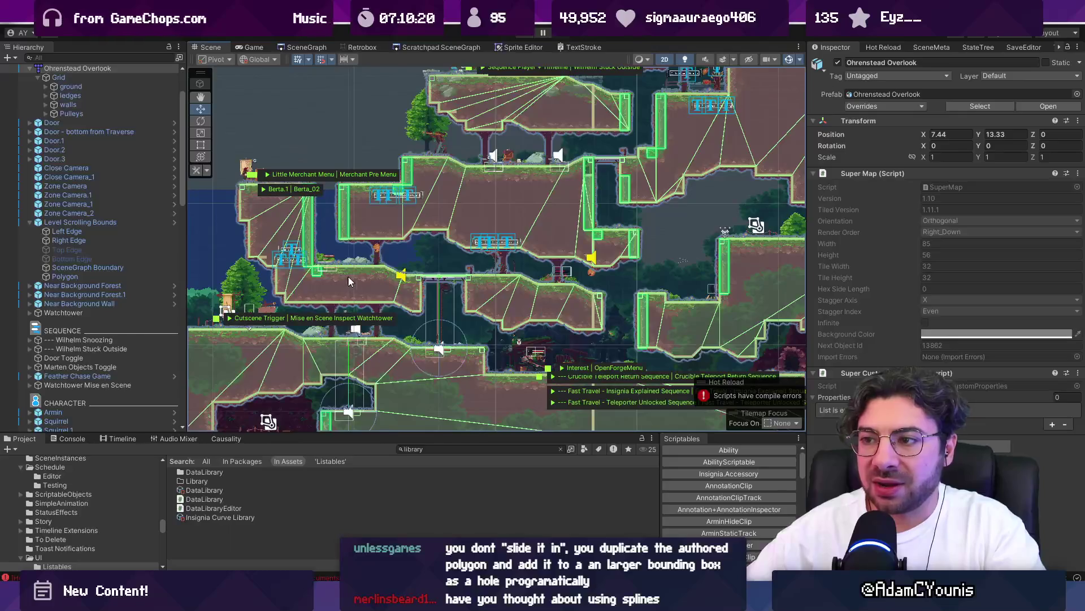
{"action": "scroll", "coordinate": [553, 195], "scroll_direction": "down", "scroll_amount": 5}
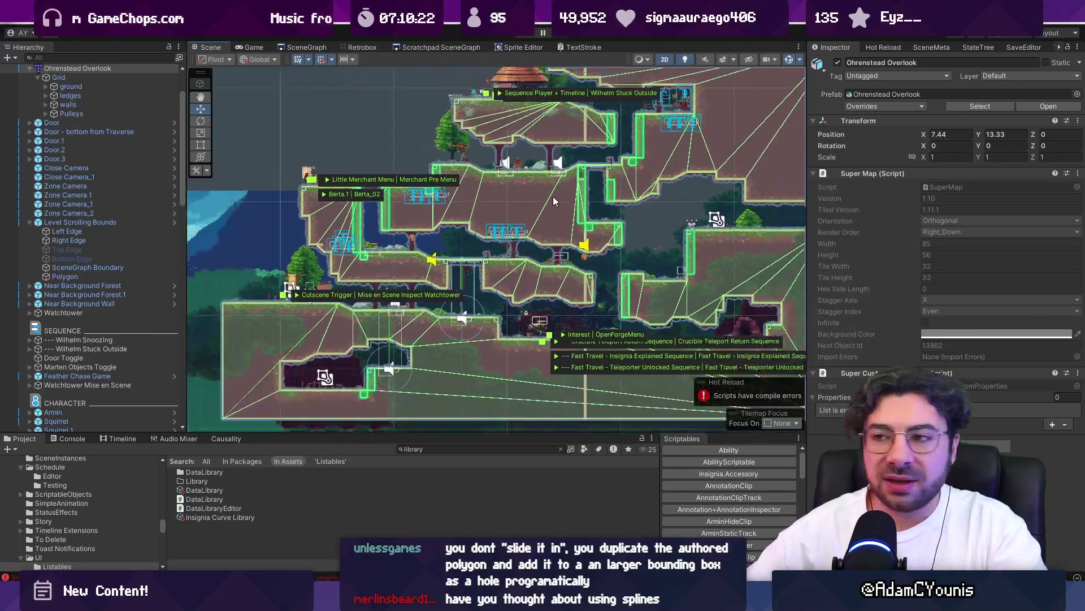
{"action": "scroll", "coordinate": [271, 204], "scroll_direction": "up", "scroll_amount": 2}
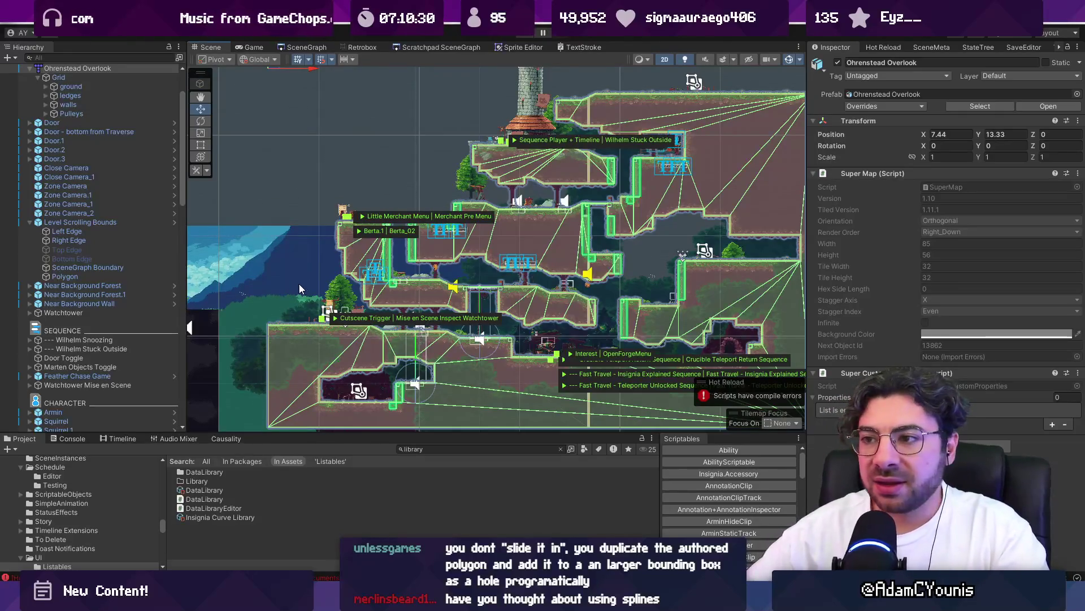
{"action": "scroll", "coordinate": [298, 283], "scroll_direction": "down", "scroll_amount": 3}
{"action": "scroll", "coordinate": [447, 266], "scroll_direction": "up", "scroll_amount": 2}
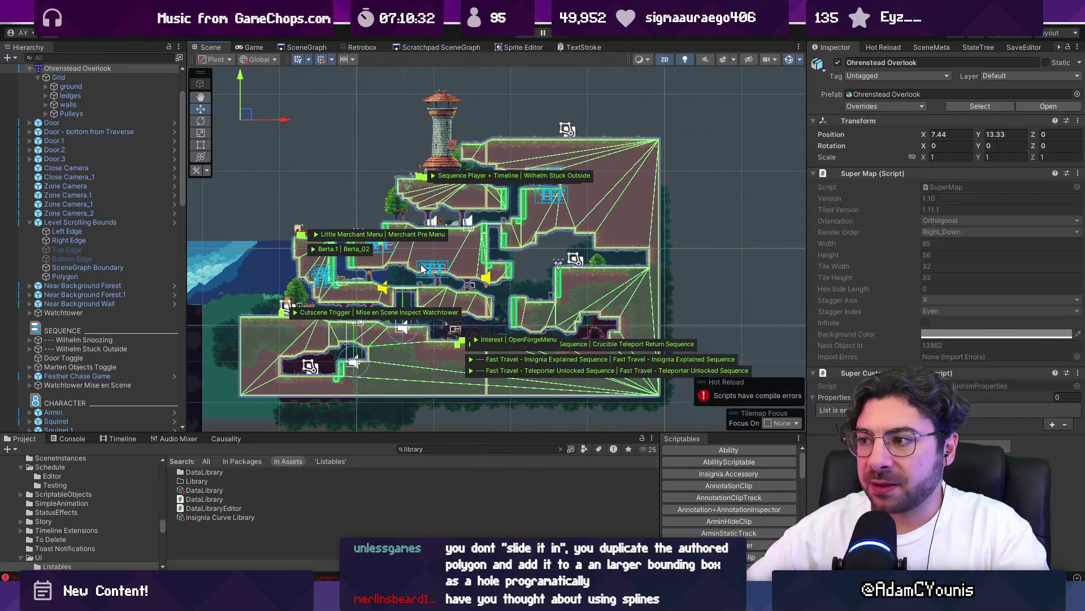
{"action": "scroll", "coordinate": [350, 285], "scroll_direction": "up", "scroll_amount": 2}
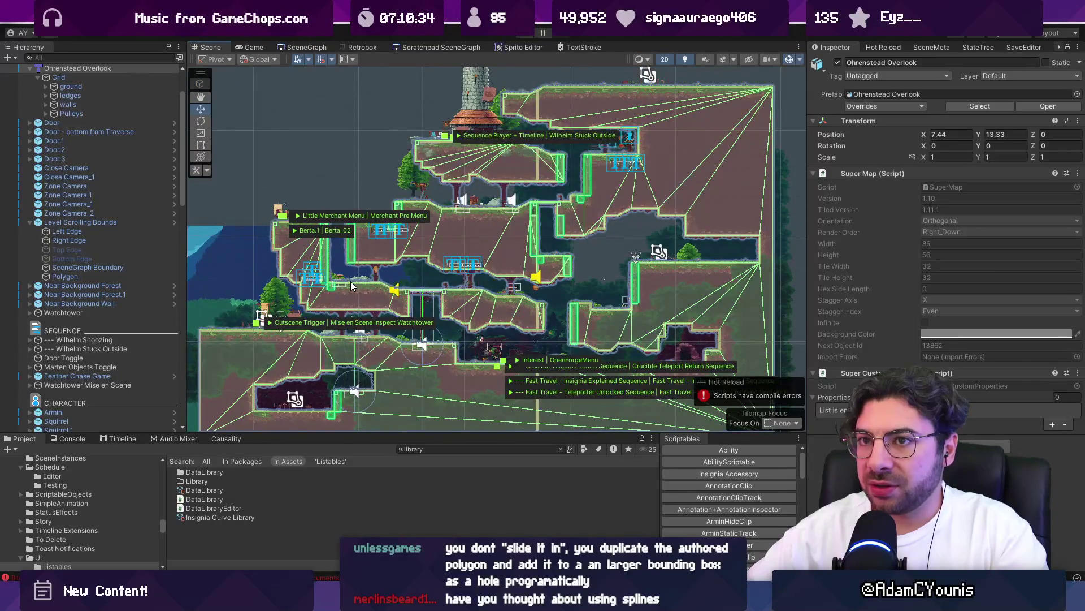
{"action": "scroll", "coordinate": [351, 283], "scroll_direction": "up", "scroll_amount": 1}
{"action": "scroll", "coordinate": [383, 308], "scroll_direction": "down", "scroll_amount": 2}
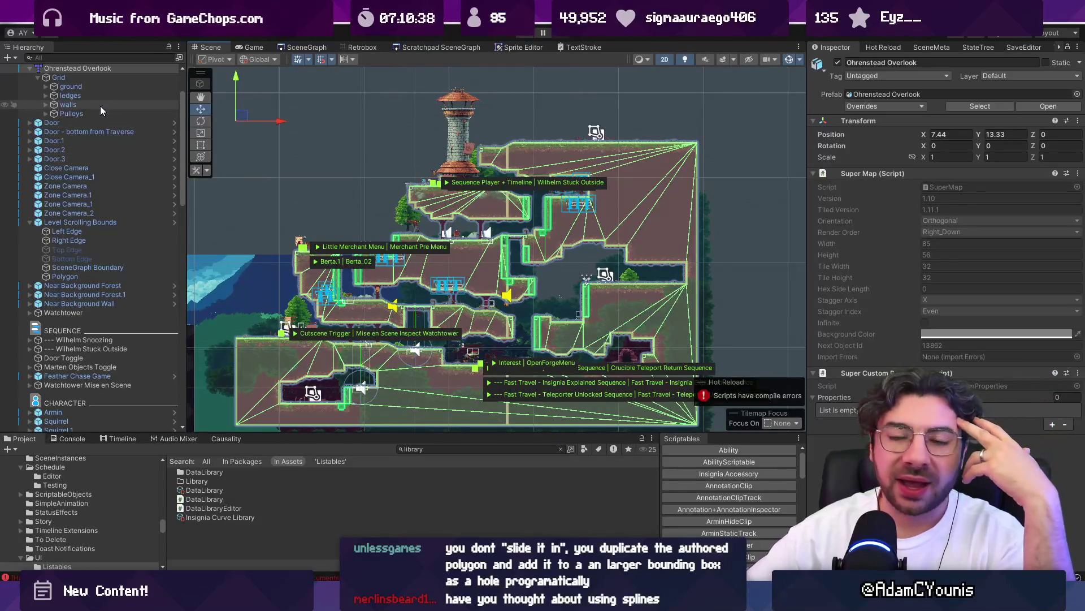
{"action": "scroll", "coordinate": [104, 114], "scroll_direction": "up", "scroll_amount": 3}
- Check the Grid's ground tilemap, then frame the Level Scrolling Bounds object
{"action": "left_click", "coordinate": [84, 141]}
{"action": "left_click", "coordinate": [84, 150]}
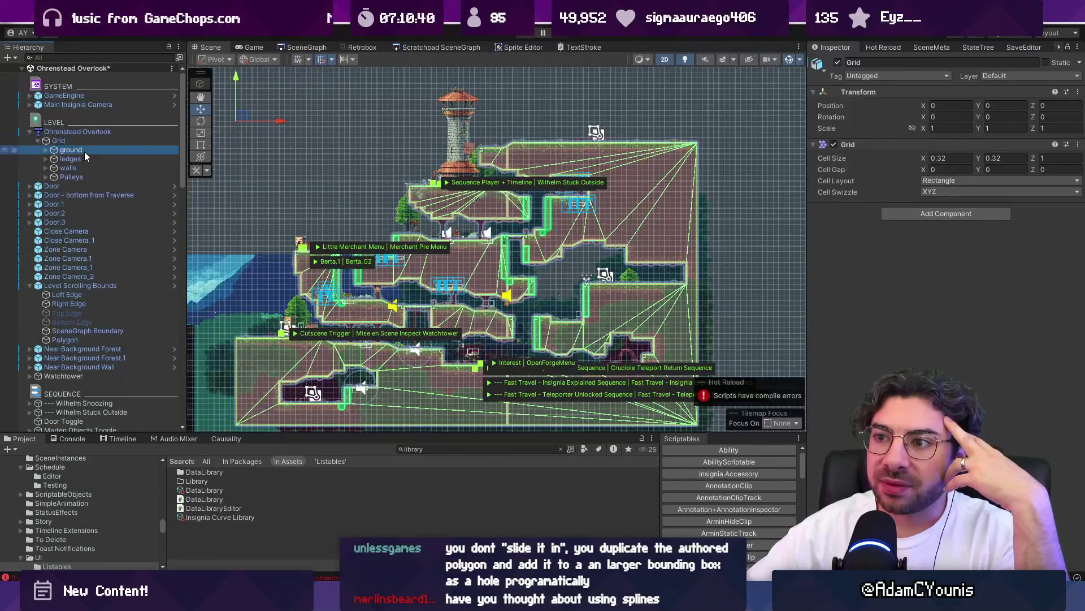
{"action": "scroll", "coordinate": [384, 259], "scroll_direction": "up", "scroll_amount": 2}
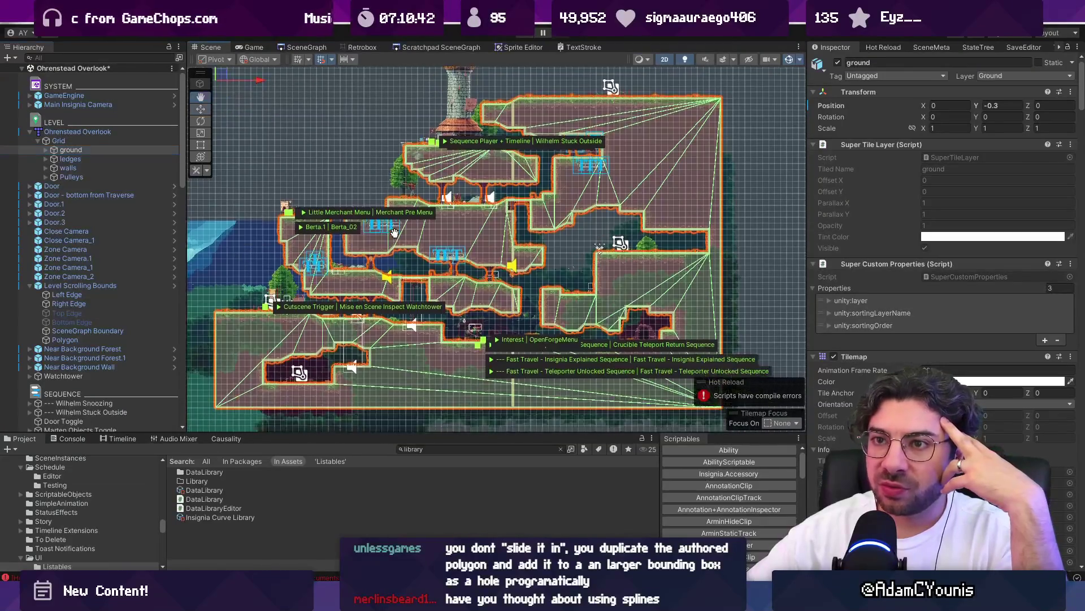
{"action": "double_click", "coordinate": [67, 285]}
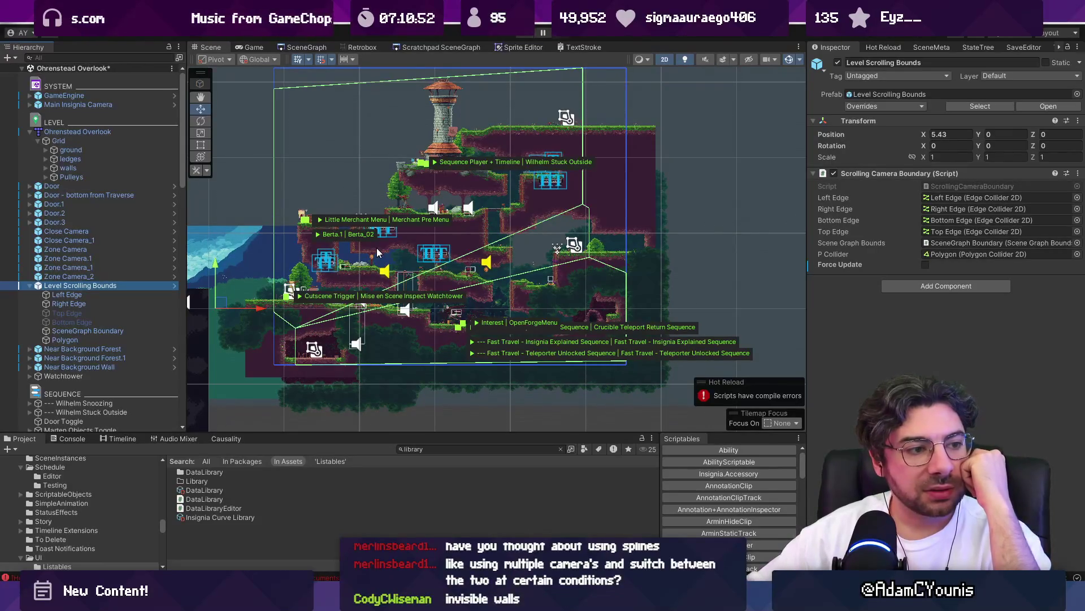
- Compare the Left Edge and Right Edge boundary colliders' settings
{"action": "scroll", "coordinate": [402, 235], "scroll_direction": "up", "scroll_amount": 1}
{"action": "scroll", "coordinate": [334, 264], "scroll_direction": "up", "scroll_amount": 1}
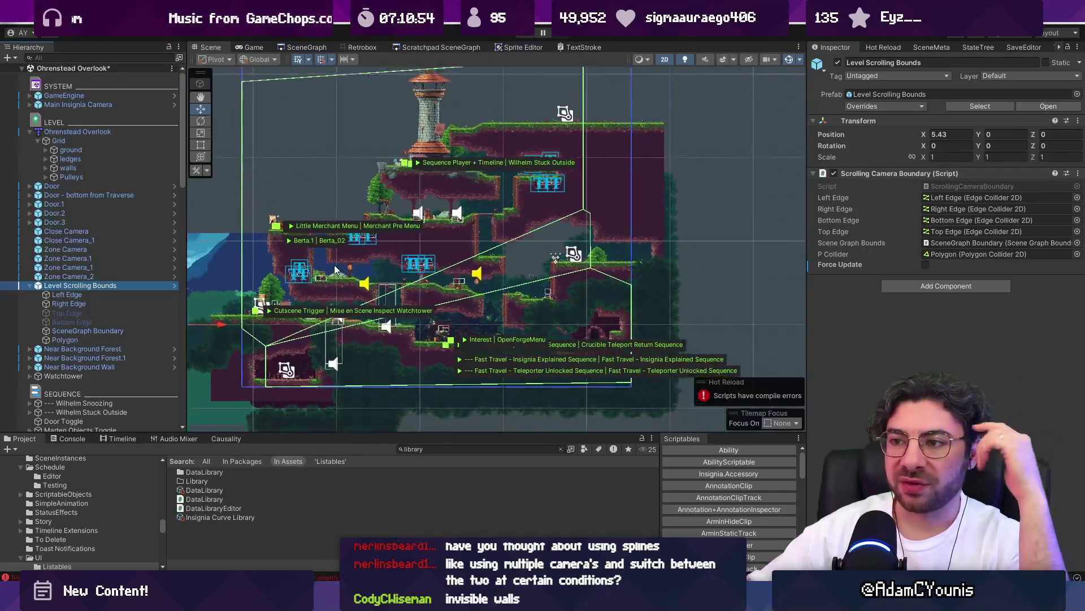
{"action": "left_click", "coordinate": [48, 294]}
{"action": "left_click", "coordinate": [58, 304]}
{"action": "left_click", "coordinate": [59, 286]}
{"action": "left_click", "coordinate": [60, 299]}
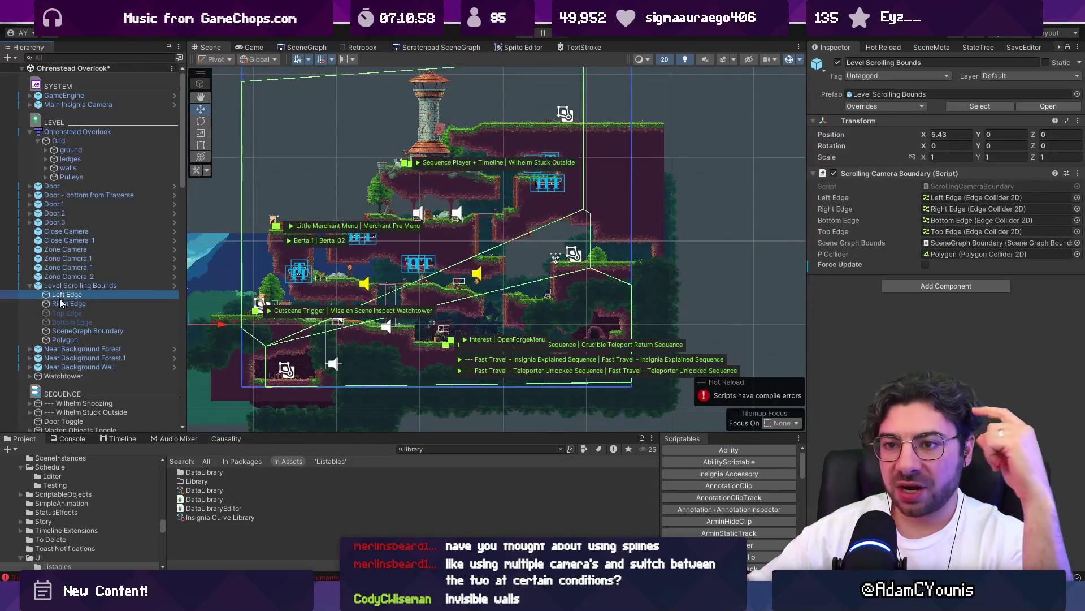
{"action": "left_click", "coordinate": [60, 294]}
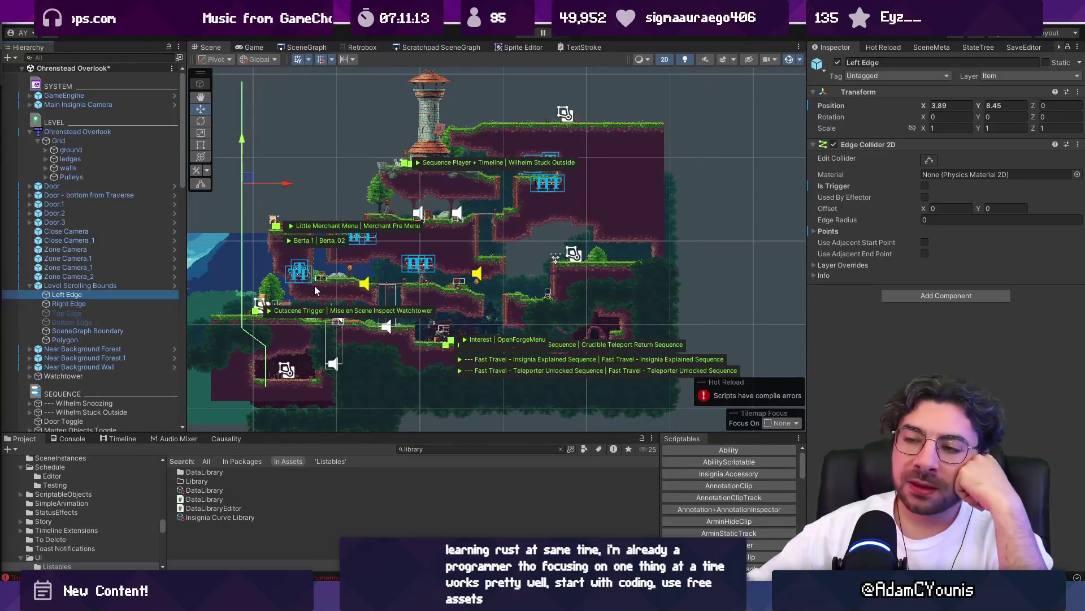
{"action": "left_click", "coordinate": [104, 303]}
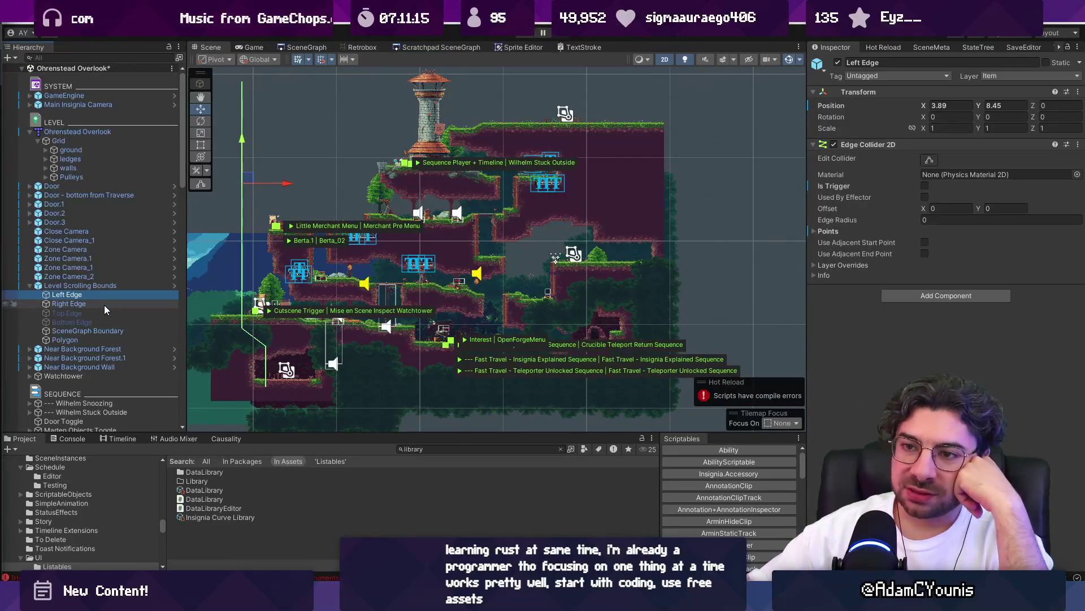
{"action": "left_click", "coordinate": [106, 295]}
{"action": "left_click", "coordinate": [106, 303]}
{"action": "left_click", "coordinate": [106, 296]}
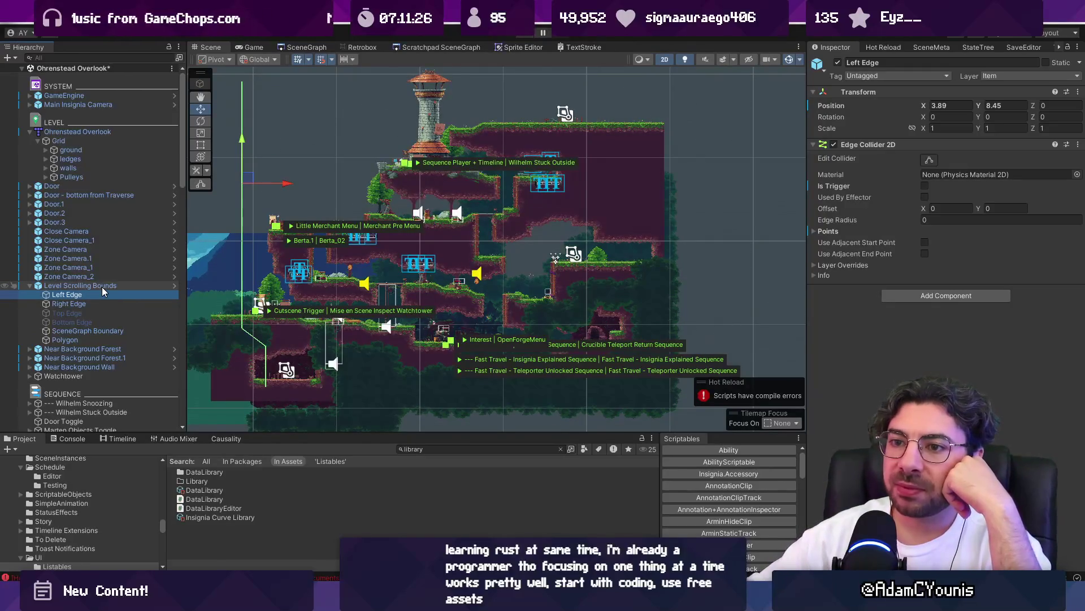
- Check the boundary Polygon collider against Left Edge, then open Level Scrolling Bounds as a prefab
{"action": "left_click", "coordinate": [107, 340]}
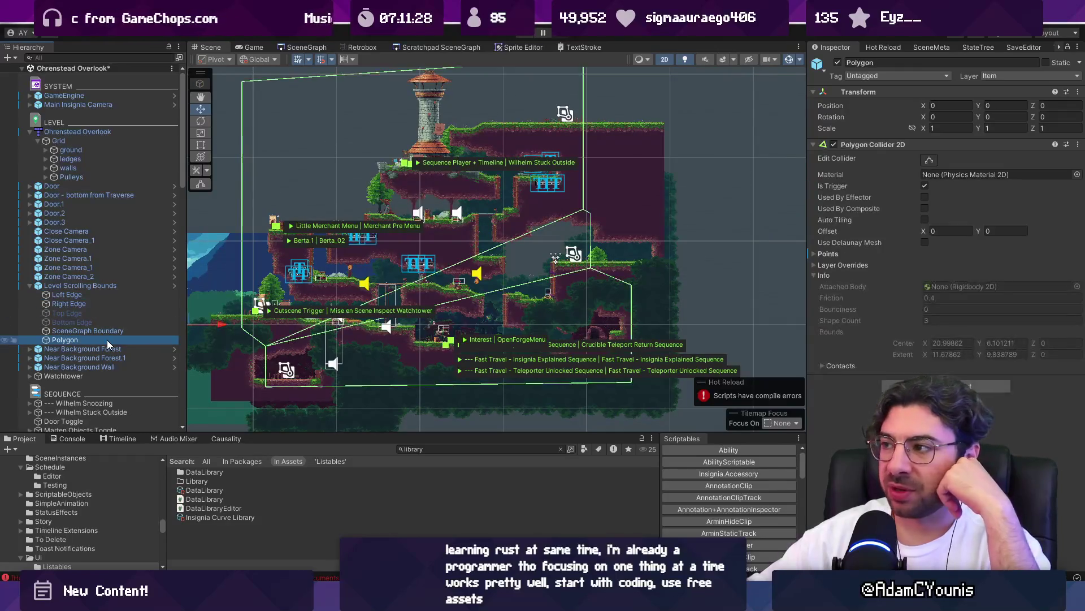
{"action": "left_click", "coordinate": [106, 293]}
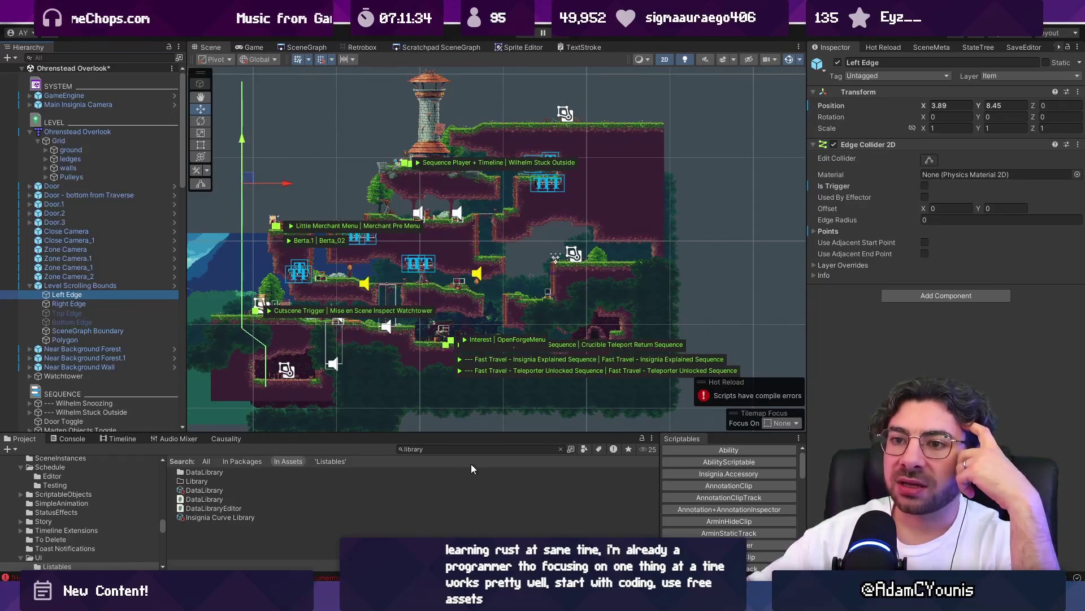
{"action": "left_click", "coordinate": [140, 341]}
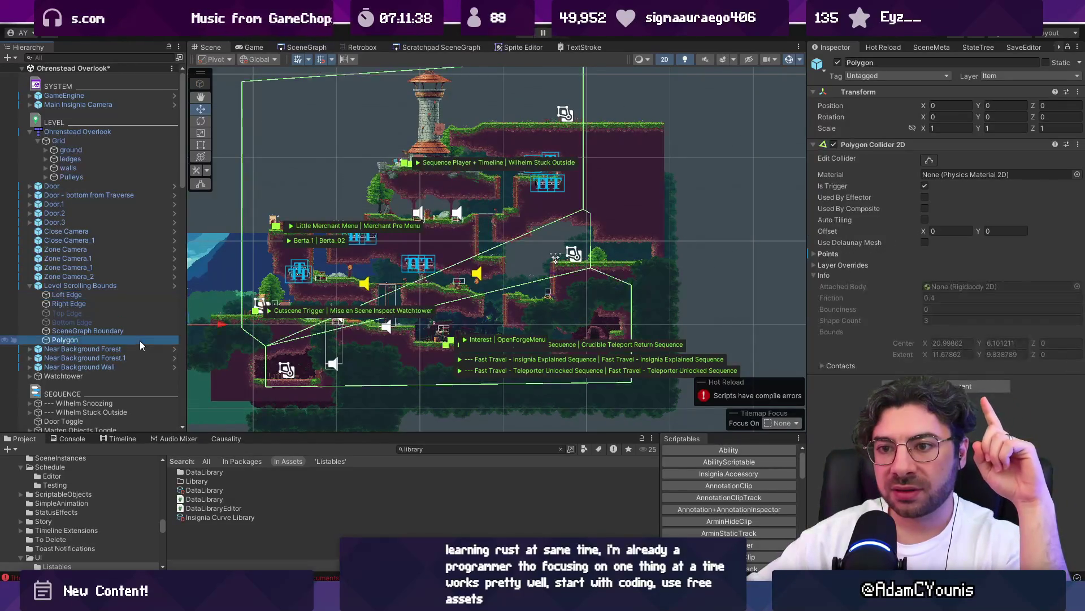
{"action": "left_click", "coordinate": [174, 285]}
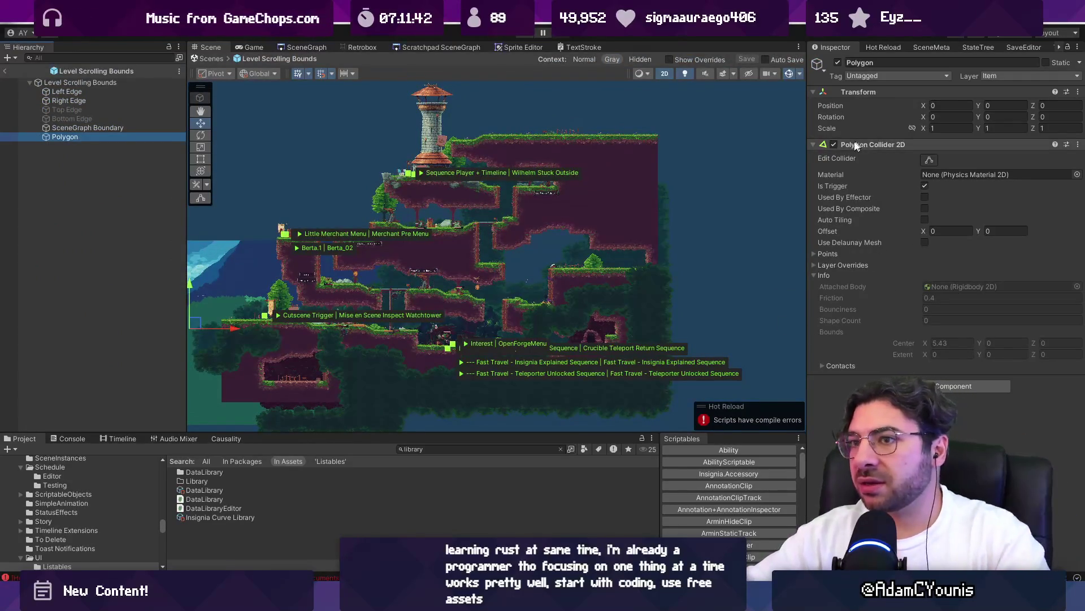
- Begin renaming the Polygon object to 'full' but cancel, keeping the name Polygon
{"action": "left_click", "coordinate": [102, 138]}
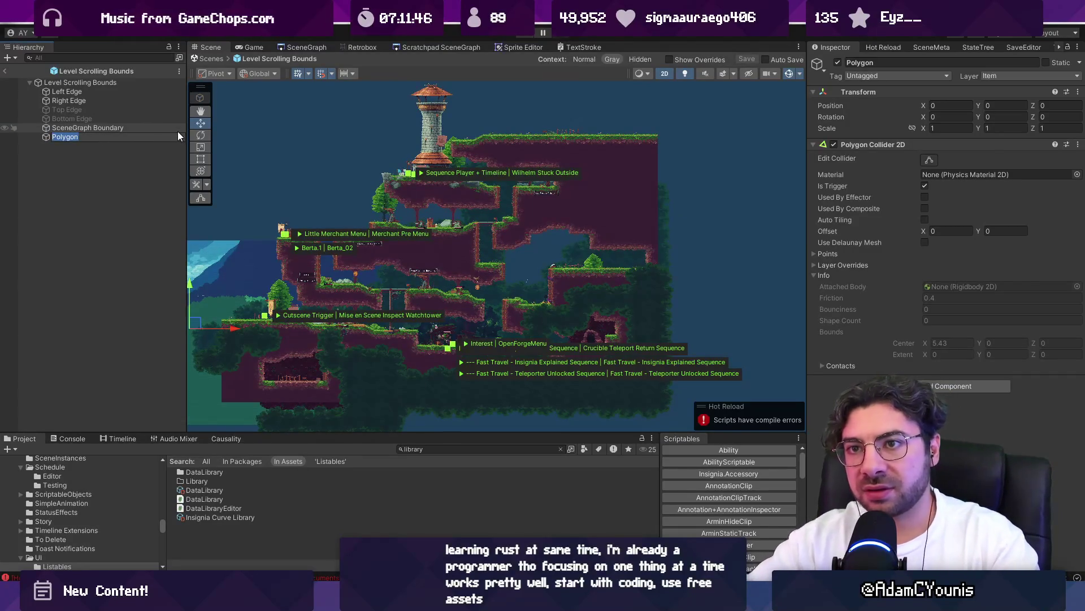
{"action": "type", "text": "full"}
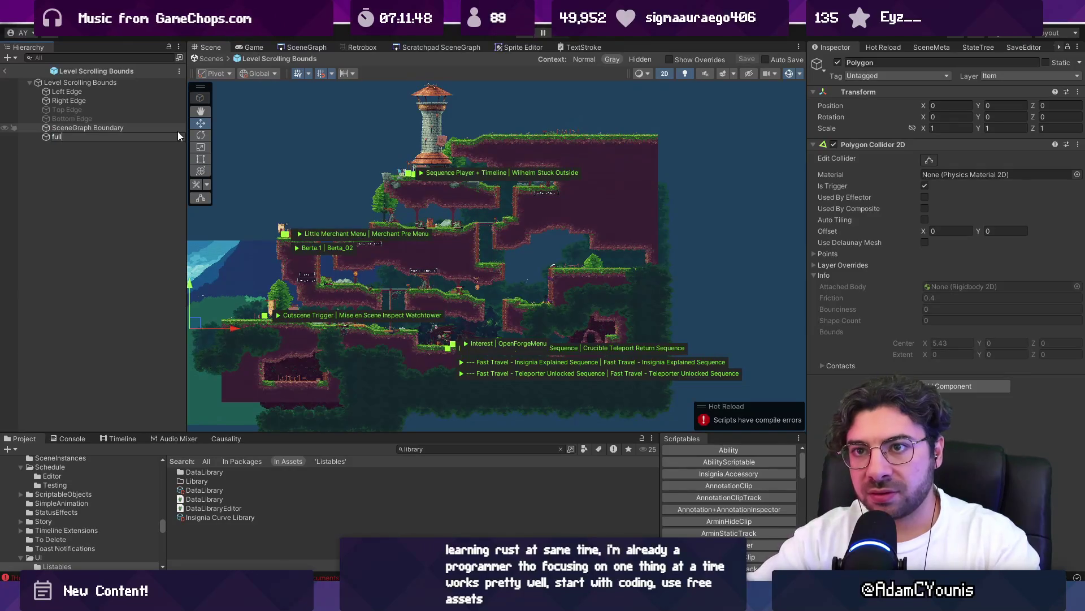
{"action": "key", "text": "Escape"}
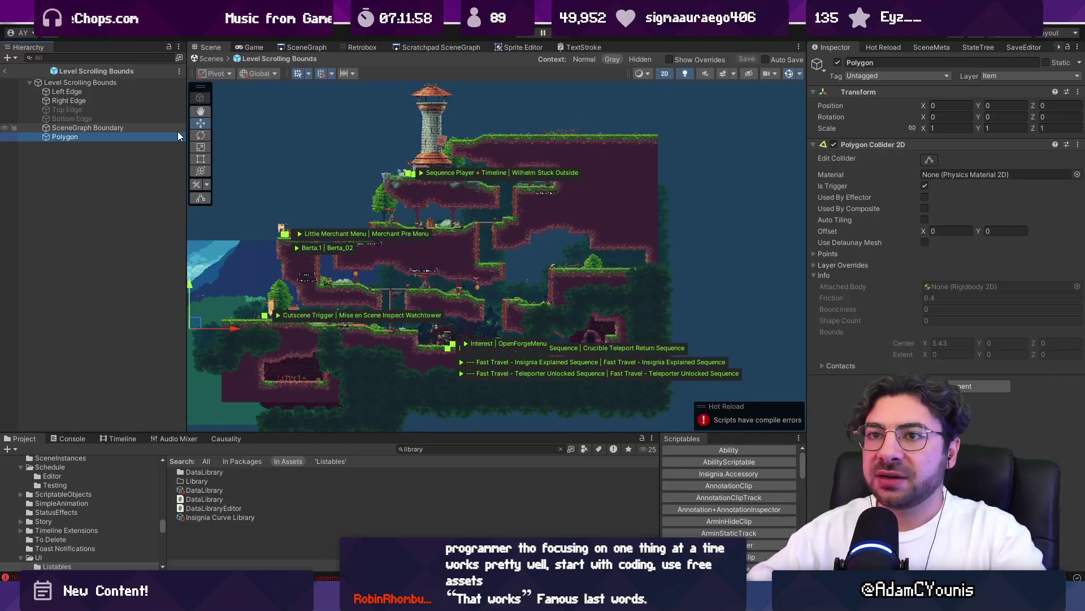
- Exit prefab mode back to Ohrenstead Overlook and inspect the Left Edge and Right Edge colliders
{"action": "double_click", "coordinate": [82, 90]}
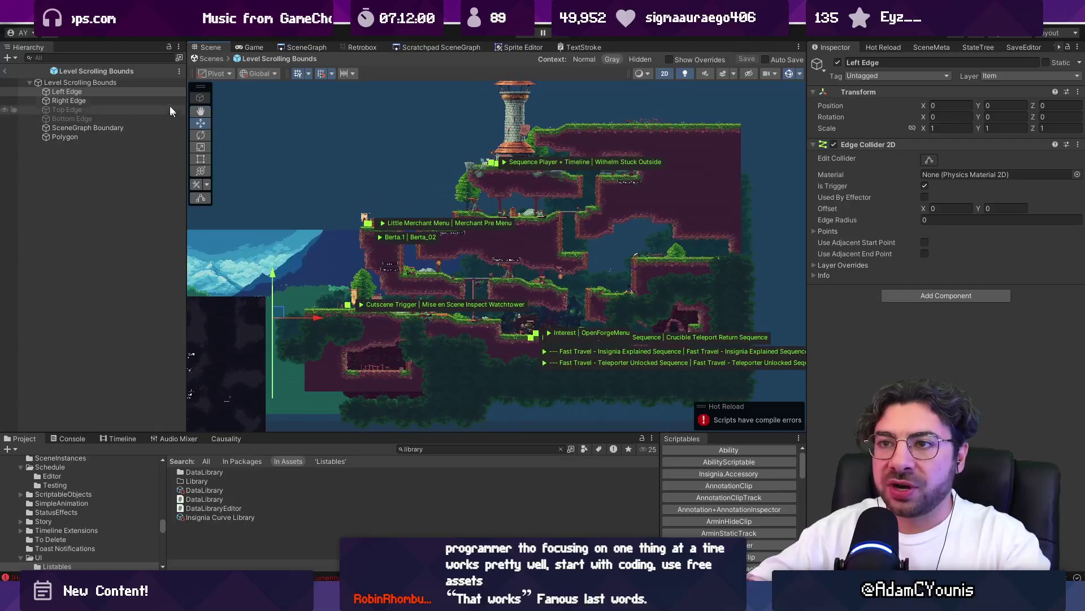
{"action": "left_click", "coordinate": [210, 59]}
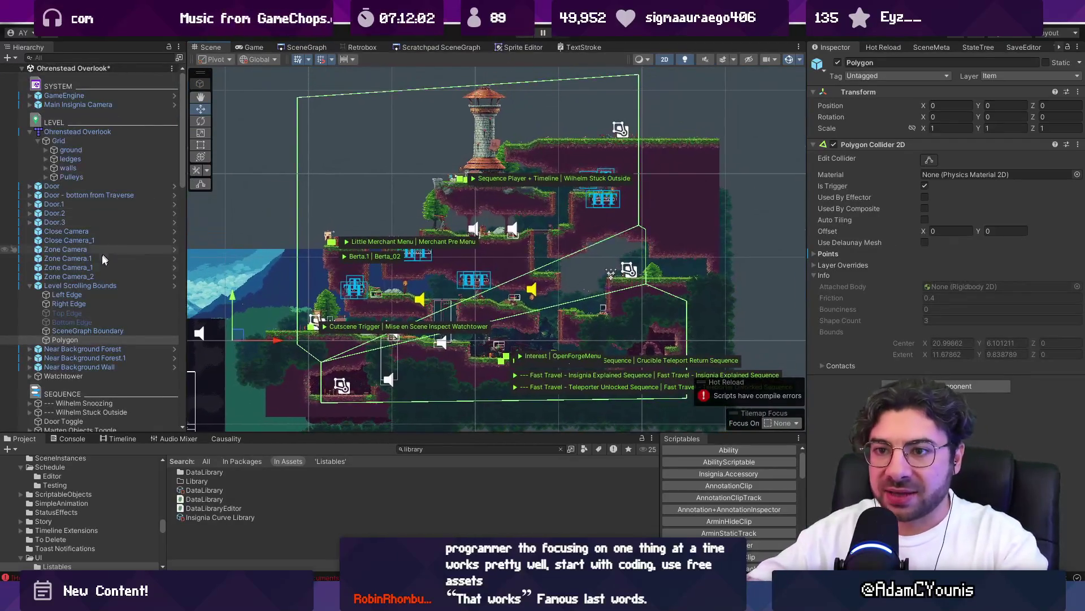
{"action": "left_click", "coordinate": [94, 294]}
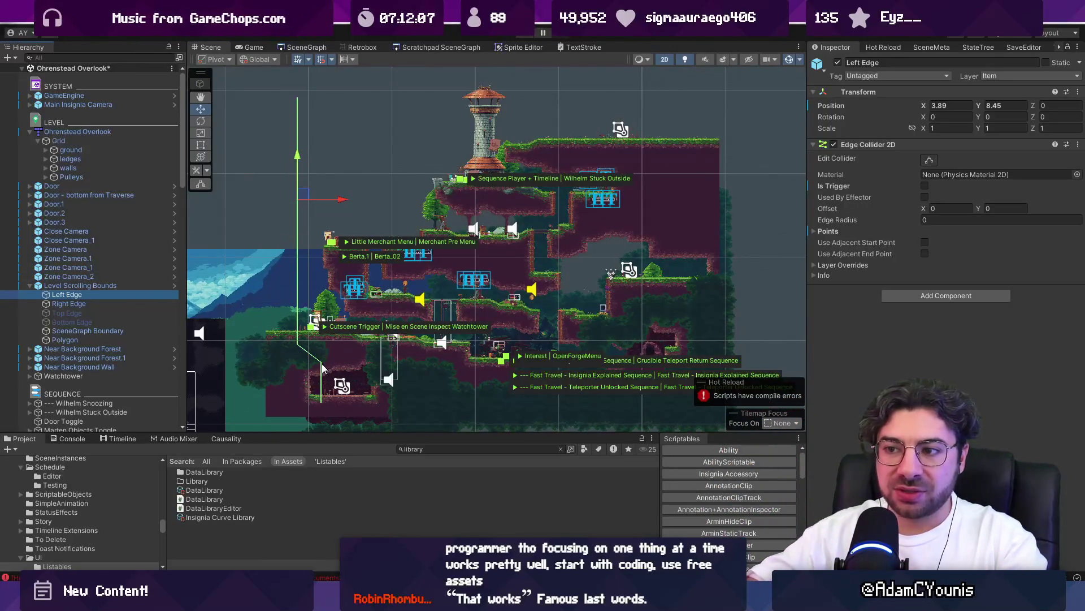
{"action": "left_click", "coordinate": [113, 304]}
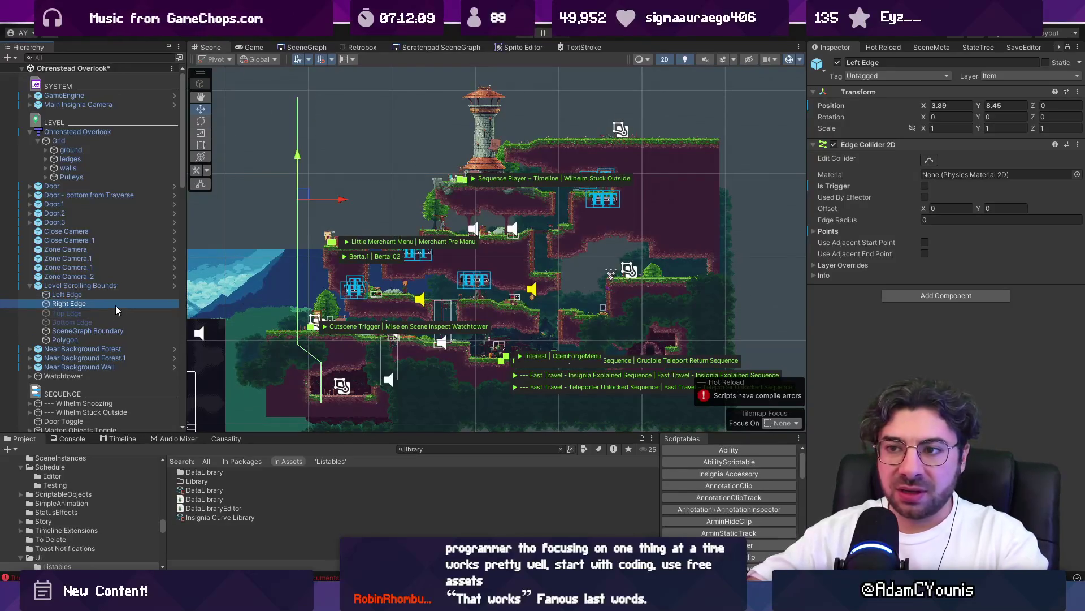
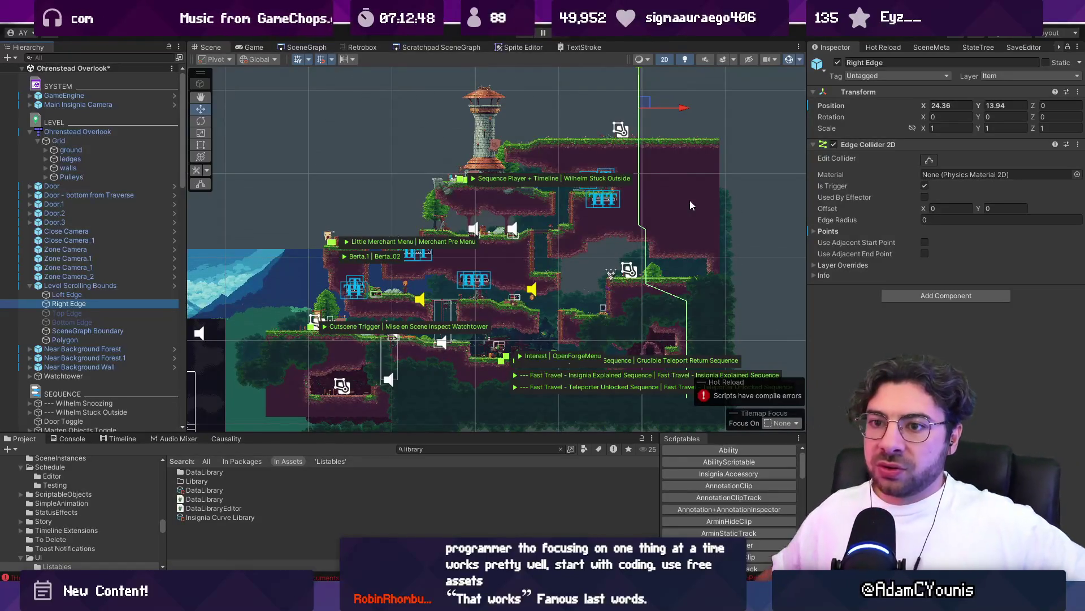
- Select the Polygon under Level Scrolling Bounds and pan and zoom along its collider outline across the level
{"action": "left_click", "coordinate": [104, 339]}
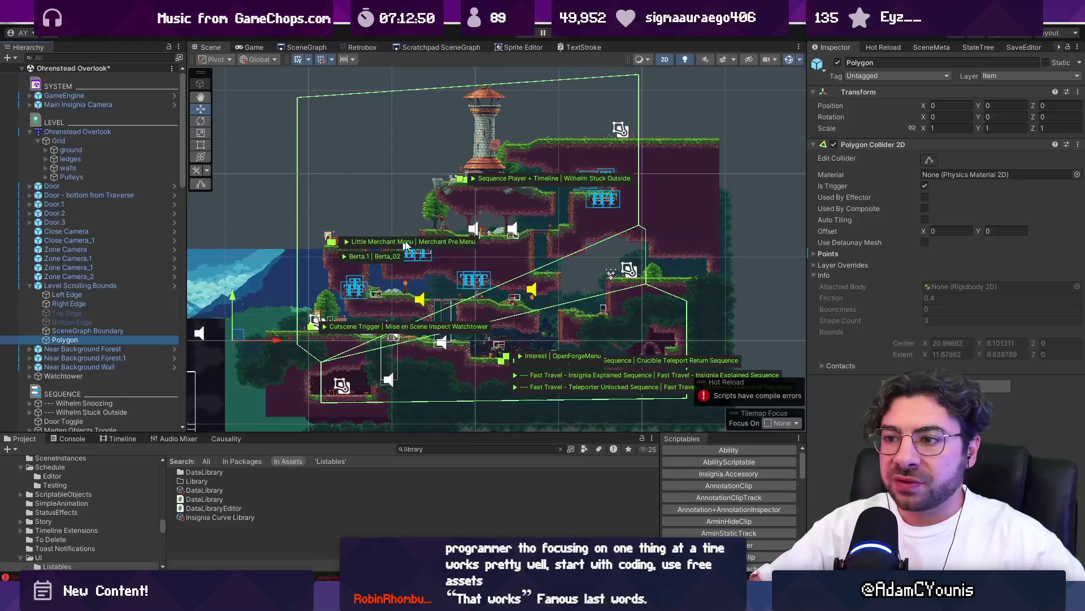
{"action": "left_click_drag", "start_coordinate": [506, 256], "coordinate": [436, 252]}
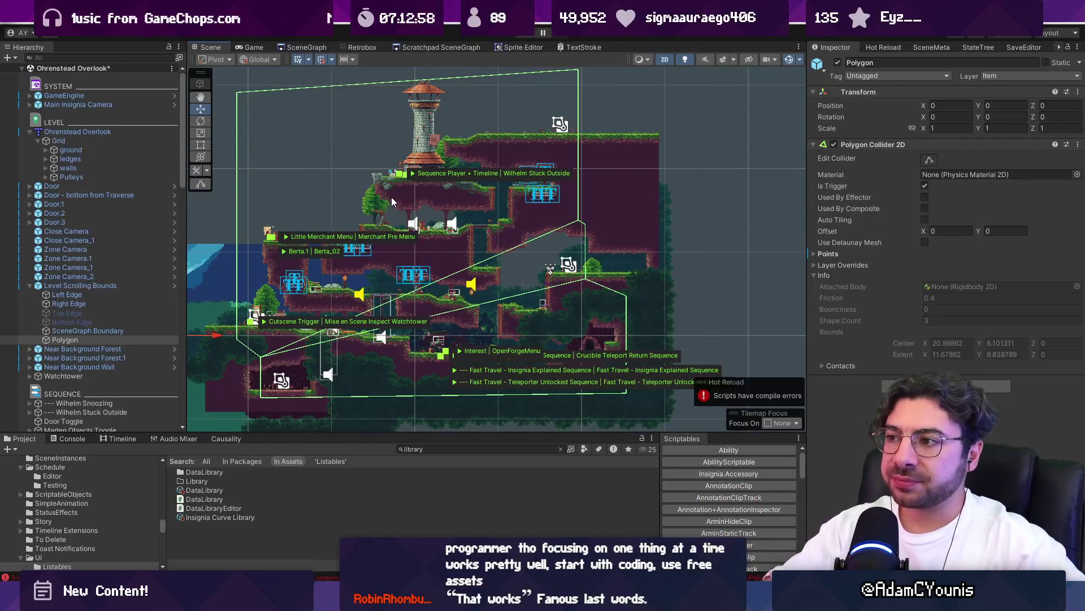
{"action": "scroll", "coordinate": [628, 178], "scroll_direction": "up", "scroll_amount": 5}
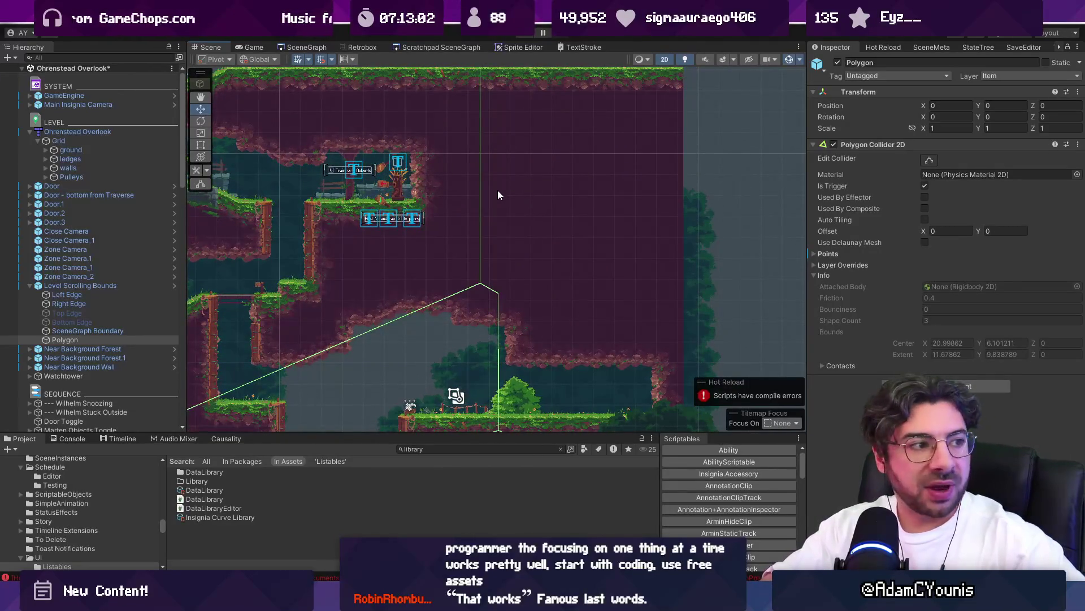
{"action": "scroll", "coordinate": [499, 195], "scroll_direction": "down", "scroll_amount": 3}
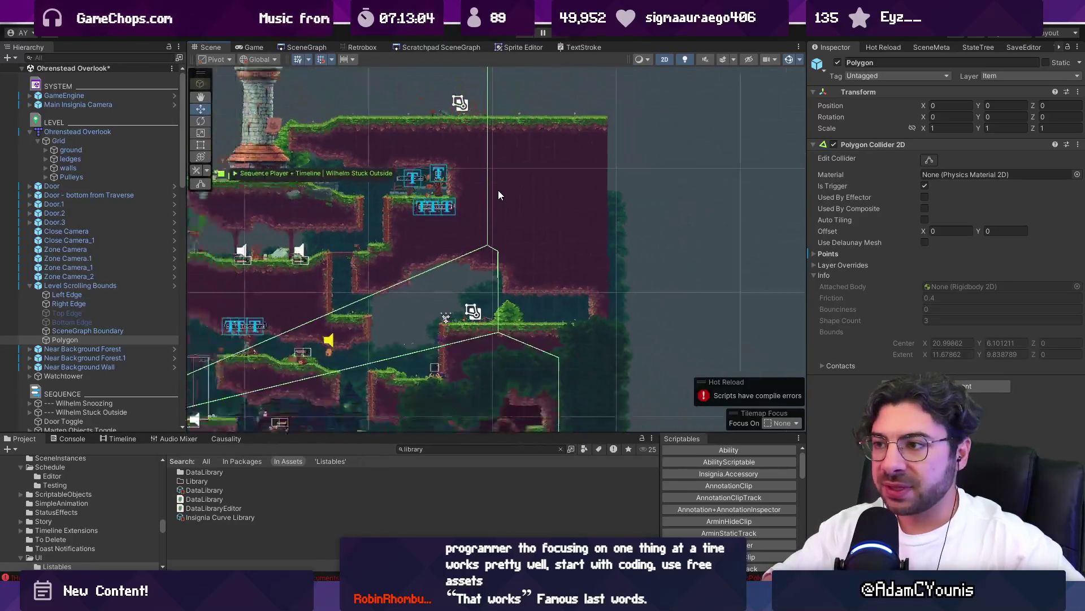
{"action": "scroll", "coordinate": [499, 195], "scroll_direction": "down", "scroll_amount": 3}
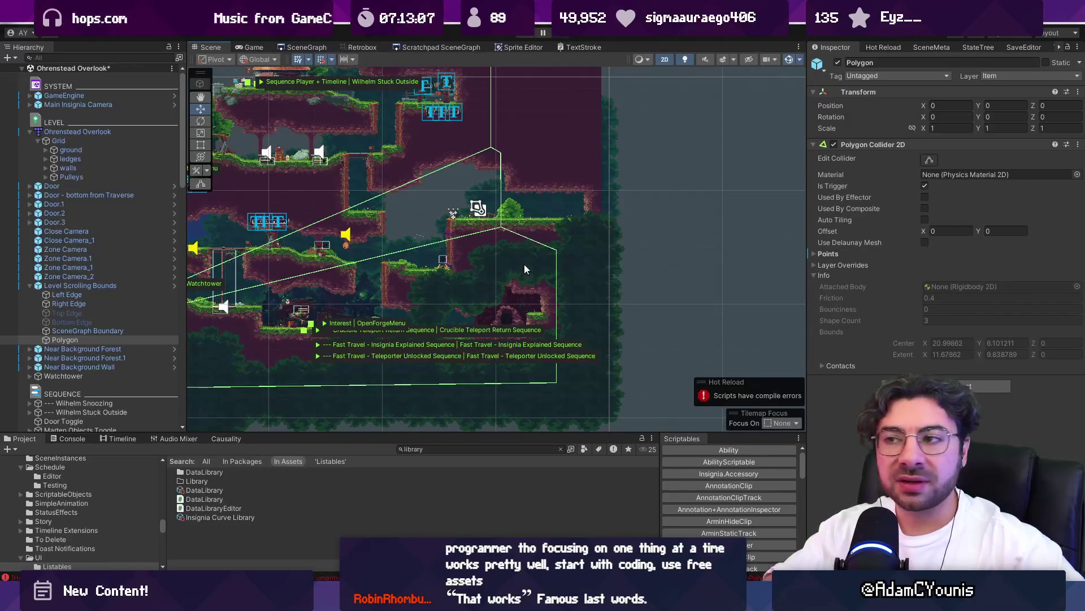
{"action": "scroll", "coordinate": [524, 263], "scroll_direction": "up", "scroll_amount": 3}
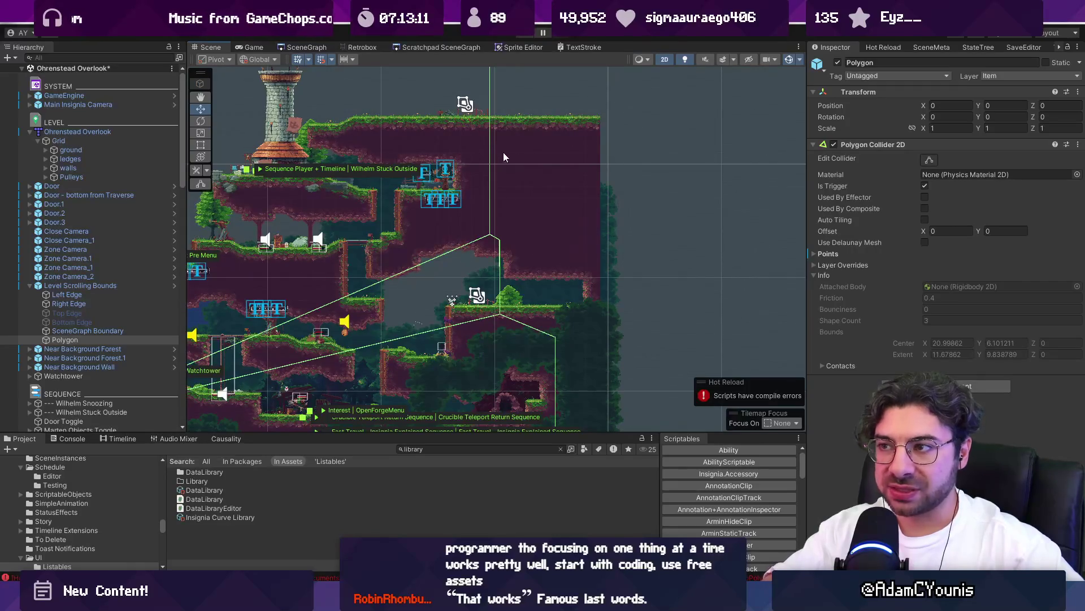
{"action": "scroll", "coordinate": [561, 167], "scroll_direction": "down", "scroll_amount": 2}
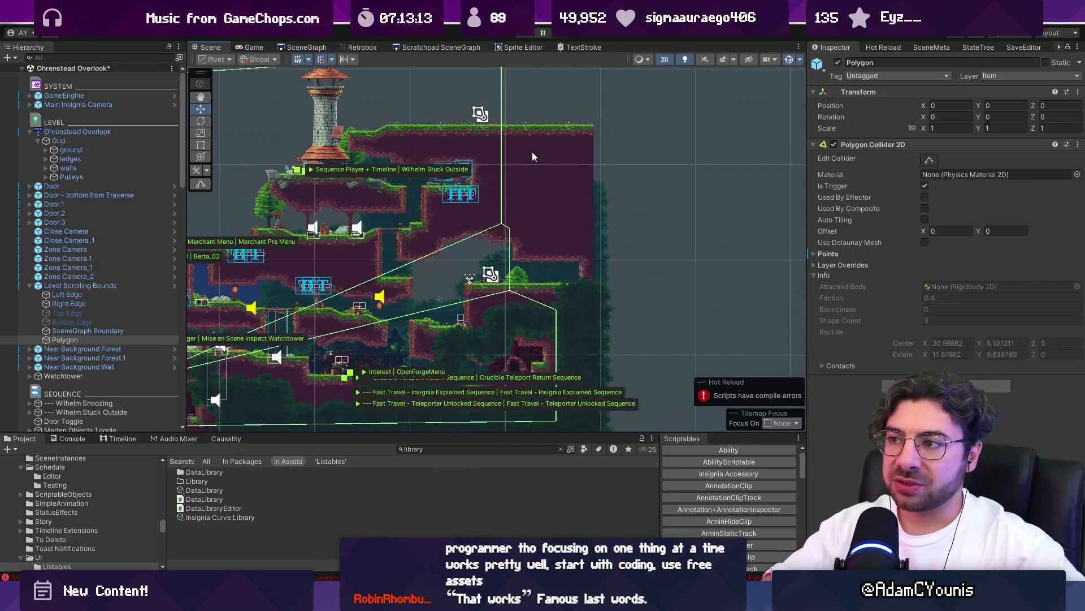
{"action": "mouse_move", "coordinate": [534, 145]}
{"action": "left_mouse_down"}
{"action": "mouse_move", "coordinate": [551, 196]}
{"action": "mouse_move", "coordinate": [554, 178]}
{"action": "left_mouse_up"}
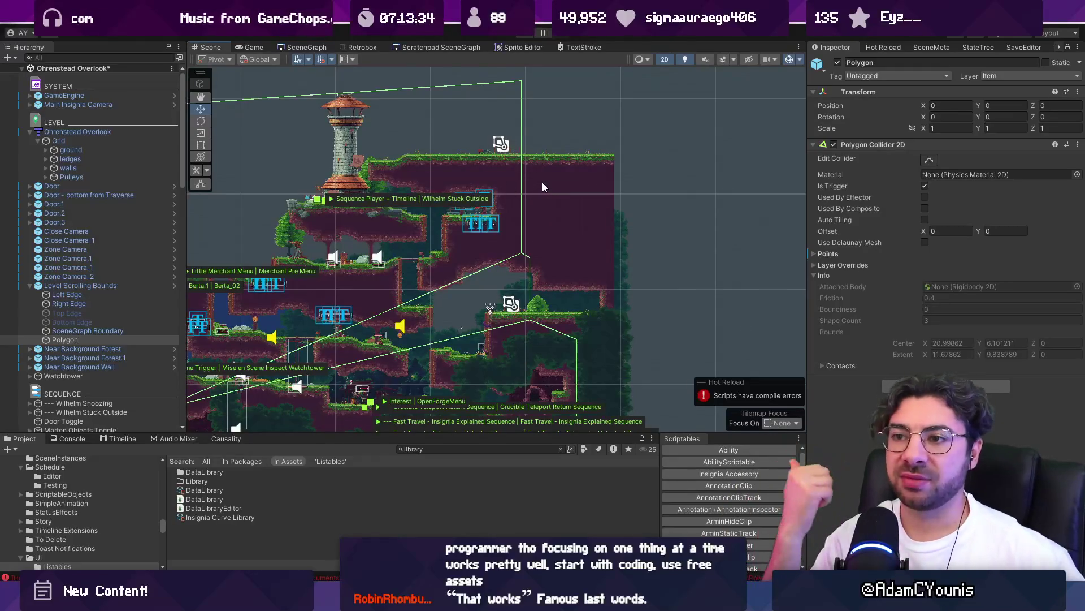
{"action": "scroll", "coordinate": [547, 194], "scroll_direction": "down", "scroll_amount": 1}
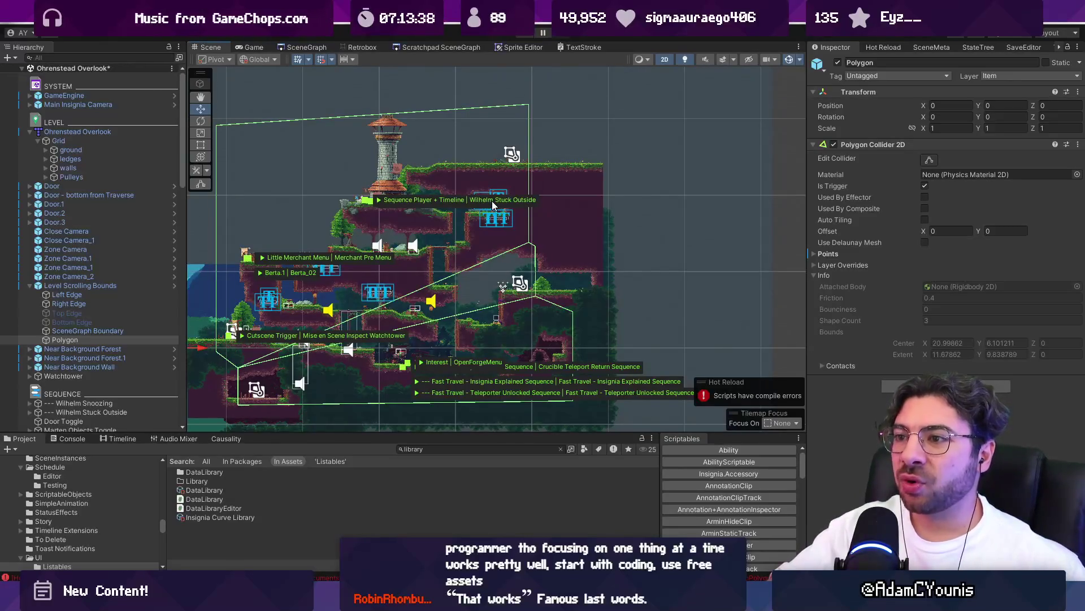
{"action": "scroll", "coordinate": [493, 213], "scroll_direction": "up", "scroll_amount": 1}
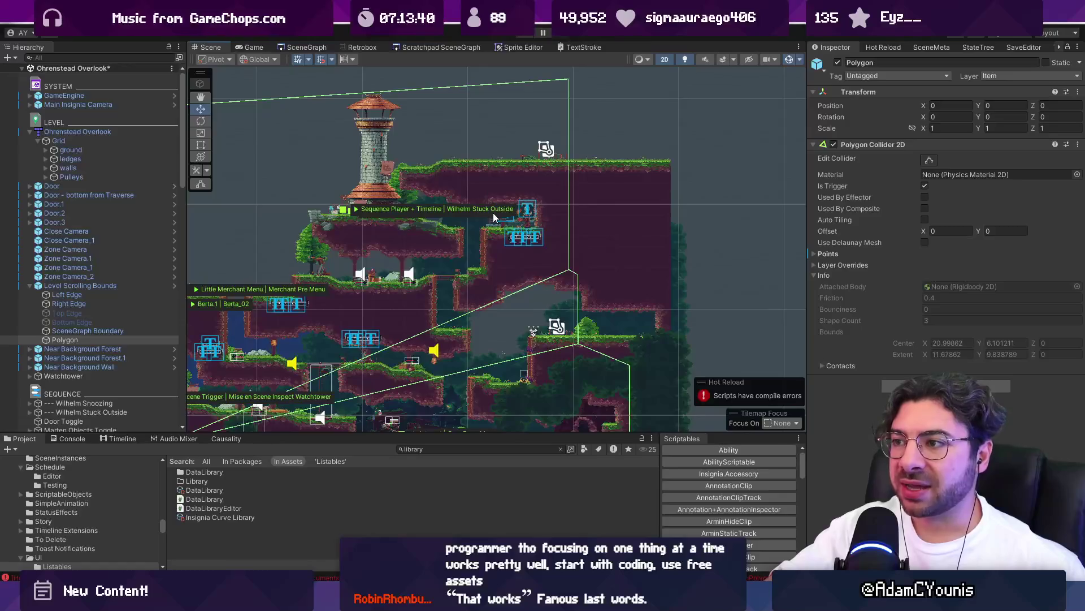
{"action": "scroll", "coordinate": [526, 214], "scroll_direction": "up", "scroll_amount": 2}
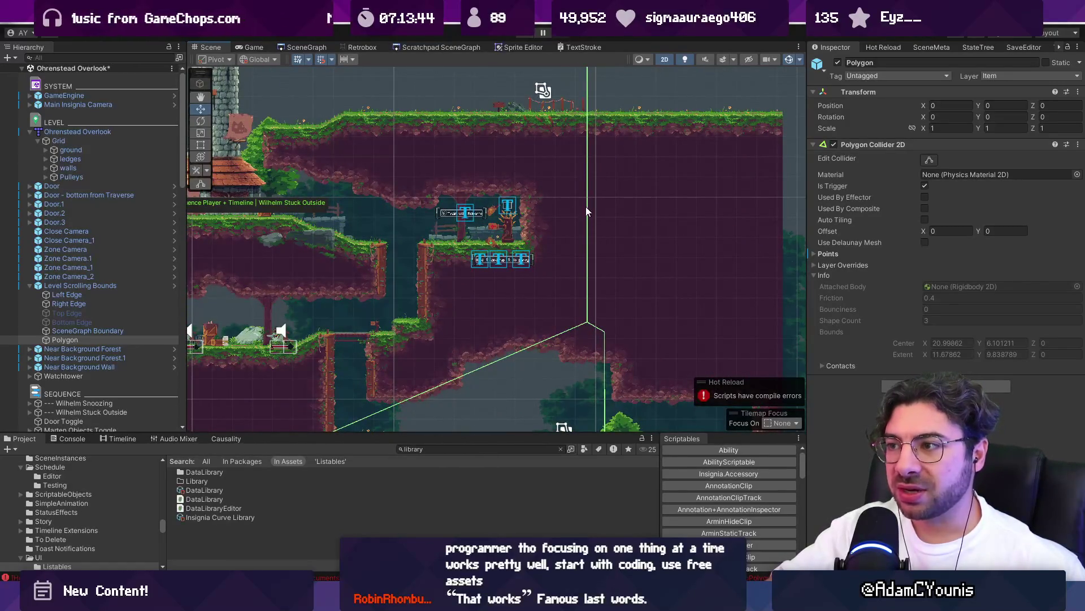
{"action": "scroll", "coordinate": [583, 202], "scroll_direction": "down", "scroll_amount": 3}
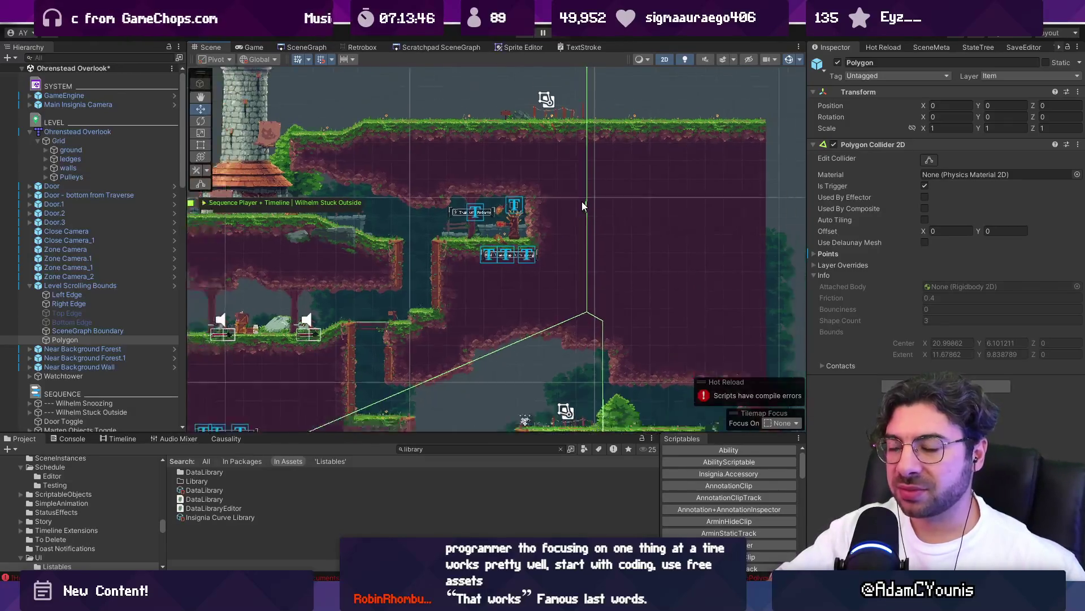
{"action": "scroll", "coordinate": [507, 297], "scroll_direction": "up", "scroll_amount": 5}
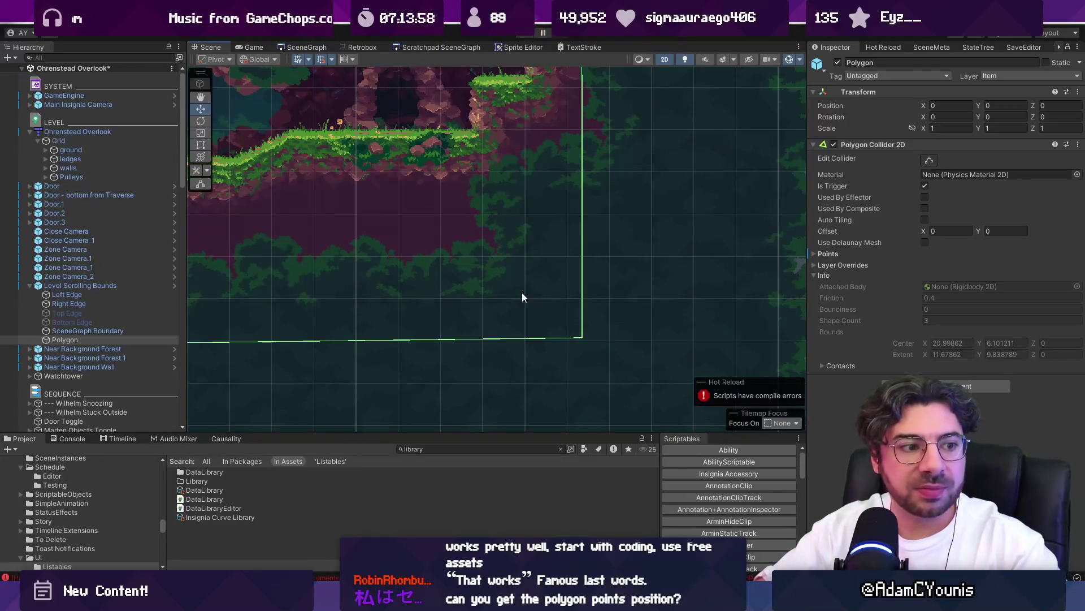
{"action": "scroll", "coordinate": [521, 293], "scroll_direction": "down", "scroll_amount": 3}
{"action": "left_click_drag", "start_coordinate": [542, 375], "coordinate": [552, 384]}
{"action": "scroll", "coordinate": [623, 357], "scroll_direction": "down", "scroll_amount": 3}
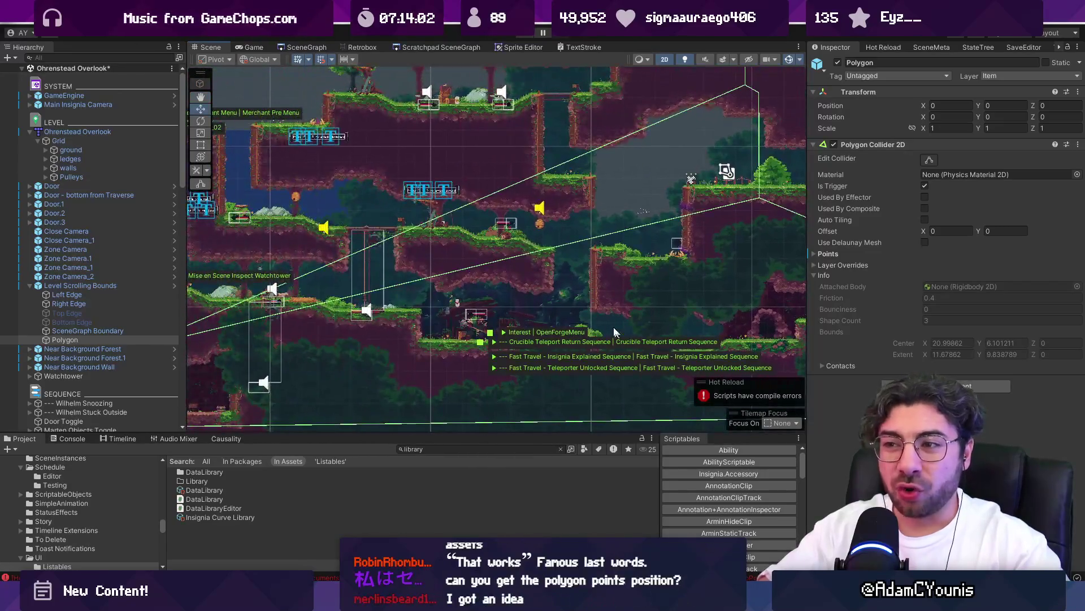
{"action": "scroll", "coordinate": [539, 286], "scroll_direction": "down", "scroll_amount": 2}
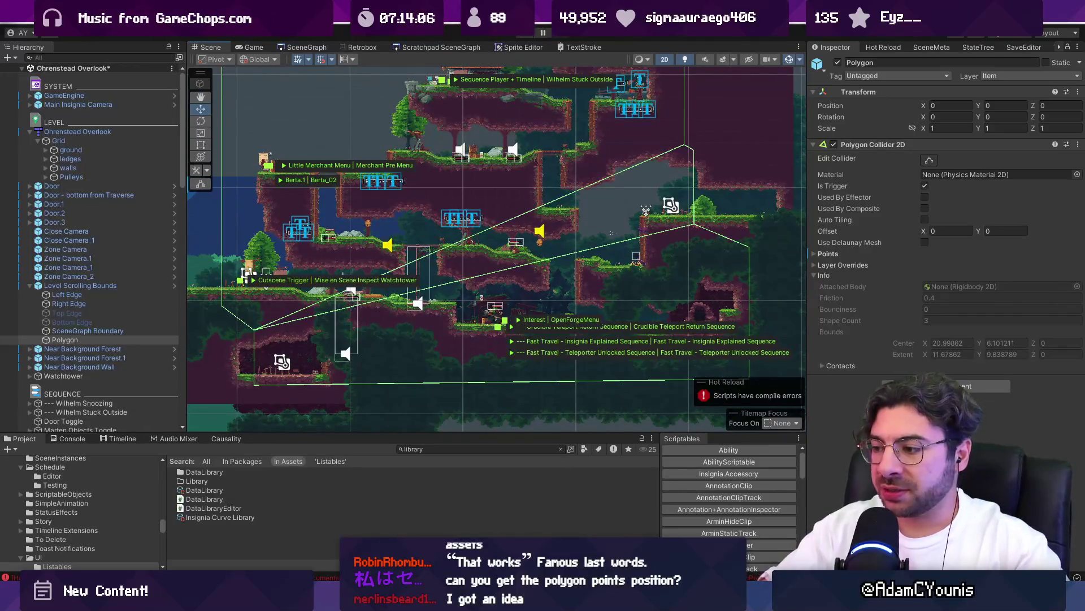
{"action": "key", "text": "alt+Tab"}
- Paint a dot at the notch corner and draw a camera-view rectangle, undoing the connecting stroke
{"action": "scroll", "coordinate": [335, 319], "scroll_direction": "up", "scroll_amount": 5}
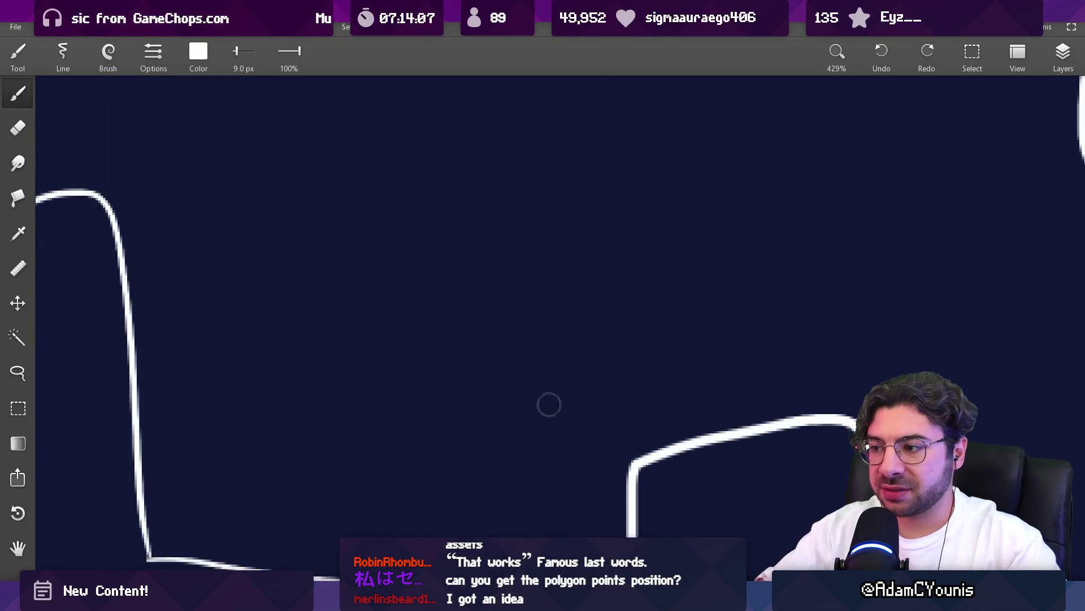
{"action": "left_click", "coordinate": [447, 289]}
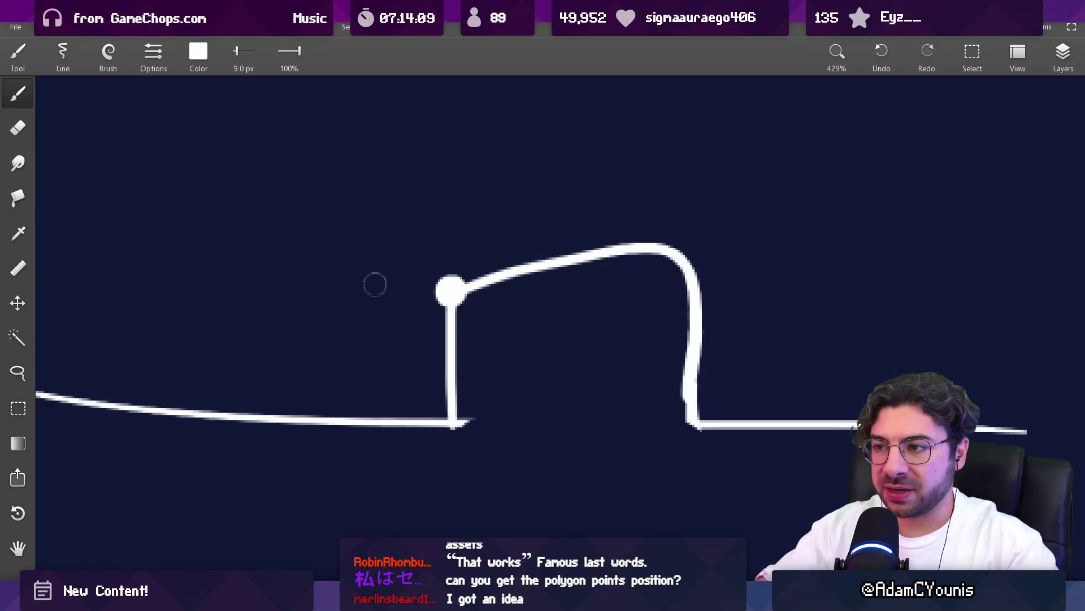
{"action": "mouse_move", "coordinate": [172, 234]}
{"action": "left_mouse_down"}
{"action": "mouse_move", "coordinate": [217, 339]}
{"action": "mouse_move", "coordinate": [172, 218]}
{"action": "left_mouse_up"}
{"action": "left_click_drag", "start_coordinate": [348, 294], "coordinate": [433, 294]}
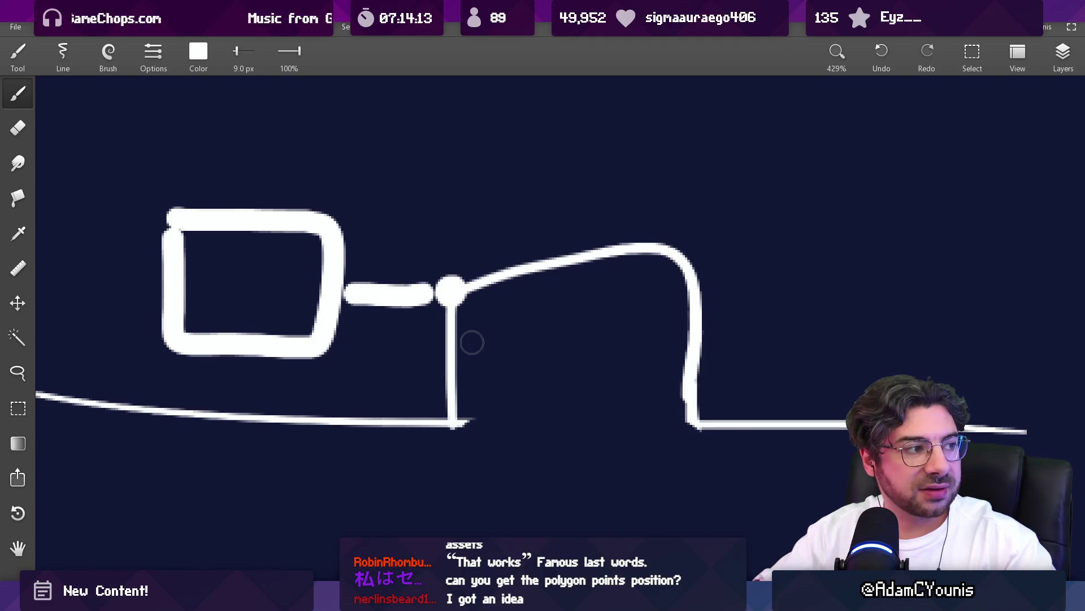
{"action": "key", "text": "ctrl+z"}
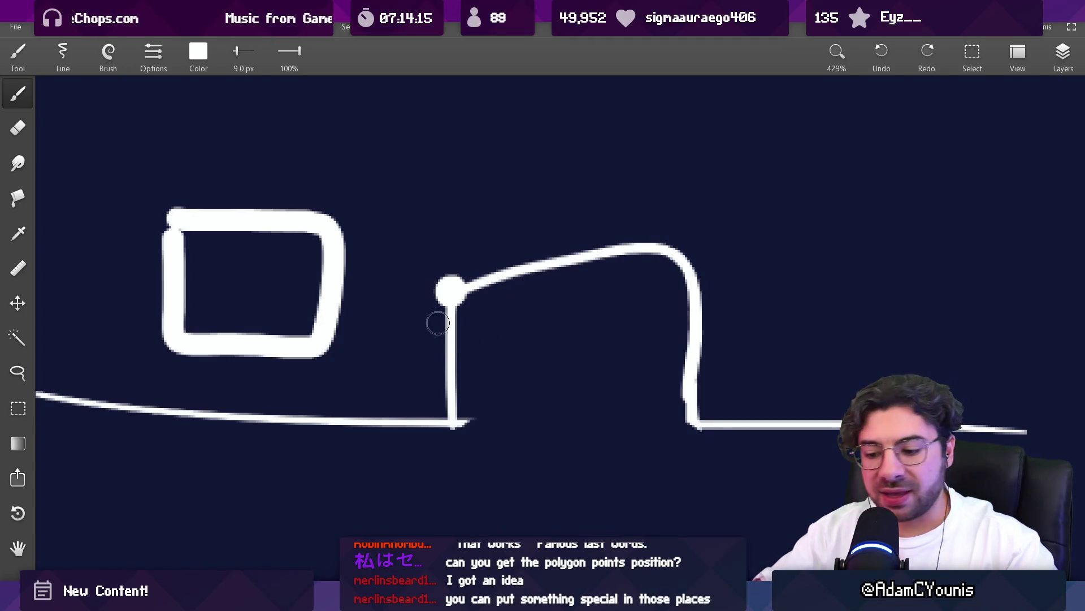
- Lasso-select the rectangle and move it higher up the canvas
{"action": "key", "text": "l"}
{"action": "mouse_move", "coordinate": [192, 169]}
{"action": "left_mouse_down"}
{"action": "mouse_move", "coordinate": [199, 382]}
{"action": "mouse_move", "coordinate": [390, 240]}
{"action": "left_mouse_up"}
{"action": "left_click_drag", "start_coordinate": [354, 293], "coordinate": [350, 189]}
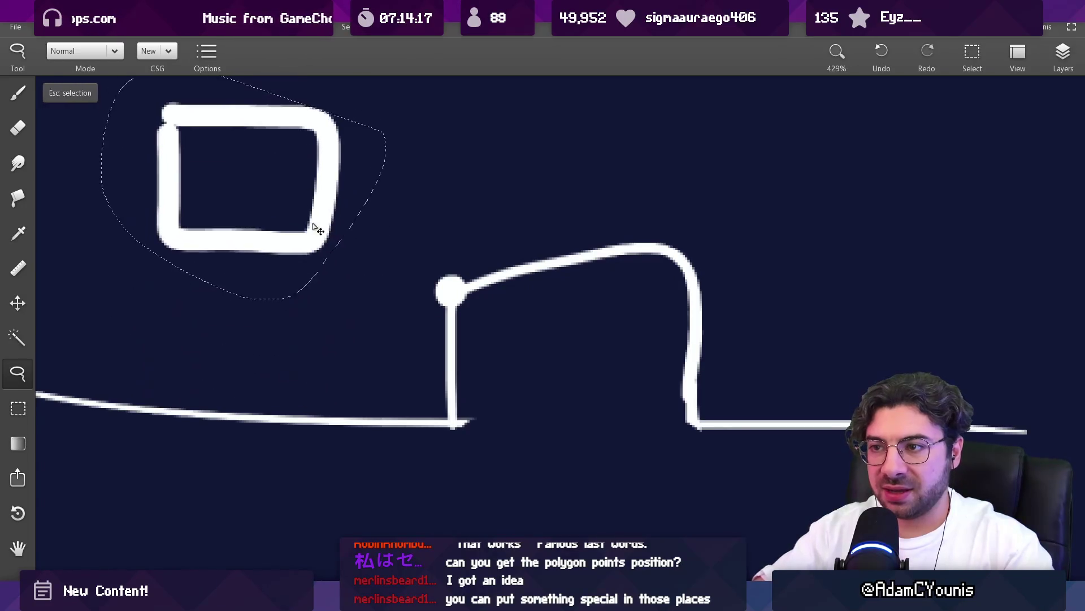
{"action": "key", "text": "Escape"}
{"action": "key", "text": "b"}
- Thin the brush to 2.6 px, undoing the stray dot and curved stroke
{"action": "left_click", "coordinate": [337, 270]}
{"action": "key", "text": "ctrl+z"}
{"action": "key", "text": "bracketleft"}
{"action": "key", "text": "bracketleft"}
{"action": "key", "text": "bracketleft"}
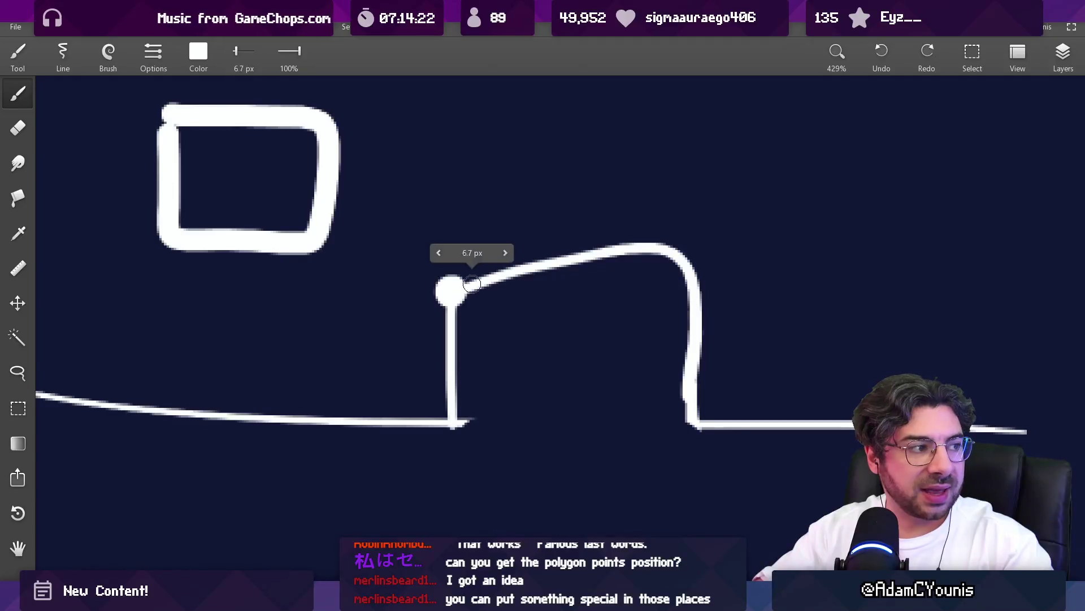
{"action": "key", "text": "ctrl+z"}
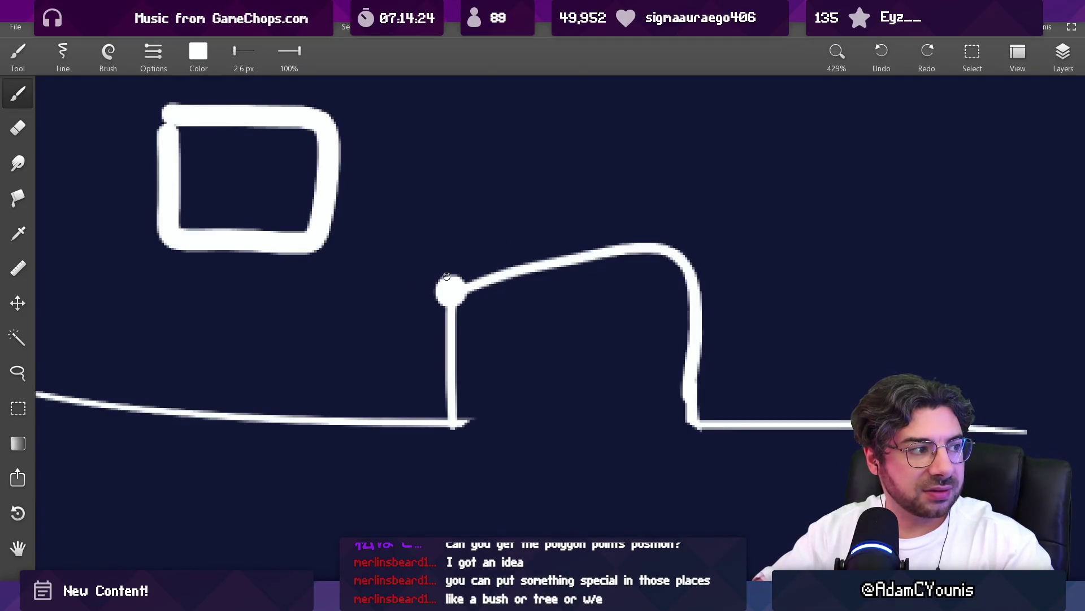
- Move the small square up inside the room using a rectangular selection
{"action": "scroll", "coordinate": [448, 278], "scroll_direction": "down", "scroll_amount": 5}
{"action": "left_click_drag", "start_coordinate": [402, 271], "coordinate": [410, 370]}
{"action": "key", "text": "m"}
{"action": "mouse_move", "coordinate": [330, 300]}
{"action": "left_mouse_down"}
{"action": "mouse_move", "coordinate": [413, 378]}
{"action": "mouse_move", "coordinate": [445, 310]}
{"action": "mouse_move", "coordinate": [455, 367]}
{"action": "mouse_move", "coordinate": [447, 348]}
{"action": "mouse_move", "coordinate": [458, 356]}
{"action": "mouse_move", "coordinate": [492, 281]}
{"action": "mouse_move", "coordinate": [558, 244]}
{"action": "mouse_move", "coordinate": [555, 232]}
{"action": "mouse_move", "coordinate": [610, 232]}
{"action": "left_mouse_up"}
{"action": "key", "text": "Escape"}
{"action": "scroll", "coordinate": [571, 240], "scroll_direction": "up", "scroll_amount": 2}
{"action": "key", "text": "b"}
{"action": "left_click_drag", "start_coordinate": [454, 229], "coordinate": [454, 360]}
- Draw guide lines from the square up to the ceiling, along its right side and beneath it
{"action": "left_click_drag", "start_coordinate": [510, 316], "coordinate": [511, 141]}
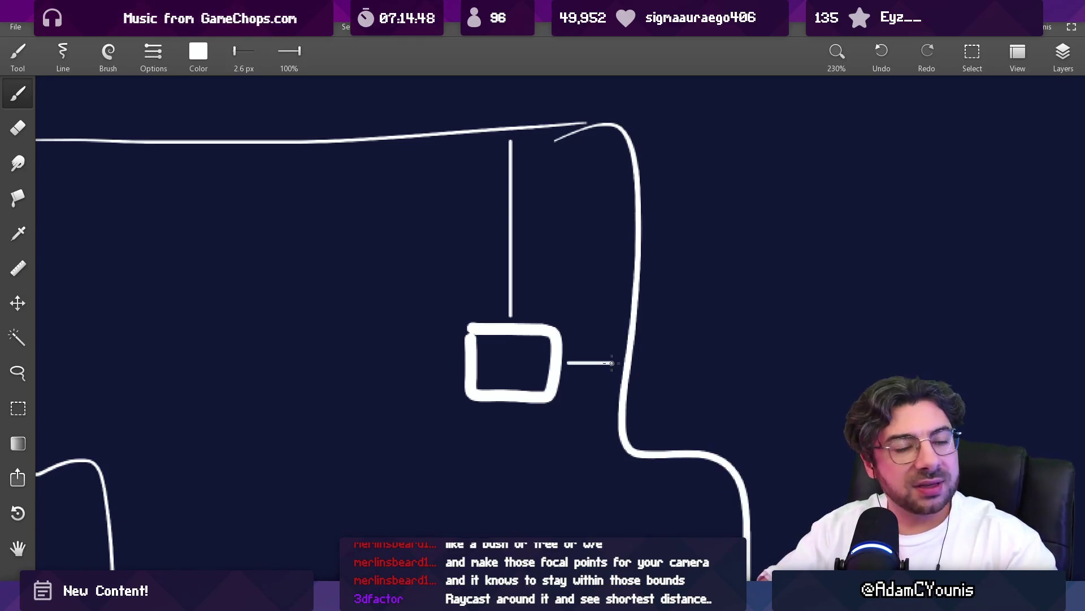
{"action": "left_click_drag", "start_coordinate": [564, 331], "coordinate": [567, 396]}
{"action": "mouse_move", "coordinate": [563, 406]}
{"action": "left_mouse_down"}
{"action": "mouse_move", "coordinate": [474, 406]}
{"action": "mouse_move", "coordinate": [457, 326]}
{"action": "mouse_move", "coordinate": [568, 320]}
{"action": "left_mouse_up"}
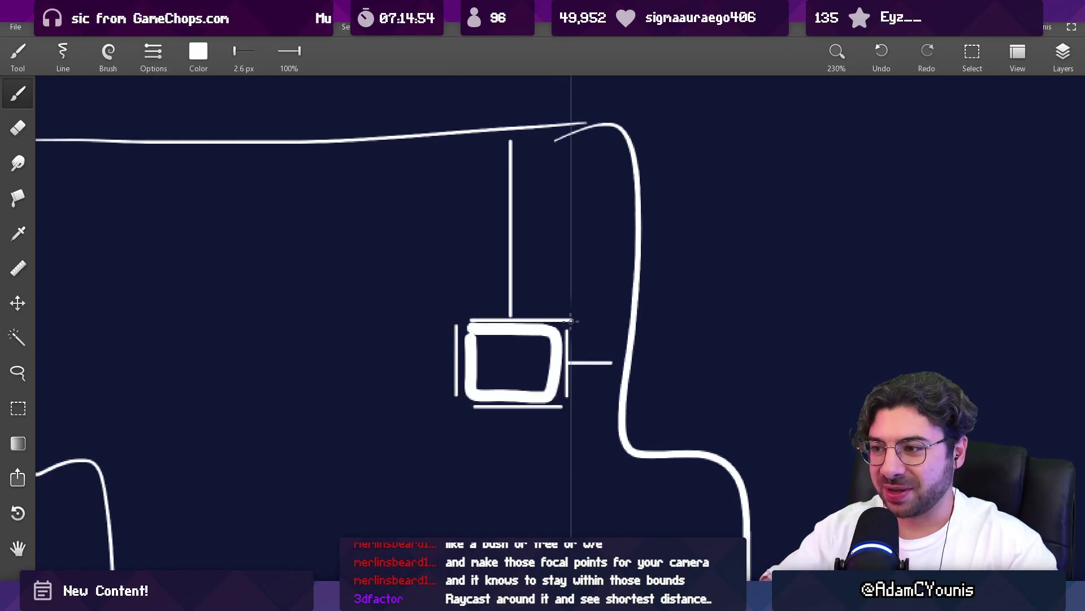
{"action": "key", "text": "e"}
{"action": "key", "text": "b"}
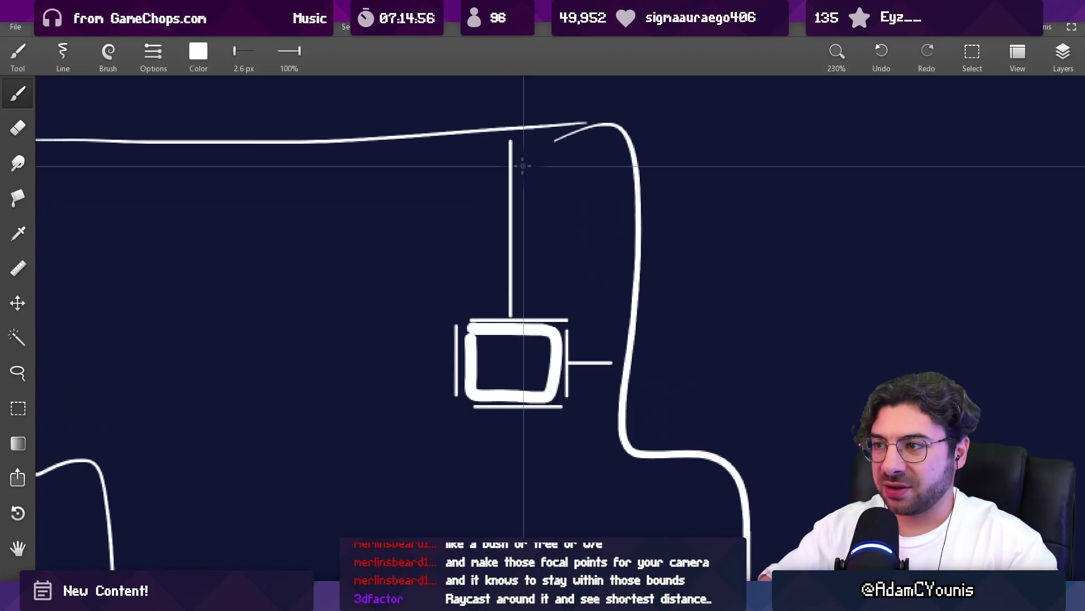
{"action": "scroll", "coordinate": [506, 255], "scroll_direction": "down", "scroll_amount": 5}
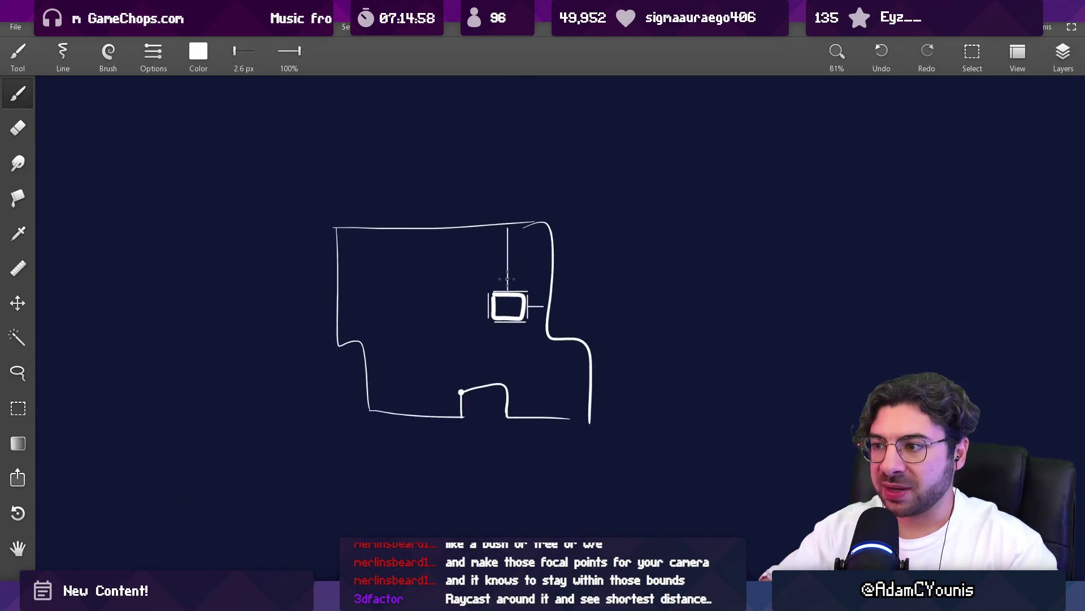
{"action": "scroll", "coordinate": [488, 241], "scroll_direction": "up", "scroll_amount": 5}
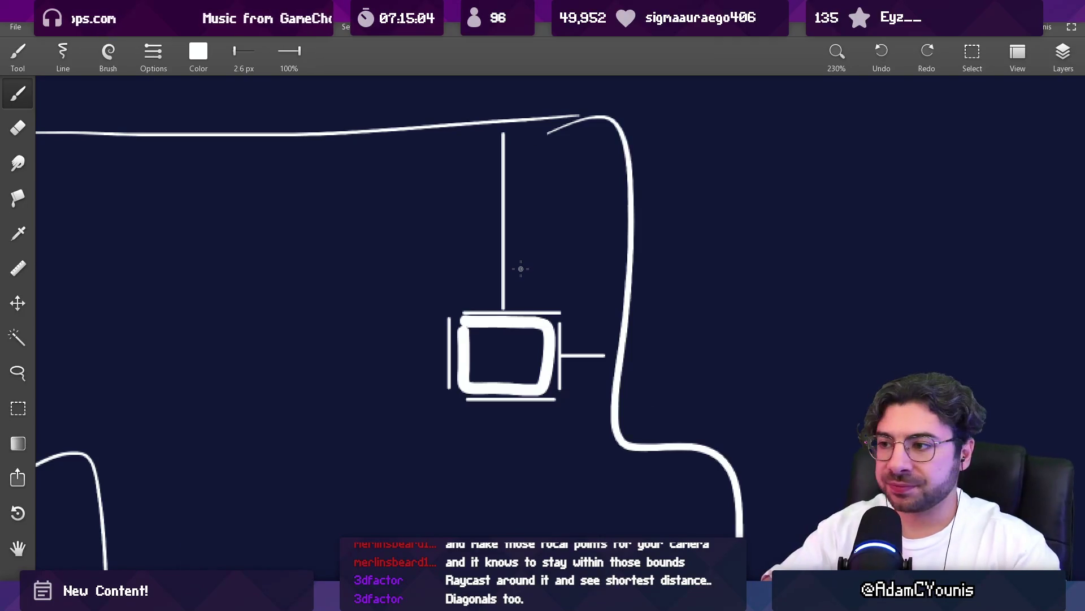
{"action": "scroll", "coordinate": [521, 268], "scroll_direction": "down", "scroll_amount": 5}
{"action": "scroll", "coordinate": [539, 308], "scroll_direction": "up", "scroll_amount": 4}
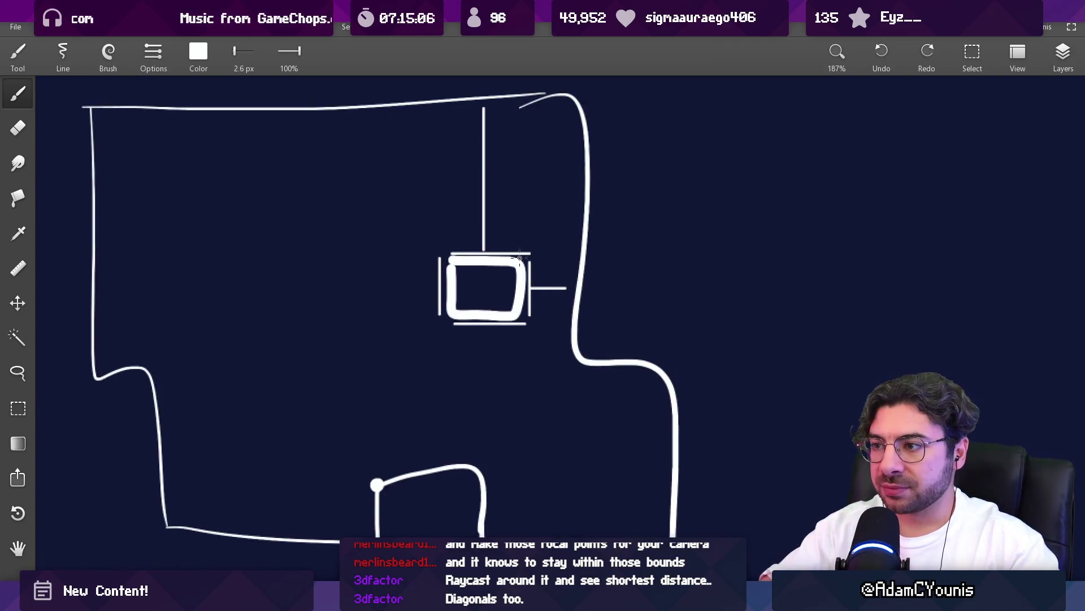
{"action": "scroll", "coordinate": [520, 258], "scroll_direction": "up", "scroll_amount": 3}
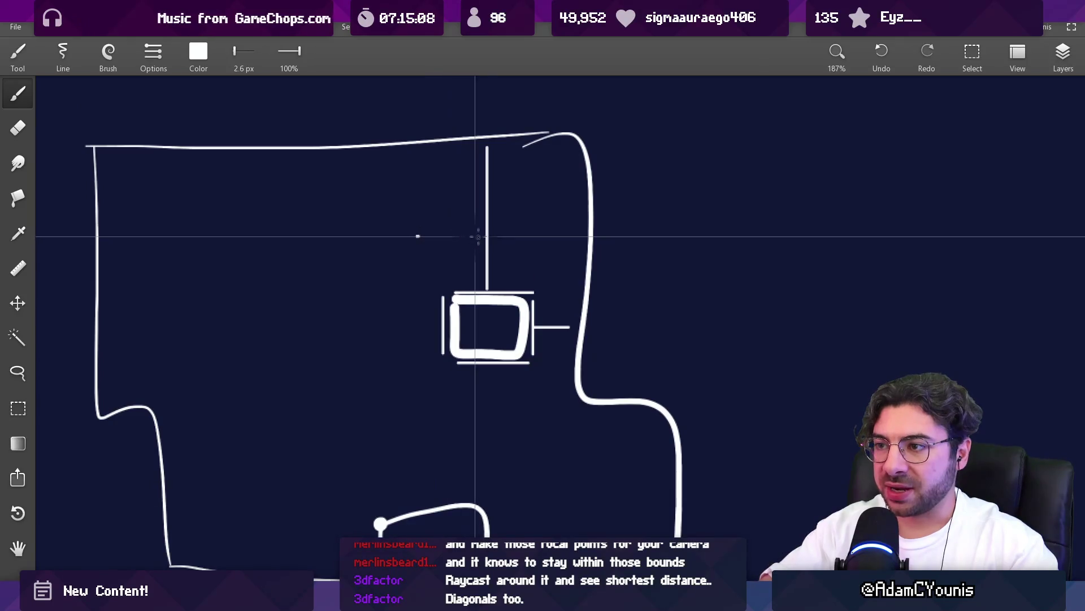
- Draw dashed lines above and left of the square, then return to ScrollingCameraBoundary.cs
{"action": "mouse_move", "coordinate": [461, 233]}
{"action": "left_mouse_down"}
{"action": "mouse_move", "coordinate": [593, 234]}
{"action": "mouse_move", "coordinate": [453, 236]}
{"action": "left_mouse_up"}
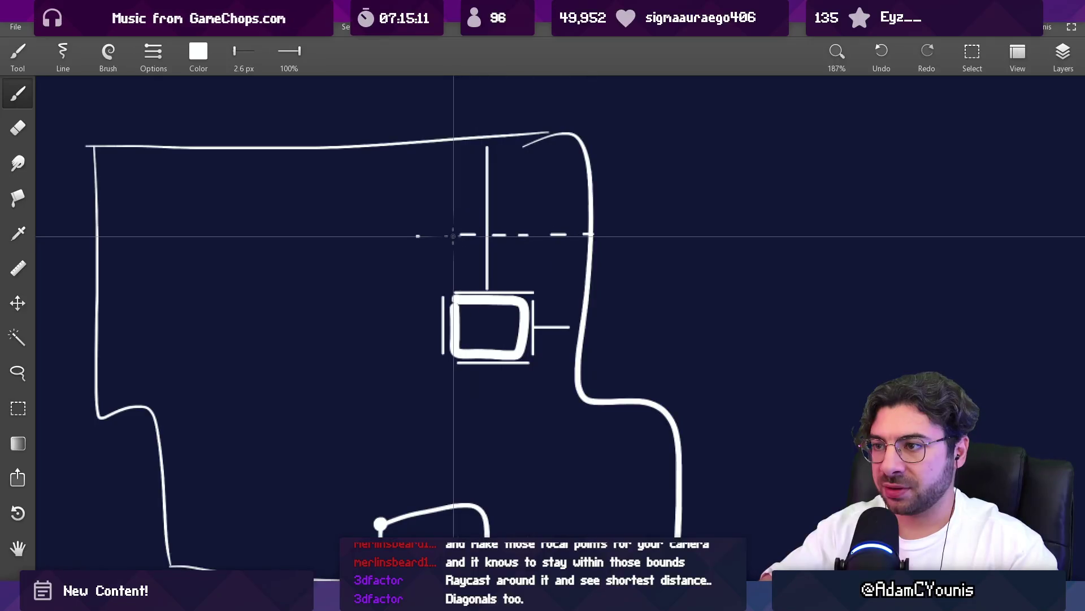
{"action": "mouse_move", "coordinate": [396, 270]}
{"action": "left_mouse_down"}
{"action": "mouse_move", "coordinate": [398, 362]}
{"action": "mouse_move", "coordinate": [441, 390]}
{"action": "mouse_move", "coordinate": [568, 390]}
{"action": "mouse_move", "coordinate": [619, 384]}
{"action": "mouse_move", "coordinate": [615, 253]}
{"action": "left_mouse_up"}
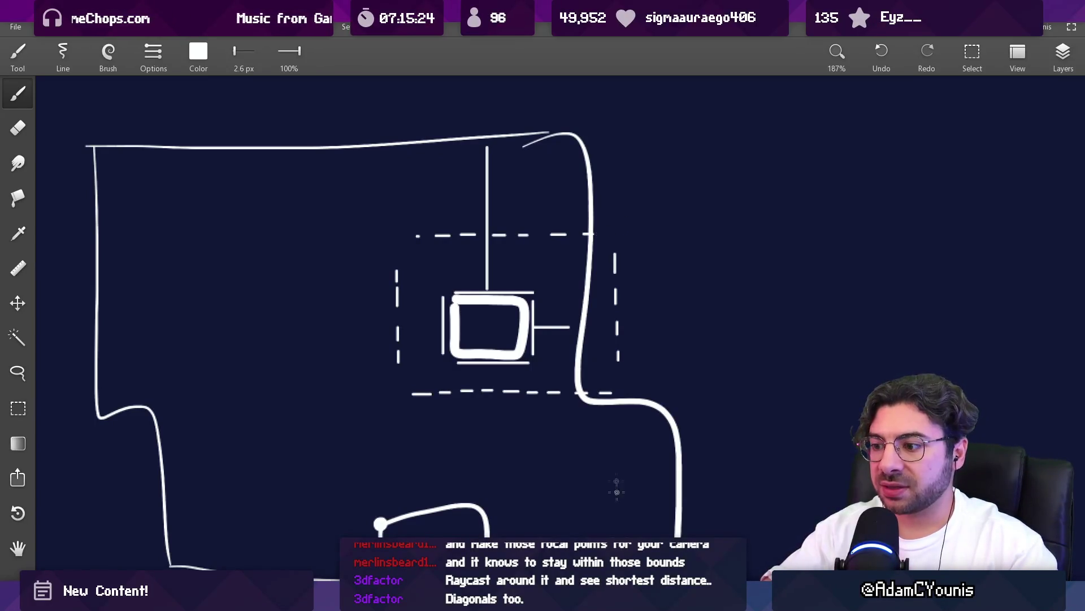
{"action": "key", "text": "alt+Tab"}
{"action": "scroll", "coordinate": [461, 337], "scroll_direction": "up", "scroll_amount": 10}
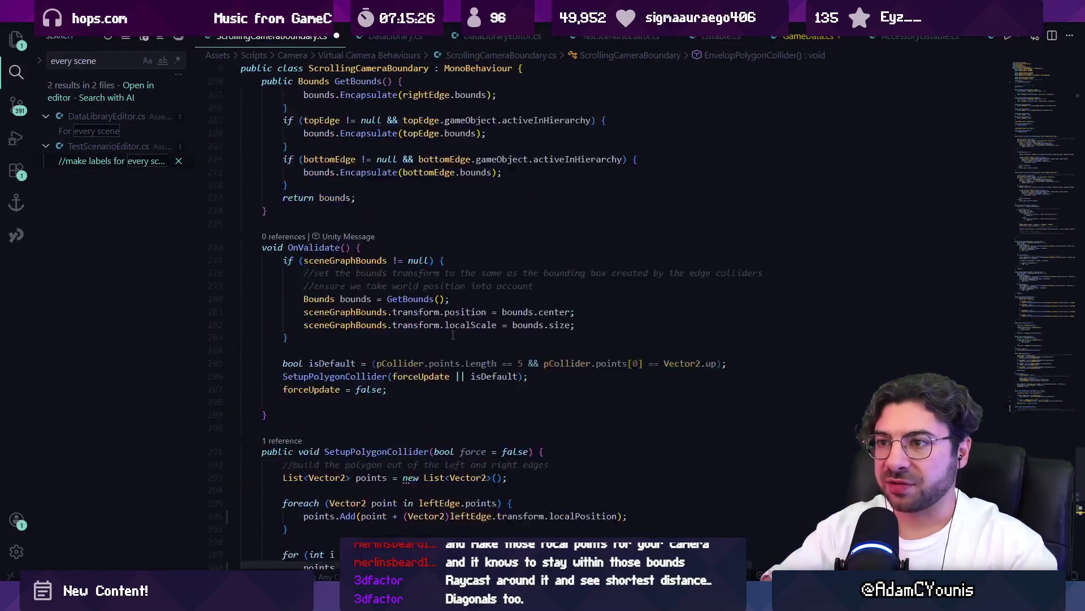
- Scroll up through ScrollingCameraBoundary.cs and switch to the Unity level scene
{"action": "scroll", "coordinate": [461, 337], "scroll_direction": "up", "scroll_amount": 5}
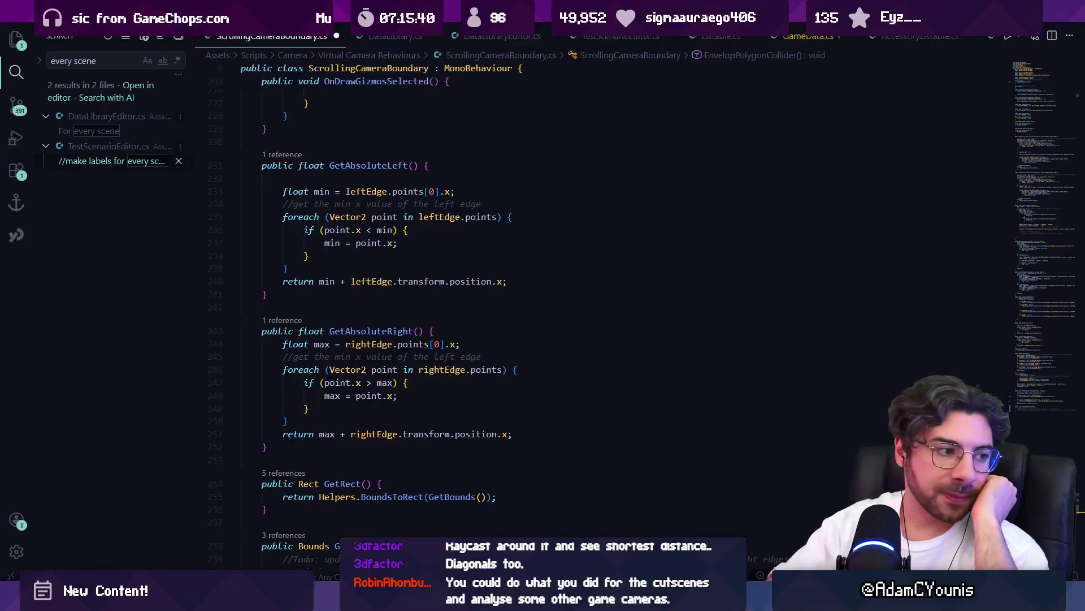
{"action": "key", "text": "alt+Tab"}
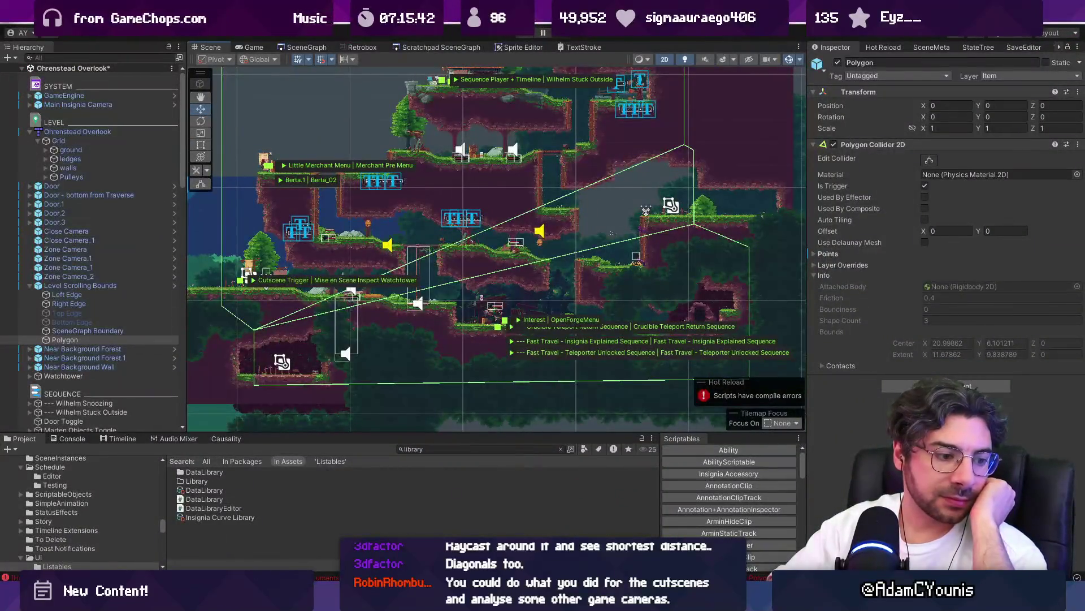
- Switch from the Ohrenstead Overlook scene back to the boundary script window
{"action": "key", "text": "alt+Tab"}
{"action": "key", "text": "alt+Tab"}
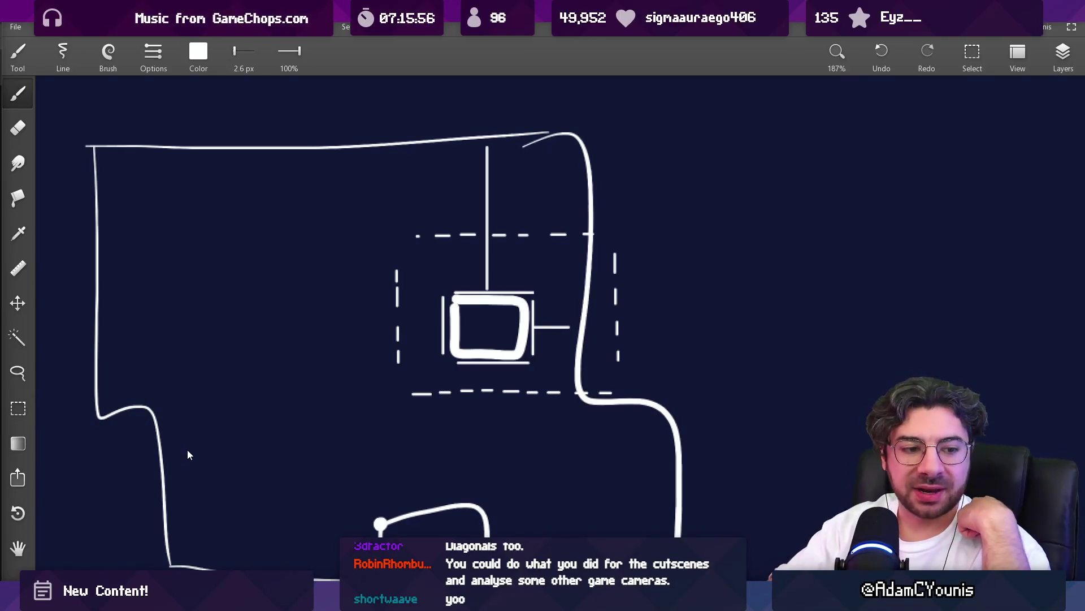
- Erase the stray stroke at the outline's top-right corner
{"action": "scroll", "coordinate": [450, 388], "scroll_direction": "down", "scroll_amount": 5}
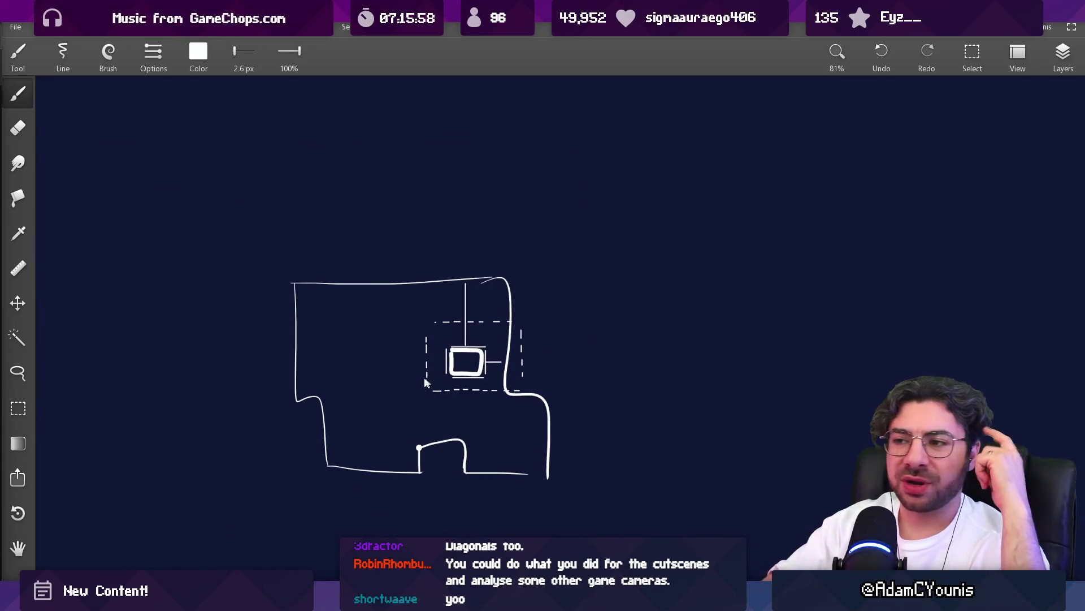
{"action": "scroll", "coordinate": [407, 394], "scroll_direction": "up", "scroll_amount": 3}
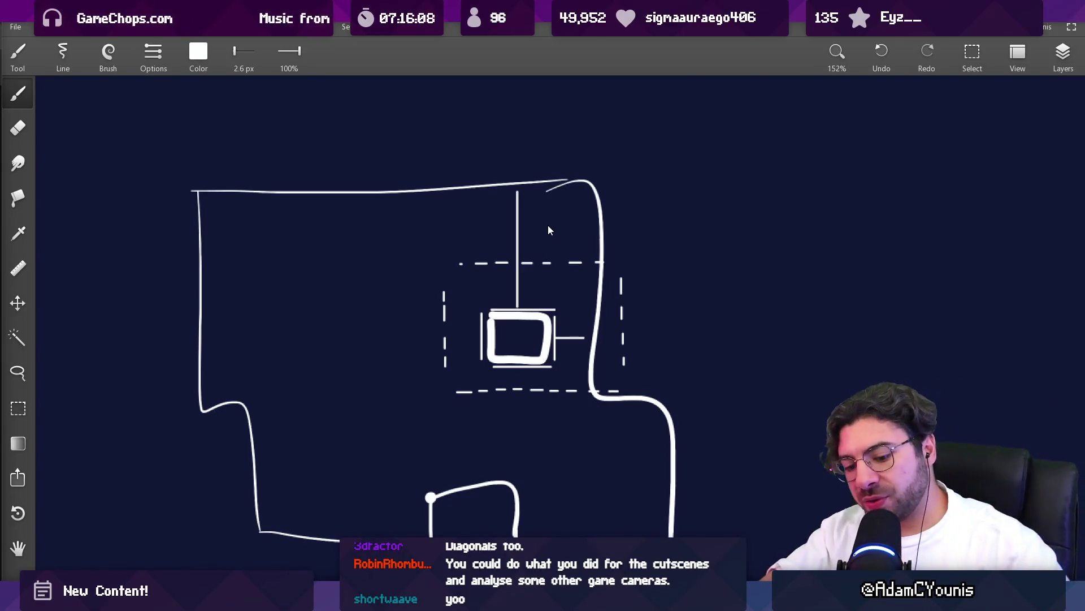
{"action": "key", "text": "e"}
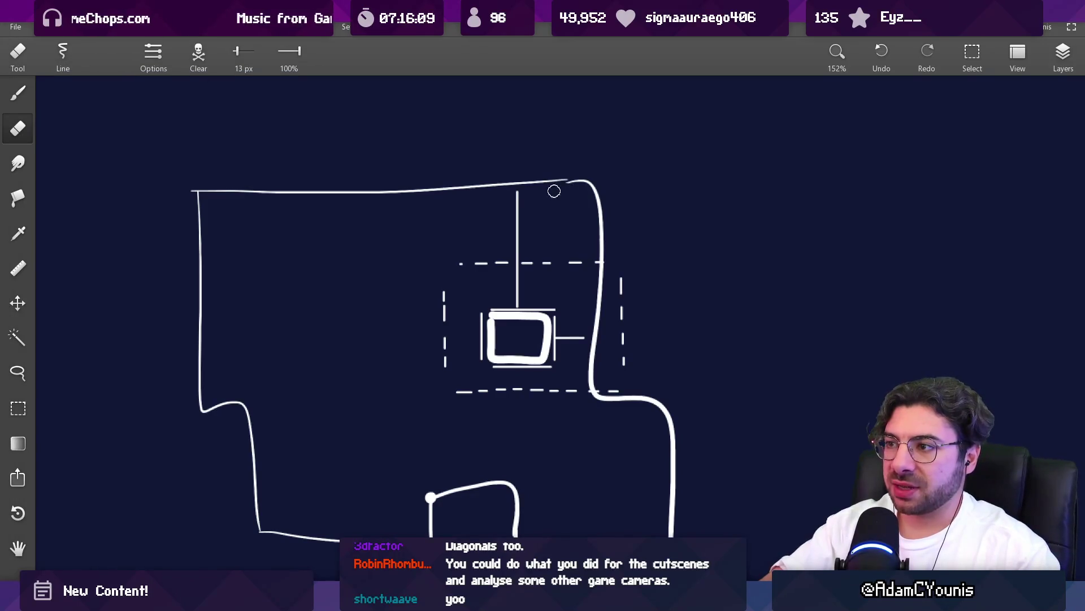
{"action": "key", "text": "b"}
{"action": "key", "text": "e"}
{"action": "left_click_drag", "start_coordinate": [572, 176], "coordinate": [587, 182]}
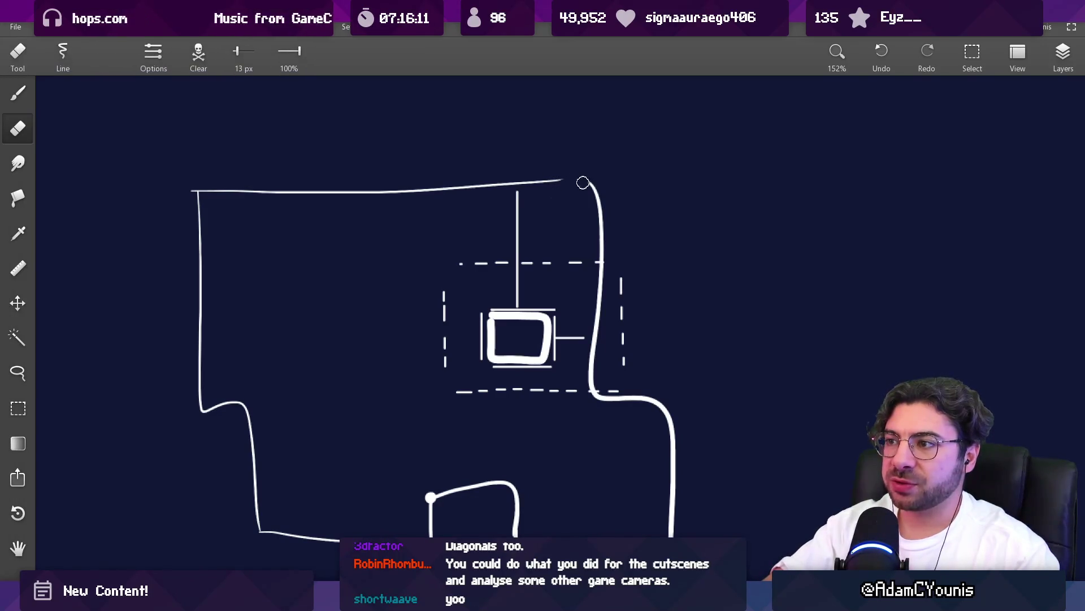
{"action": "key", "text": "b"}
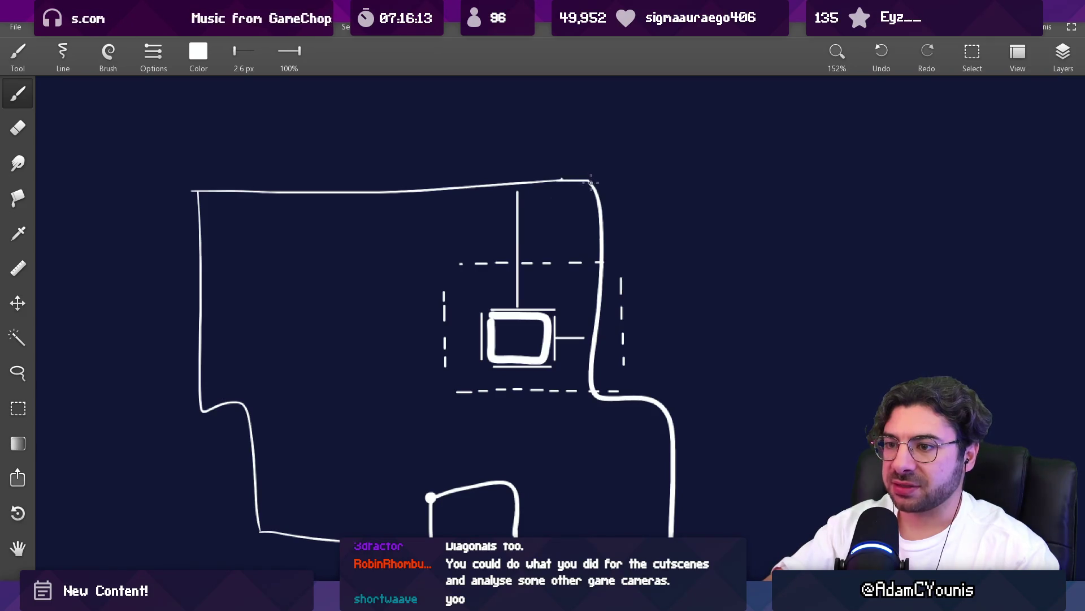
- Draw a line joining the left wall's bottom end to the outline, then return to Unity
{"action": "key", "text": "e"}
{"action": "key", "text": "b"}
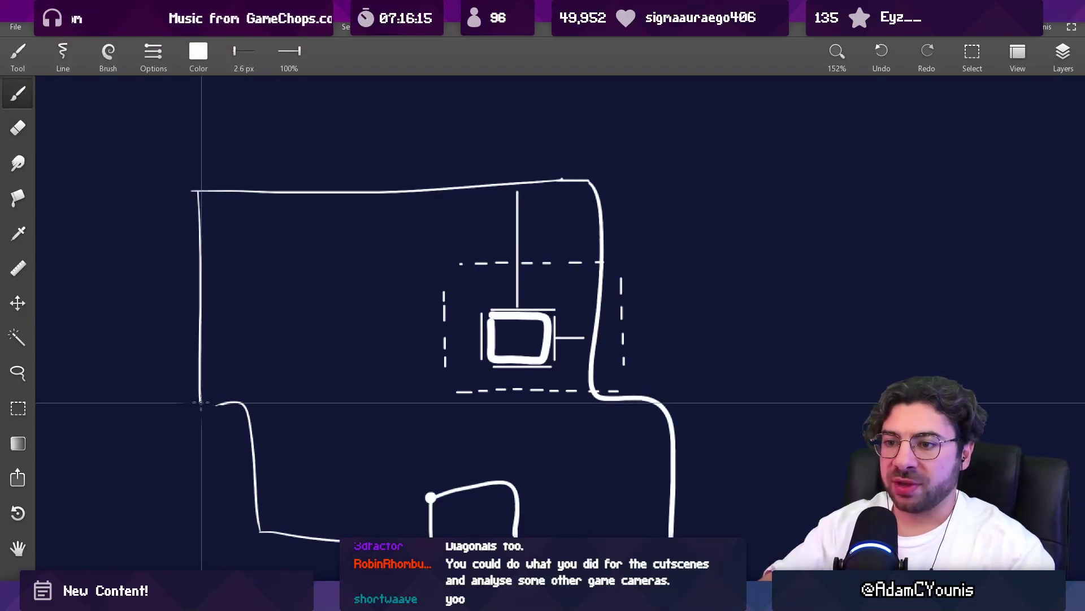
{"action": "left_click_drag", "start_coordinate": [199, 402], "coordinate": [243, 402]}
{"action": "key", "text": "e"}
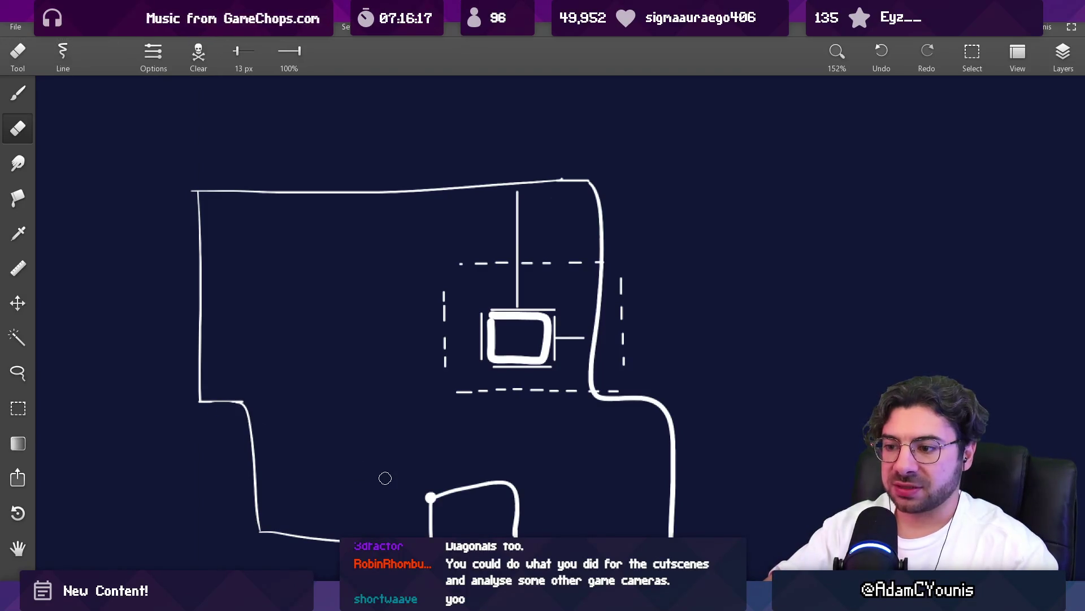
{"action": "key", "text": "alt+Tab"}
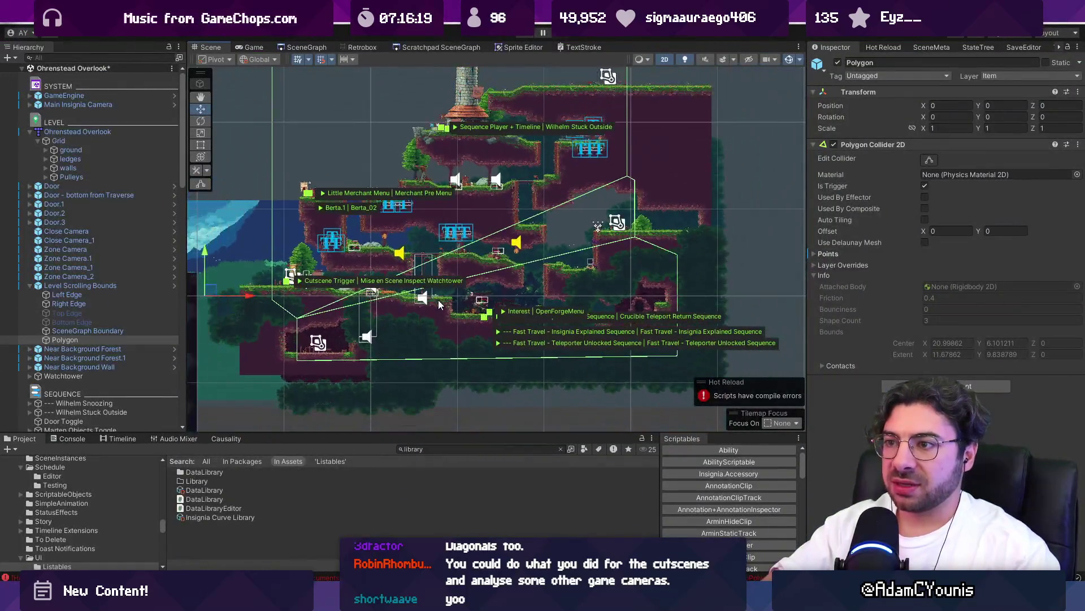
- Frame the Polygon bounds and activate the Left, Right, Top and Bottom Edge objects
{"action": "key", "text": "f"}
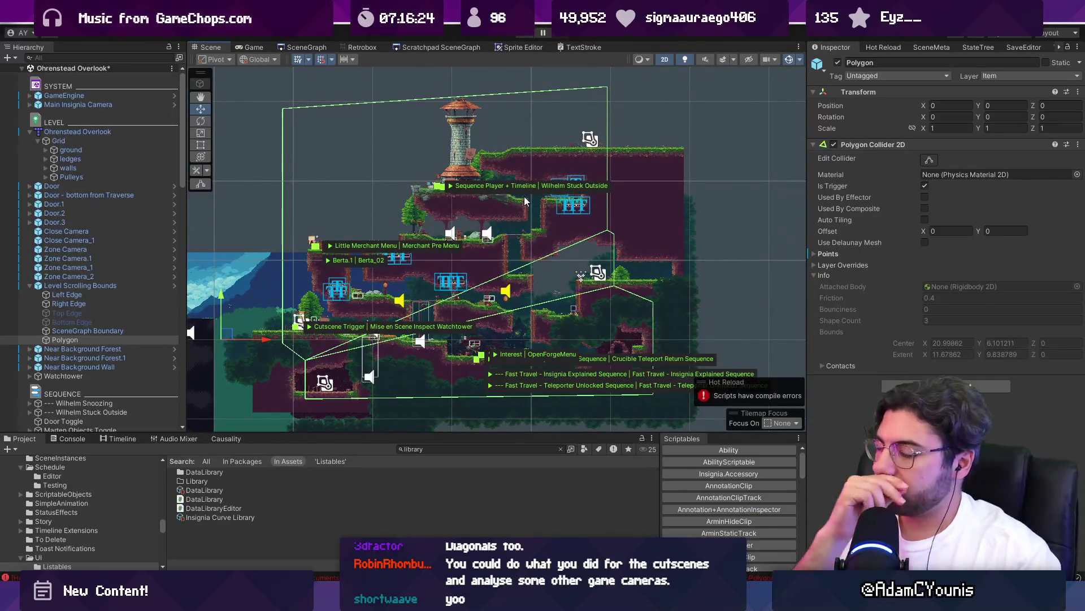
{"action": "left_click", "coordinate": [84, 295]}
{"action": "left_click", "coordinate": [71, 303], "text": "shift"}
{"action": "left_click", "coordinate": [89, 314], "text": "shift"}
{"action": "left_click", "coordinate": [87, 322], "text": "shift"}
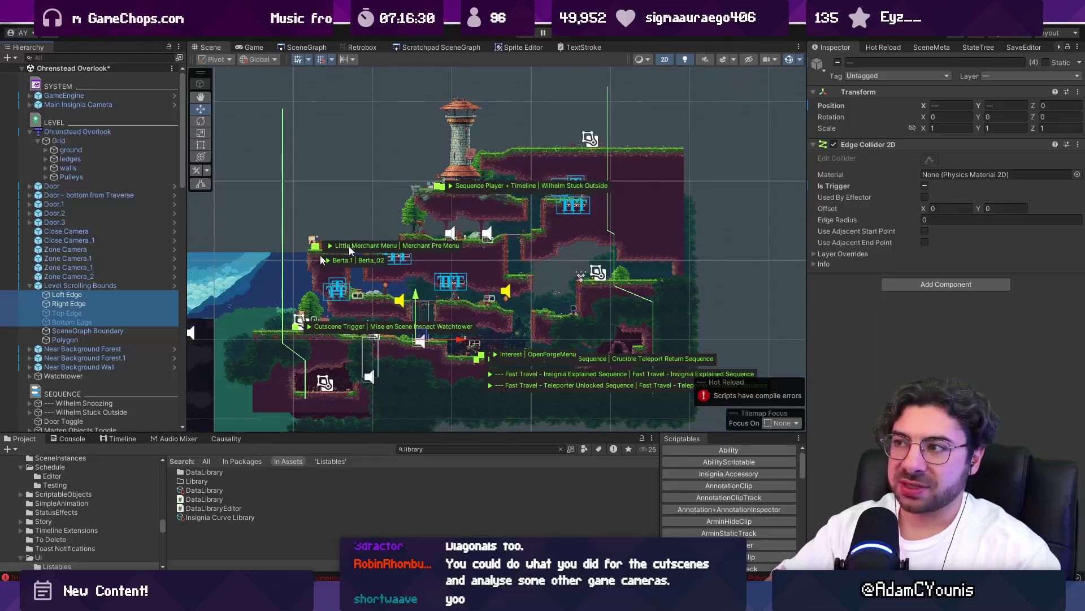
{"action": "left_click", "coordinate": [838, 63]}
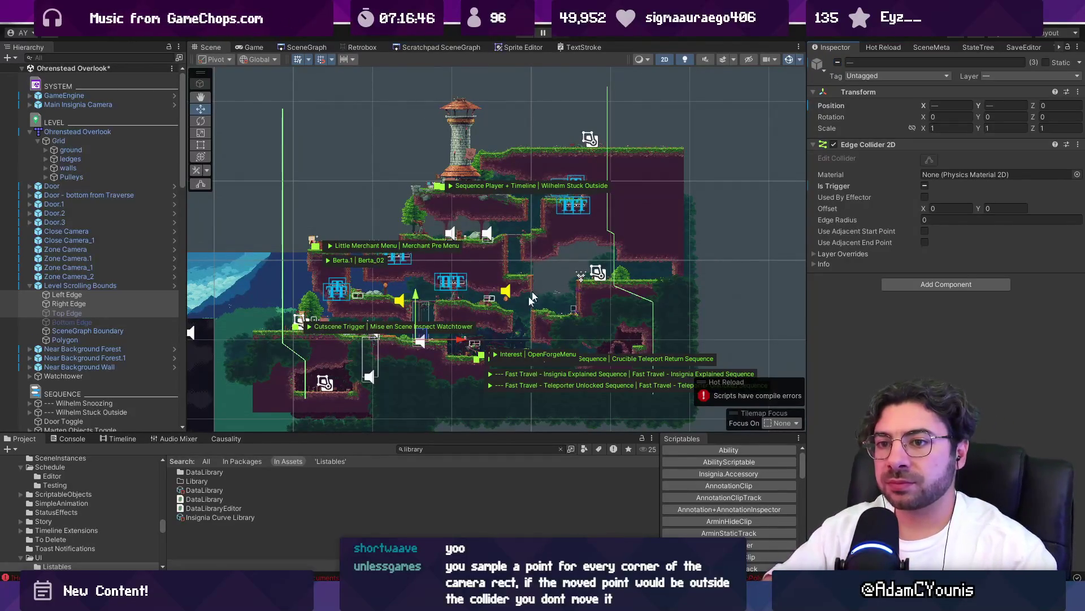
- Inspect the Top Edge and Right Edge bounds, then switch to Fork
{"action": "left_click", "coordinate": [159, 296]}
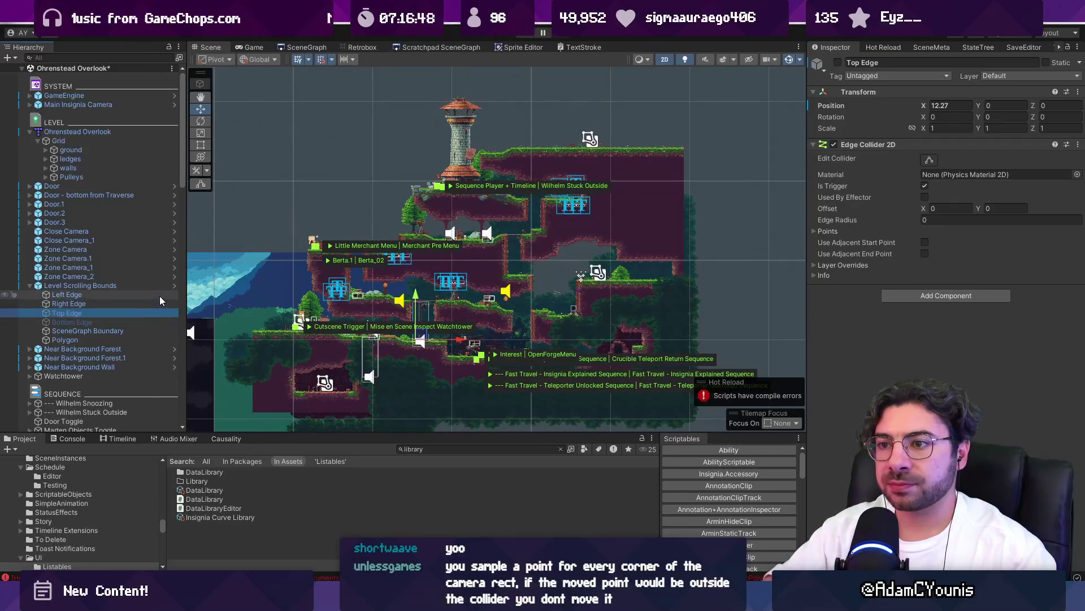
{"action": "left_click", "coordinate": [160, 299]}
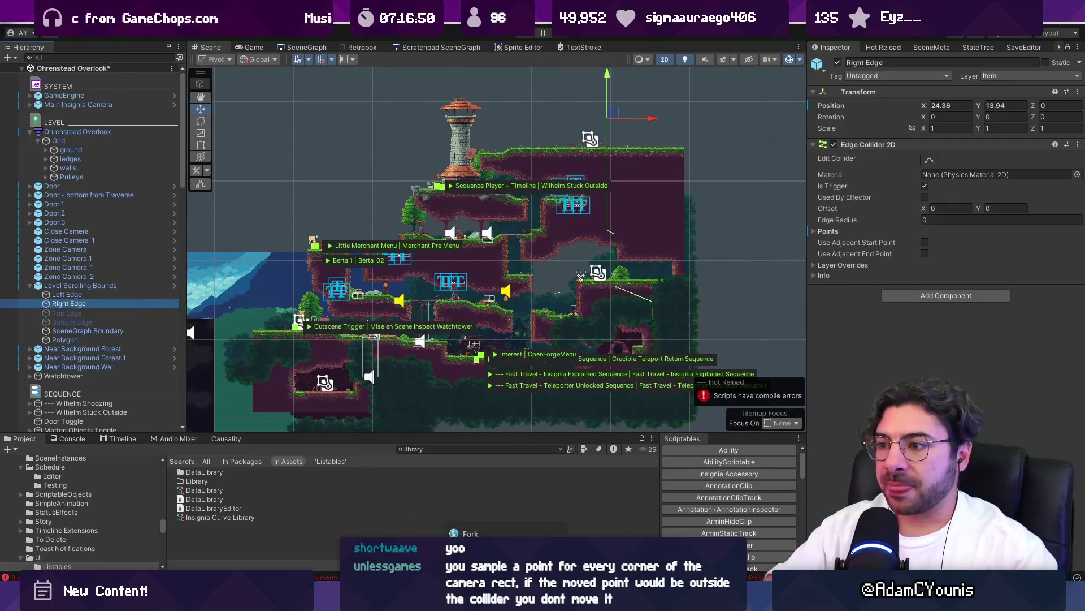
{"action": "key", "text": "alt+Tab"}
{"action": "scroll", "coordinate": [339, 215], "scroll_direction": "down", "scroll_amount": 15}
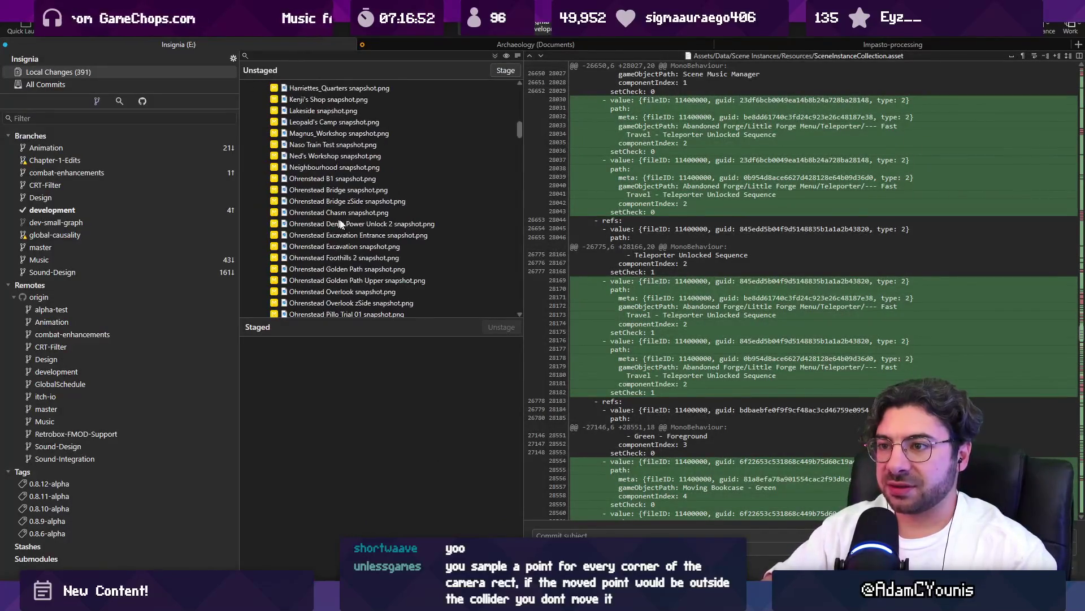
- Review the ScrollingCameraBoundary.cs changes in the Virtual Camera Behaviours folder
{"action": "left_click_drag", "start_coordinate": [520, 202], "coordinate": [518, 313]}
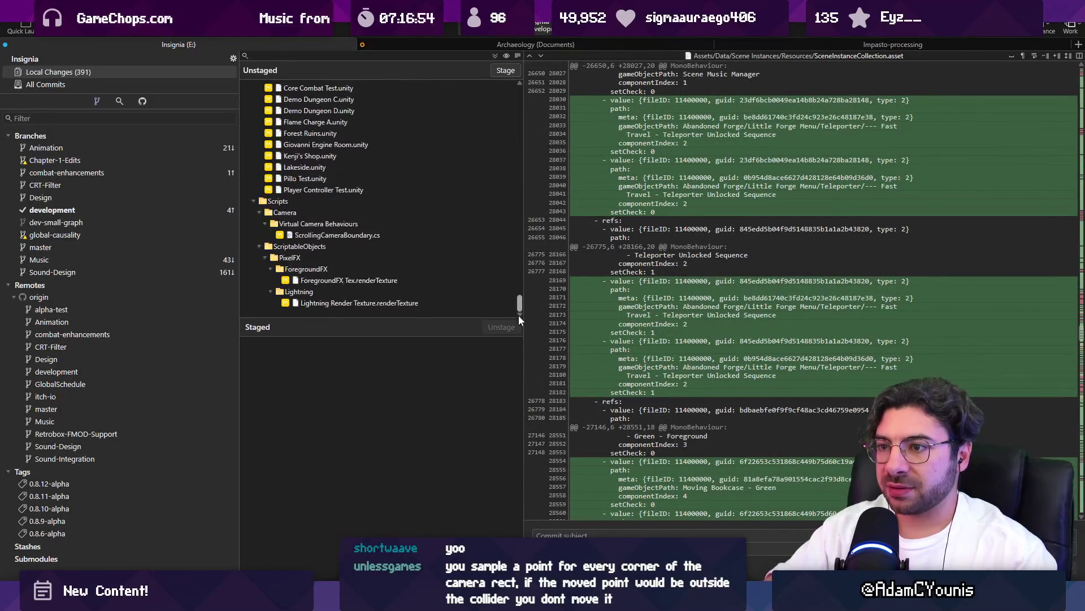
{"action": "left_click", "coordinate": [368, 228]}
{"action": "left_click", "coordinate": [367, 235]}
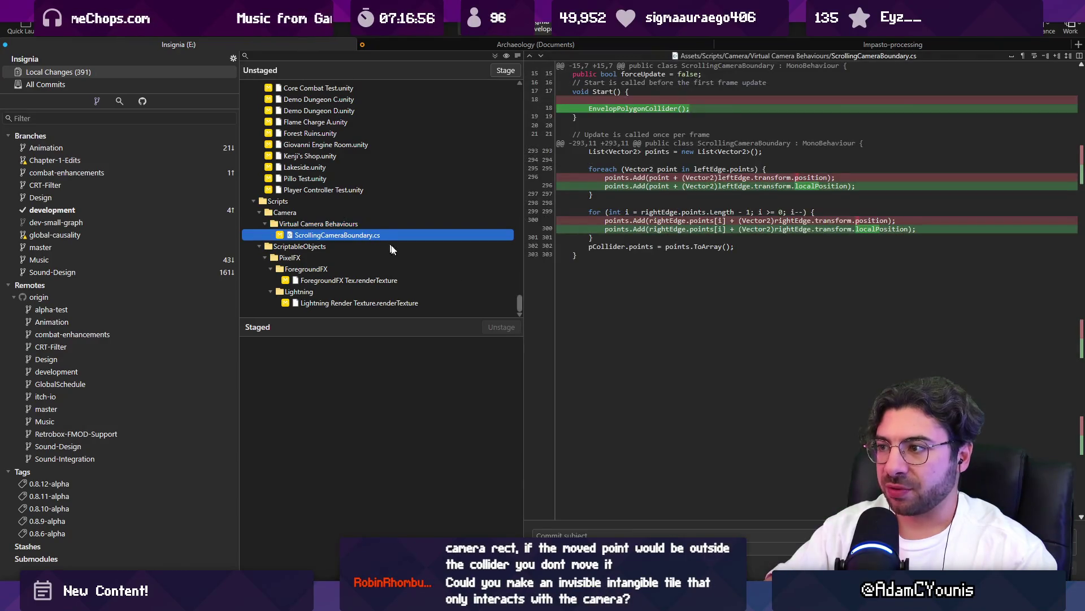
{"action": "left_click_drag", "start_coordinate": [518, 302], "coordinate": [506, 53]}
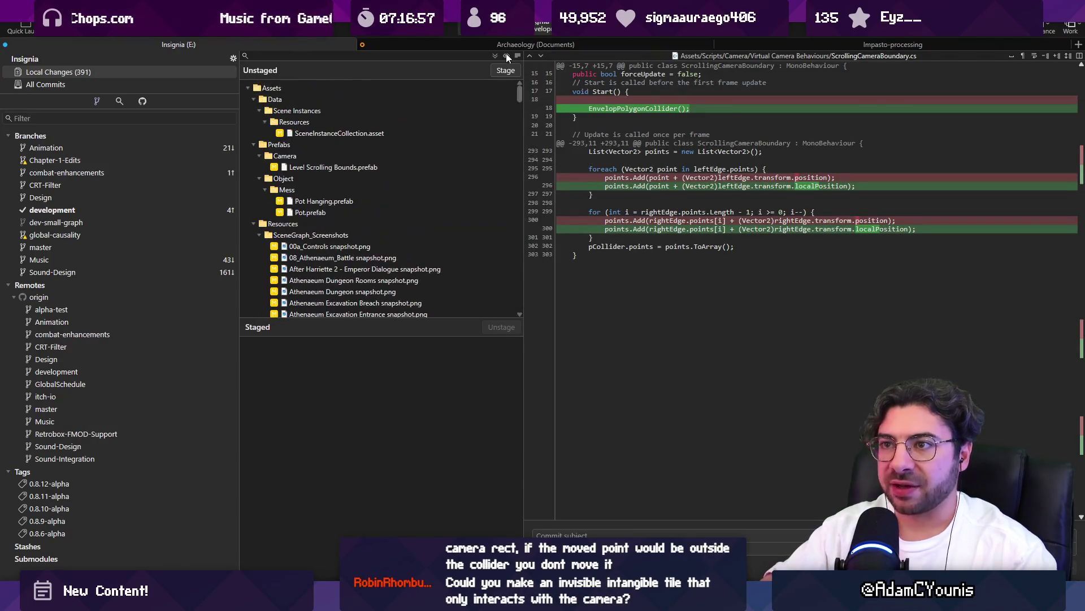
- Discard every local change under Assets and select the latest commit in All Commits
{"action": "left_click", "coordinate": [248, 88]}
{"action": "left_click", "coordinate": [269, 88]}
{"action": "right_click", "coordinate": [269, 87]}
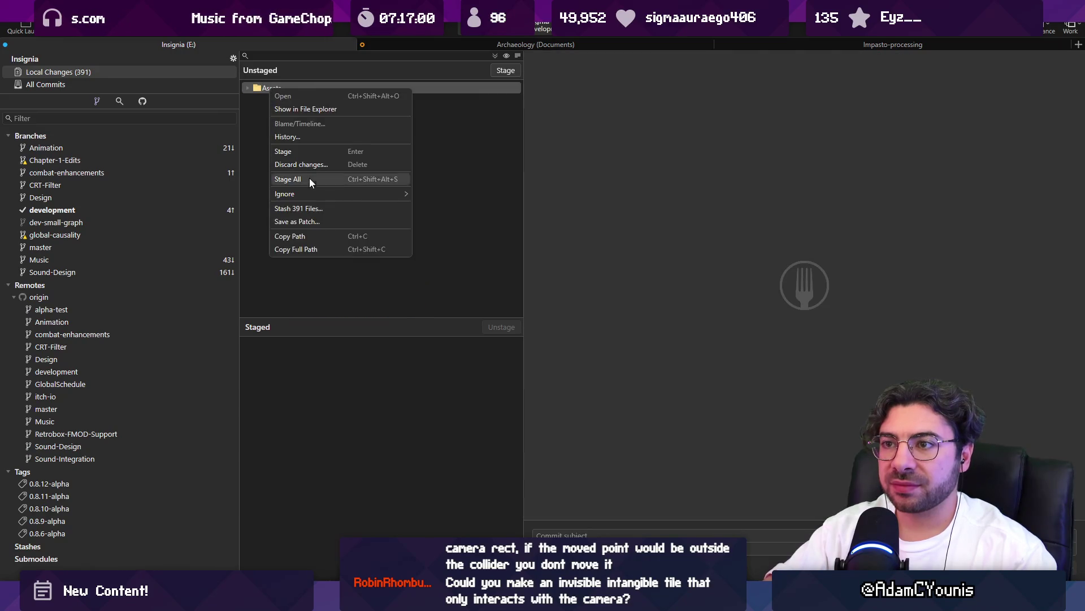
{"action": "left_click", "coordinate": [310, 179]}
{"action": "left_click", "coordinate": [603, 297]}
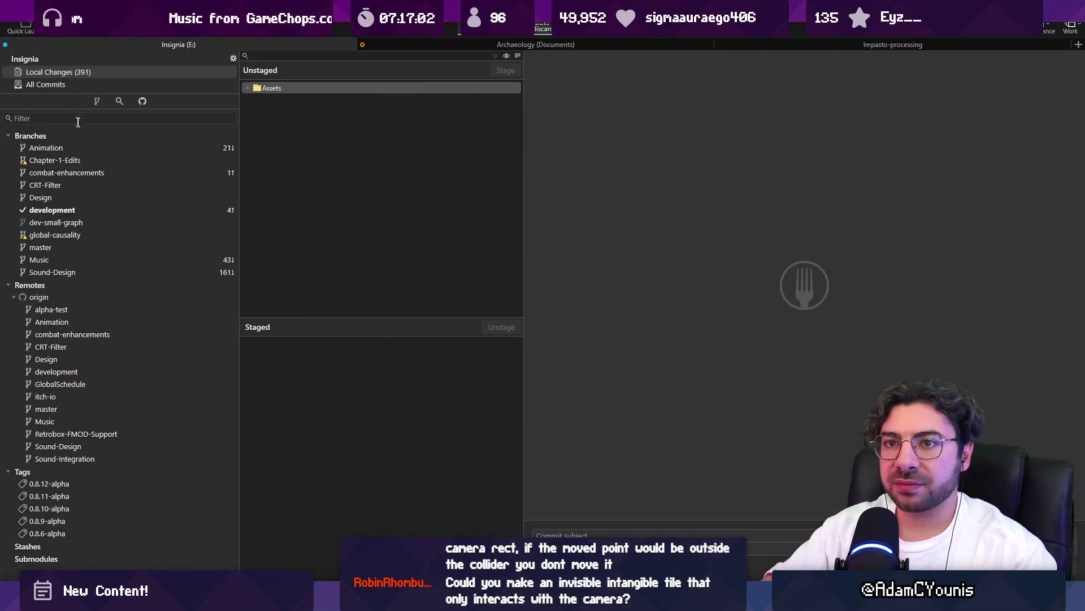
{"action": "left_click", "coordinate": [46, 84]}
{"action": "left_click", "coordinate": [347, 64]}
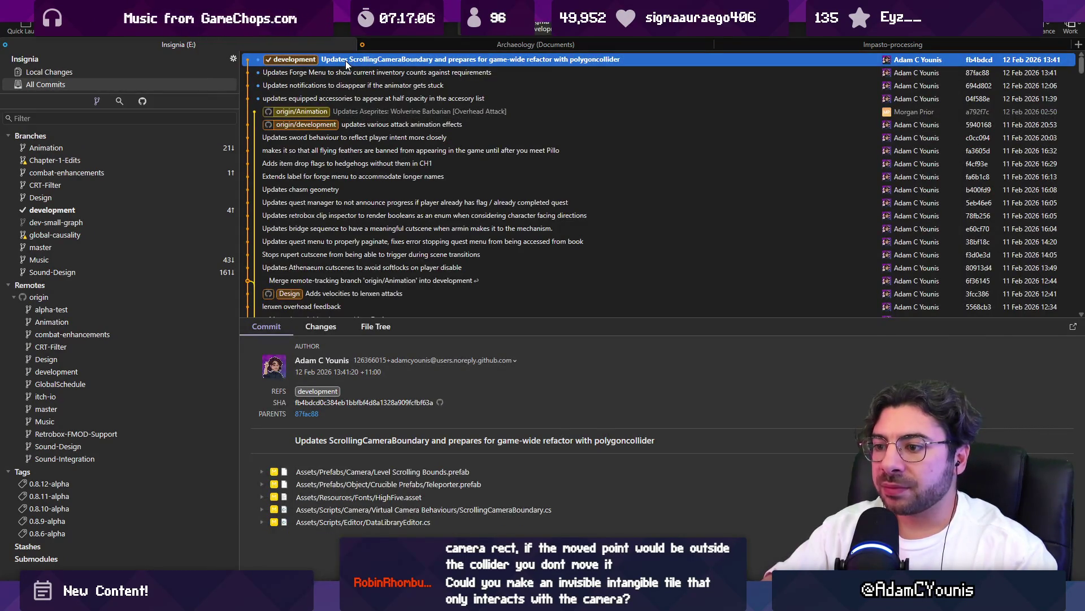
- Revert the ScrollingCameraBoundary commit without committing the result
{"action": "right_click", "coordinate": [346, 62]}
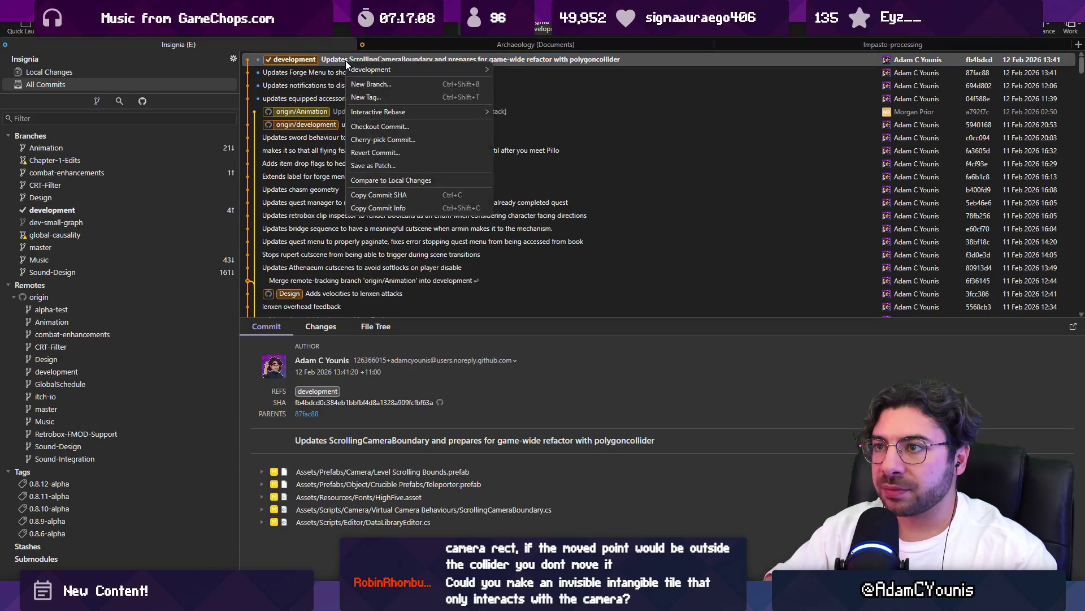
{"action": "left_click", "coordinate": [393, 151]}
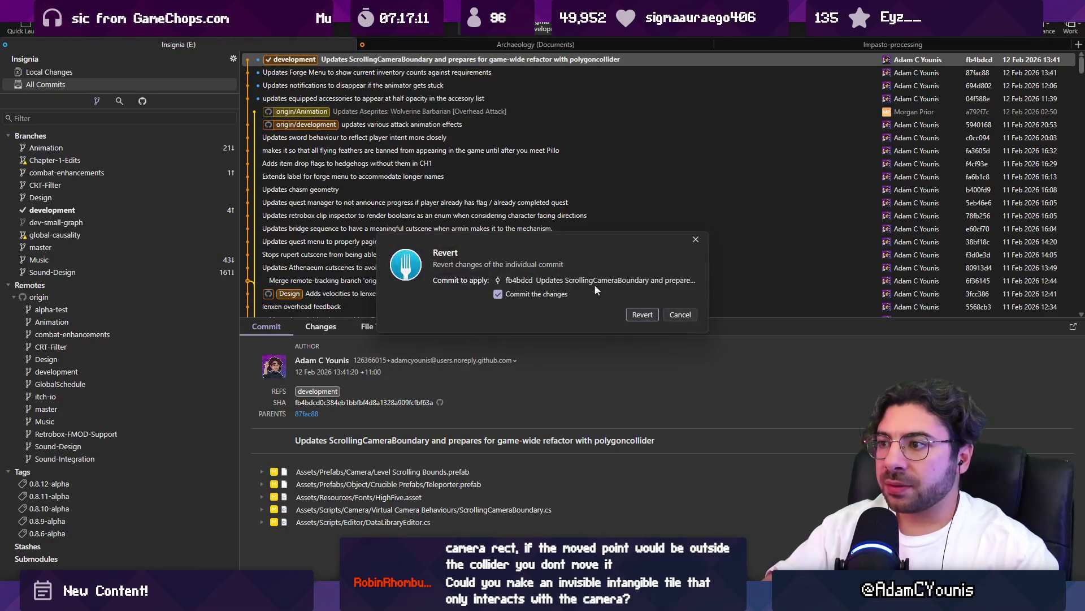
{"action": "left_click", "coordinate": [553, 297]}
{"action": "left_click", "coordinate": [636, 314]}
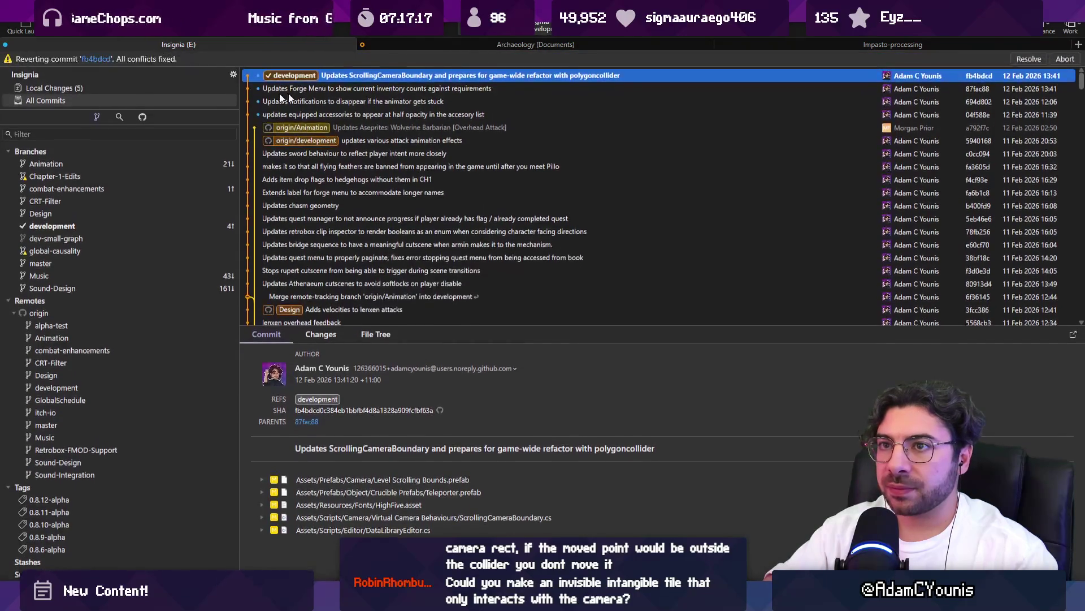
- Unstage all the revert's staged files, including DataLibraryEditor.cs
{"action": "left_click", "coordinate": [123, 90]}
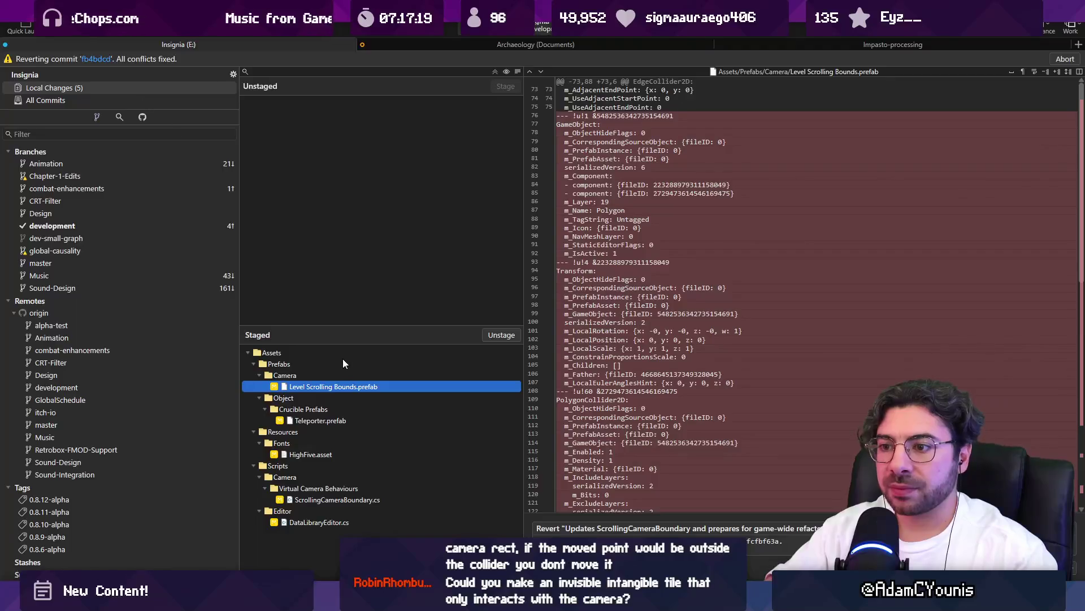
{"action": "left_click", "coordinate": [412, 348]}
{"action": "left_click", "coordinate": [375, 519], "text": "shift"}
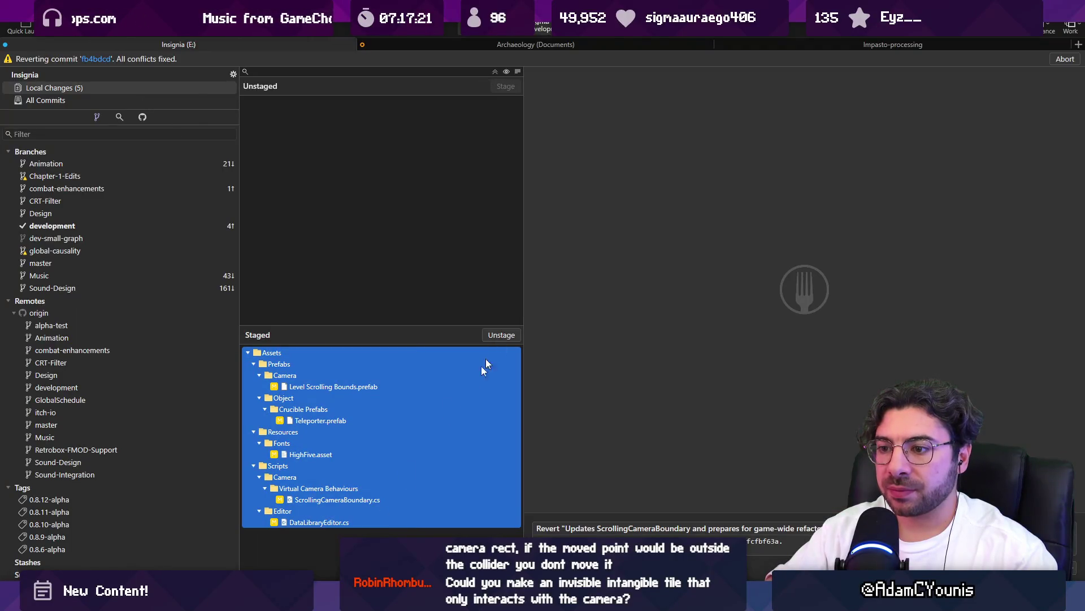
{"action": "left_click", "coordinate": [362, 523]}
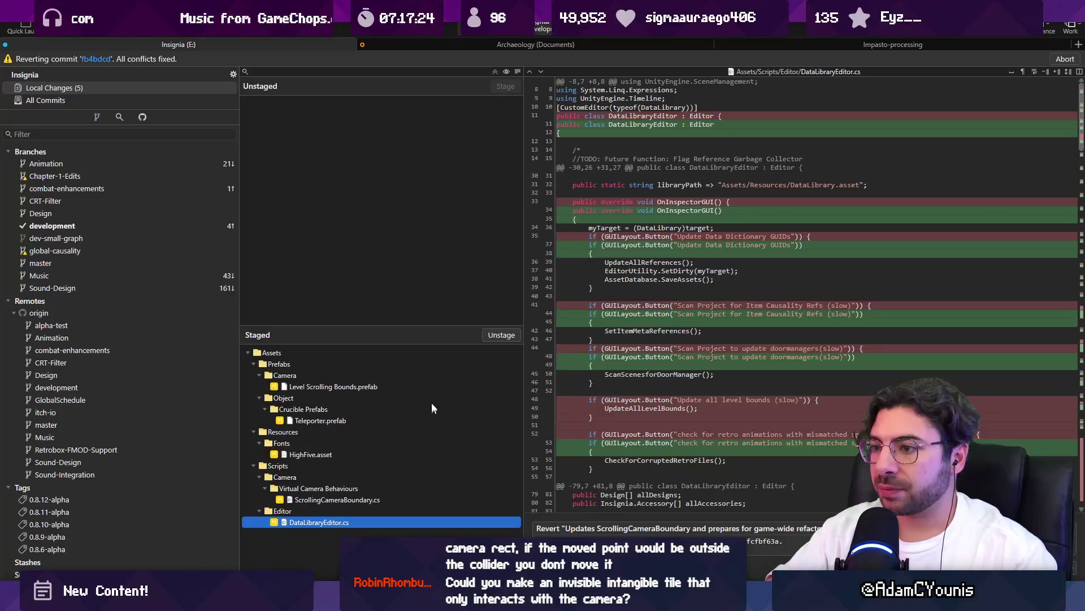
{"action": "left_click", "coordinate": [430, 352]}
{"action": "left_click", "coordinate": [392, 523], "text": "shift"}
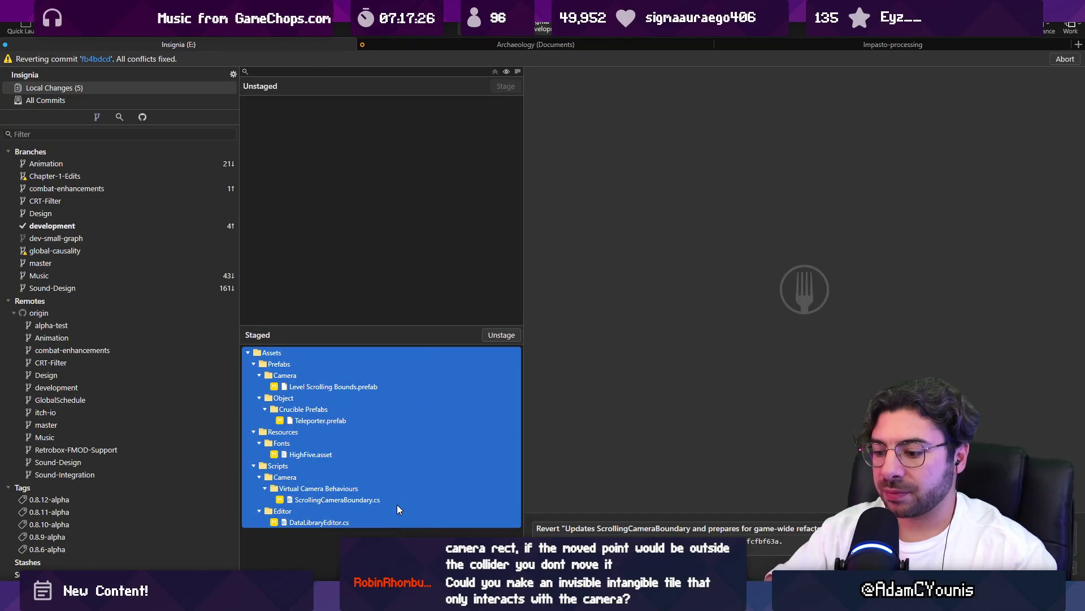
{"action": "key", "text": "Return"}
- Discard all the unstaged file changes
{"action": "left_click", "coordinate": [323, 275]}
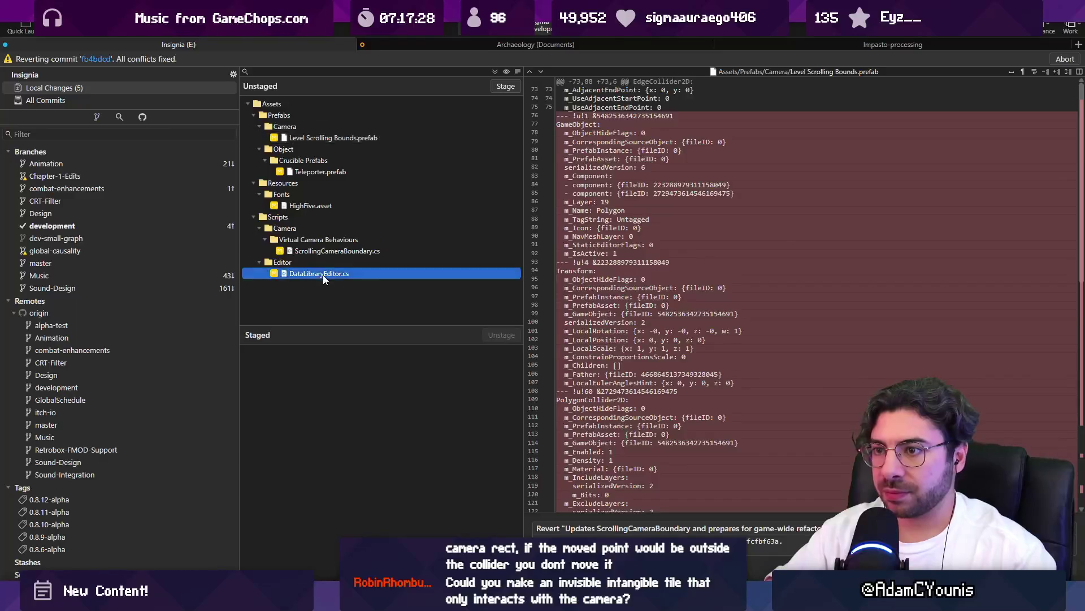
{"action": "left_click", "coordinate": [303, 103], "text": "shift"}
{"action": "key", "text": "BackSpace"}
{"action": "key", "text": "Return"}
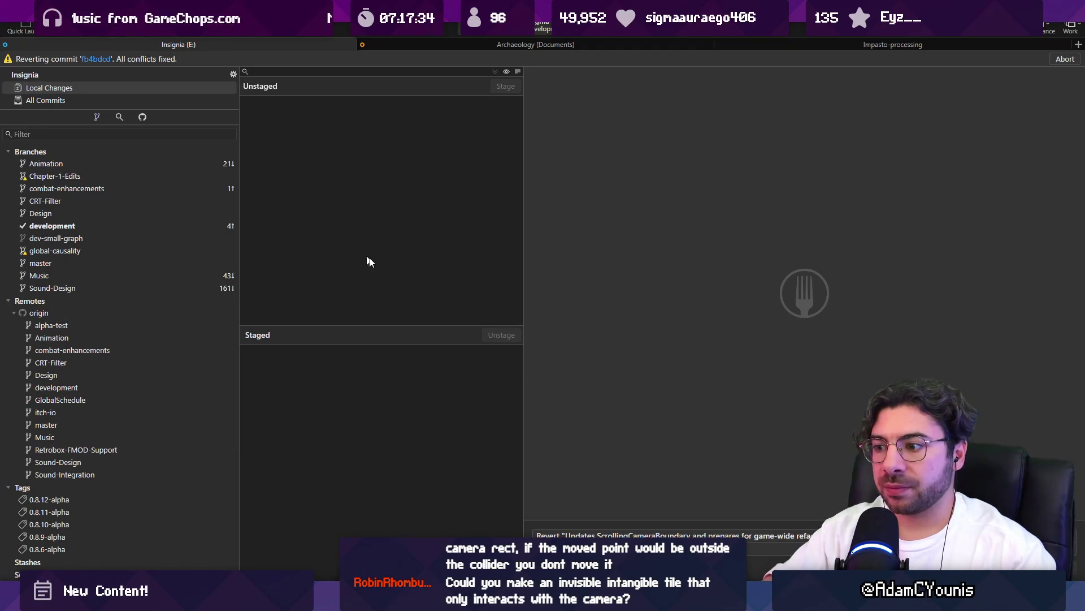
- Abort the in-progress revert
{"action": "left_click", "coordinate": [88, 98]}
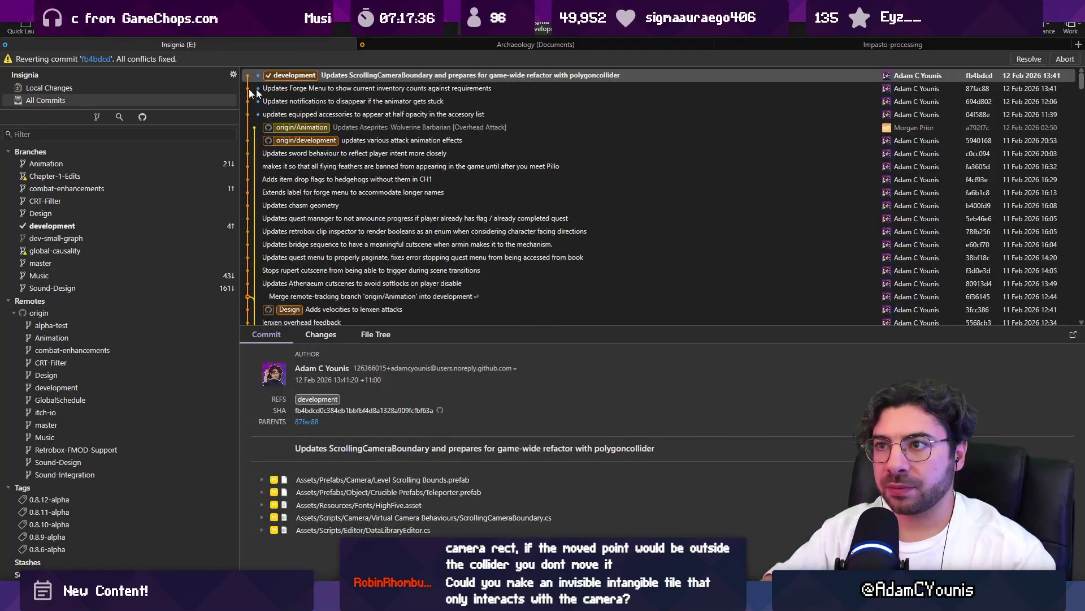
{"action": "left_click", "coordinate": [1029, 60]}
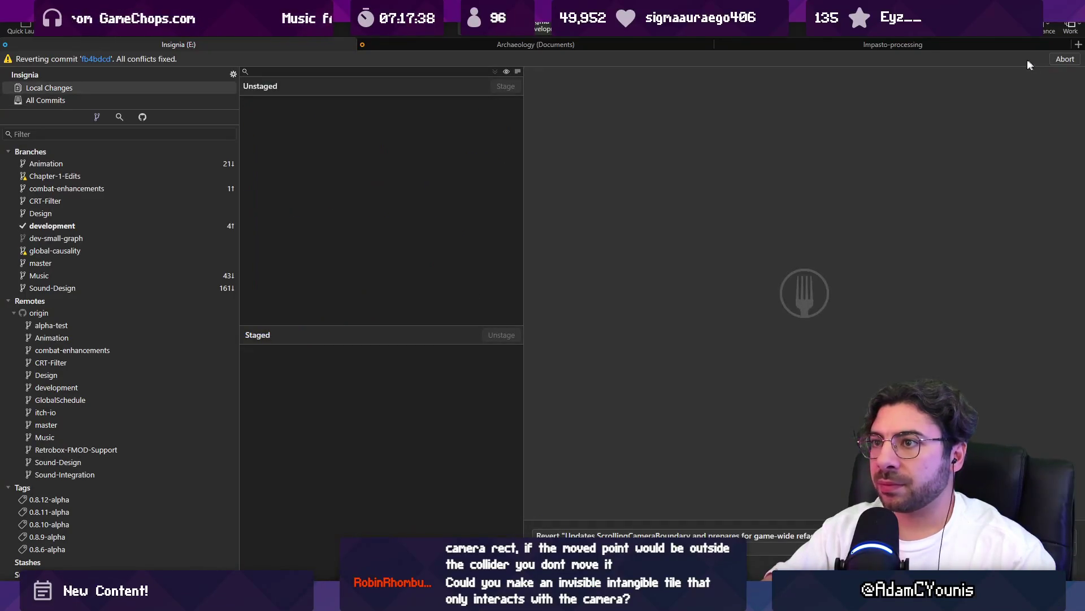
{"action": "left_click", "coordinate": [1073, 59]}
{"action": "left_click", "coordinate": [621, 305]}
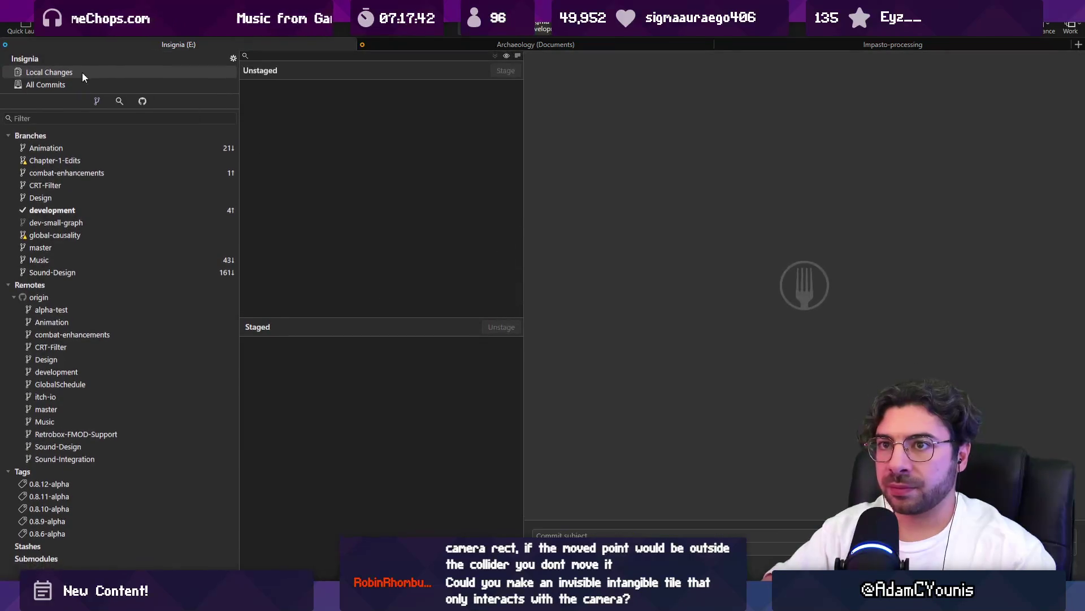
- Hard-reset the development branch to the Updates Forge Menu commit
{"action": "left_click", "coordinate": [80, 84]}
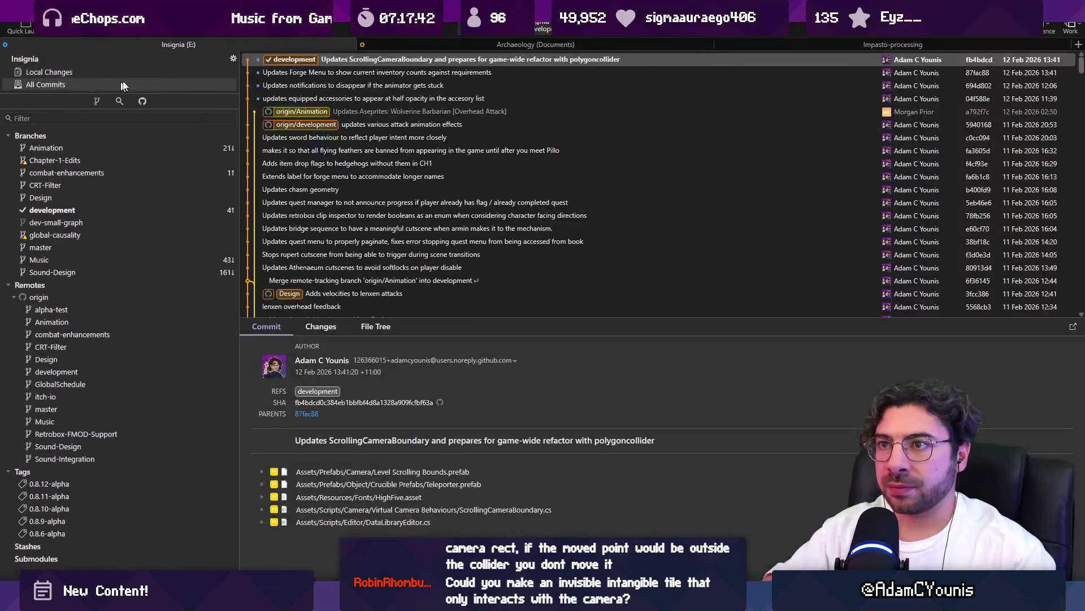
{"action": "right_click", "coordinate": [332, 72]}
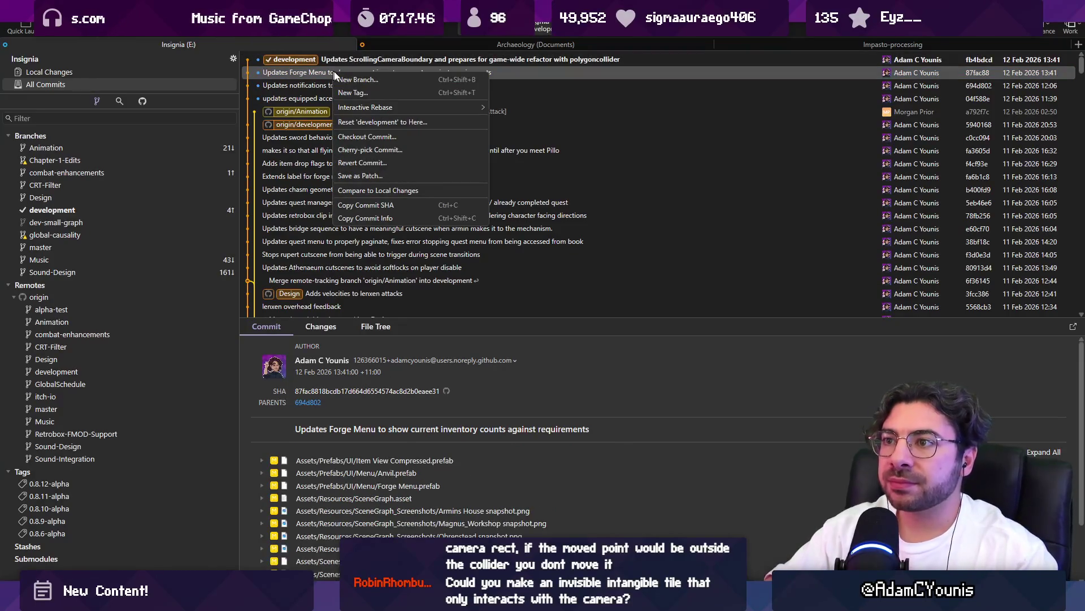
{"action": "left_click", "coordinate": [381, 121]}
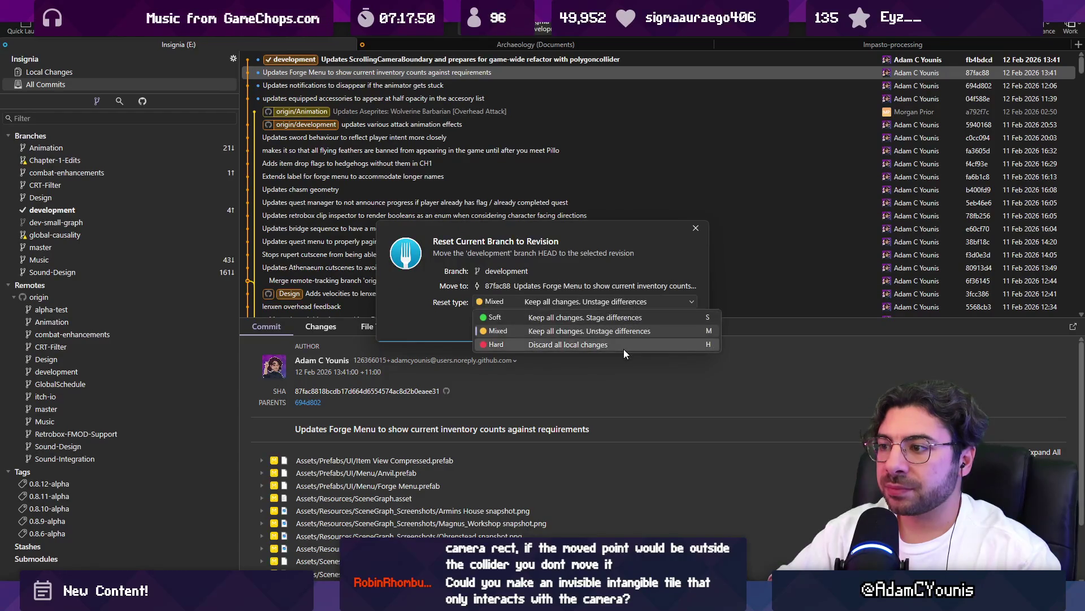
{"action": "left_click", "coordinate": [623, 346]}
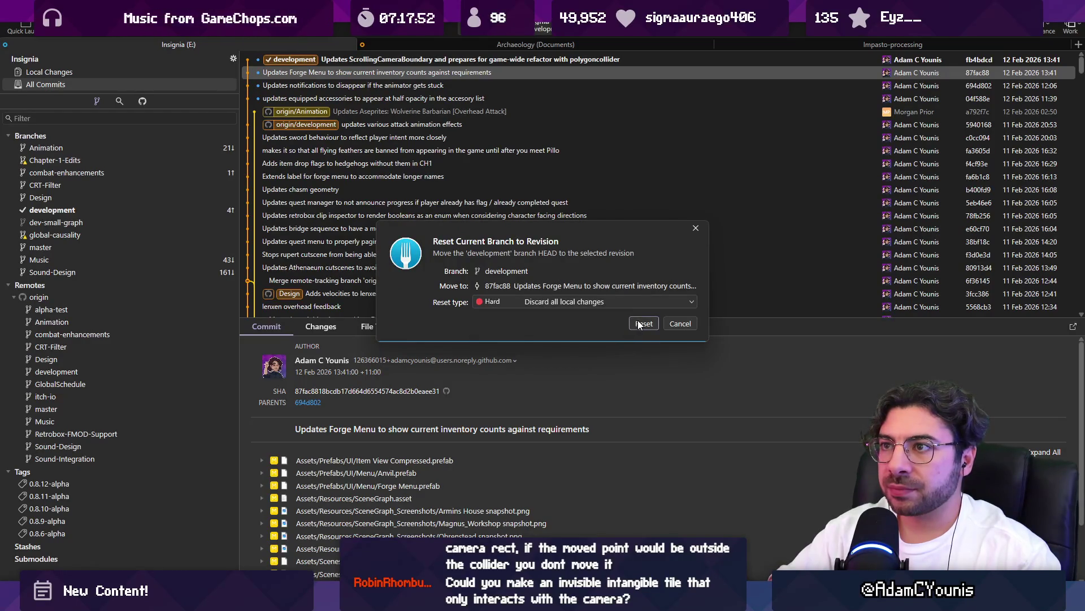
{"action": "left_click", "coordinate": [639, 323]}
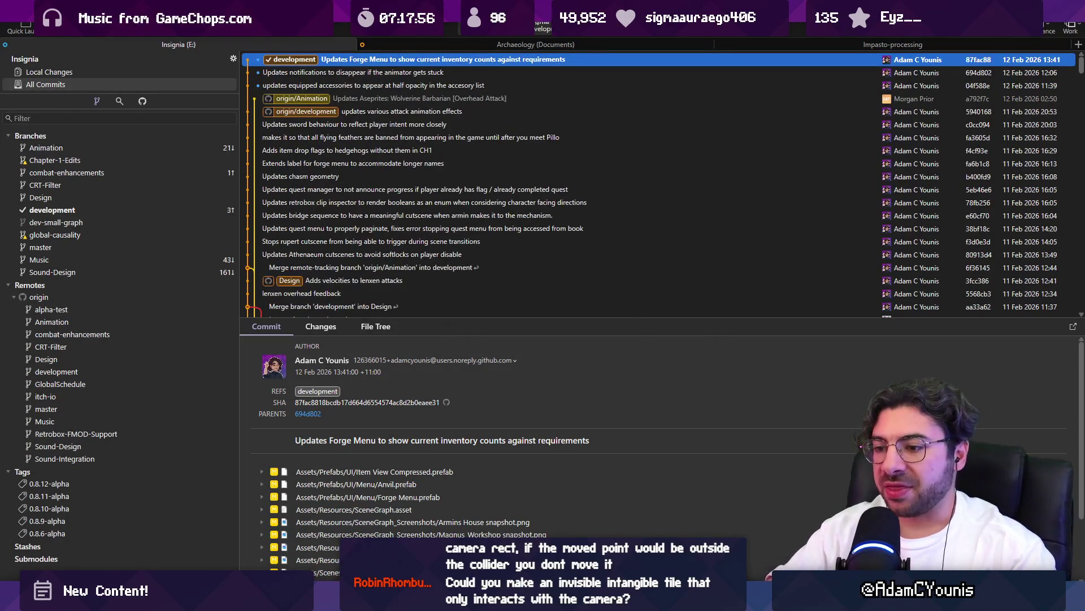
{"action": "key", "text": "alt+Tab"}
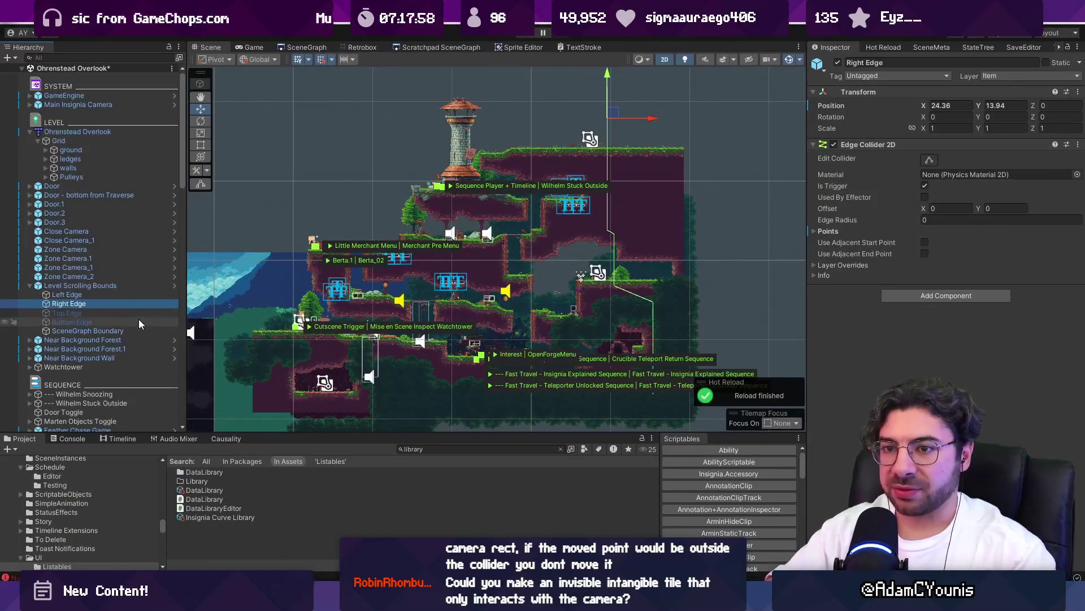
- Select the Right Edge under Level Scrolling Bounds and frame the view around it
{"action": "key", "text": "Left"}
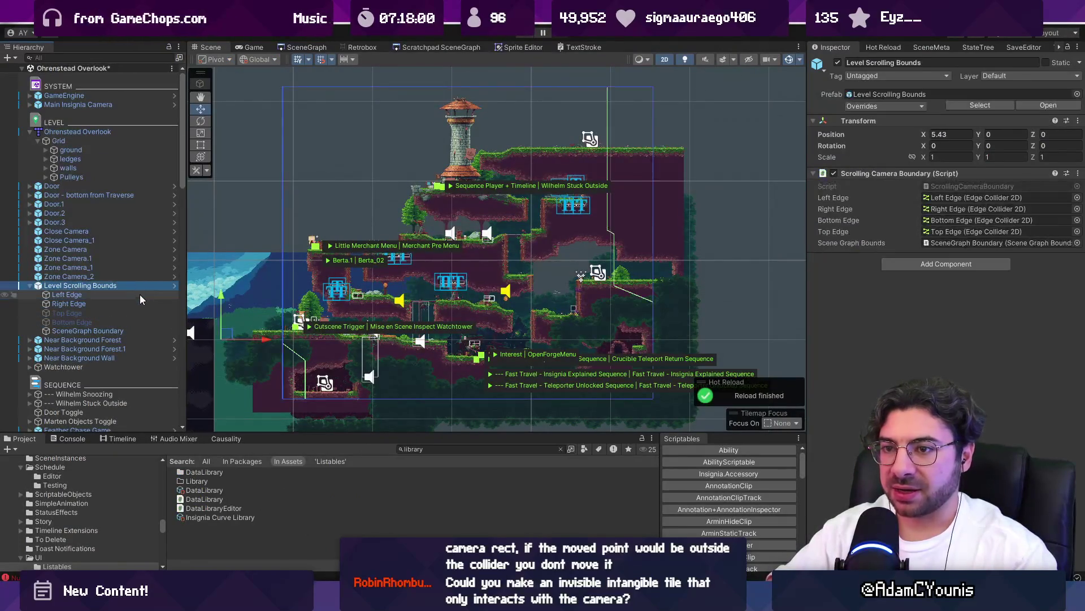
{"action": "left_click", "coordinate": [142, 300]}
{"action": "key", "text": "f"}
{"action": "mouse_move", "coordinate": [438, 271]}
{"action": "left_mouse_down"}
{"action": "mouse_move", "coordinate": [381, 271]}
{"action": "mouse_move", "coordinate": [543, 273]}
{"action": "left_mouse_up"}
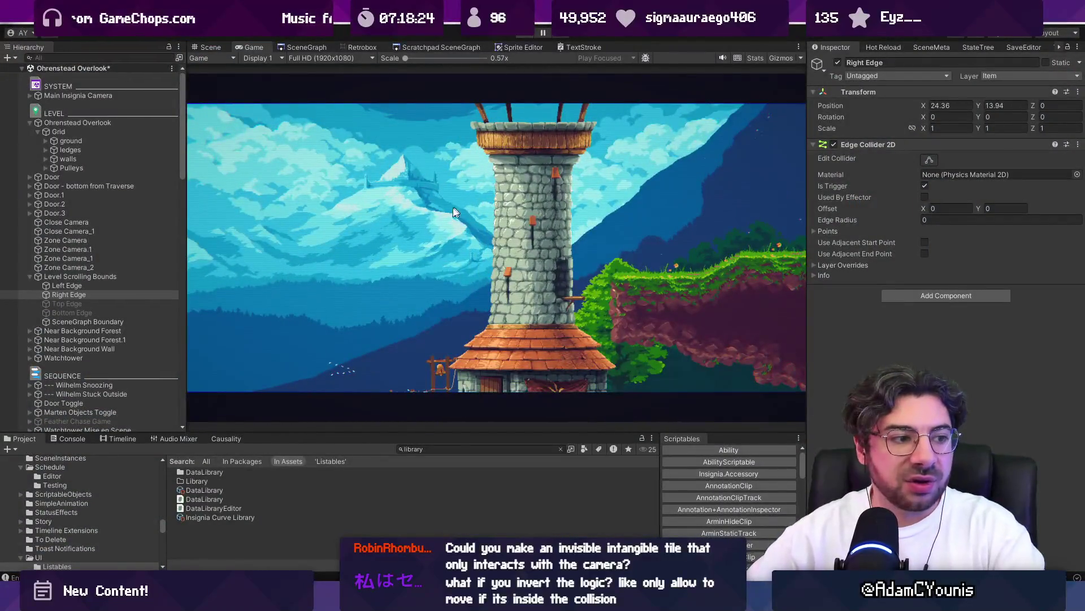
- Restart Play mode with Left and Right Edge selected and watch the running level
{"action": "key", "text": "ctrl+p"}
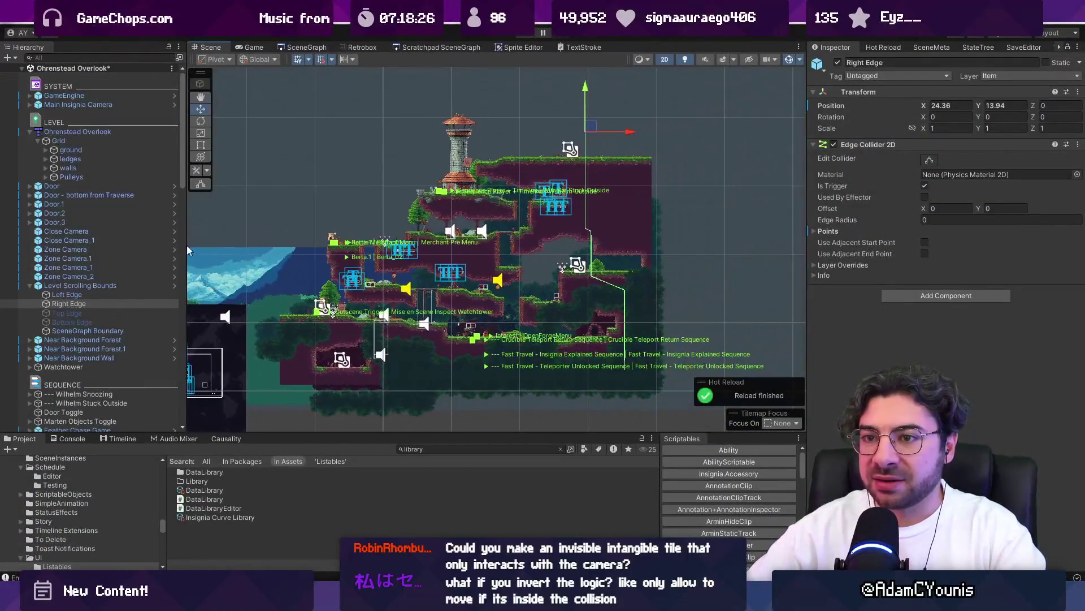
{"action": "left_click", "coordinate": [120, 294], "text": "ctrl"}
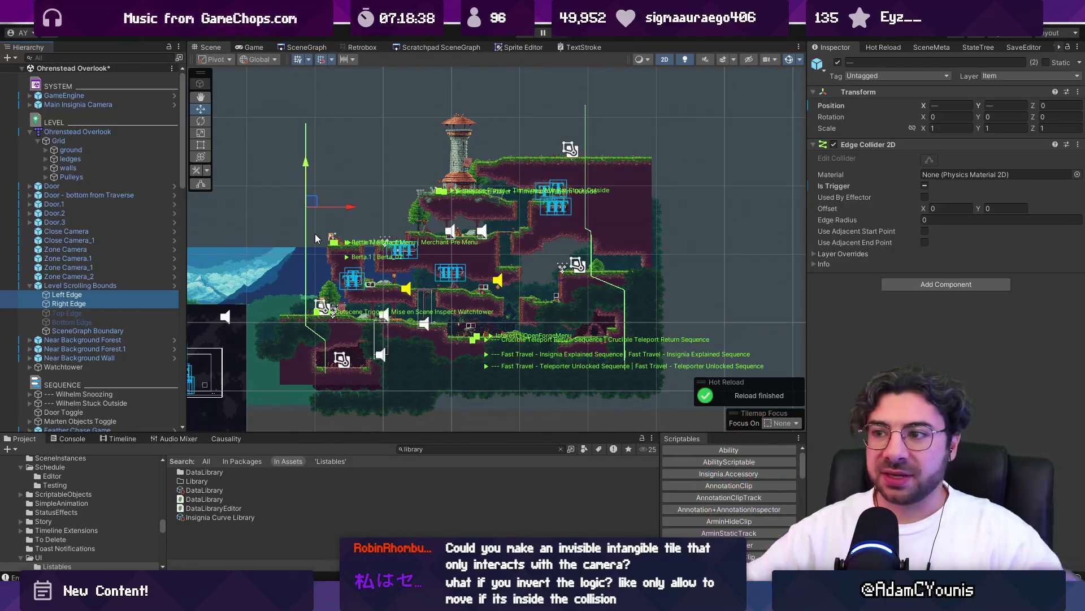
{"action": "key", "text": "ctrl+p"}
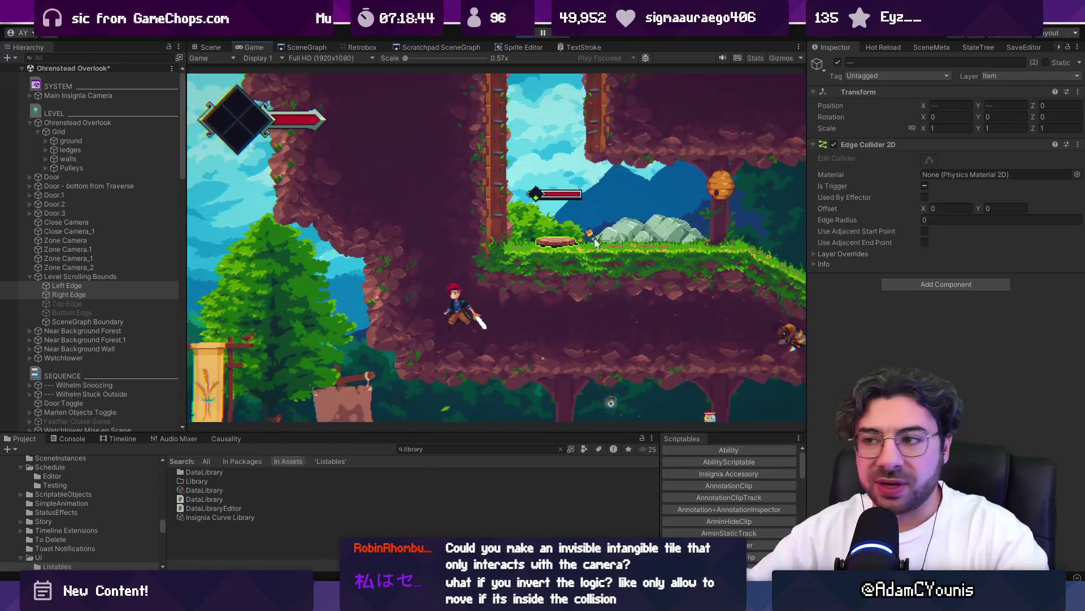
{"action": "left_click", "coordinate": [208, 47]}
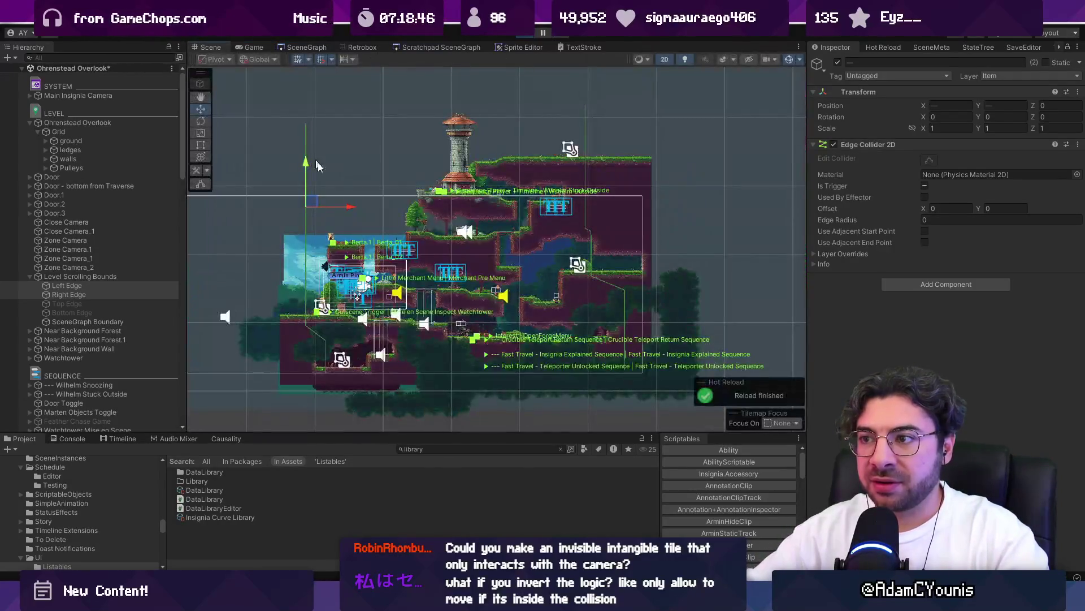
- Select the ground tilemap to inspect its colliders, then maximize the running game and jump
{"action": "scroll", "coordinate": [395, 268], "scroll_direction": "up", "scroll_amount": 5}
{"action": "left_click", "coordinate": [529, 248]}
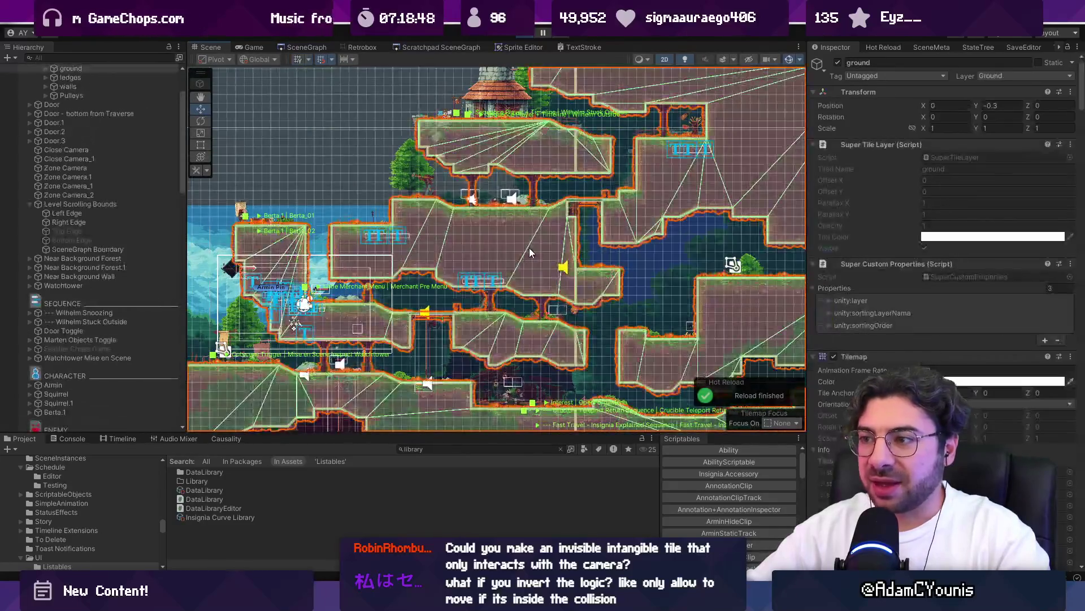
{"action": "scroll", "coordinate": [285, 288], "scroll_direction": "up", "scroll_amount": 3}
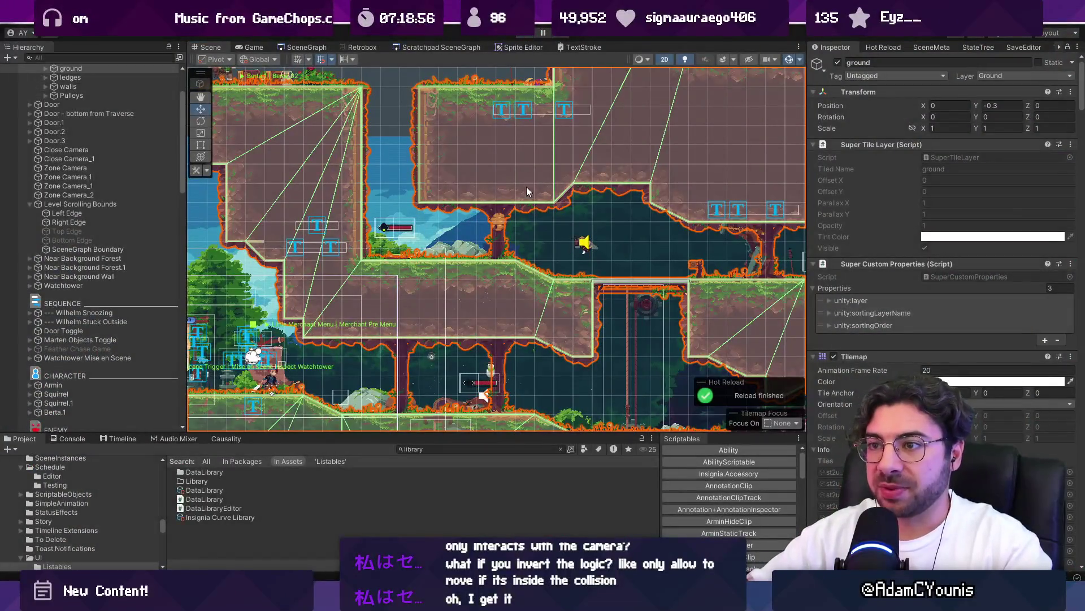
{"action": "scroll", "coordinate": [461, 259], "scroll_direction": "down", "scroll_amount": 4}
{"action": "left_click_drag", "start_coordinate": [460, 258], "coordinate": [455, 258]}
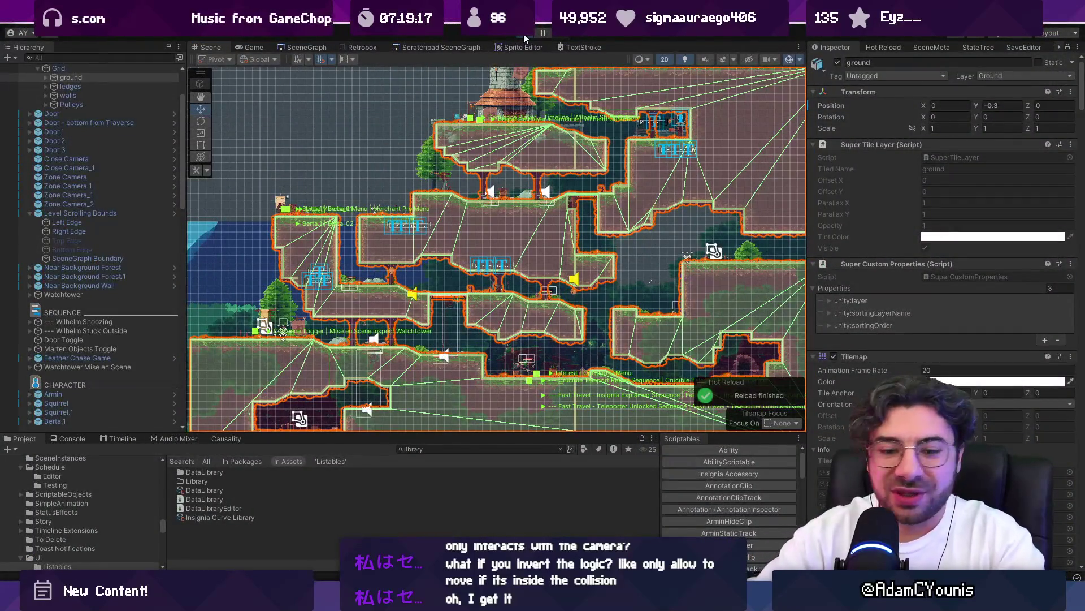
{"action": "left_click", "coordinate": [524, 34]}
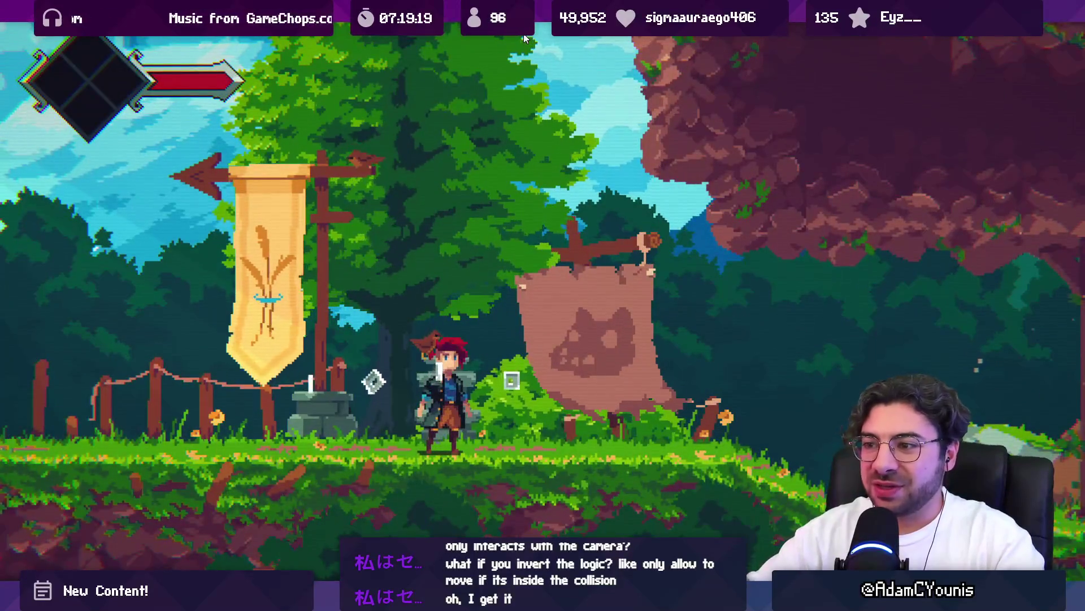
{"action": "key", "text": "space"}
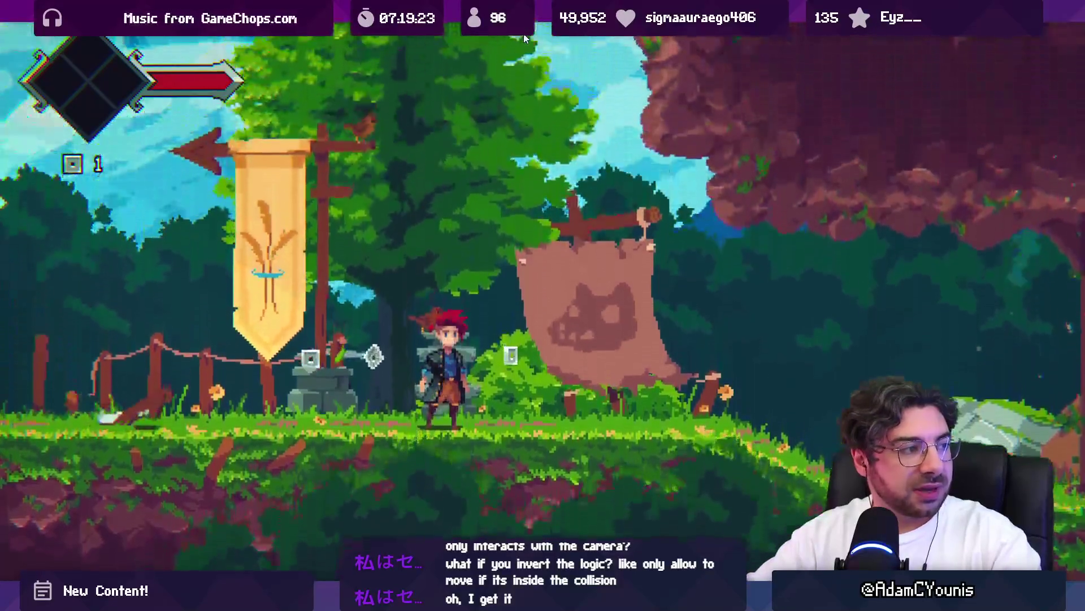
- Jump, run right into the dark grove and down by the chest, then restore the editor layout
{"action": "key", "text": "space"}
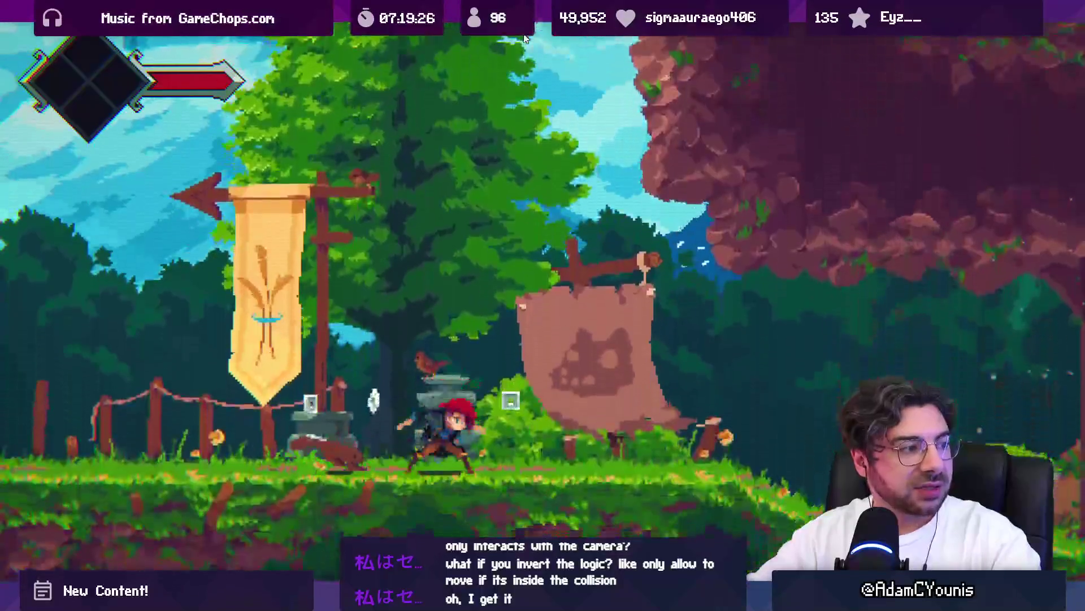
{"action": "key", "text": "Right"}
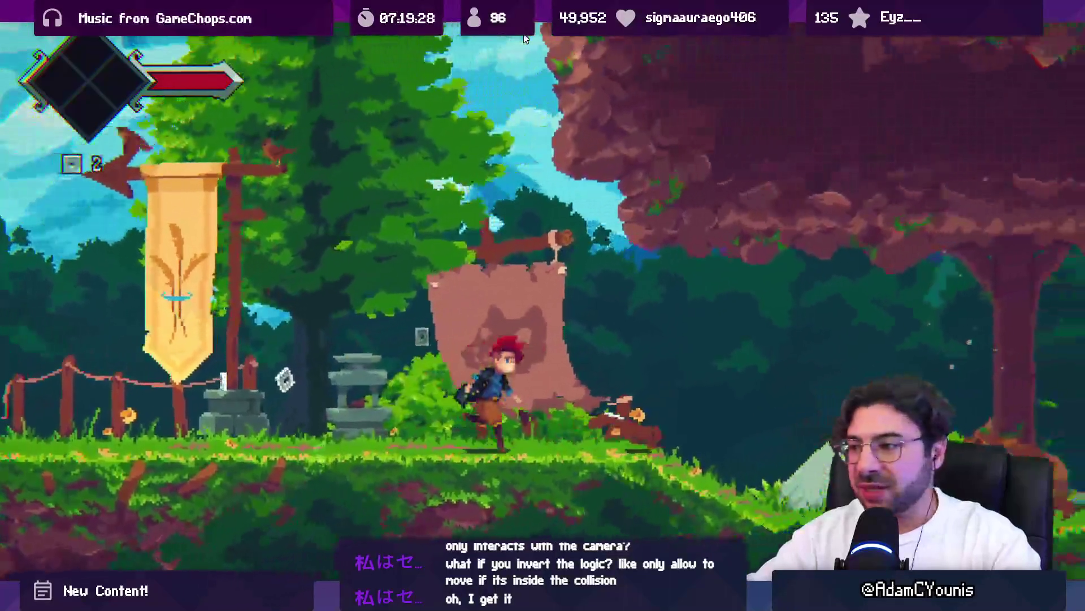
{"action": "key", "text": "Right"}
{"action": "key", "text": "Right"}
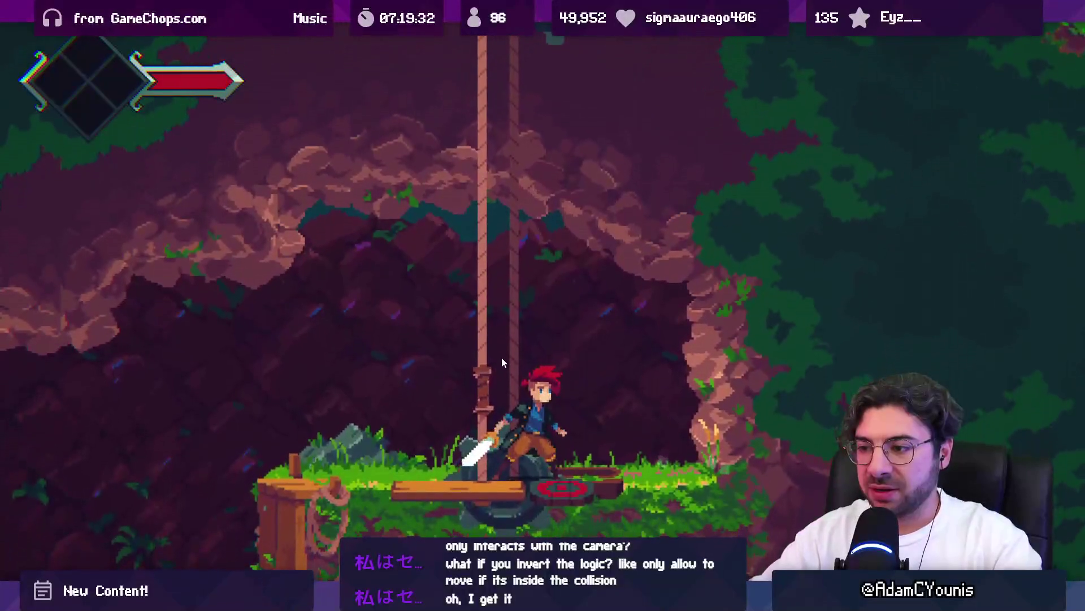
{"action": "key", "text": "Left"}
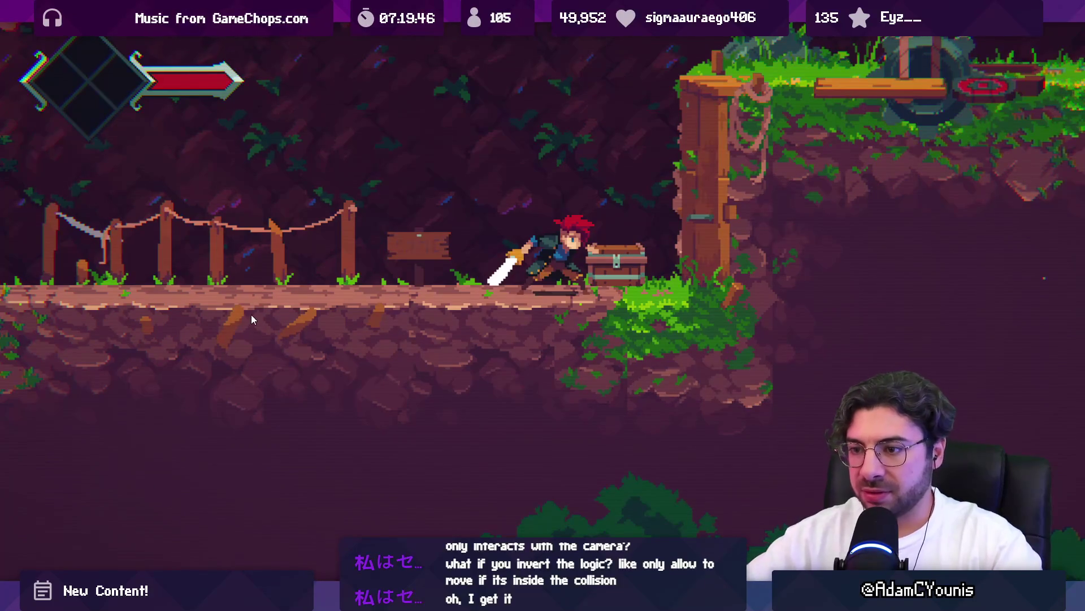
{"action": "key", "text": "shift+space"}
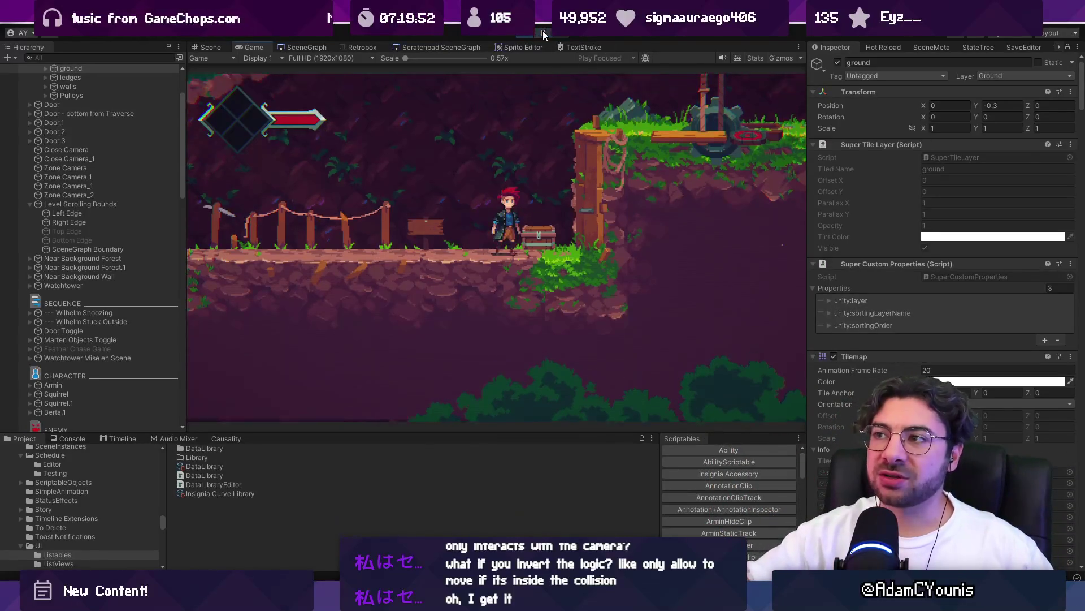
- Switch to the Scene view and select the ledges tilemap layer
{"action": "left_click", "coordinate": [218, 47]}
{"action": "scroll", "coordinate": [396, 226], "scroll_direction": "down", "scroll_amount": 5}
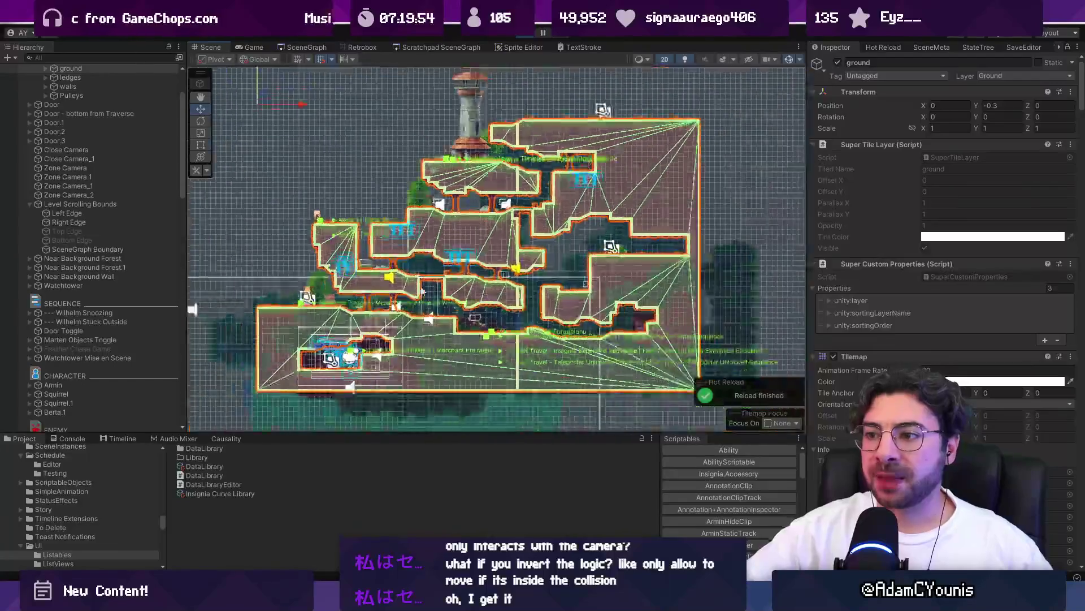
{"action": "scroll", "coordinate": [89, 104], "scroll_direction": "up", "scroll_amount": 3}
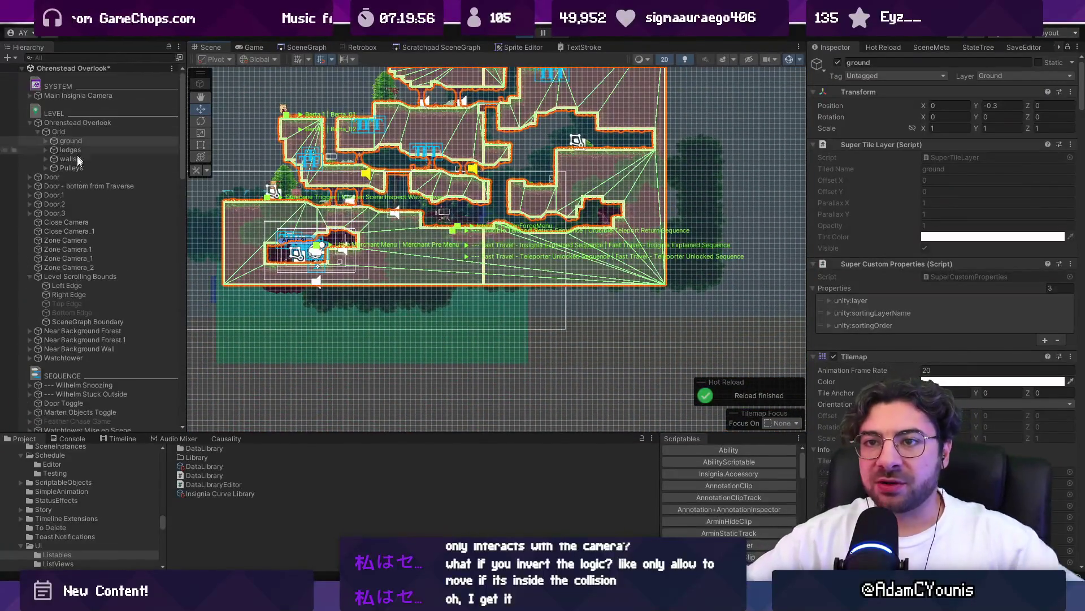
{"action": "left_click", "coordinate": [79, 150]}
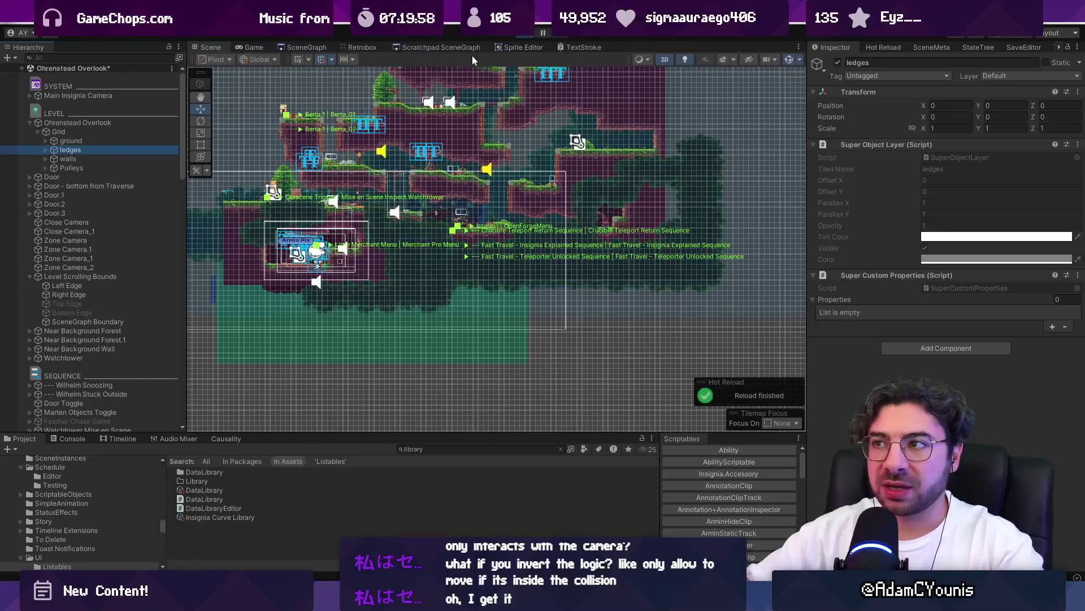
- Restart Play mode, then select the walls layer and the Level Scrolling Bounds object
{"action": "left_click", "coordinate": [523, 34]}
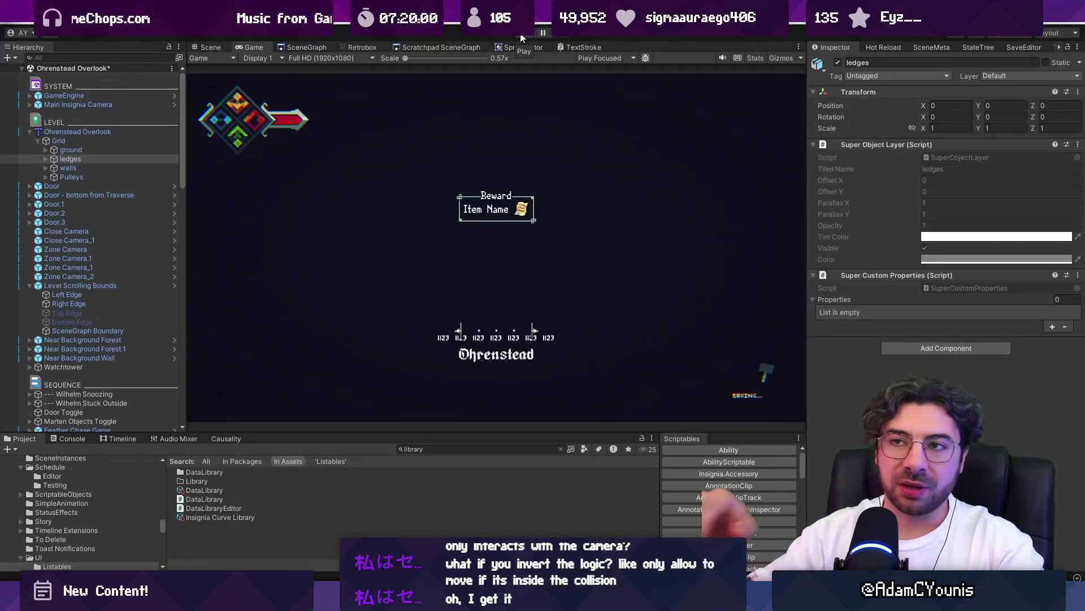
{"action": "left_click", "coordinate": [215, 50]}
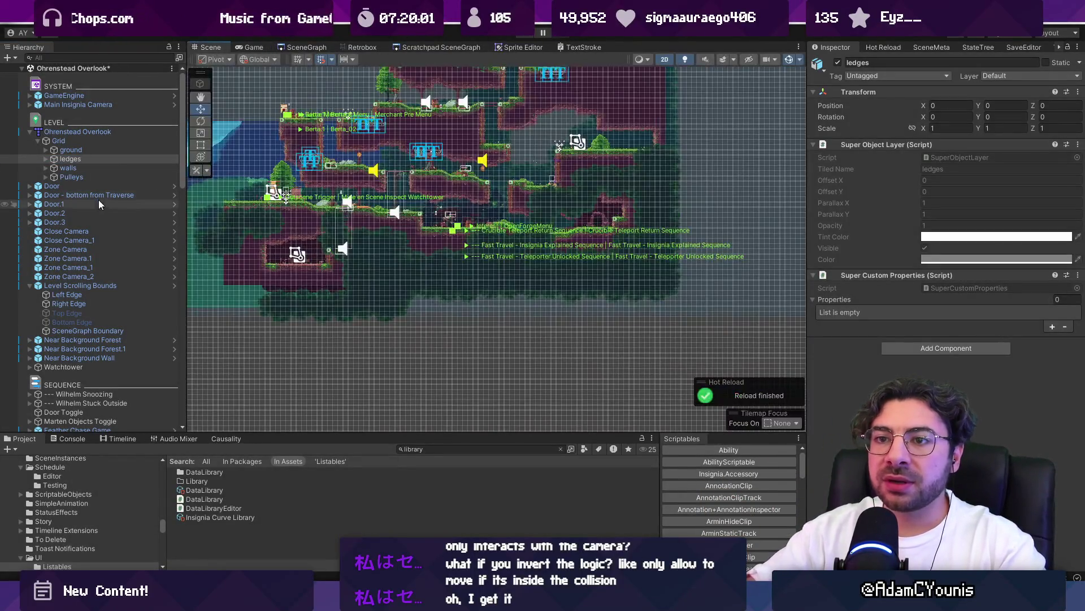
{"action": "left_click", "coordinate": [79, 170]}
{"action": "left_click", "coordinate": [64, 286]}
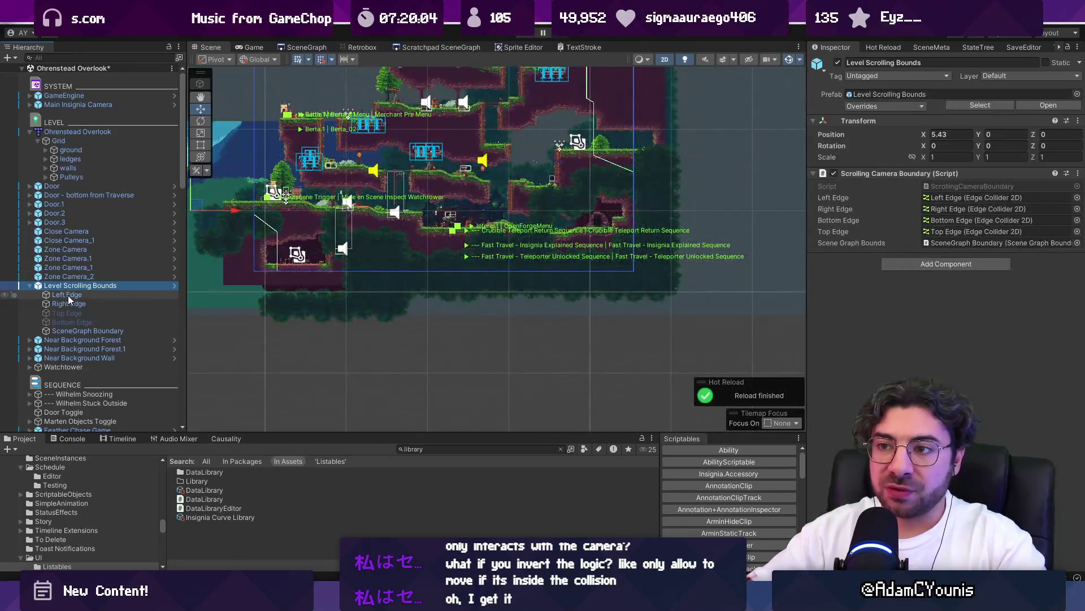
{"action": "key", "text": "f"}
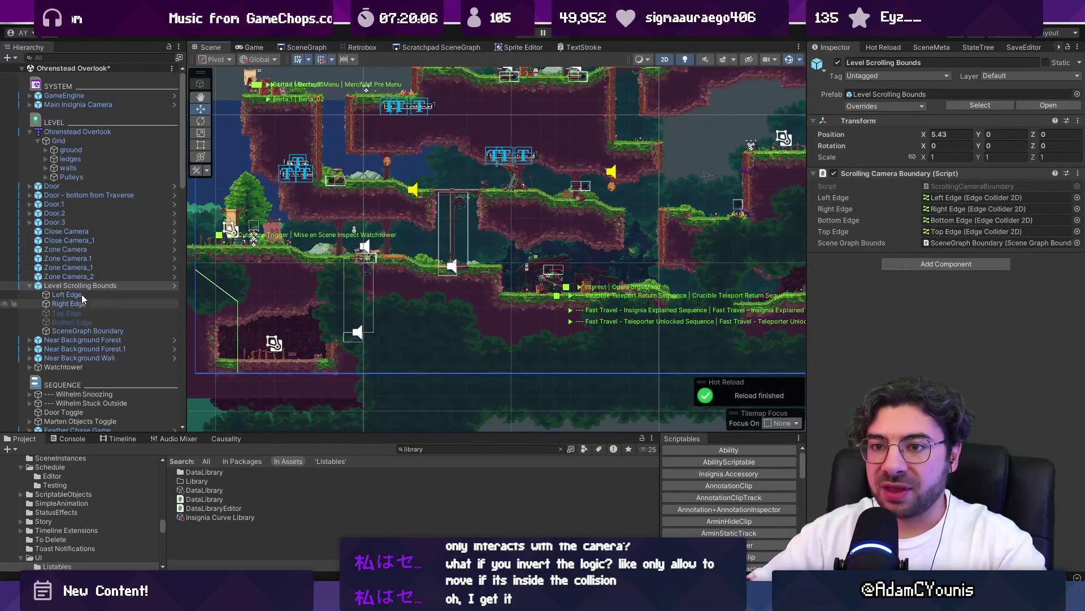
{"action": "left_click", "coordinate": [82, 295]}
{"action": "left_click", "coordinate": [86, 303], "text": "ctrl"}
{"action": "scroll", "coordinate": [373, 317], "scroll_direction": "down", "scroll_amount": 5}
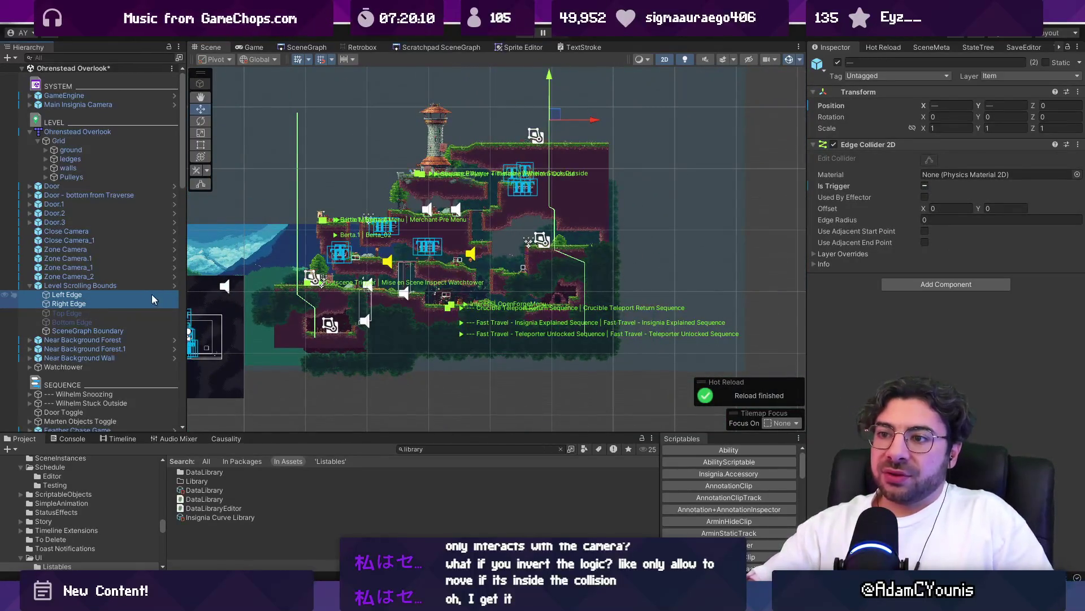
{"action": "left_click", "coordinate": [115, 286]}
{"action": "scroll", "coordinate": [387, 273], "scroll_direction": "up", "scroll_amount": 2}
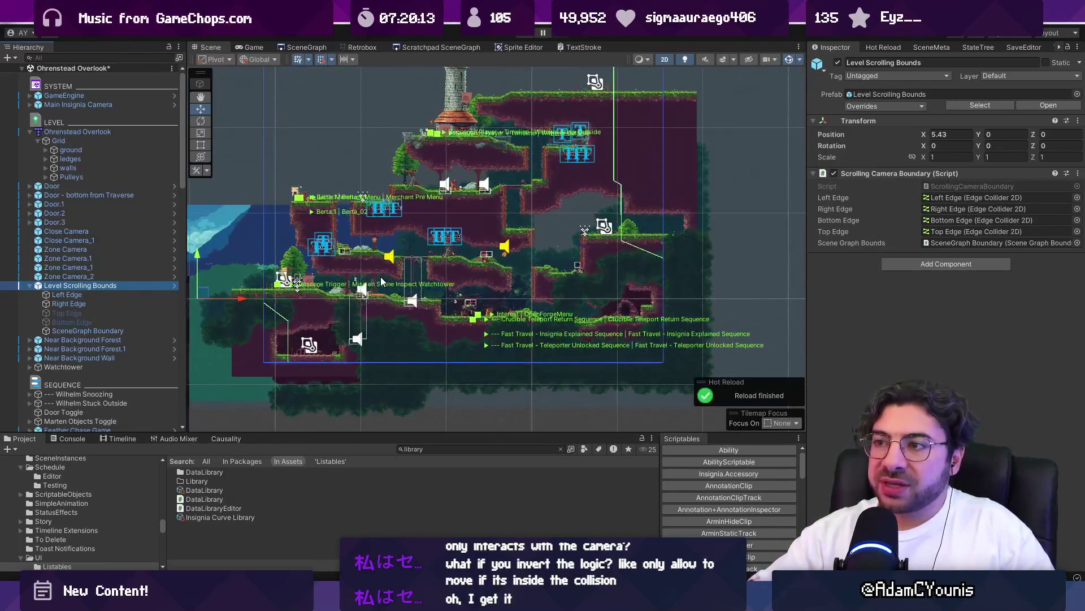
{"action": "scroll", "coordinate": [368, 325], "scroll_direction": "up", "scroll_amount": 2}
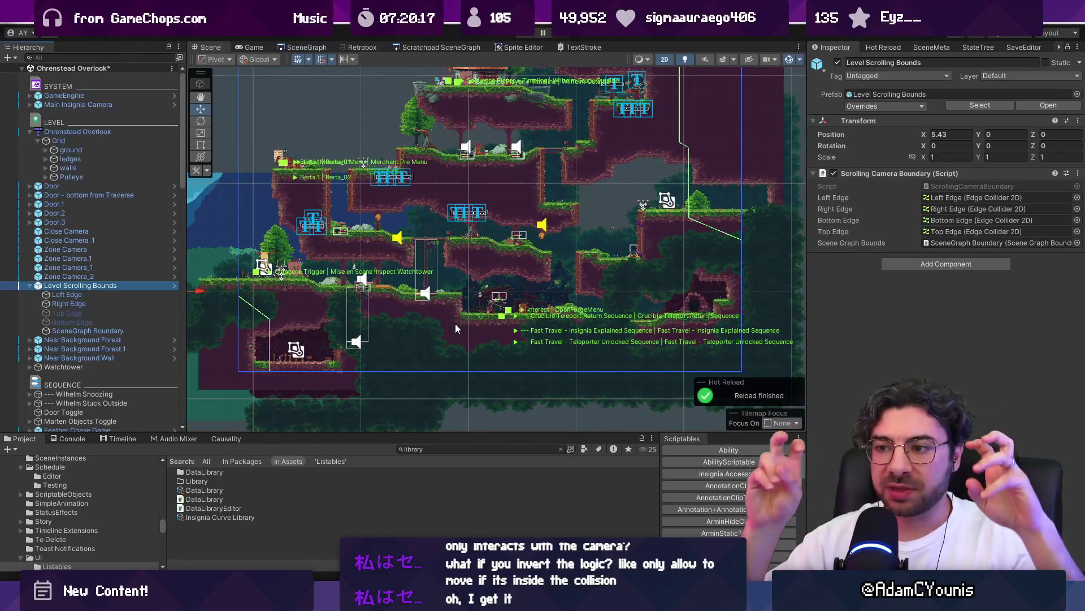
{"action": "scroll", "coordinate": [345, 402], "scroll_direction": "up", "scroll_amount": 2}
{"action": "scroll", "coordinate": [240, 362], "scroll_direction": "up", "scroll_amount": 3}
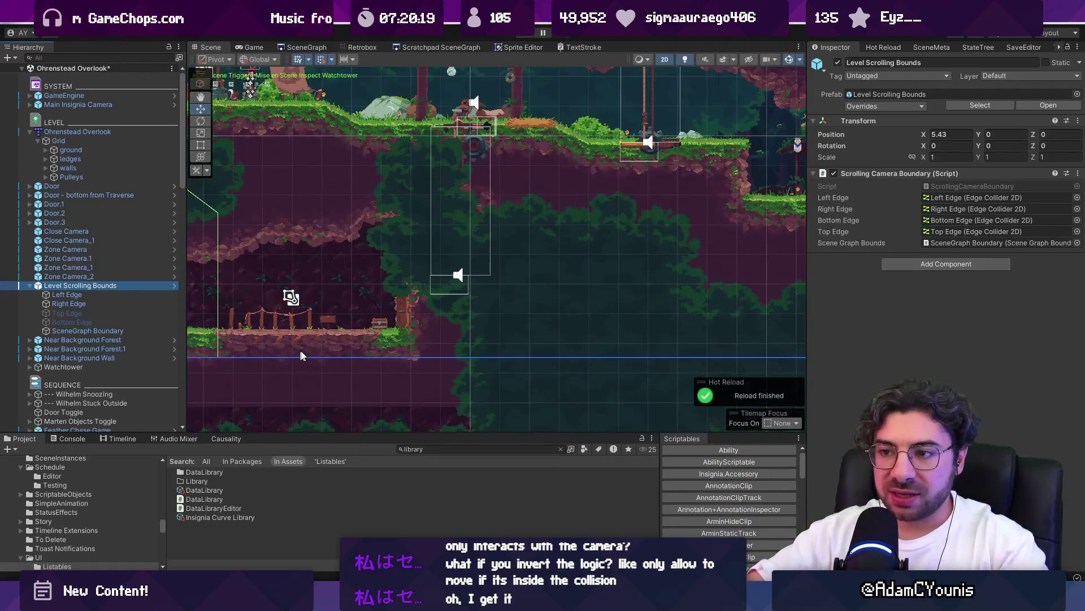
{"action": "scroll", "coordinate": [301, 350], "scroll_direction": "down", "scroll_amount": 5}
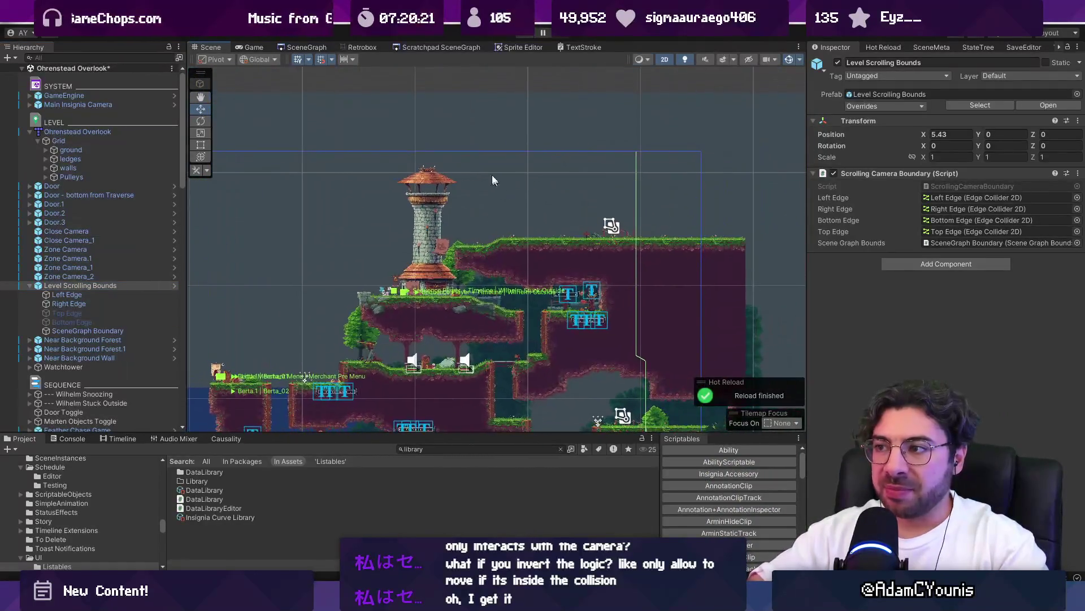
{"action": "scroll", "coordinate": [539, 187], "scroll_direction": "down", "scroll_amount": 5}
{"action": "scroll", "coordinate": [405, 239], "scroll_direction": "up", "scroll_amount": 4}
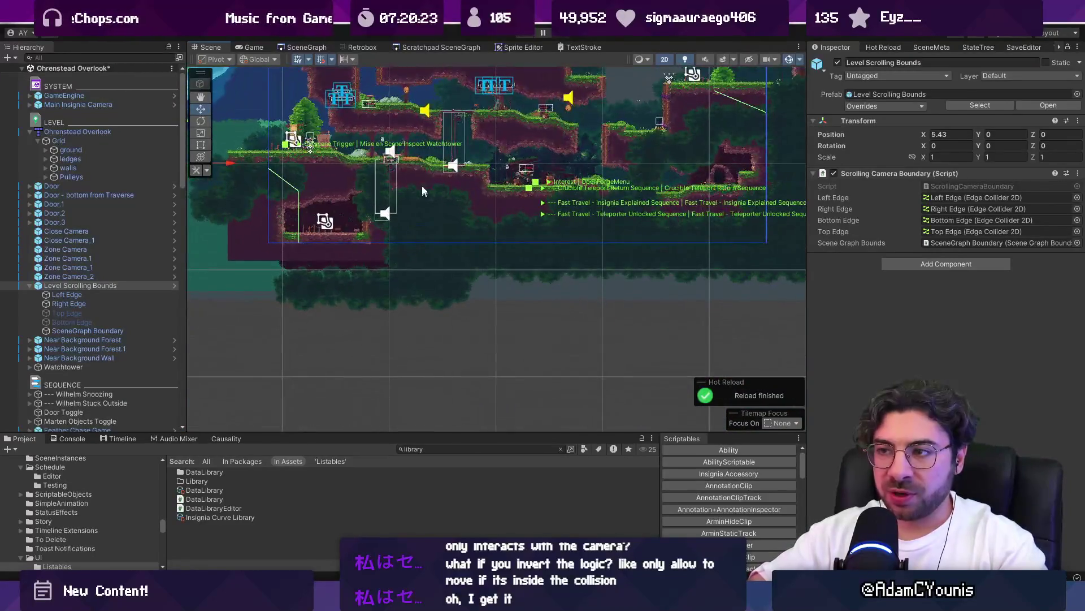
{"action": "left_click", "coordinate": [76, 313]}
{"action": "left_click", "coordinate": [78, 320], "text": "shift"}
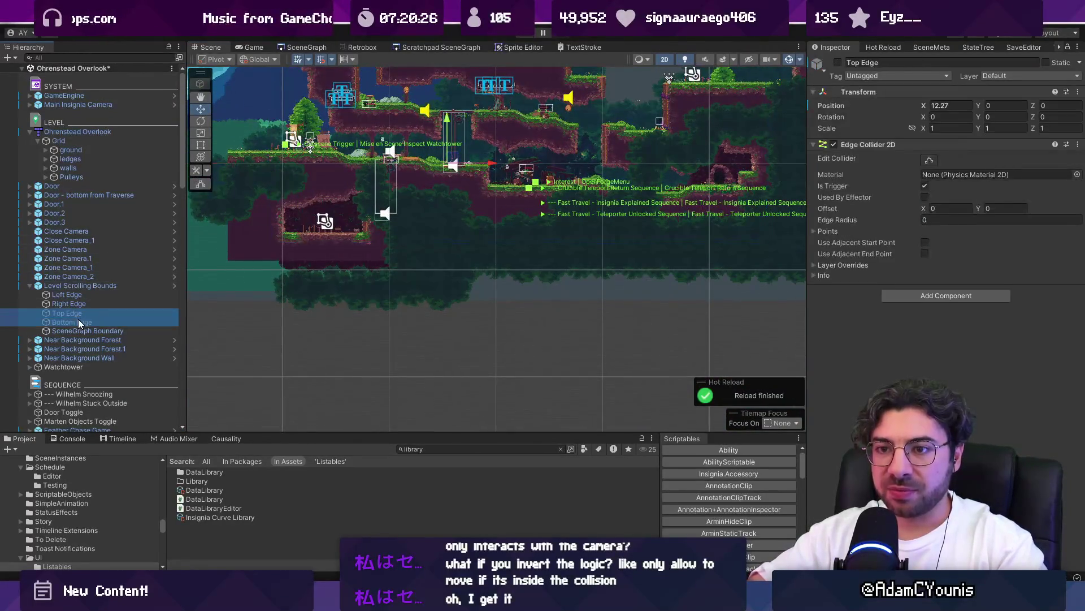
- Enable the Top and Bottom Edge bounds and drag the Bottom Edge below the lowest room
{"action": "left_click", "coordinate": [837, 63]}
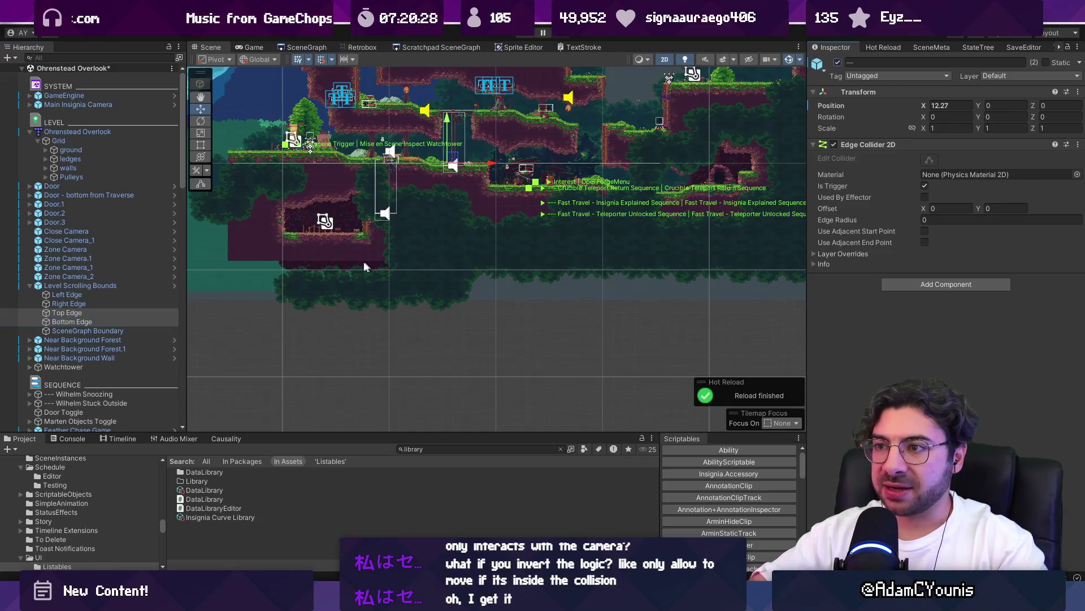
{"action": "double_click", "coordinate": [124, 320]}
{"action": "mouse_move", "coordinate": [413, 189]}
{"action": "left_mouse_down"}
{"action": "mouse_move", "coordinate": [431, 193]}
{"action": "mouse_move", "coordinate": [454, 241]}
{"action": "left_mouse_up"}
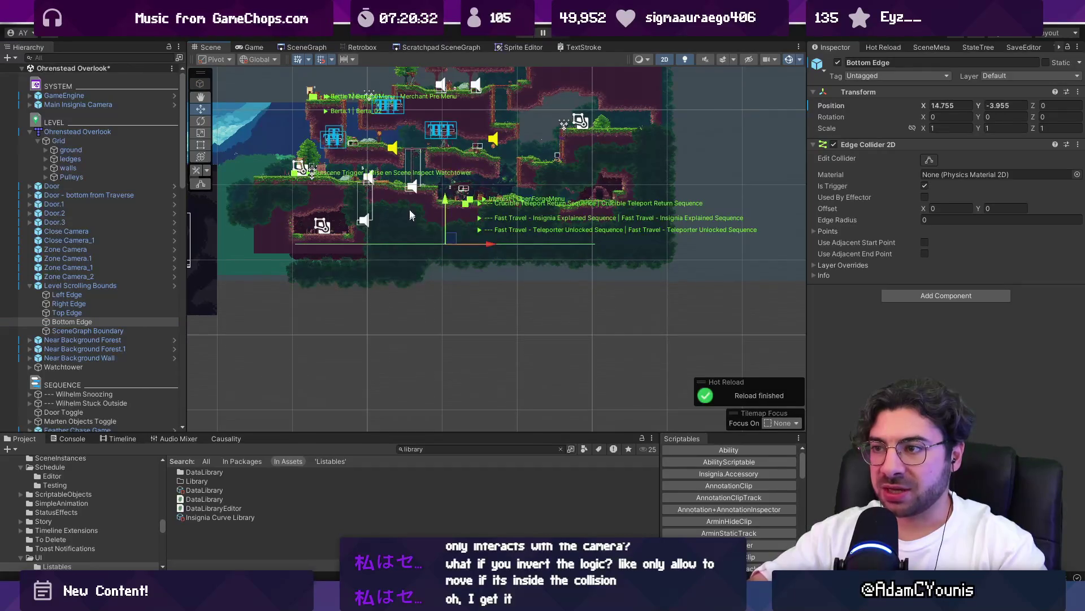
- Frame the Level Scrolling Bounds and look over the upper part of the level
{"action": "left_click", "coordinate": [73, 286]}
{"action": "key", "text": "f"}
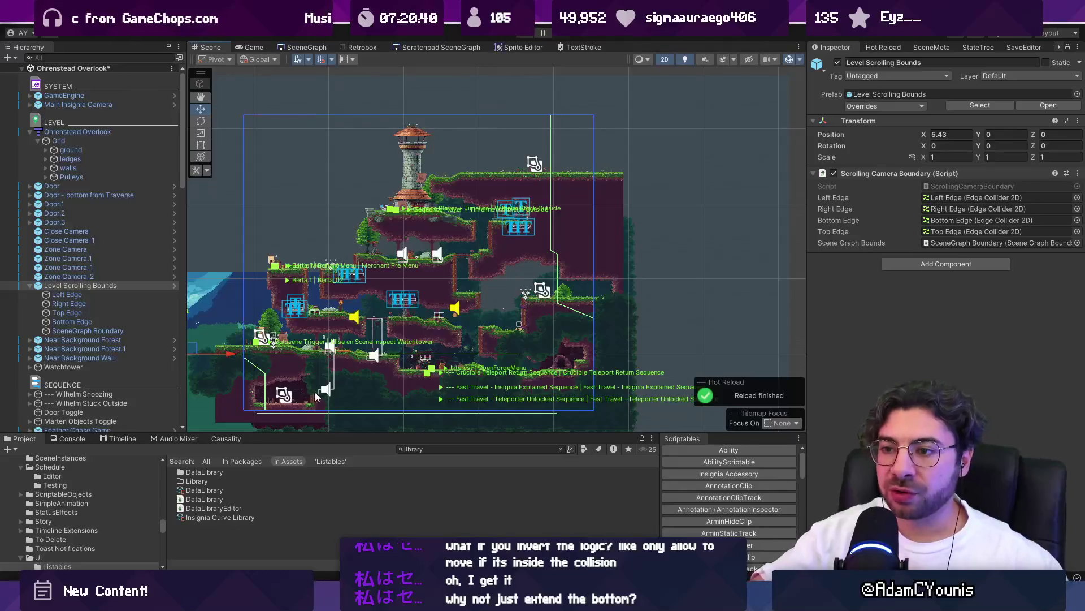
{"action": "scroll", "coordinate": [299, 404], "scroll_direction": "up", "scroll_amount": 5}
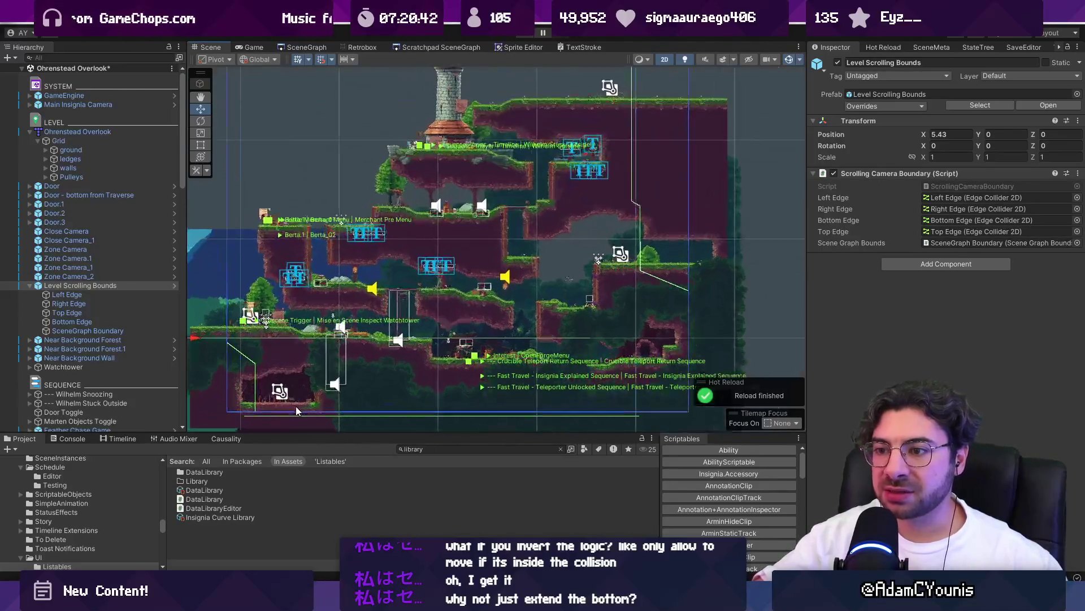
{"action": "scroll", "coordinate": [246, 396], "scroll_direction": "up", "scroll_amount": 5}
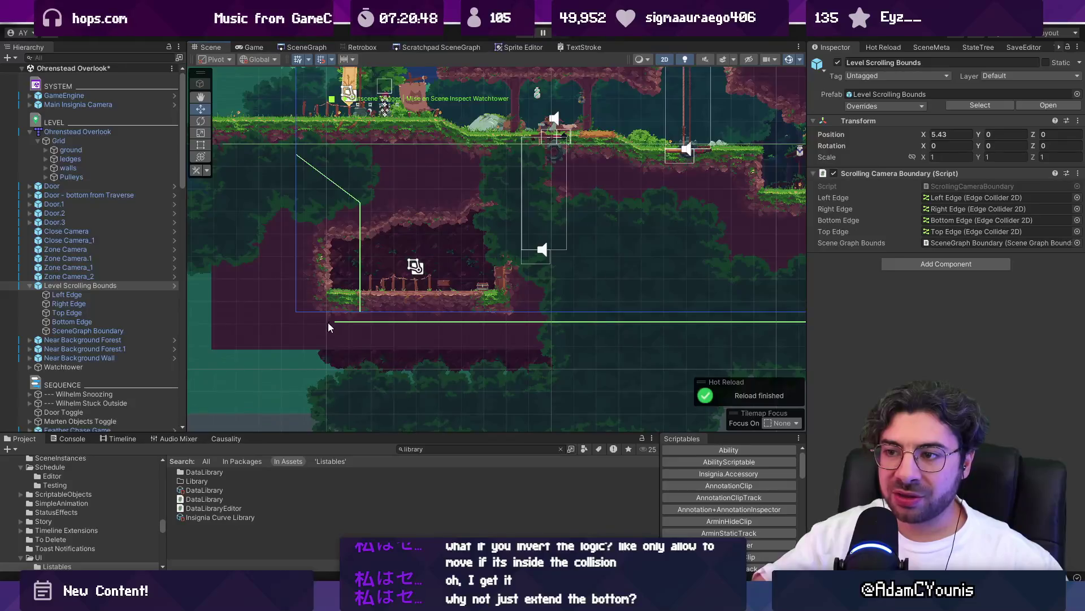
{"action": "scroll", "coordinate": [328, 322], "scroll_direction": "up", "scroll_amount": 3}
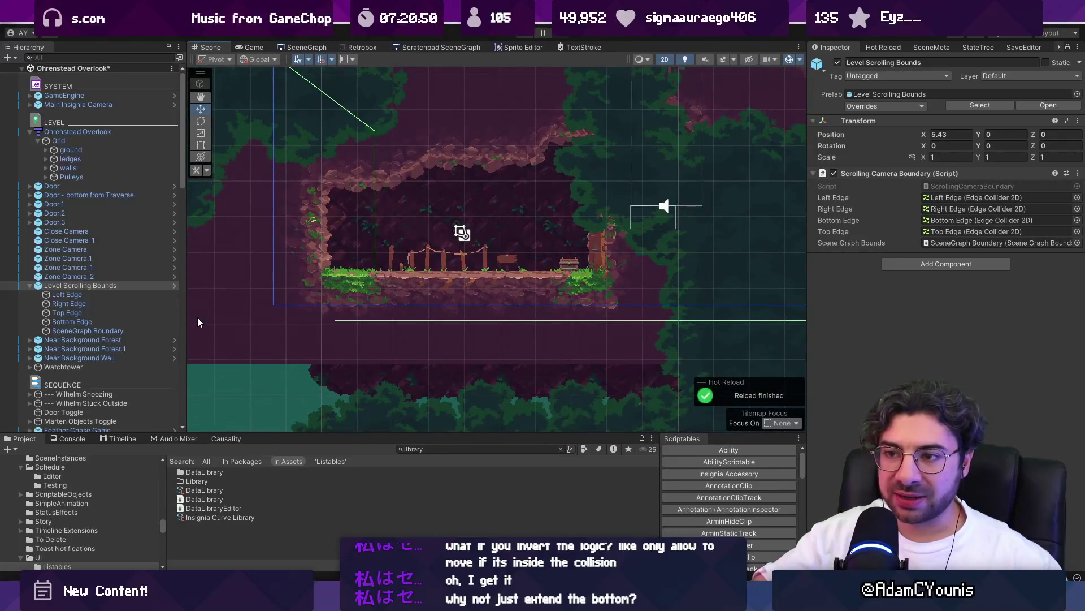
{"action": "scroll", "coordinate": [204, 319], "scroll_direction": "down", "scroll_amount": 5}
{"action": "left_click_drag", "start_coordinate": [264, 190], "coordinate": [276, 263]}
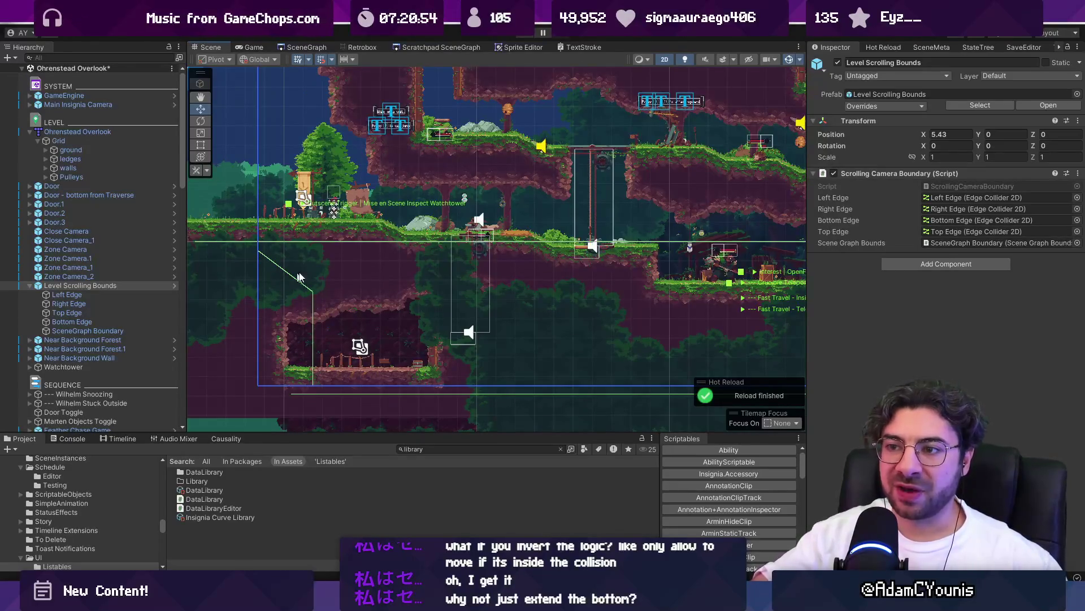
{"action": "scroll", "coordinate": [282, 316], "scroll_direction": "down", "scroll_amount": 5}
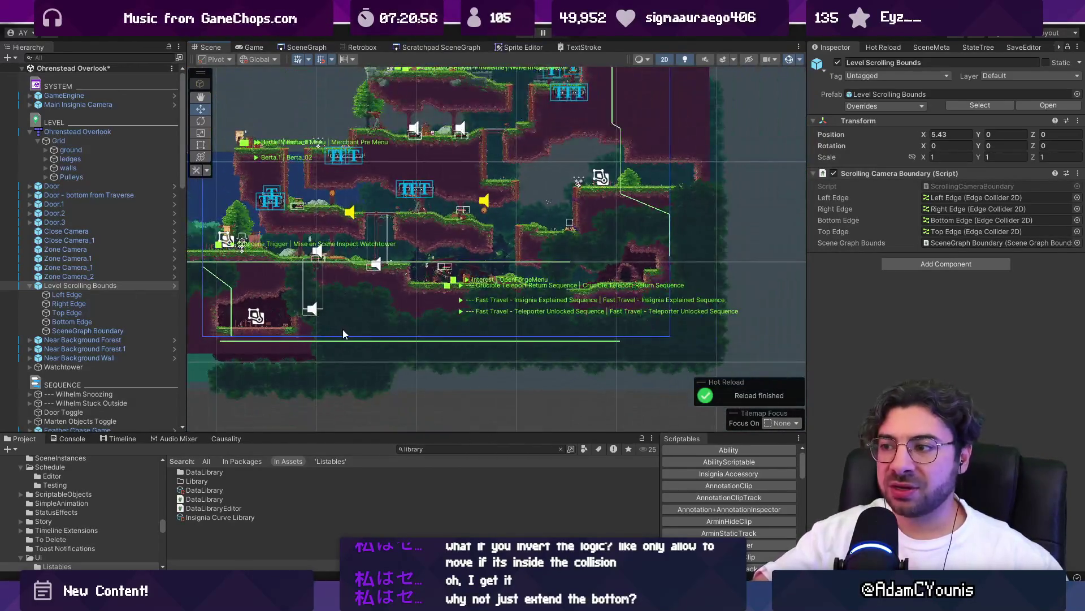
{"action": "scroll", "coordinate": [343, 330], "scroll_direction": "down", "scroll_amount": 2}
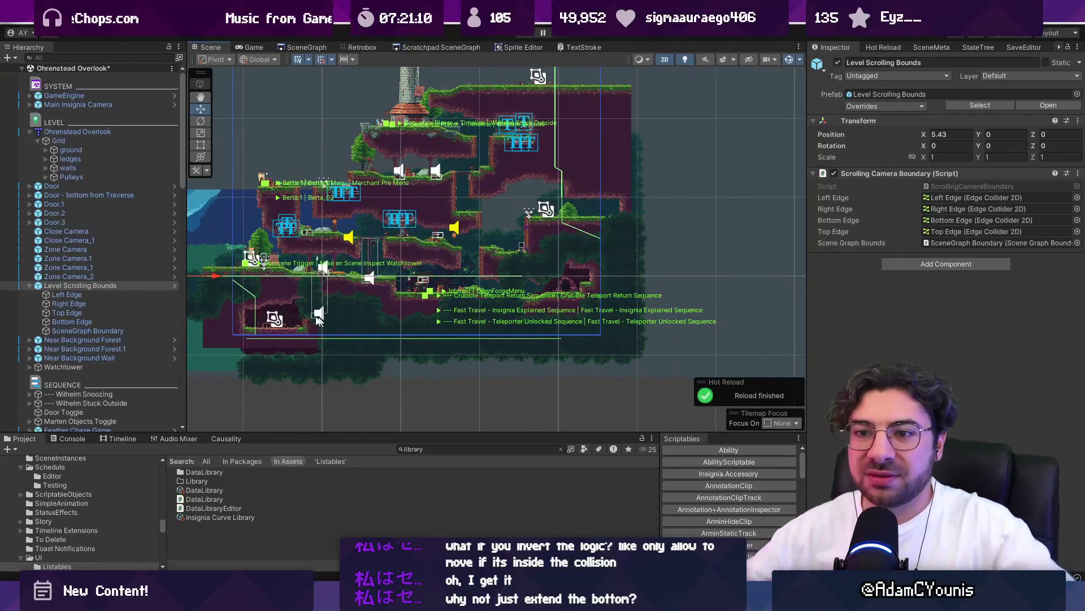
- Select the Bottom Edge to confirm it sits at X 14.755, Y -3.955
{"action": "left_click", "coordinate": [99, 294]}
{"action": "left_click", "coordinate": [104, 303]}
{"action": "left_click", "coordinate": [106, 313]}
{"action": "left_click", "coordinate": [108, 320]}
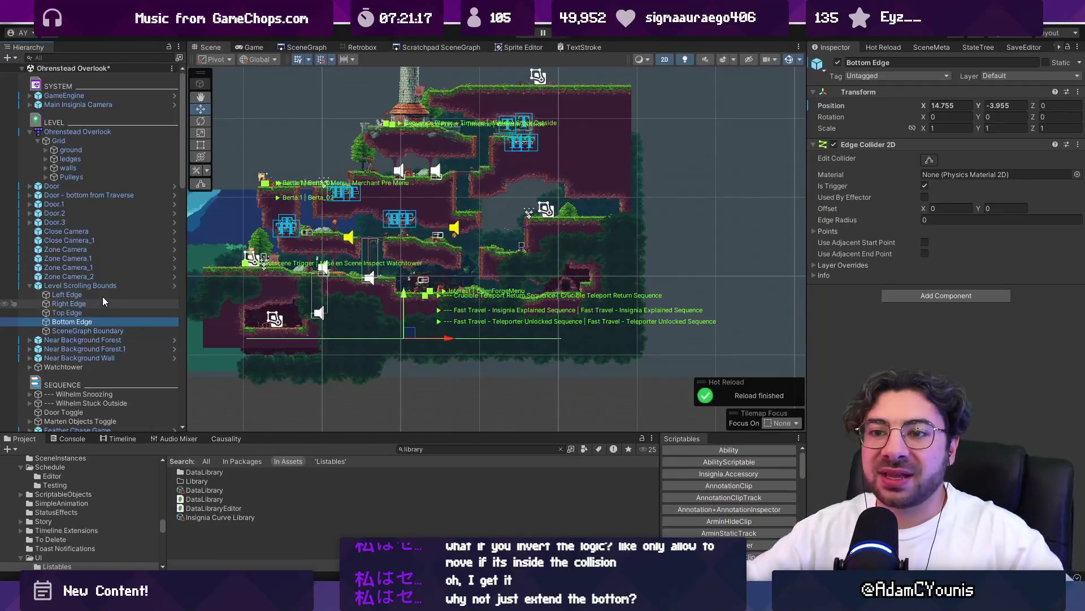
- Select the Left Edge and bring the tower and upper level into view
{"action": "left_click", "coordinate": [103, 294], "text": "ctrl"}
{"action": "scroll", "coordinate": [241, 342], "scroll_direction": "up", "scroll_amount": 5}
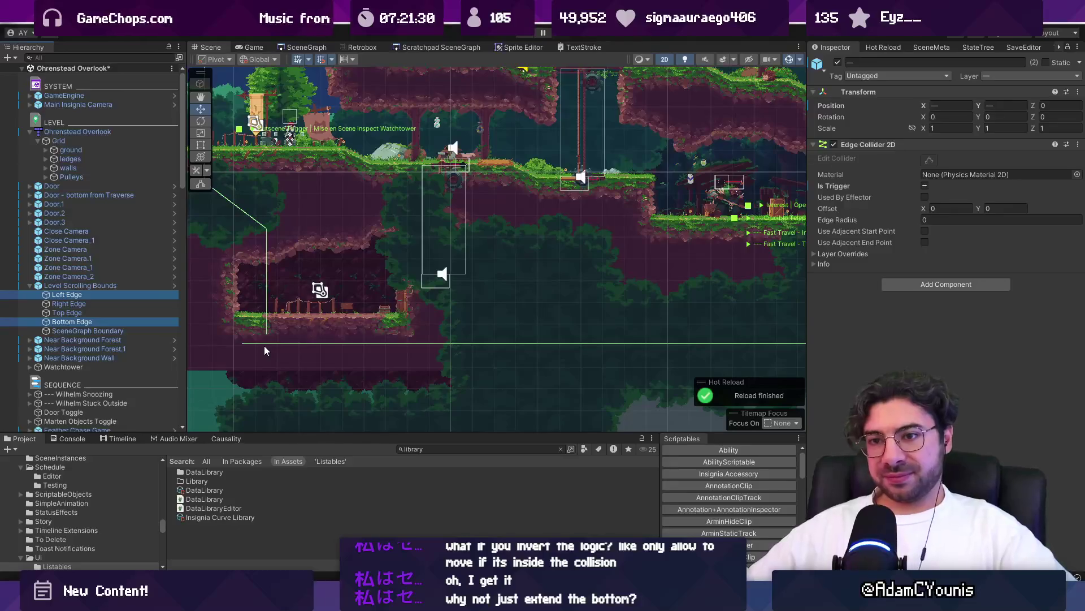
{"action": "scroll", "coordinate": [266, 305], "scroll_direction": "down", "scroll_amount": 3}
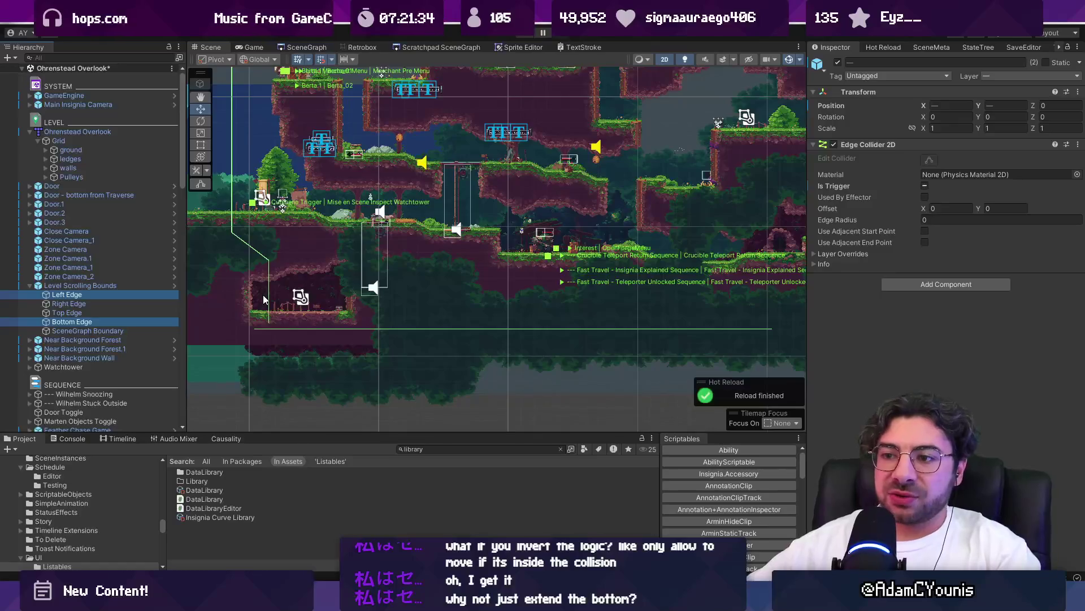
{"action": "scroll", "coordinate": [264, 296], "scroll_direction": "down", "scroll_amount": 2}
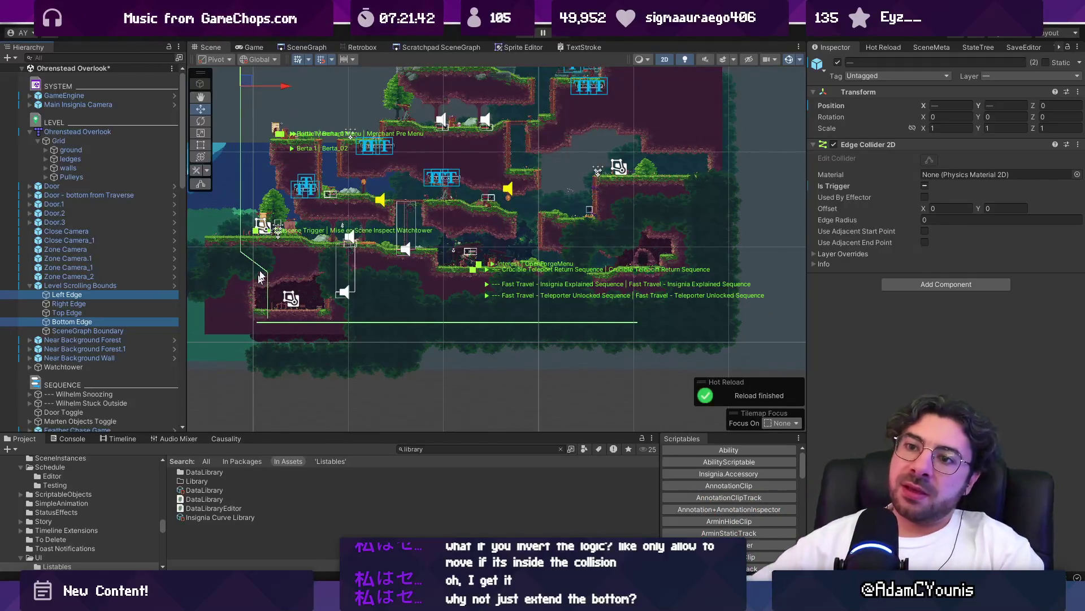
{"action": "left_click_drag", "start_coordinate": [368, 181], "coordinate": [327, 340]}
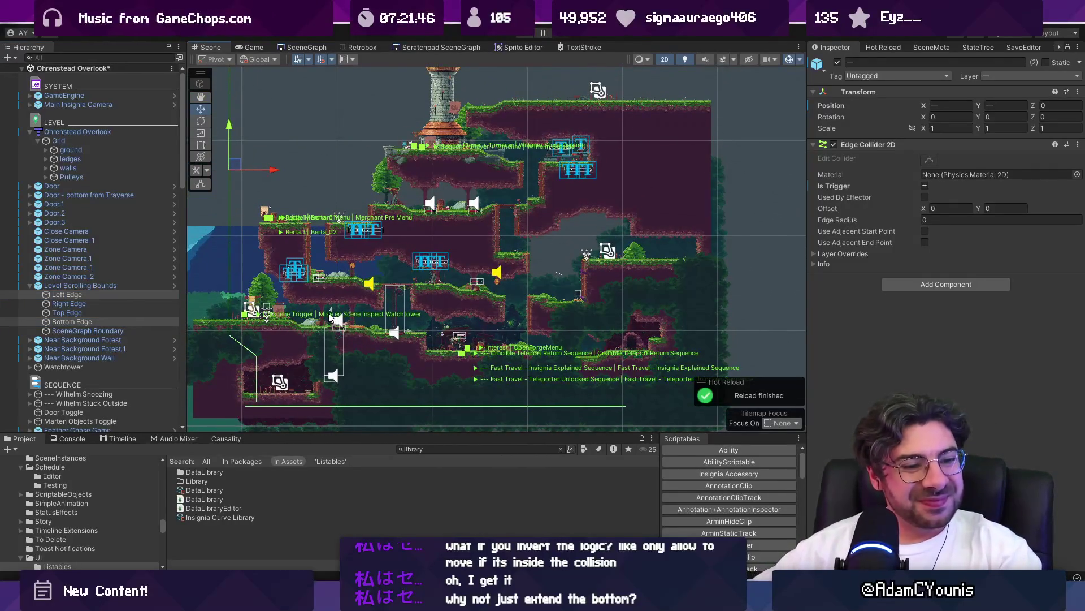
{"action": "scroll", "coordinate": [329, 313], "scroll_direction": "down", "scroll_amount": 2}
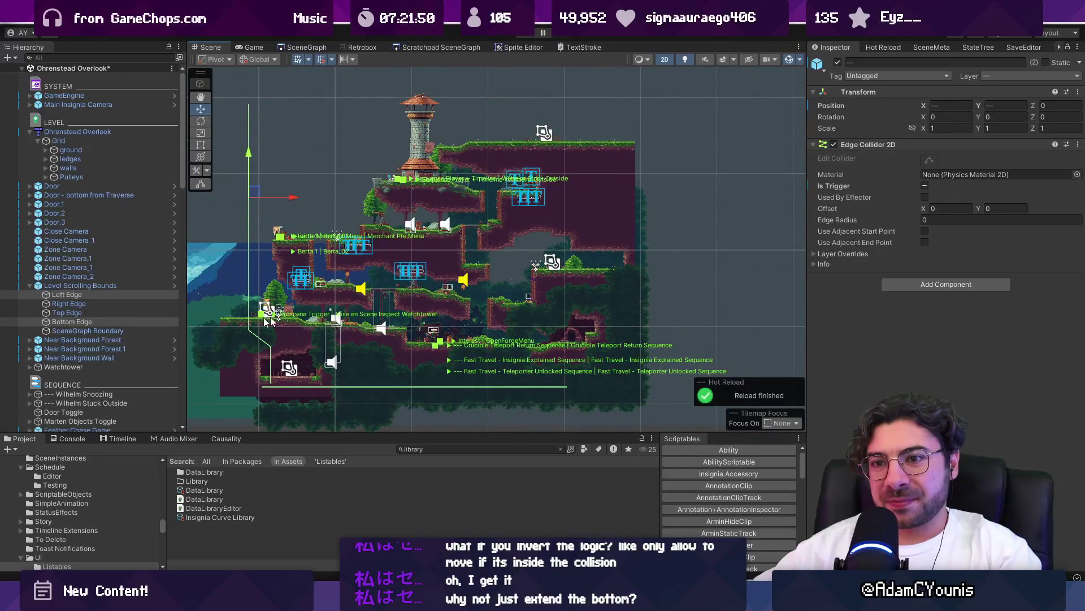
- Select the Top and Bottom Edge bounds and deactivate them
{"action": "left_click", "coordinate": [118, 314]}
{"action": "left_click", "coordinate": [114, 304]}
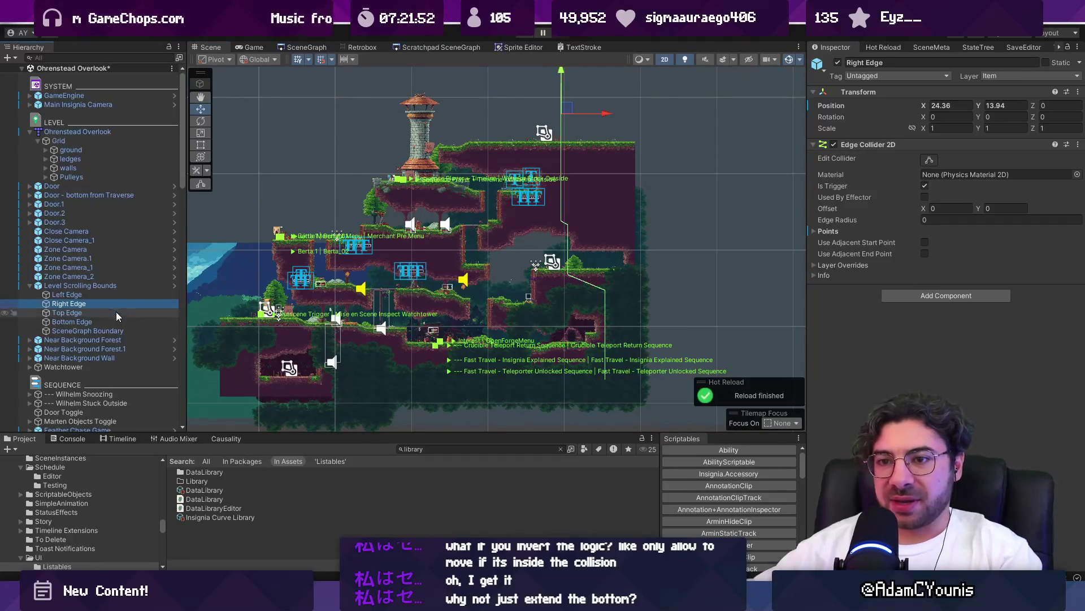
{"action": "left_click", "coordinate": [117, 312]}
{"action": "left_click", "coordinate": [118, 320], "text": "ctrl"}
{"action": "left_click", "coordinate": [838, 63]}
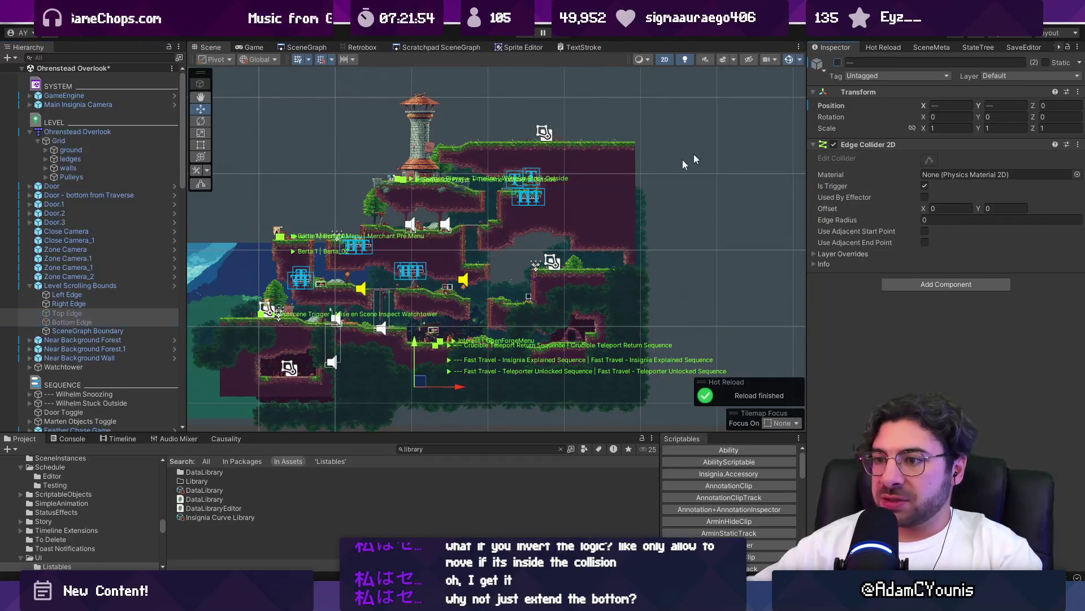
{"action": "left_click", "coordinate": [98, 286]}
{"action": "scroll", "coordinate": [368, 297], "scroll_direction": "up", "scroll_amount": 2}
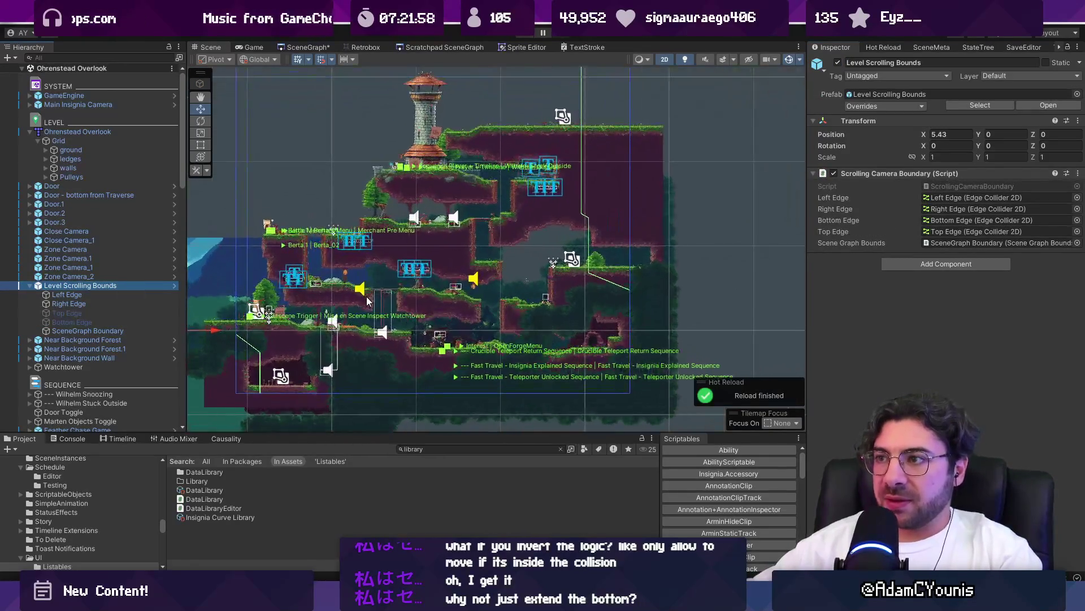
{"action": "scroll", "coordinate": [357, 324], "scroll_direction": "up", "scroll_amount": 2}
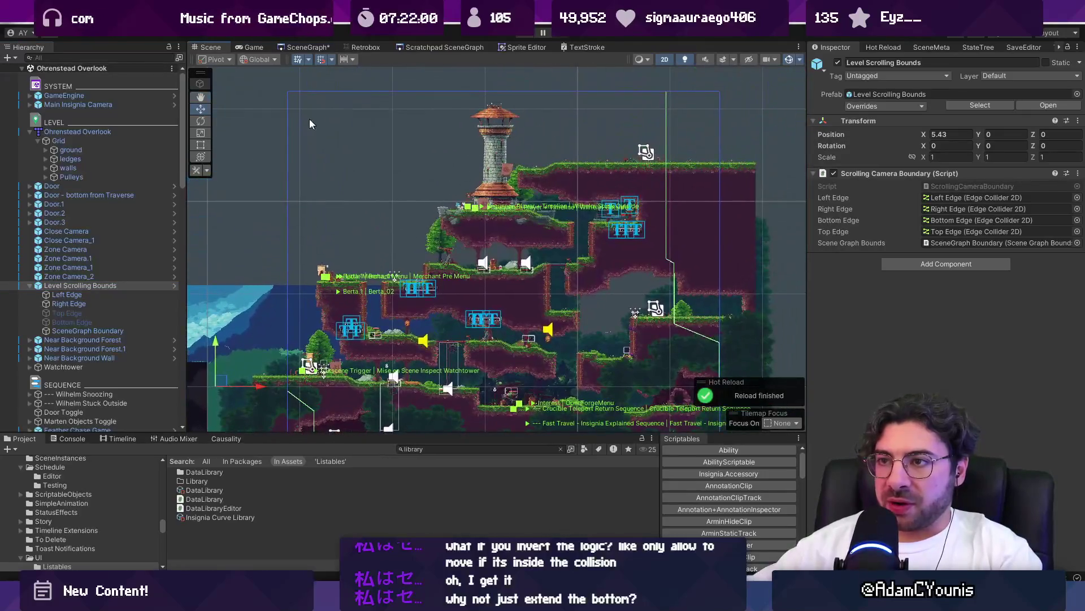
{"action": "scroll", "coordinate": [673, 331], "scroll_direction": "down", "scroll_amount": 3}
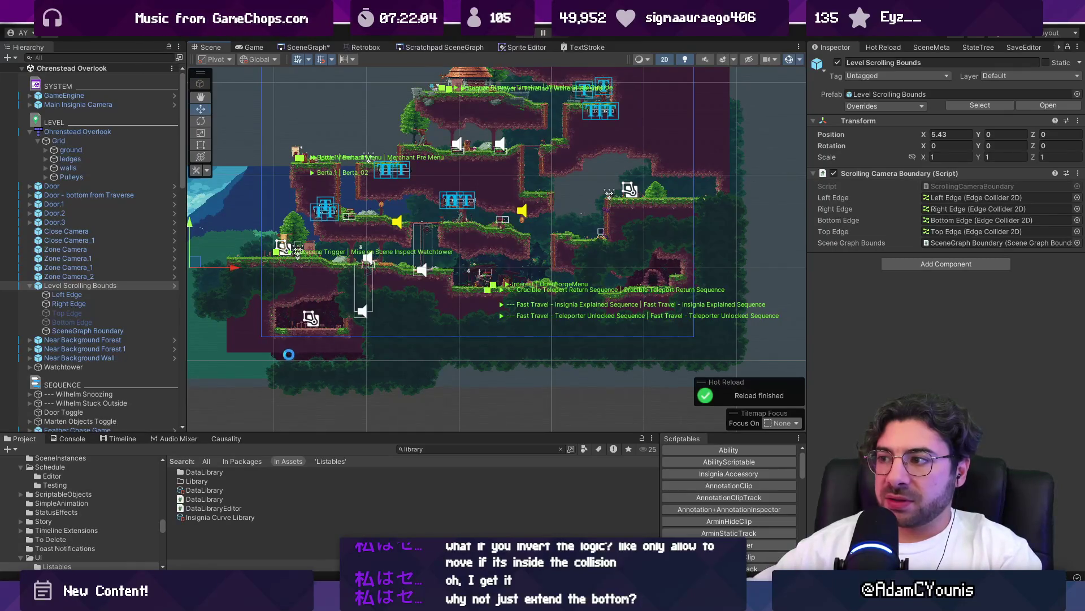
{"action": "scroll", "coordinate": [324, 341], "scroll_direction": "up", "scroll_amount": 3}
{"action": "scroll", "coordinate": [362, 316], "scroll_direction": "up", "scroll_amount": 2}
{"action": "scroll", "coordinate": [396, 294], "scroll_direction": "down", "scroll_amount": 2}
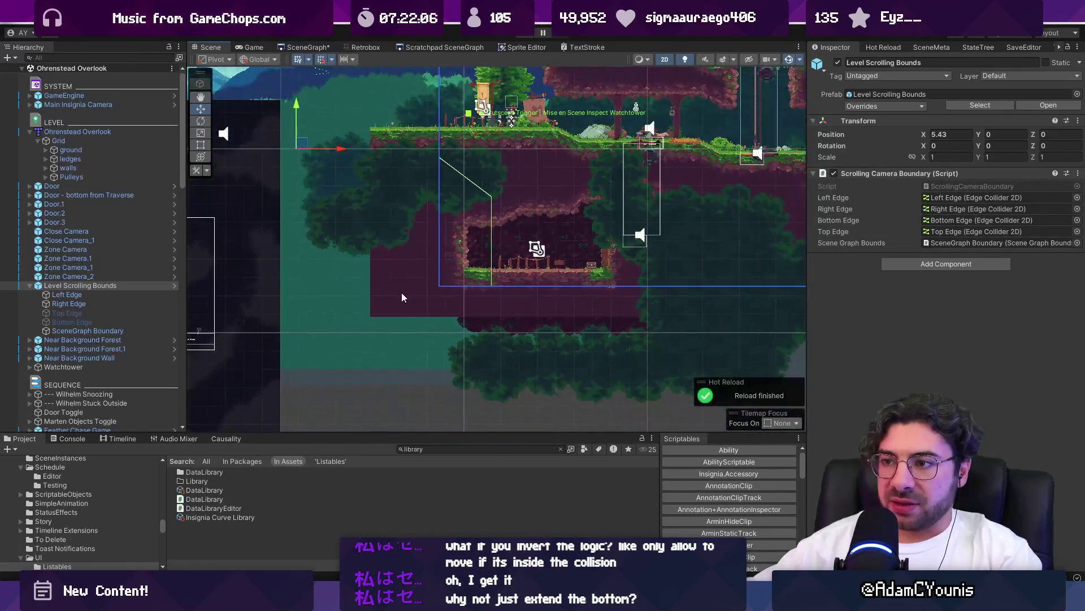
{"action": "left_click", "coordinate": [401, 292]}
{"action": "scroll", "coordinate": [401, 293], "scroll_direction": "down", "scroll_amount": 5}
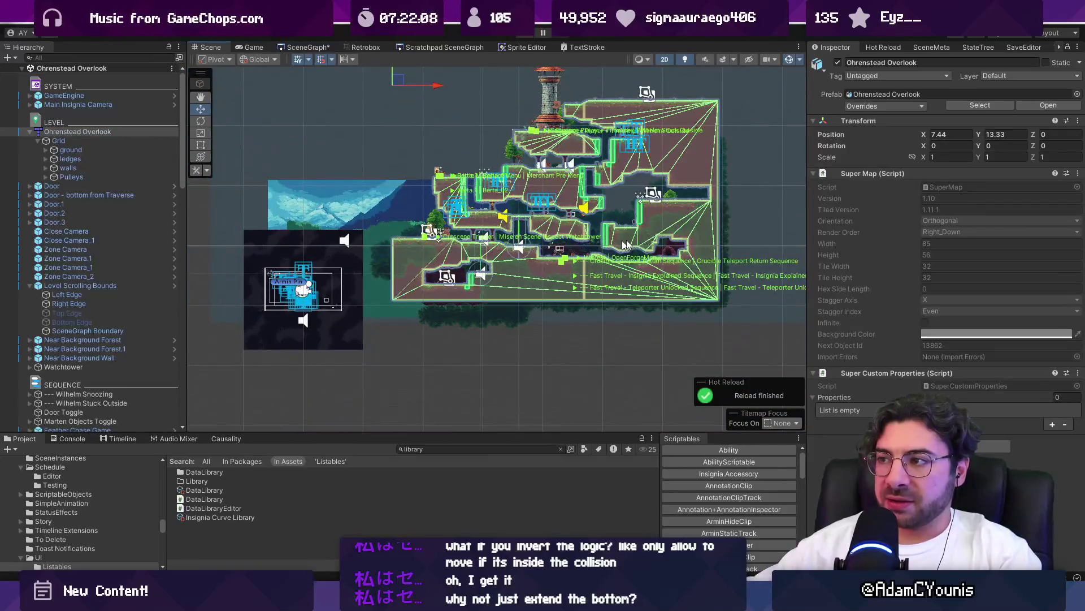
{"action": "scroll", "coordinate": [615, 245], "scroll_direction": "up", "scroll_amount": 2}
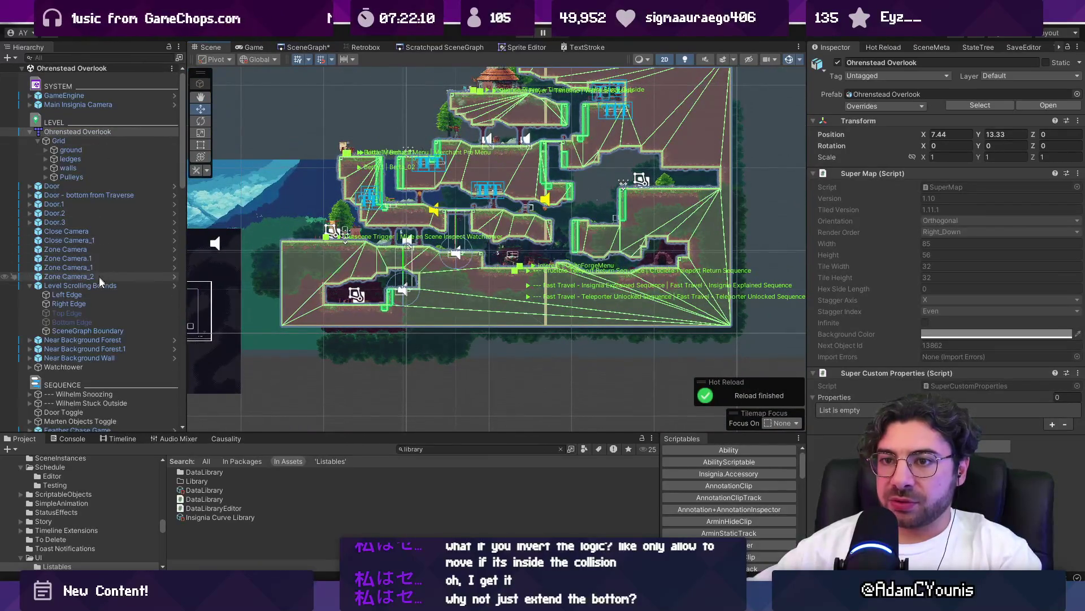
{"action": "left_click", "coordinate": [96, 285]}
{"action": "key", "text": "f"}
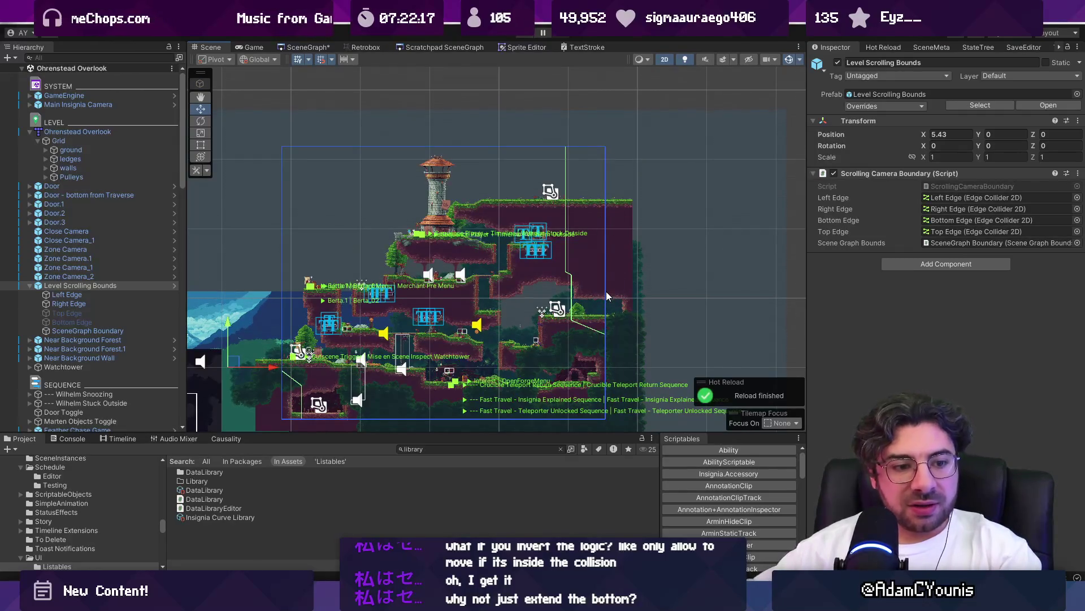
{"action": "mouse_move", "coordinate": [329, 554]}
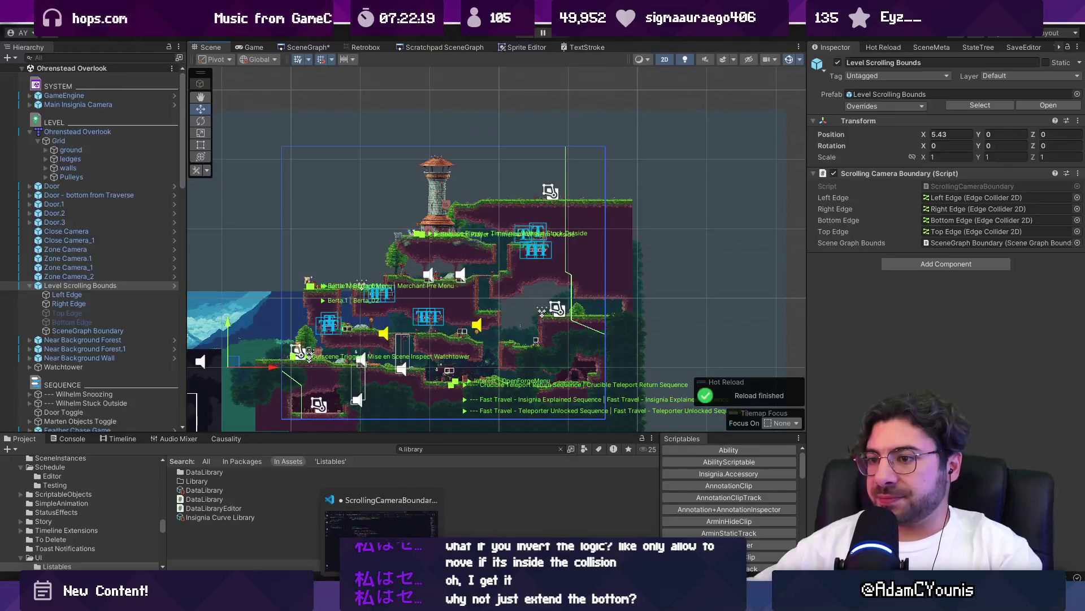
{"action": "left_click", "coordinate": [382, 531]}
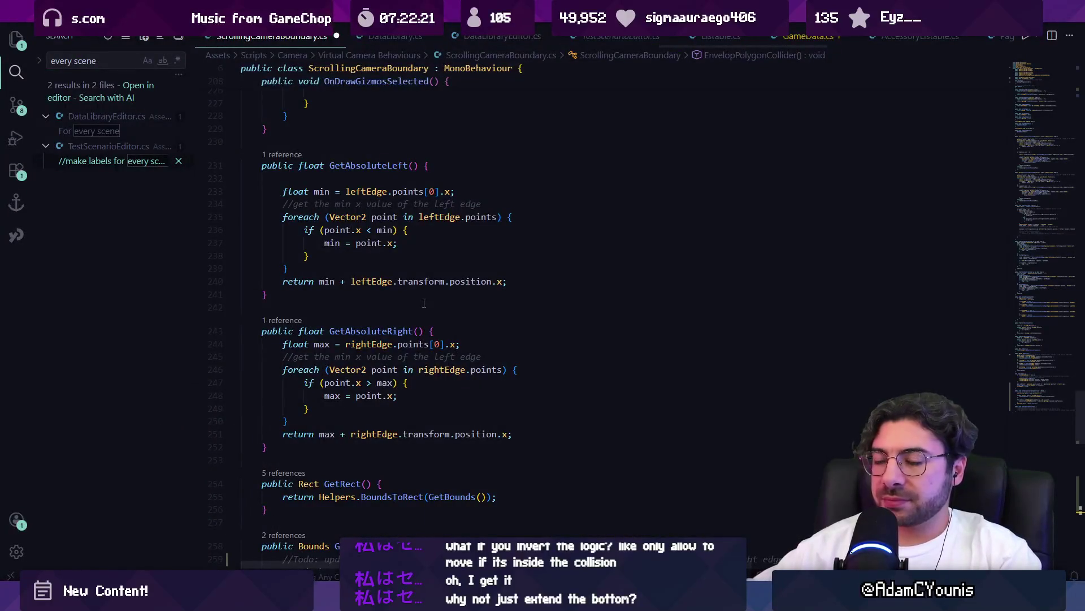
{"action": "key", "text": "ctrl+s"}
{"action": "key", "text": "alt+Tab"}
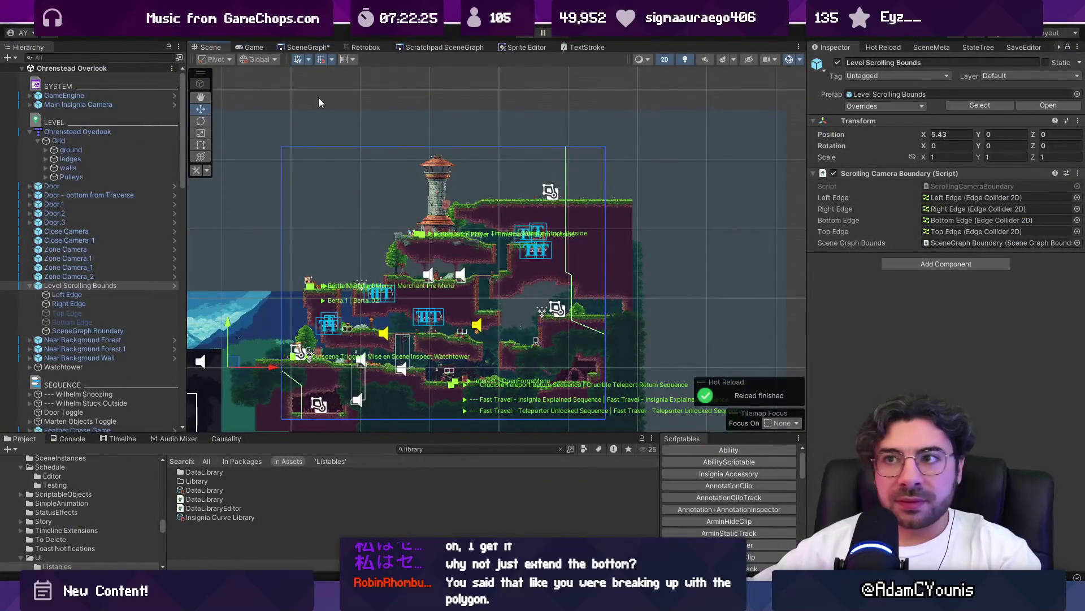
{"action": "left_click", "coordinate": [300, 47]}
- Open Ohrenstead Foothills 2 and inspect its Level Scrolling Bounds outline
{"action": "scroll", "coordinate": [447, 252], "scroll_direction": "up", "scroll_amount": 5}
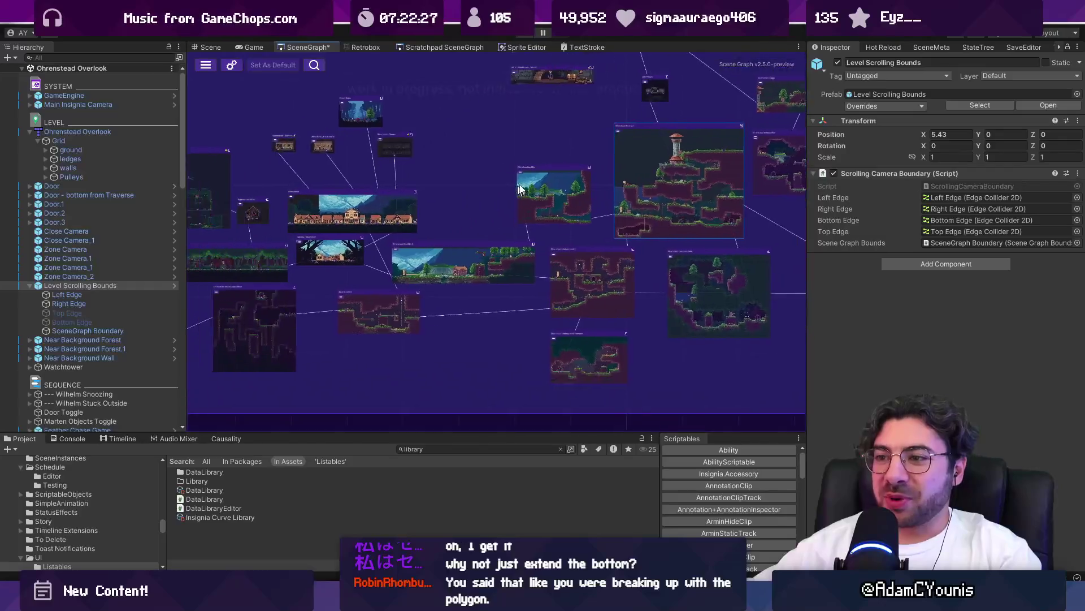
{"action": "double_click", "coordinate": [470, 245]}
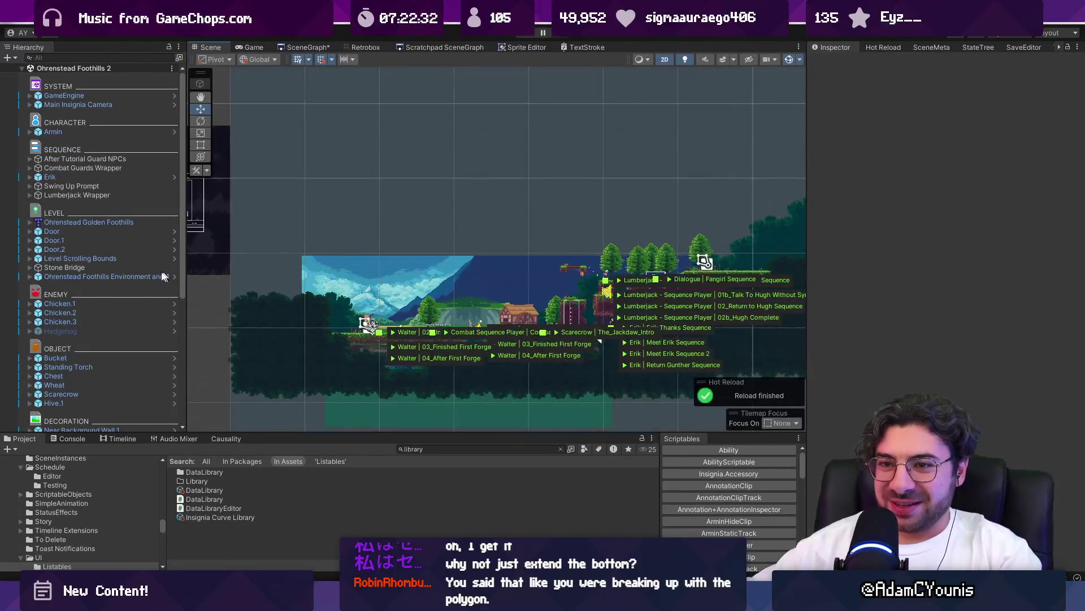
{"action": "left_click", "coordinate": [128, 258]}
{"action": "scroll", "coordinate": [545, 298], "scroll_direction": "up", "scroll_amount": 6}
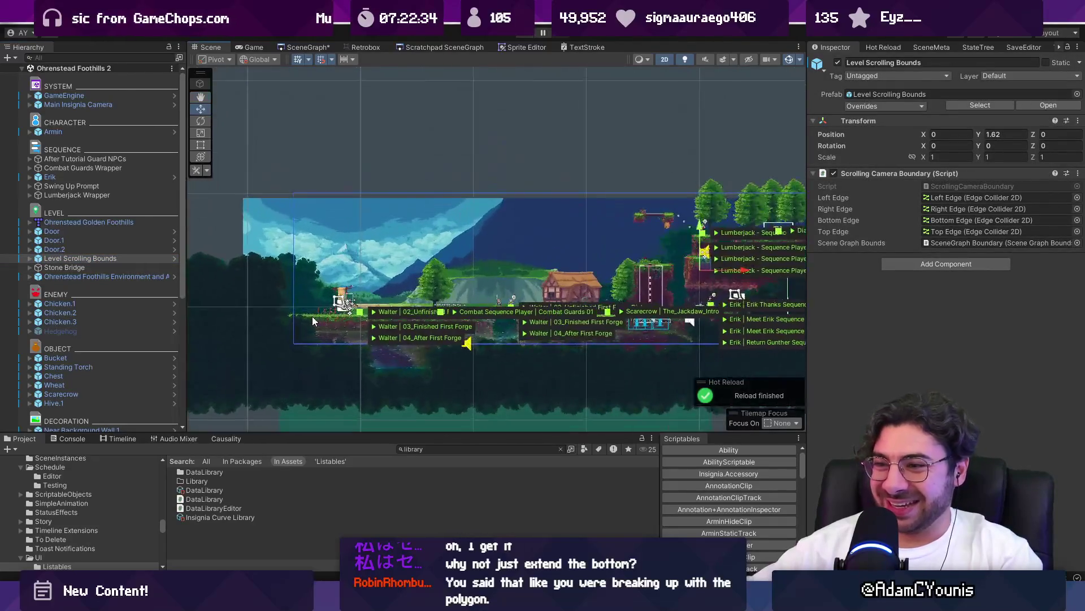
{"action": "left_click_drag", "start_coordinate": [680, 316], "coordinate": [352, 280]}
{"action": "scroll", "coordinate": [555, 282], "scroll_direction": "down", "scroll_amount": 4}
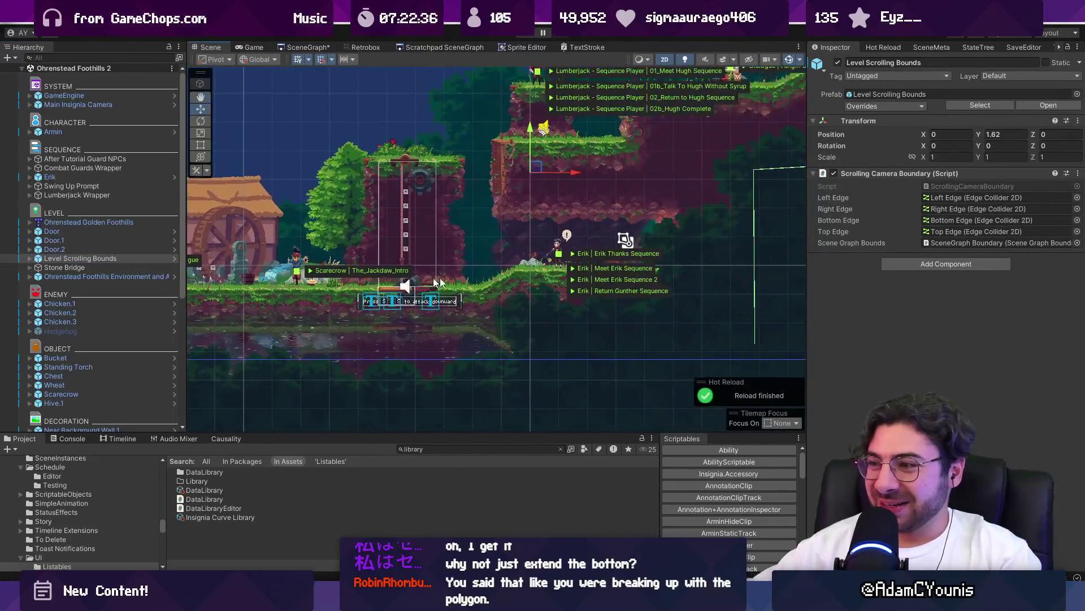
{"action": "scroll", "coordinate": [707, 215], "scroll_direction": "down", "scroll_amount": 5}
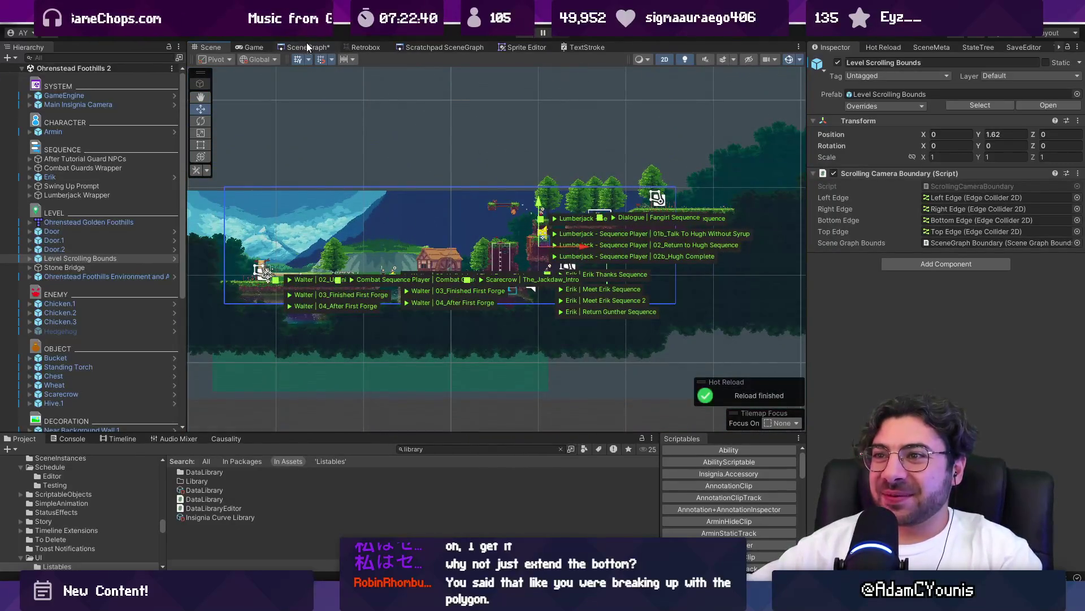
{"action": "scroll", "coordinate": [382, 93], "scroll_direction": "up", "scroll_amount": 2}
- Return to the SceneGraph and view an earlier Discord post's screenshot full-size
{"action": "left_click", "coordinate": [316, 46]}
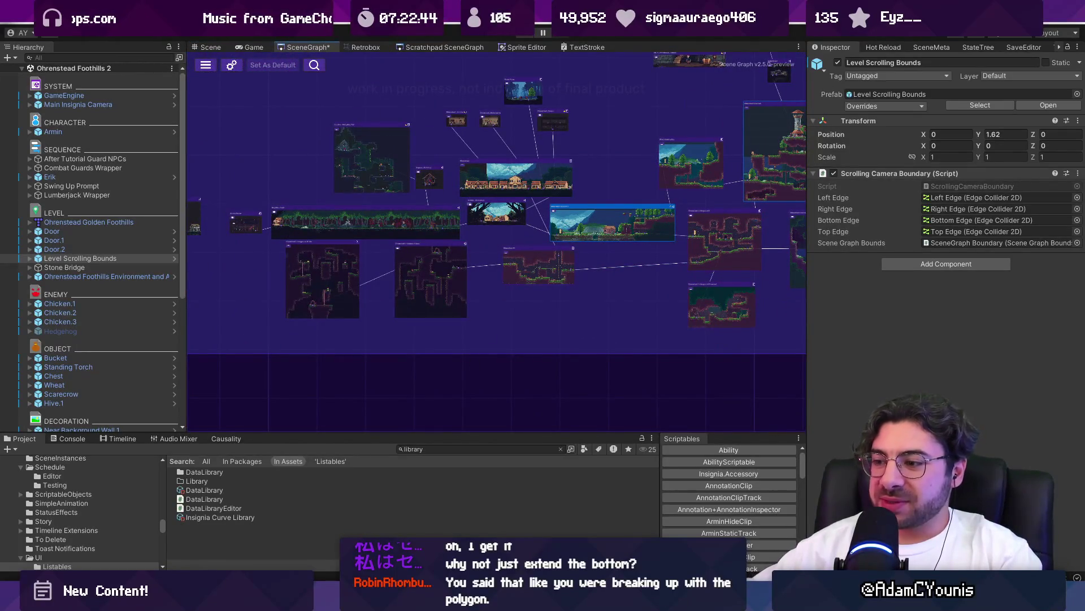
{"action": "key", "text": "alt+Tab"}
{"action": "scroll", "coordinate": [446, 322], "scroll_direction": "up", "scroll_amount": 5}
{"action": "scroll", "coordinate": [447, 322], "scroll_direction": "down", "scroll_amount": 5}
{"action": "scroll", "coordinate": [446, 322], "scroll_direction": "up", "scroll_amount": 5}
{"action": "left_click", "coordinate": [374, 328]}
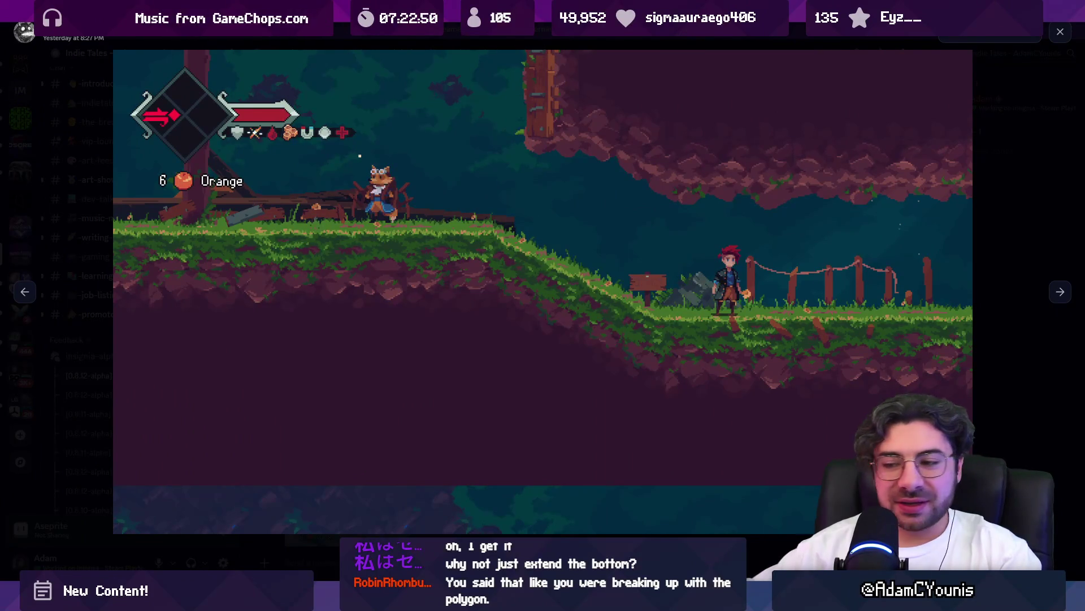
- Back in Unity, open the Pillo's Landing Site level from the SceneGraph
{"action": "mouse_move", "coordinate": [357, 599]}
{"action": "left_click", "coordinate": [356, 540]}
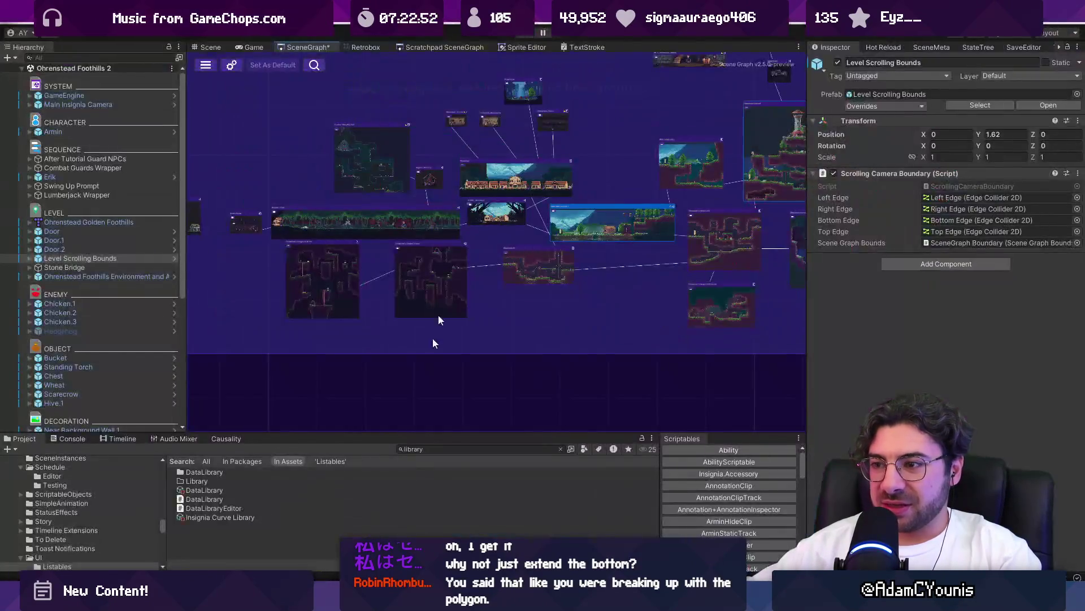
{"action": "double_click", "coordinate": [534, 205]}
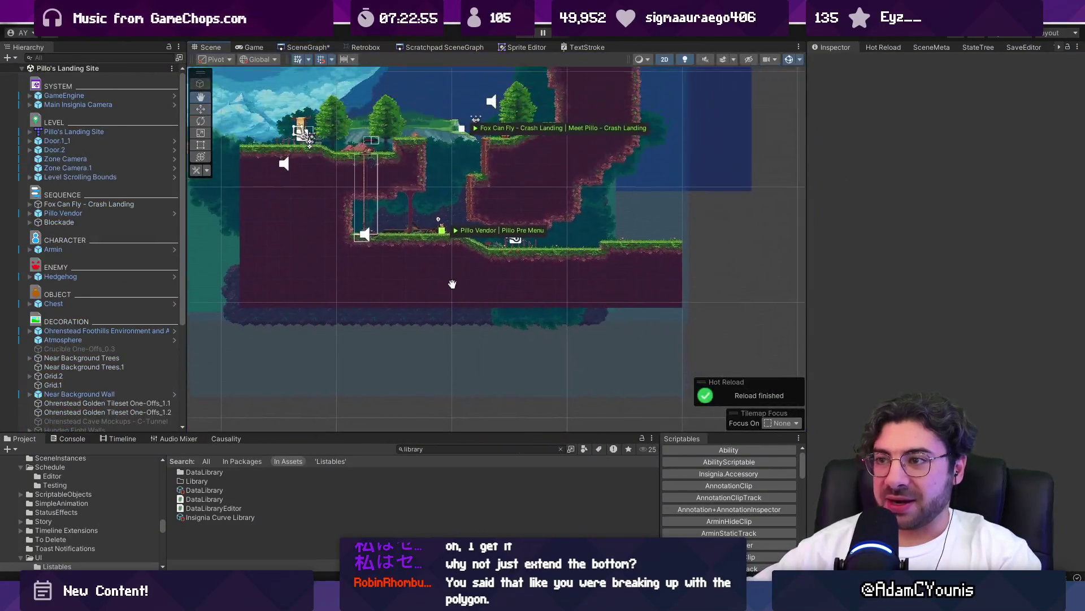
- Select Pillo's Landing Site's Level Scrolling Bounds and nudge the Scene view
{"action": "scroll", "coordinate": [452, 284], "scroll_direction": "up", "scroll_amount": 2}
{"action": "left_click", "coordinate": [81, 177]}
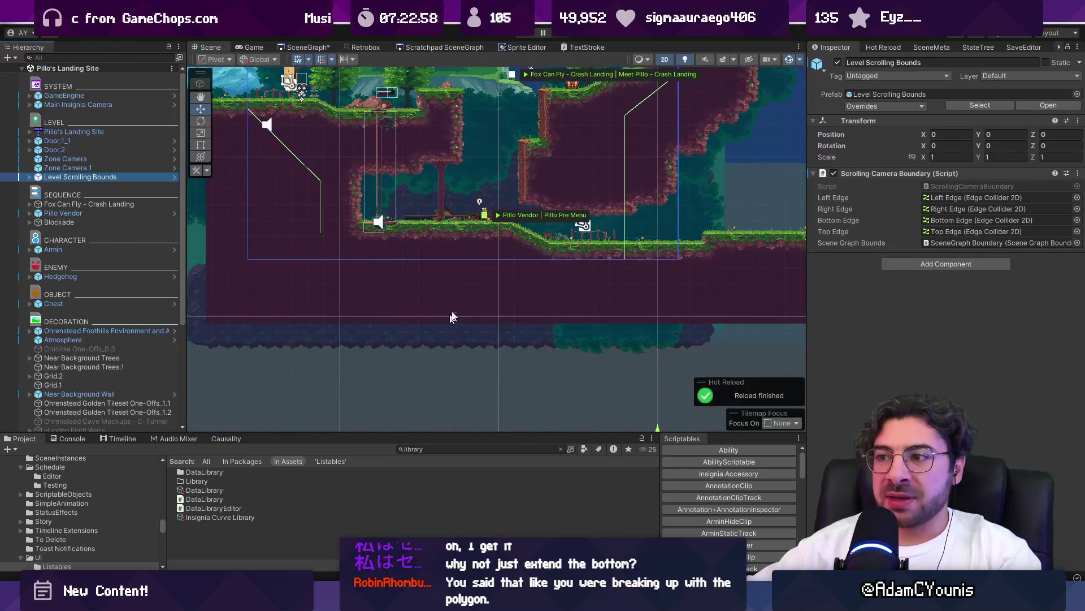
{"action": "mouse_move", "coordinate": [399, 249]}
{"action": "left_mouse_down"}
{"action": "mouse_move", "coordinate": [399, 312]}
{"action": "mouse_move", "coordinate": [421, 340]}
{"action": "mouse_move", "coordinate": [419, 373]}
{"action": "mouse_move", "coordinate": [413, 341]}
{"action": "left_mouse_up"}
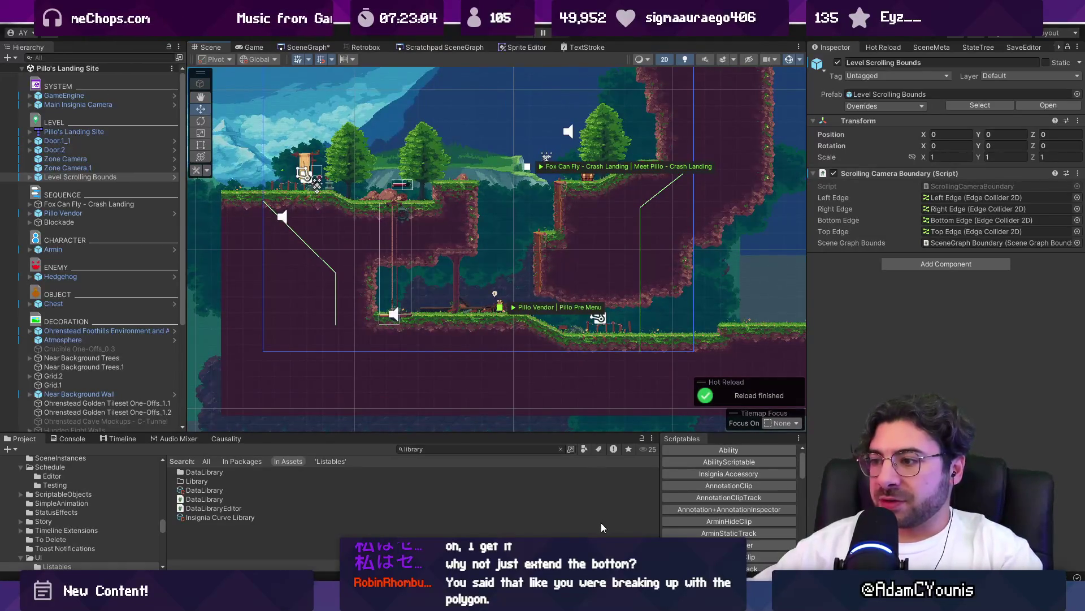
- Play the level, watch its right part in the Scene view, then stop playing
{"action": "mouse_move", "coordinate": [581, 600]}
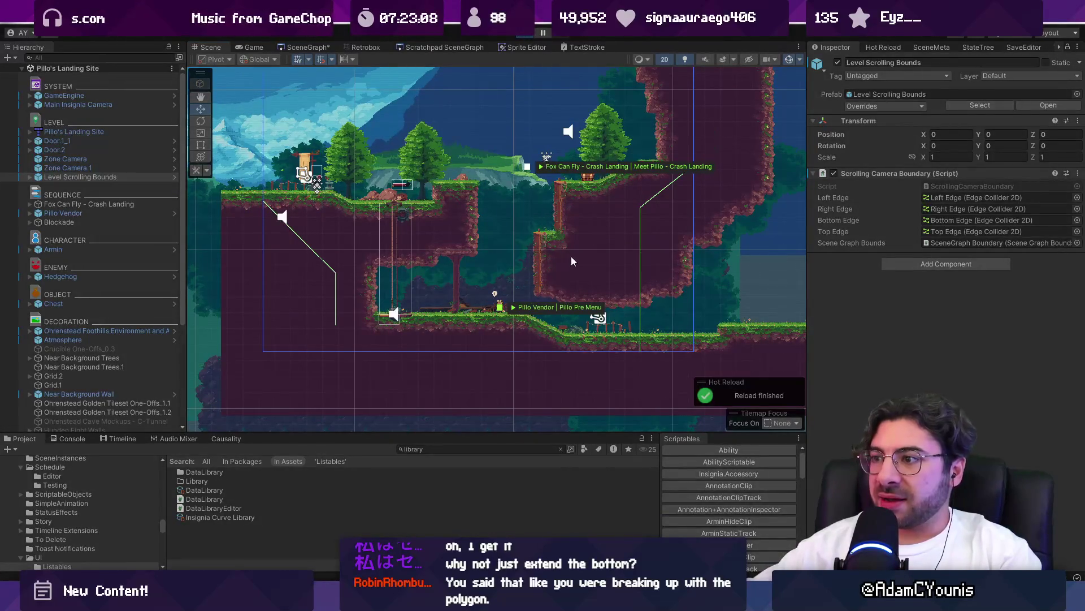
{"action": "key", "text": "ctrl+p"}
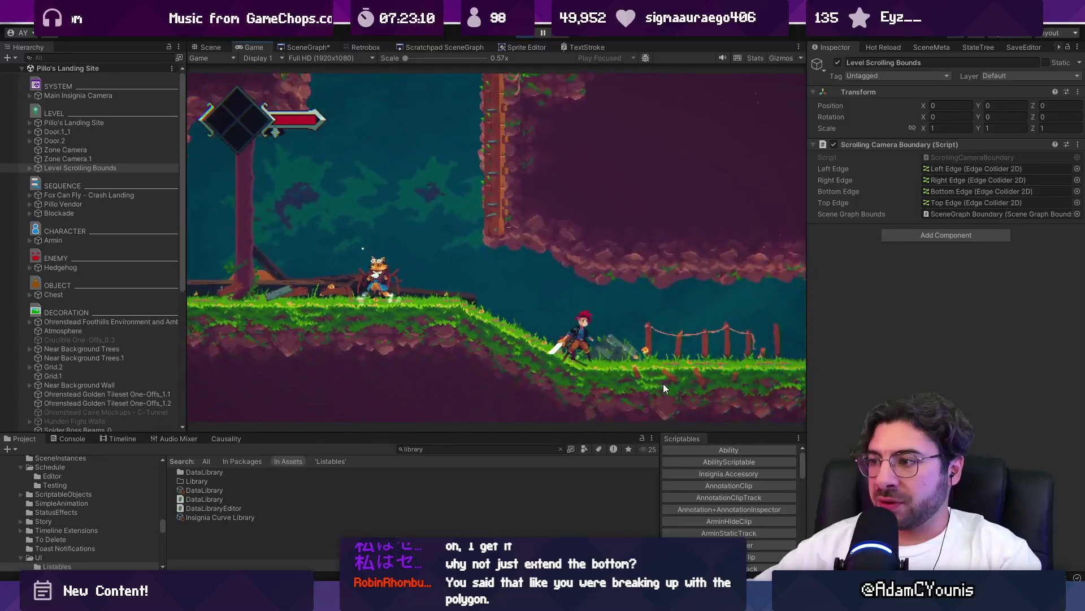
{"action": "left_click", "coordinate": [214, 46]}
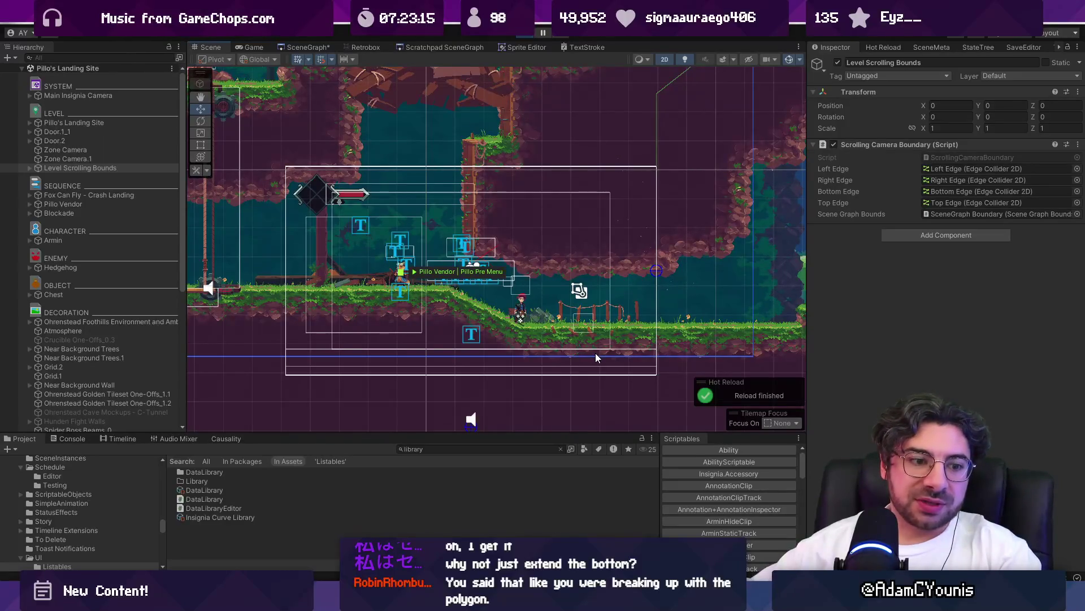
{"action": "left_click_drag", "start_coordinate": [696, 340], "coordinate": [615, 311]}
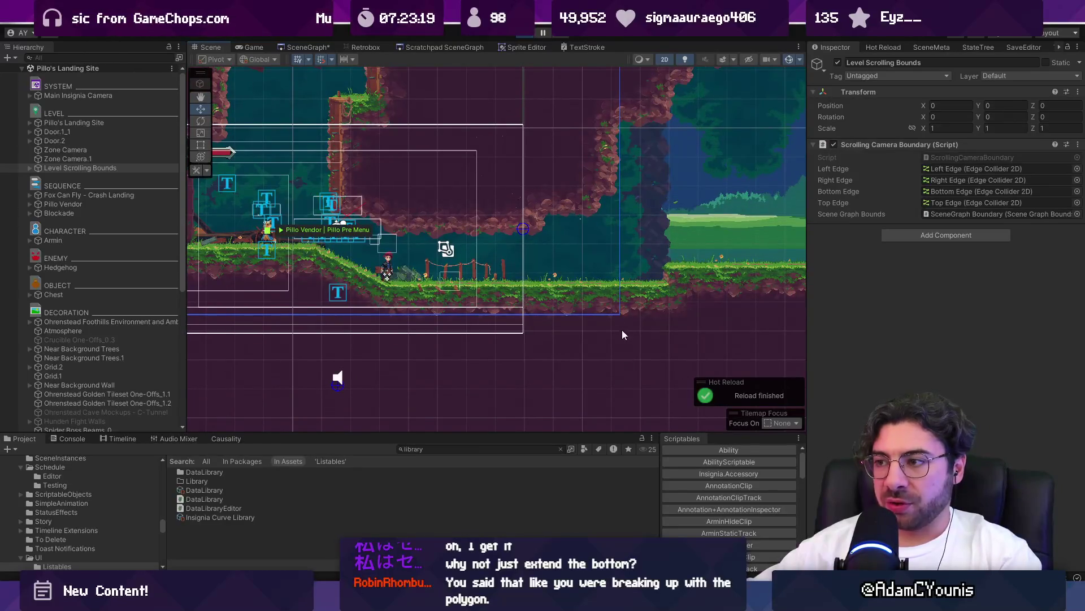
{"action": "scroll", "coordinate": [594, 339], "scroll_direction": "down", "scroll_amount": 3}
{"action": "left_click", "coordinate": [544, 26]}
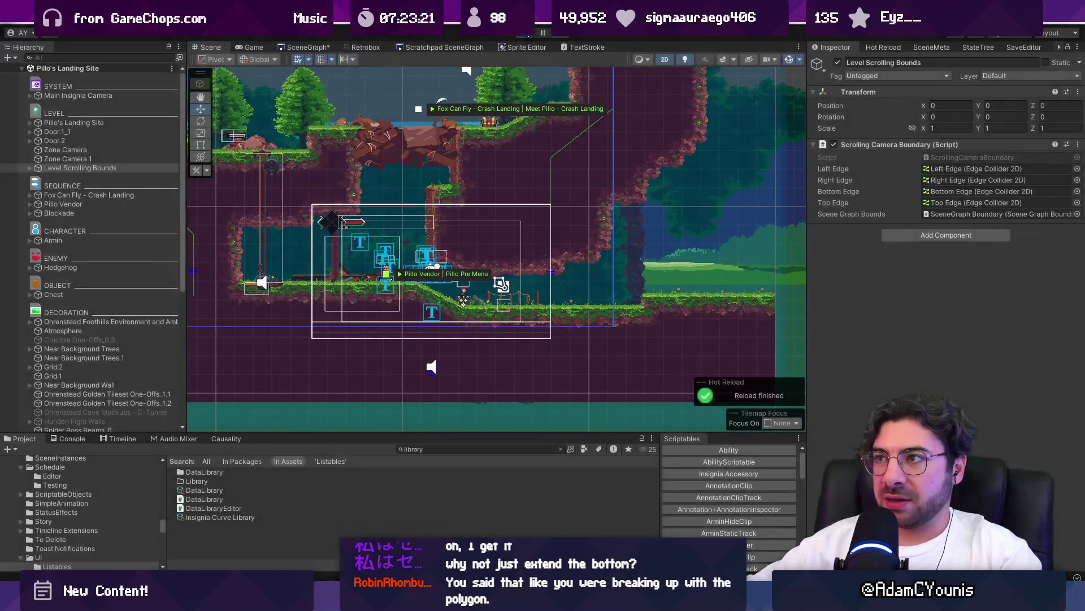
- Expand the Level Scrolling Bounds and select its Right Edge collider
{"action": "left_click", "coordinate": [83, 177]}
{"action": "left_click", "coordinate": [30, 177]}
{"action": "left_click", "coordinate": [66, 195]}
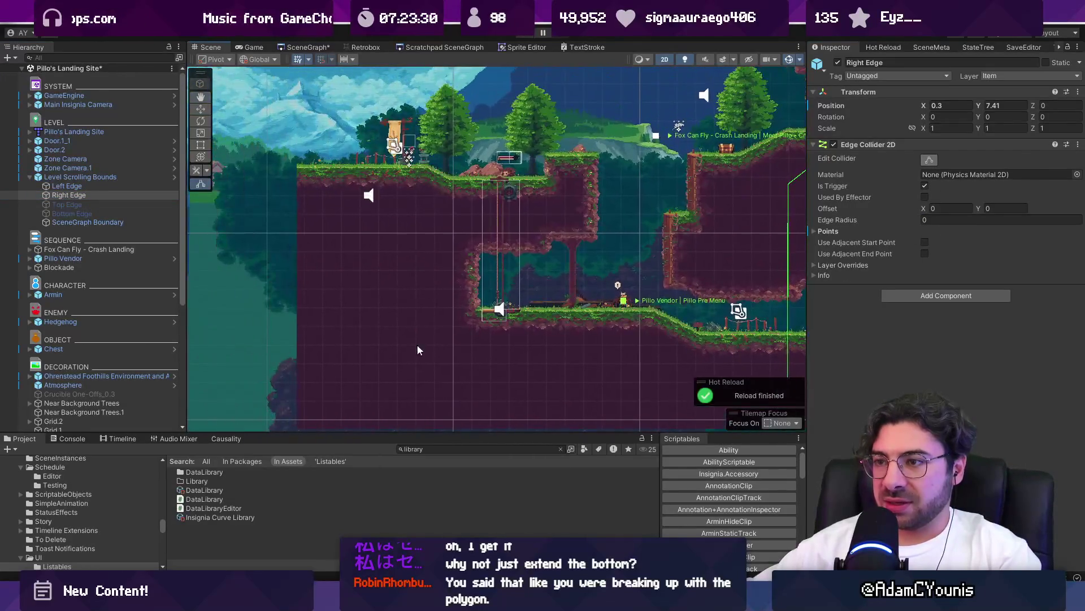
- Drag the Left Edge collider's bottom point down and lower the bottom of the bounds
{"action": "left_click", "coordinate": [66, 186]}
{"action": "scroll", "coordinate": [335, 265], "scroll_direction": "down", "scroll_amount": 1}
{"action": "left_click_drag", "start_coordinate": [286, 276], "coordinate": [287, 320]}
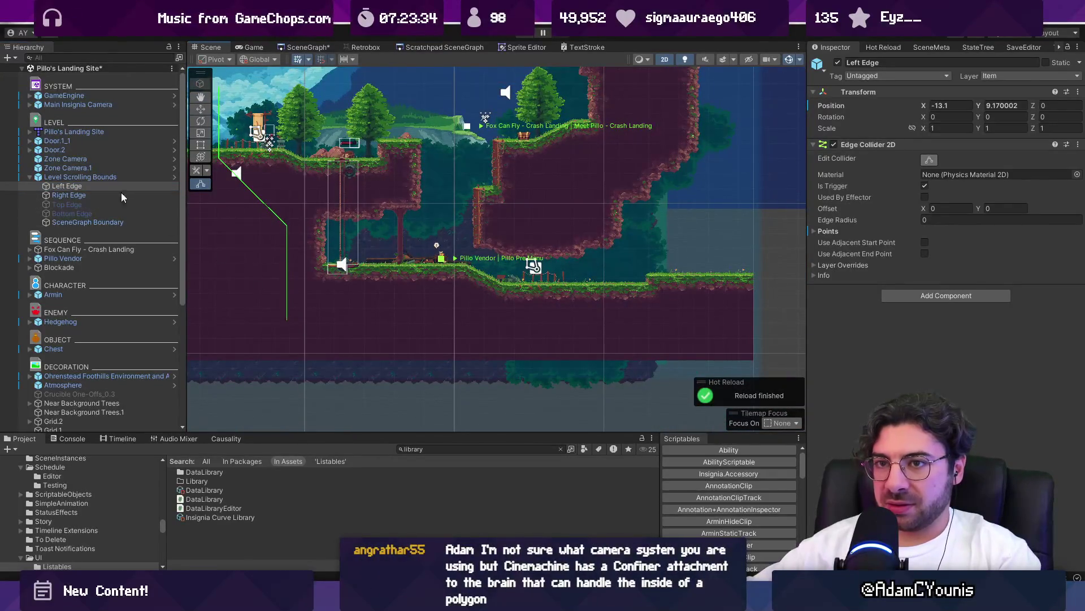
{"action": "left_click", "coordinate": [95, 178]}
{"action": "left_click_drag", "start_coordinate": [549, 299], "coordinate": [551, 320]}
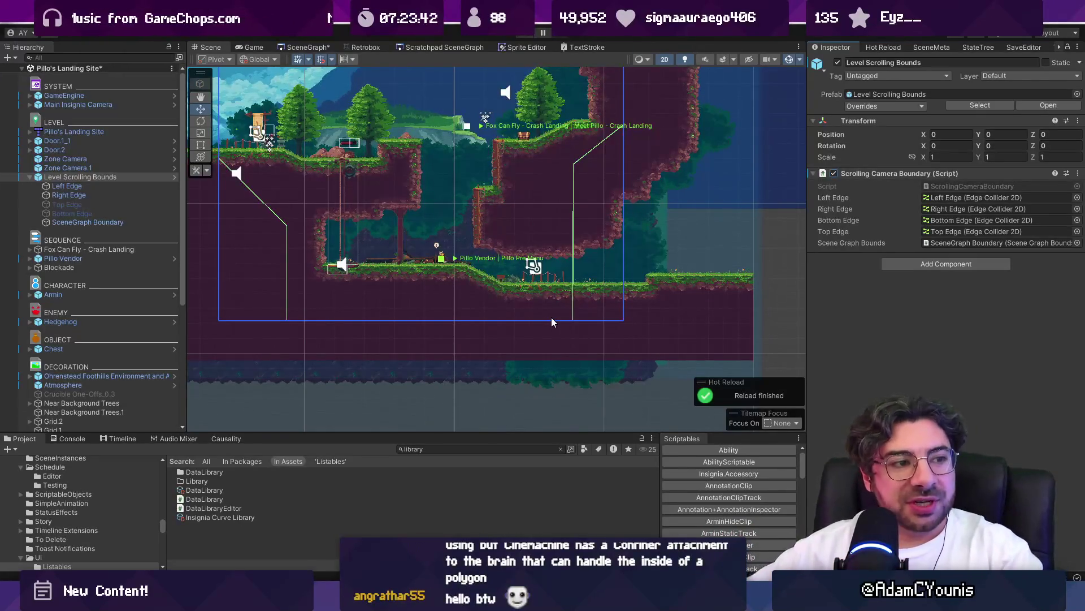
- Pan over the upper level and reselect the Level Scrolling Bounds to check the result
{"action": "left_click_drag", "start_coordinate": [459, 200], "coordinate": [473, 287]}
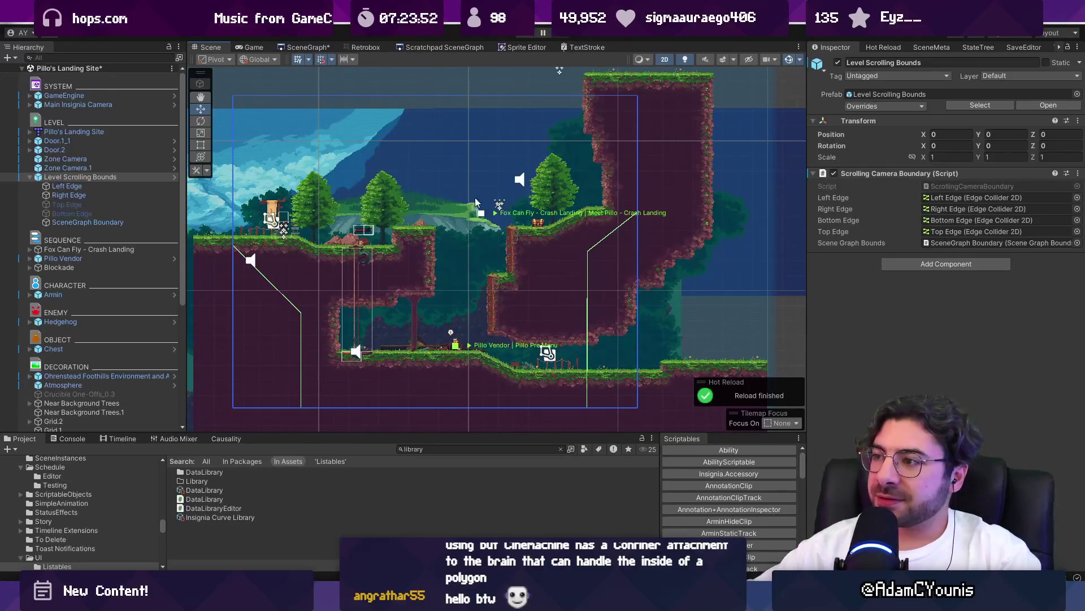
{"action": "scroll", "coordinate": [487, 202], "scroll_direction": "down", "scroll_amount": 1}
{"action": "scroll", "coordinate": [497, 214], "scroll_direction": "up", "scroll_amount": 2}
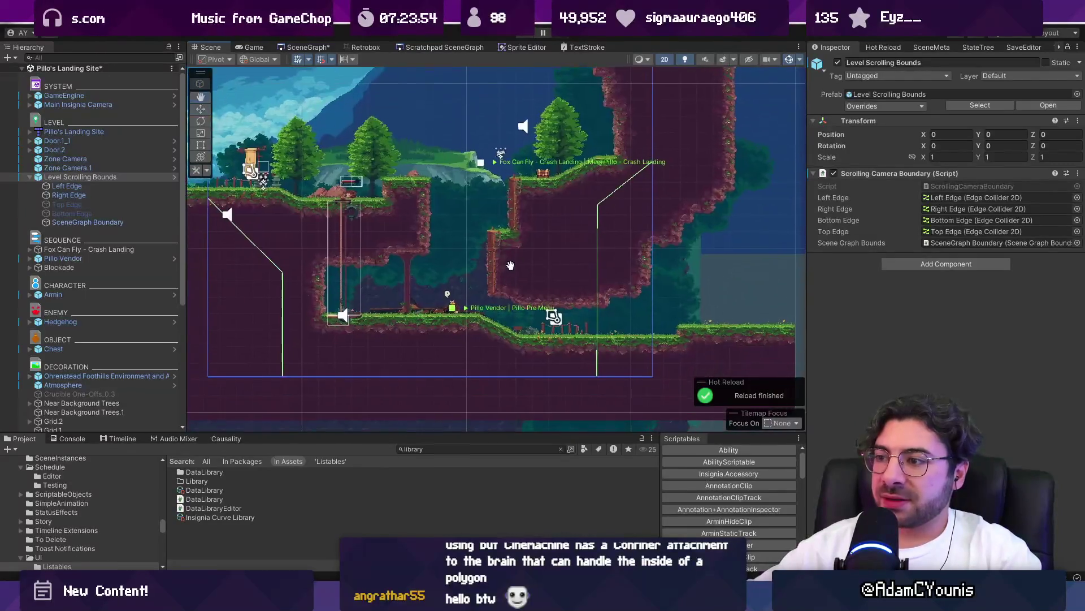
{"action": "left_click", "coordinate": [122, 177]}
{"action": "scroll", "coordinate": [426, 144], "scroll_direction": "down", "scroll_amount": 2}
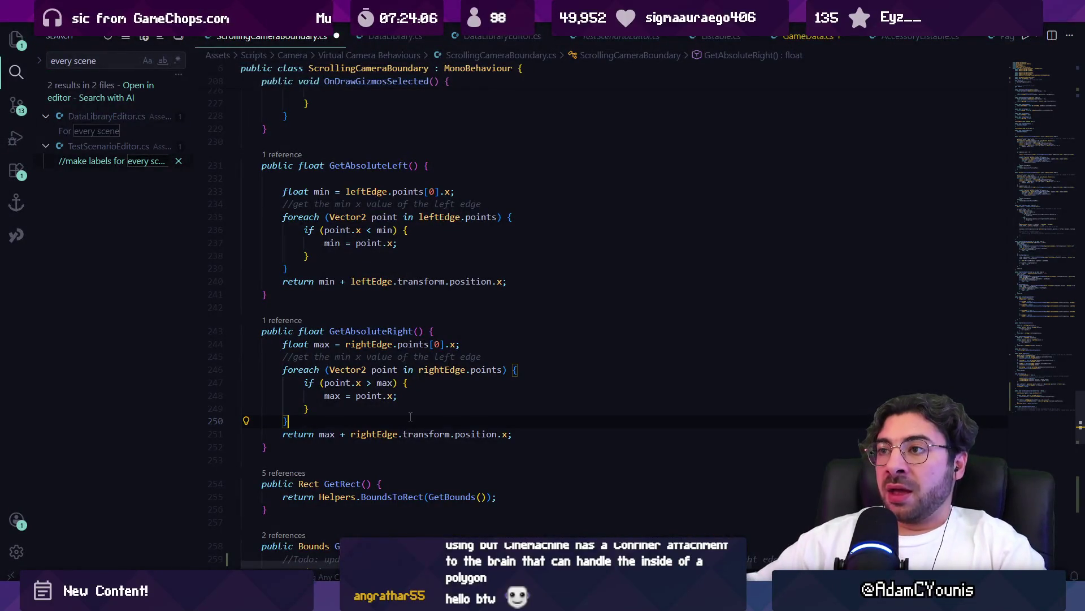
- Close ScrollingCameraBoundary.cs, discarding its unsaved changes
{"action": "left_click", "coordinate": [405, 407]}
{"action": "key", "text": "ctrl+s"}
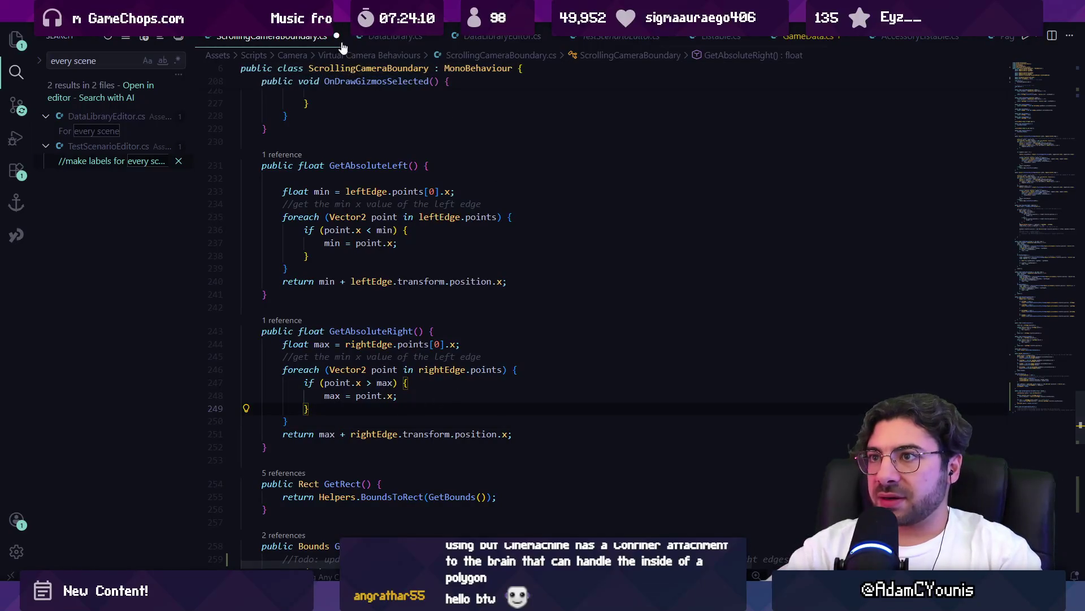
{"action": "key", "text": "ctrl+w"}
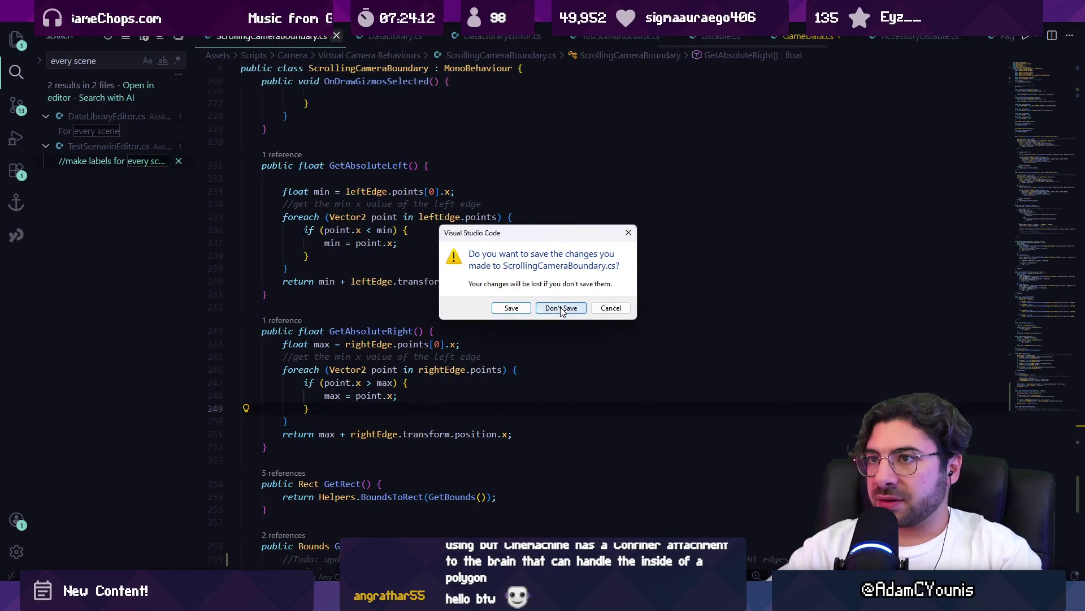
{"action": "left_click", "coordinate": [561, 308]}
- Open ScrollingCamera.cs through Ctrl+P quick open and start a find in it
{"action": "key", "text": "ctrl+p"}
{"action": "type", "text": "scrollingcamerac"}
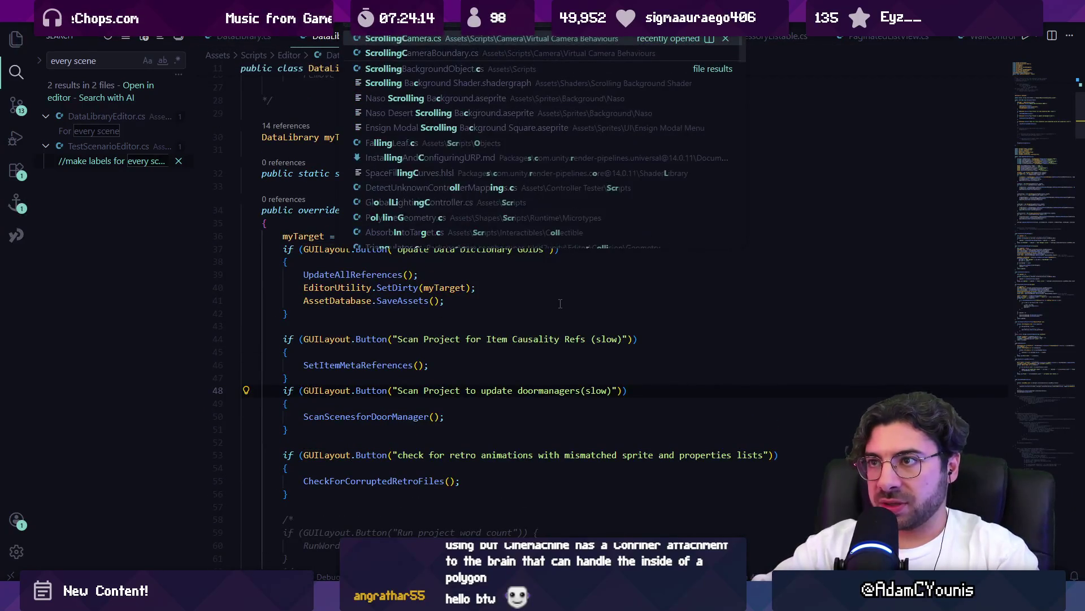
{"action": "key", "text": "BackSpace"}
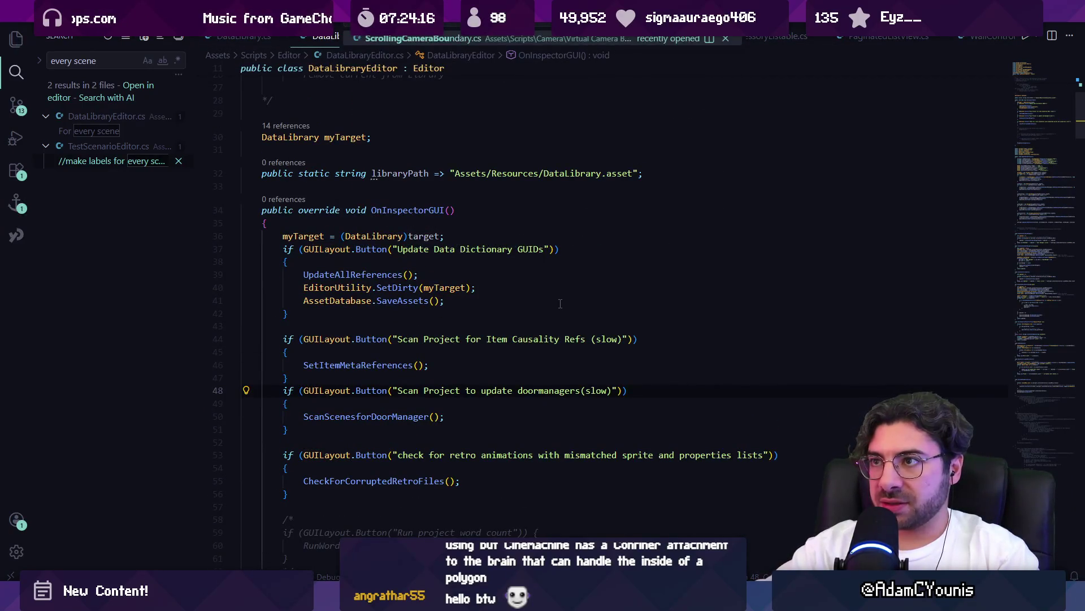
{"action": "key", "text": "Return"}
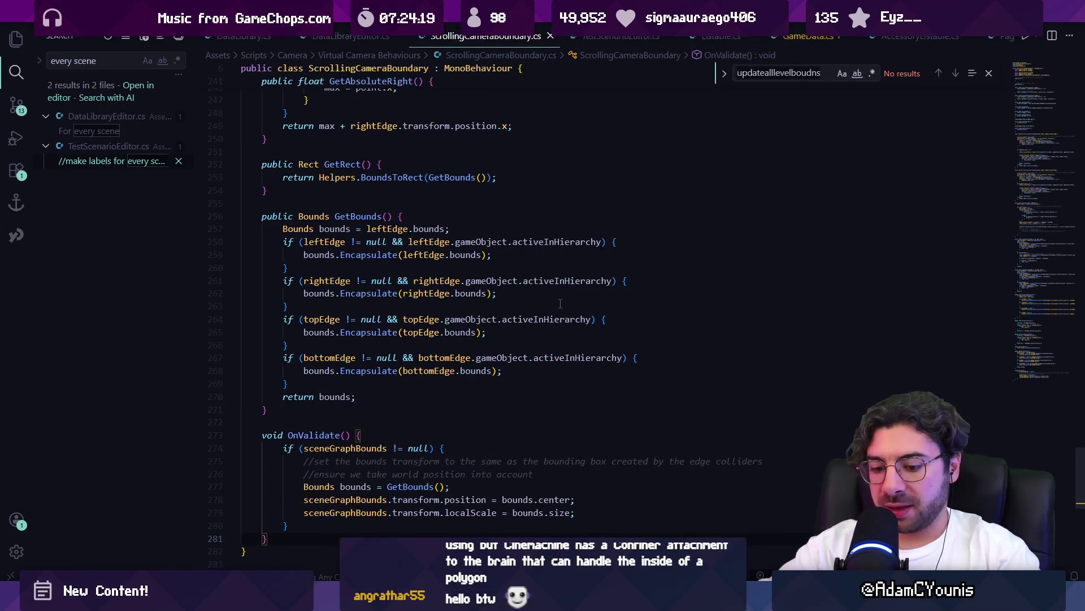
{"action": "key", "text": "ctrl+p"}
{"action": "type", "text": "scrollingcamera"}
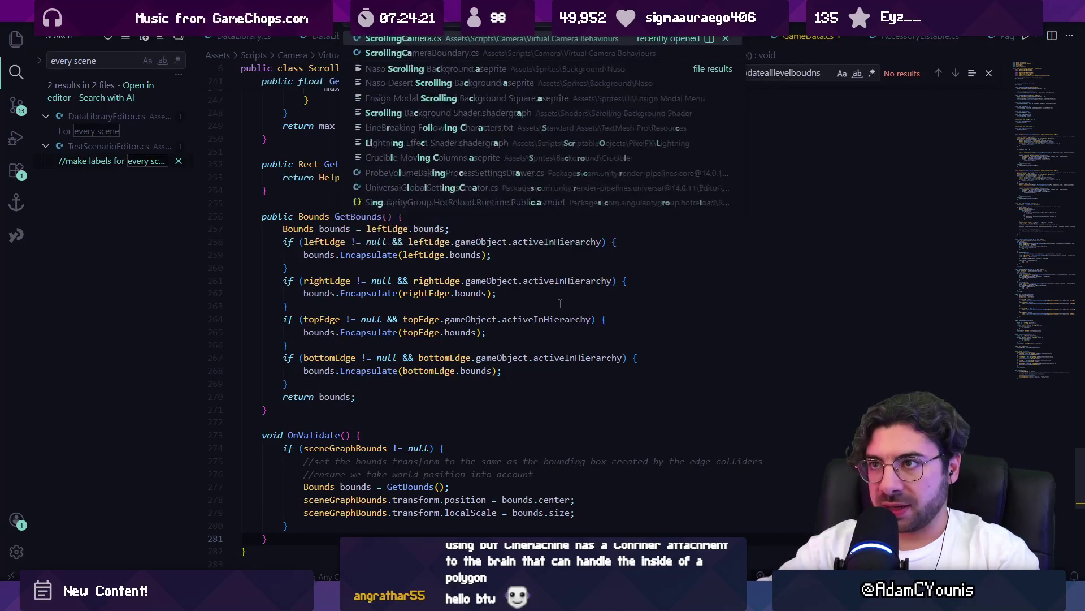
{"action": "key", "text": "Return"}
{"action": "key", "text": "ctrl+f"}
- Search ScrollingCamera.cs for 'boundary' and review the ApplyBoundary uses
{"action": "type", "text": "bounds"}
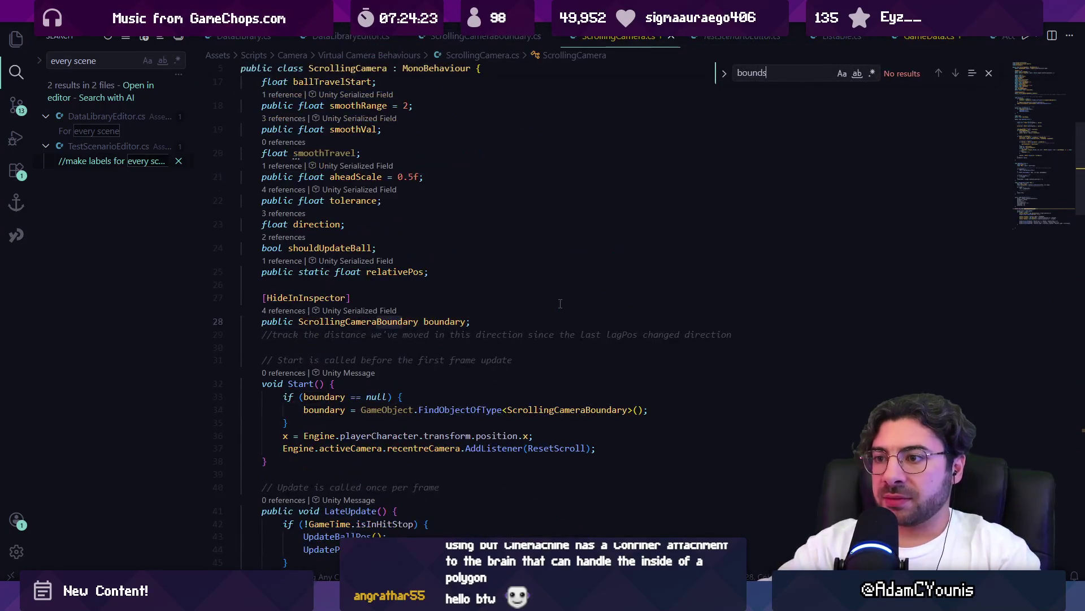
{"action": "key", "text": "BackSpace"}
{"action": "key", "text": "BackSpace"}
{"action": "key", "text": "BackSpace"}
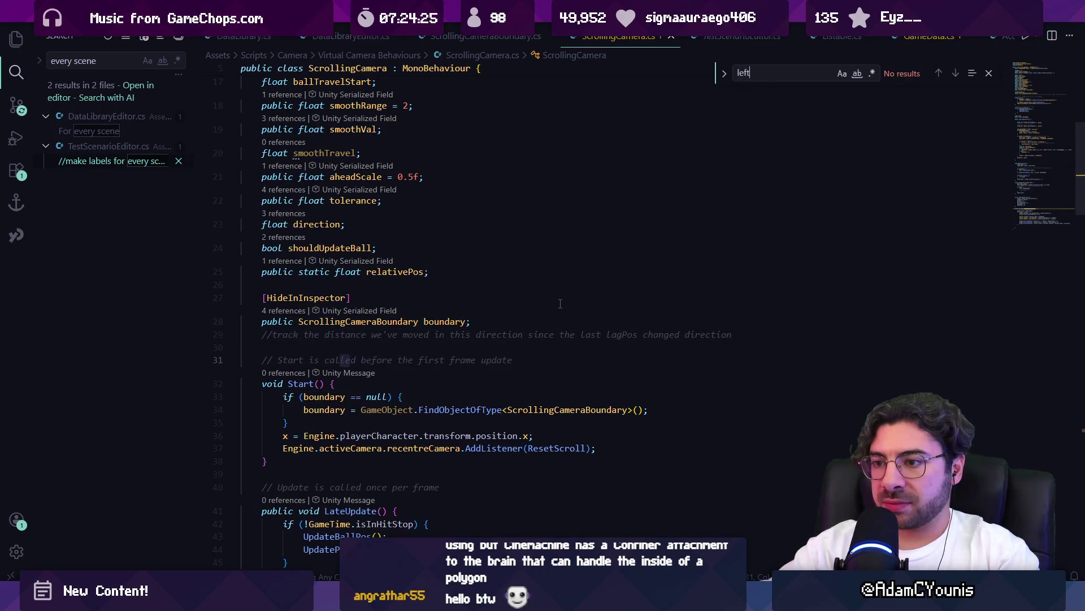
{"action": "type", "text": "oundary"}
{"action": "key", "text": "Return"}
{"action": "key", "text": "Return"}
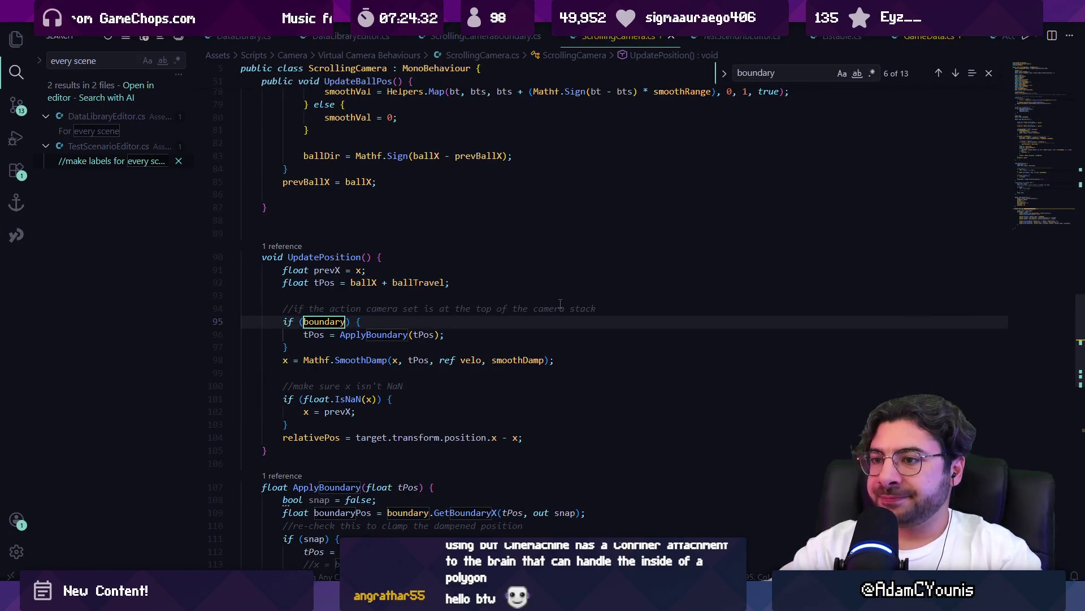
{"action": "left_click", "coordinate": [419, 309]}
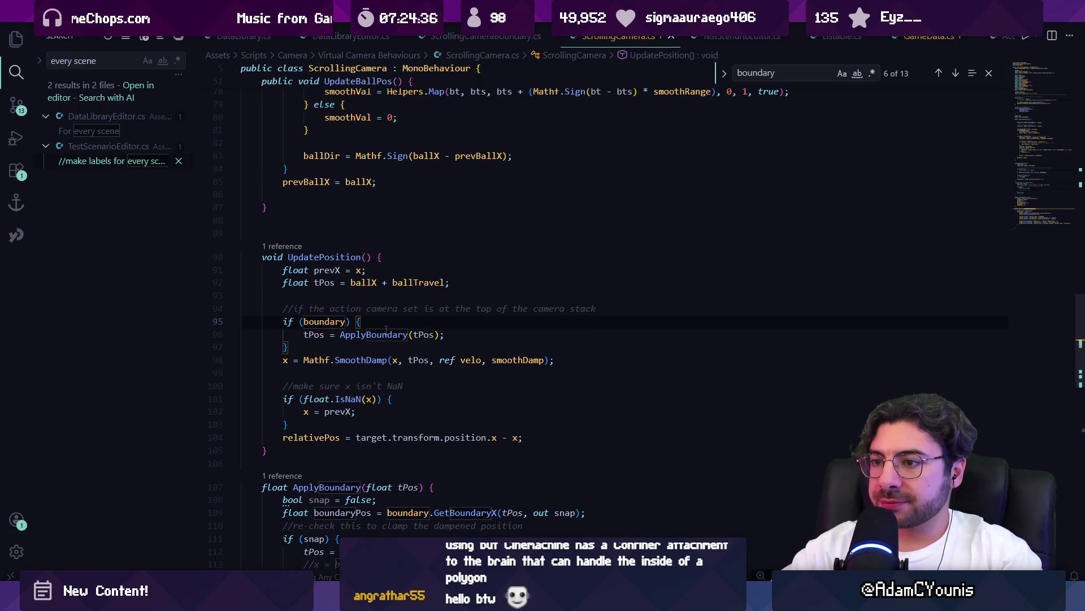
{"action": "left_click", "coordinate": [387, 334]}
{"action": "left_click", "coordinate": [422, 320]}
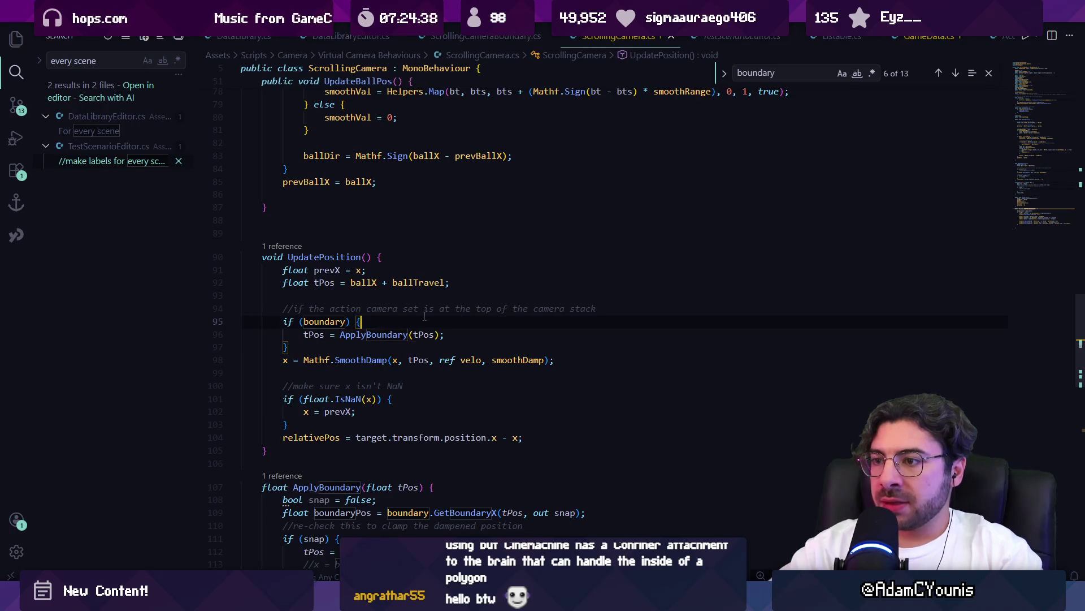
- Open MainCameraBehaviour.cs and find 'lookoffset' in LateUpdate
{"action": "key", "text": "ctrl+p"}
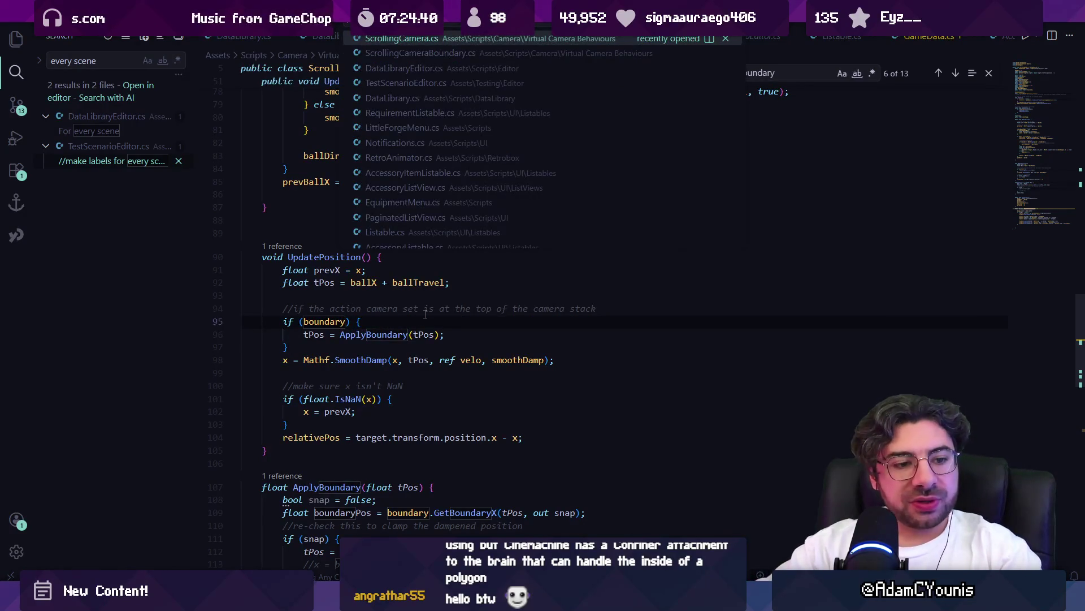
{"action": "type", "text": "maincamera"}
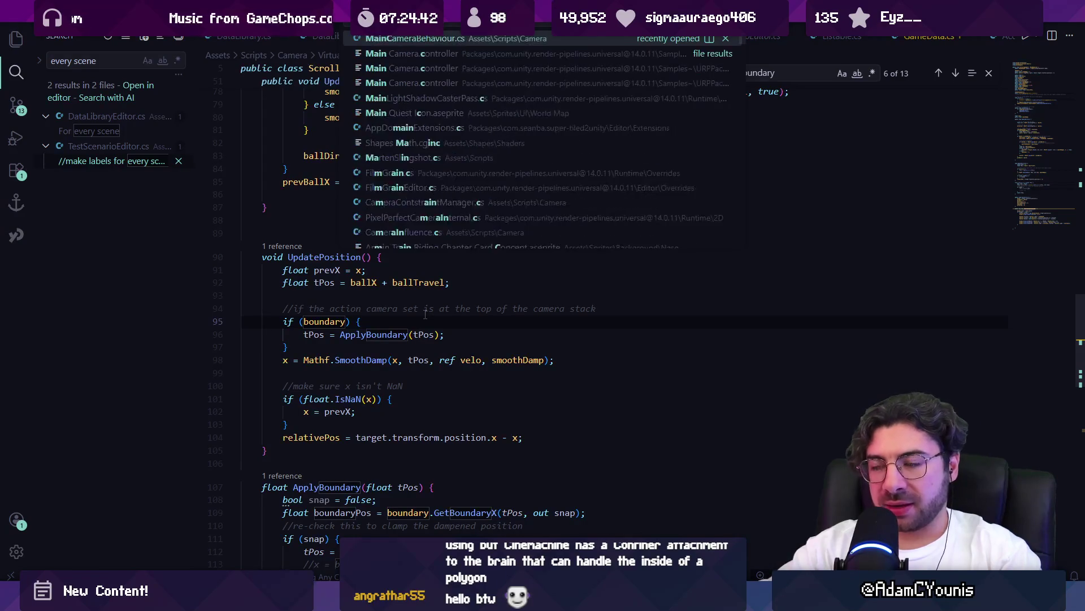
{"action": "key", "text": "Return"}
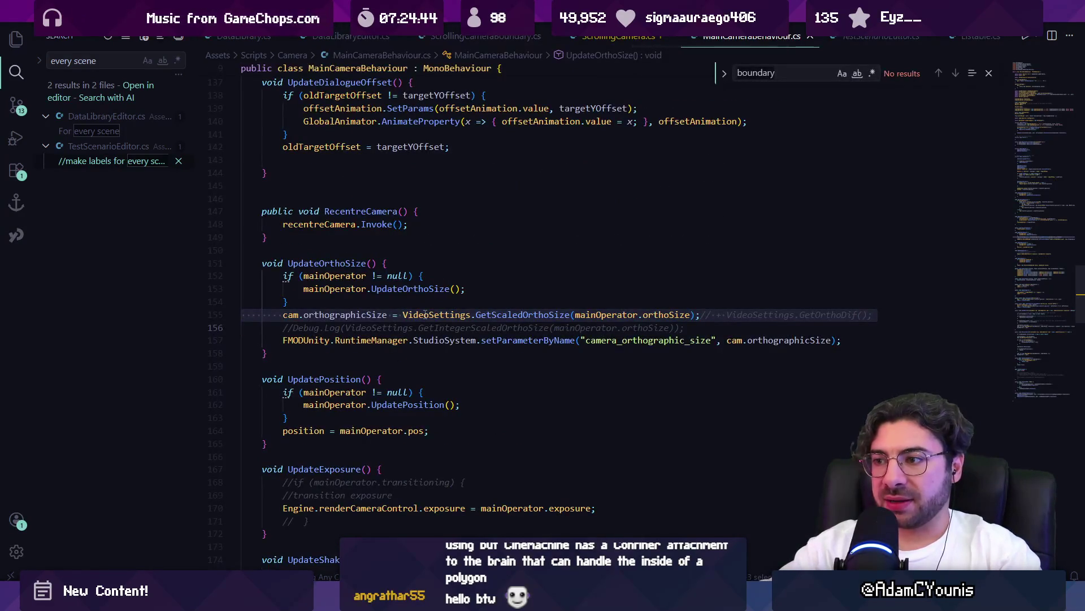
{"action": "key", "text": "ctrl+f"}
{"action": "type", "text": "lookoffset"}
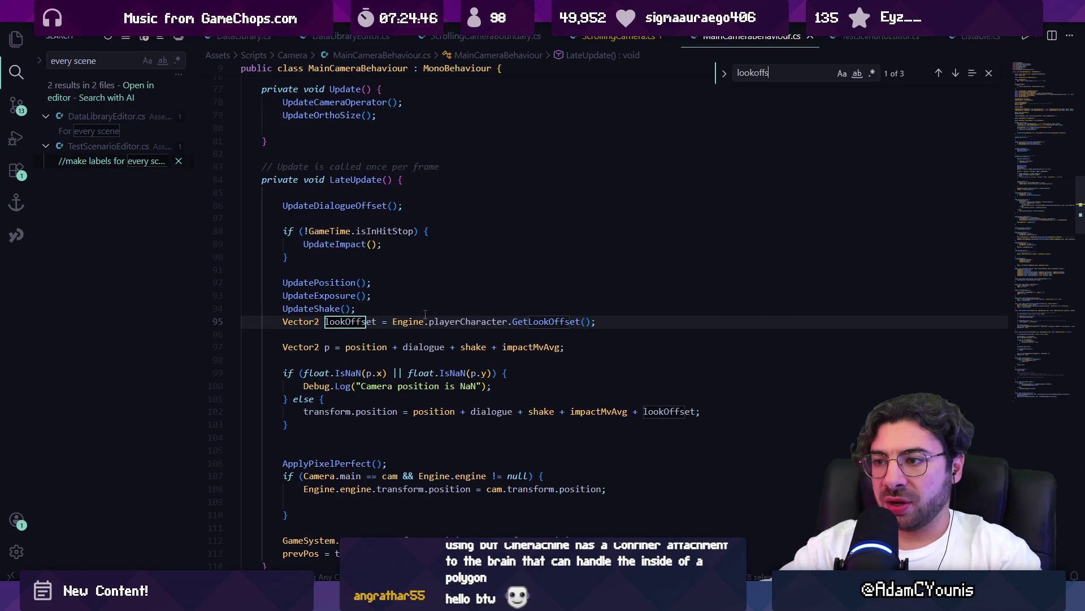
{"action": "key", "text": "Escape"}
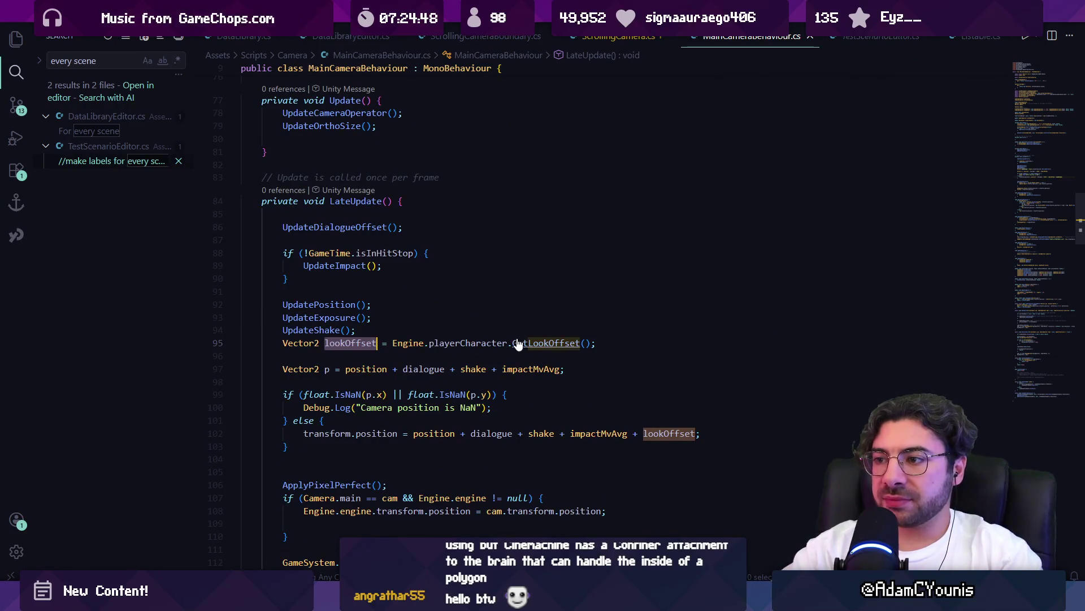
- Go to the GetLookOffset definition, list its references and open the MainCameraBehaviour reference
{"action": "left_click", "coordinate": [527, 343]}
{"action": "left_click", "coordinate": [526, 343], "text": "ctrl"}
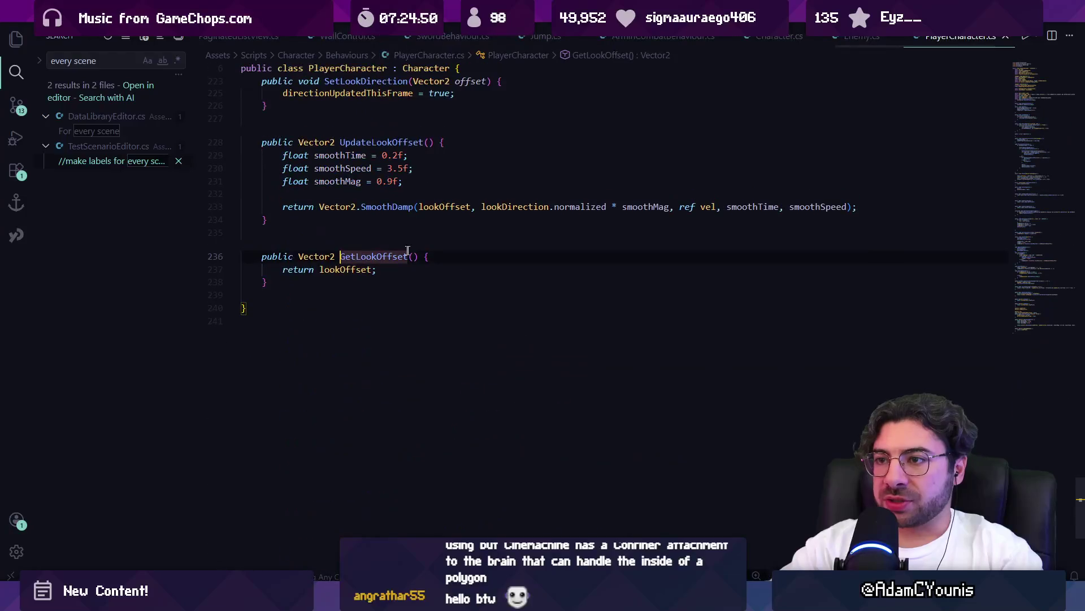
{"action": "left_click", "coordinate": [297, 246]}
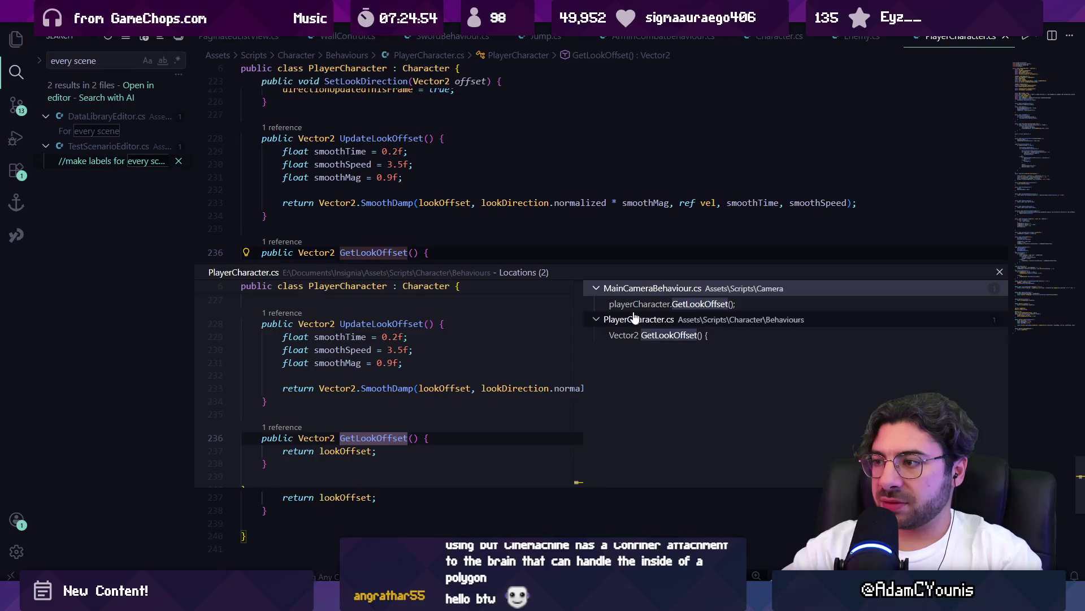
{"action": "left_click", "coordinate": [628, 304]}
{"action": "double_click", "coordinate": [541, 362]}
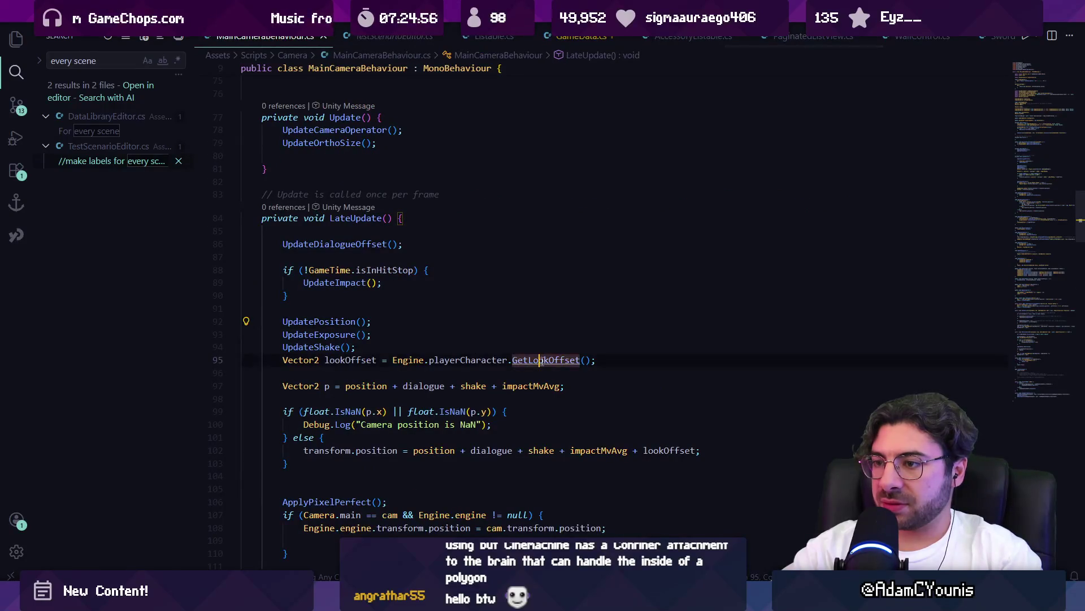
- List every reference to the lookOffset field and open its SmoothDamp line in UpdateLookOffset
{"action": "left_click", "coordinate": [542, 360], "text": "ctrl"}
{"action": "left_click", "coordinate": [392, 273]}
{"action": "left_click", "coordinate": [345, 265], "text": "ctrl"}
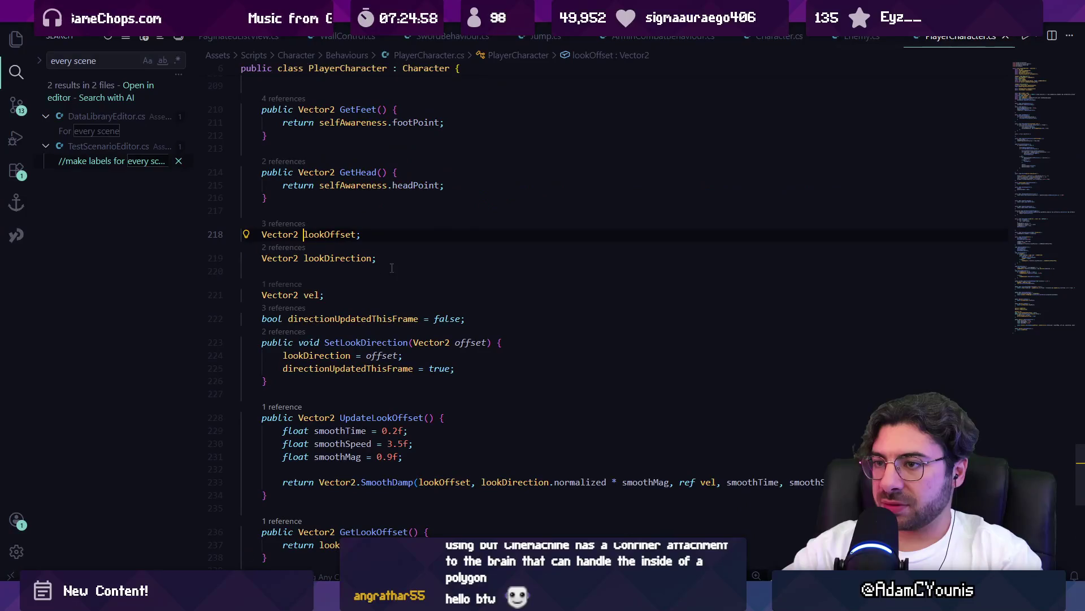
{"action": "left_click", "coordinate": [329, 234], "text": "ctrl"}
{"action": "left_click", "coordinate": [667, 301]}
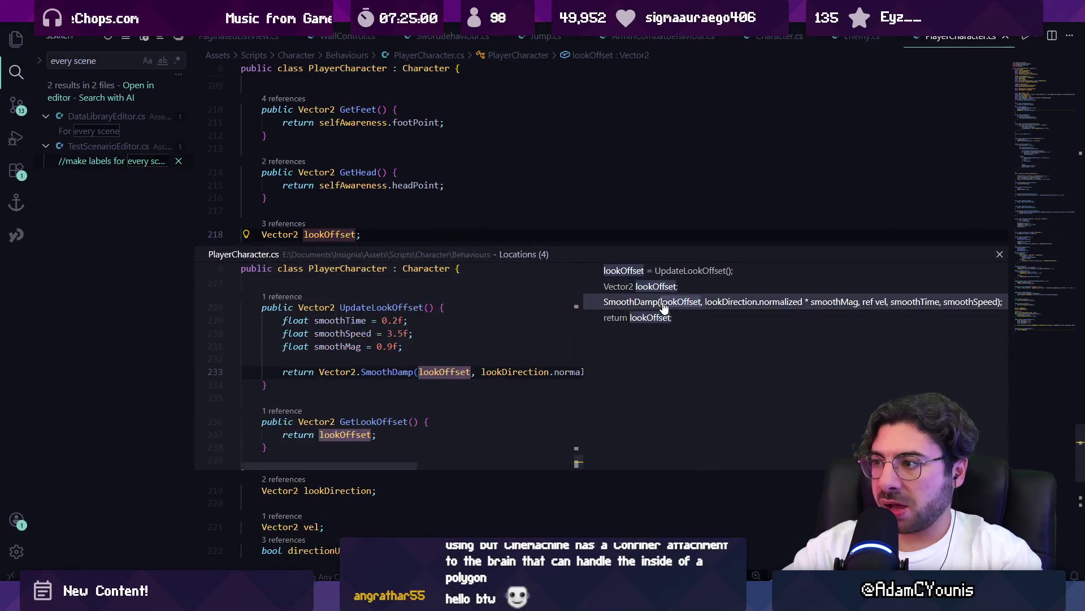
{"action": "double_click", "coordinate": [415, 365]}
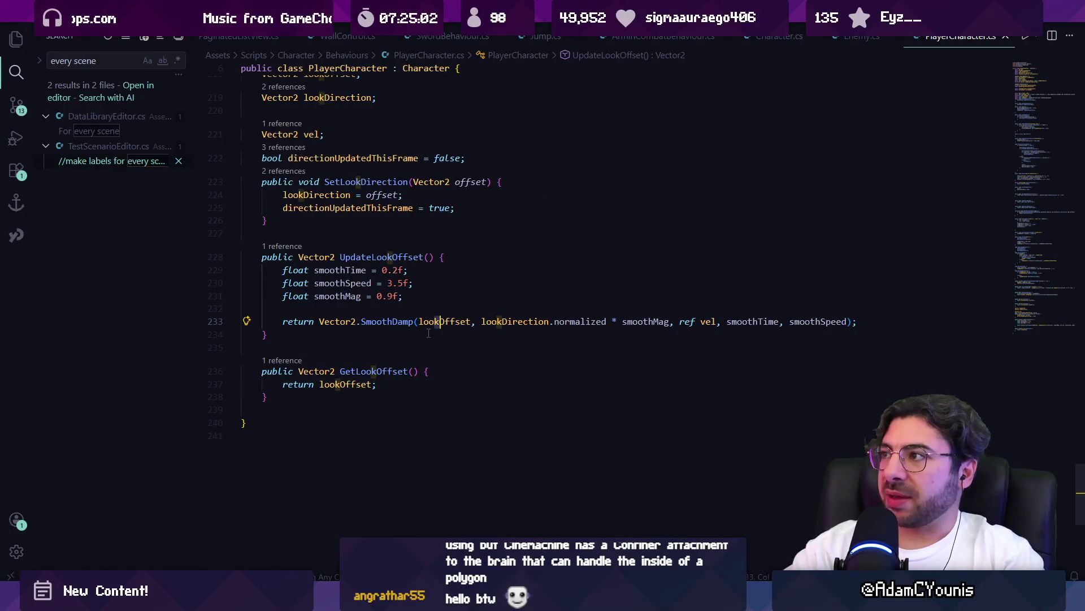
- Jump between the lookOffset field definition, GetLookOffset's return line and the SmoothDamp line
{"action": "key", "text": "F12"}
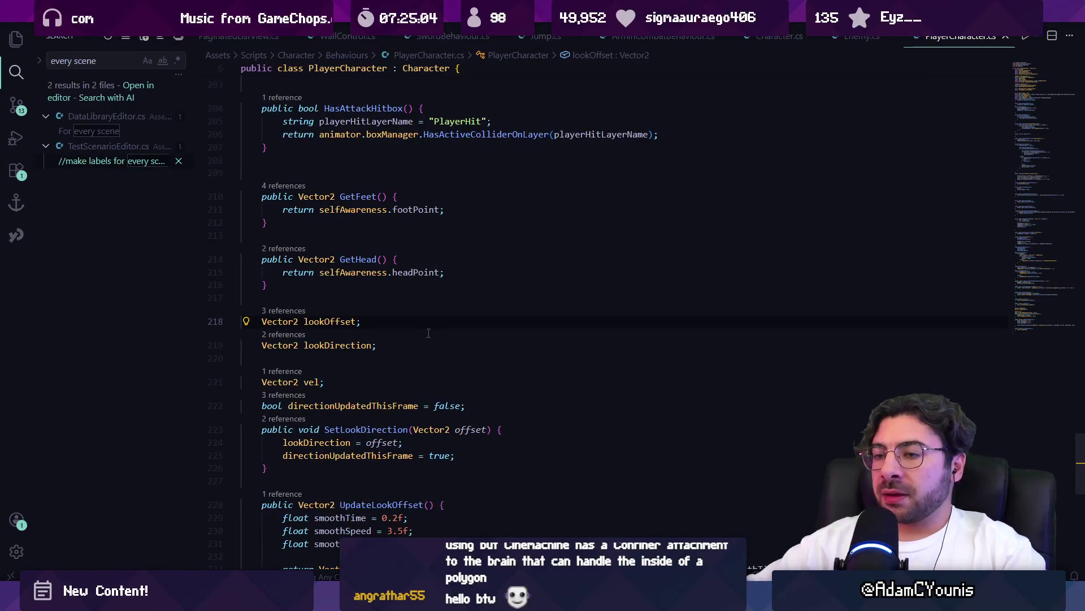
{"action": "key", "text": "F7"}
{"action": "key", "text": "F7"}
{"action": "key", "text": "ctrl+p"}
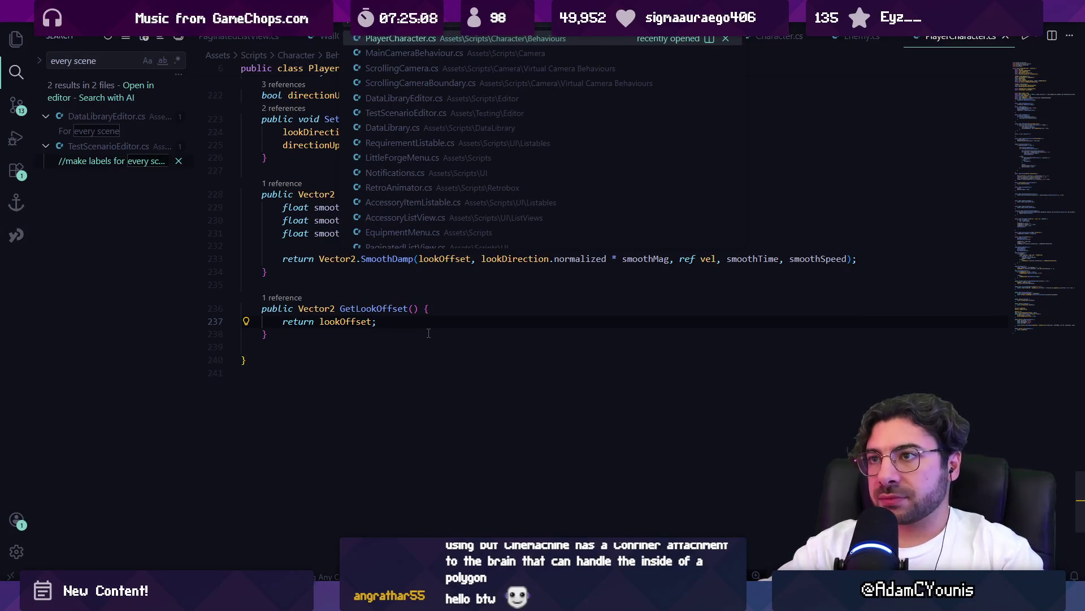
{"action": "key", "text": "Escape"}
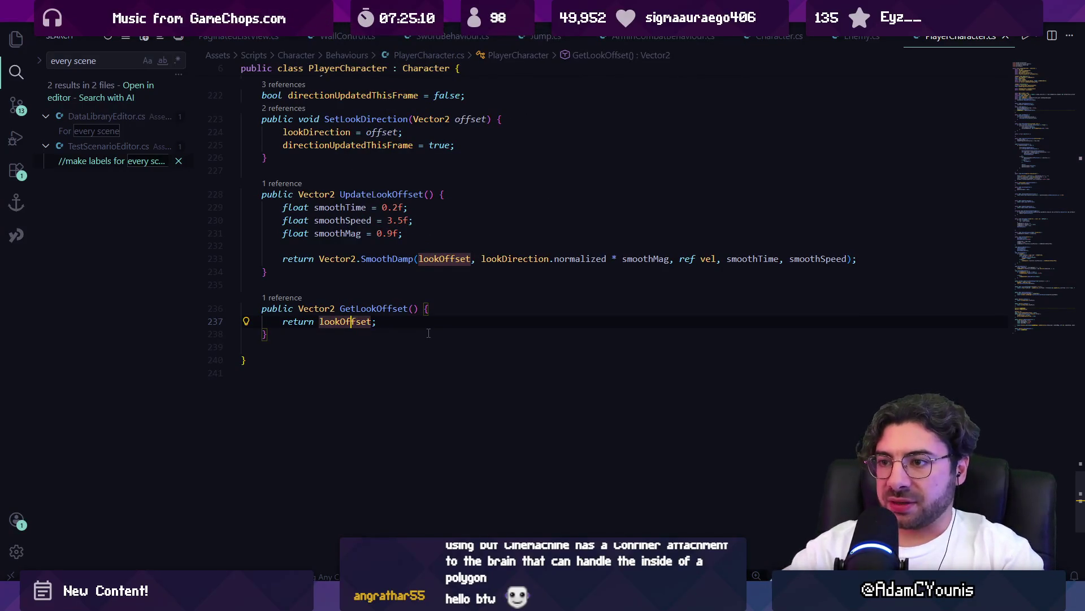
{"action": "key", "text": "Up"}
{"action": "key", "text": "Up"}
{"action": "key", "text": "Up"}
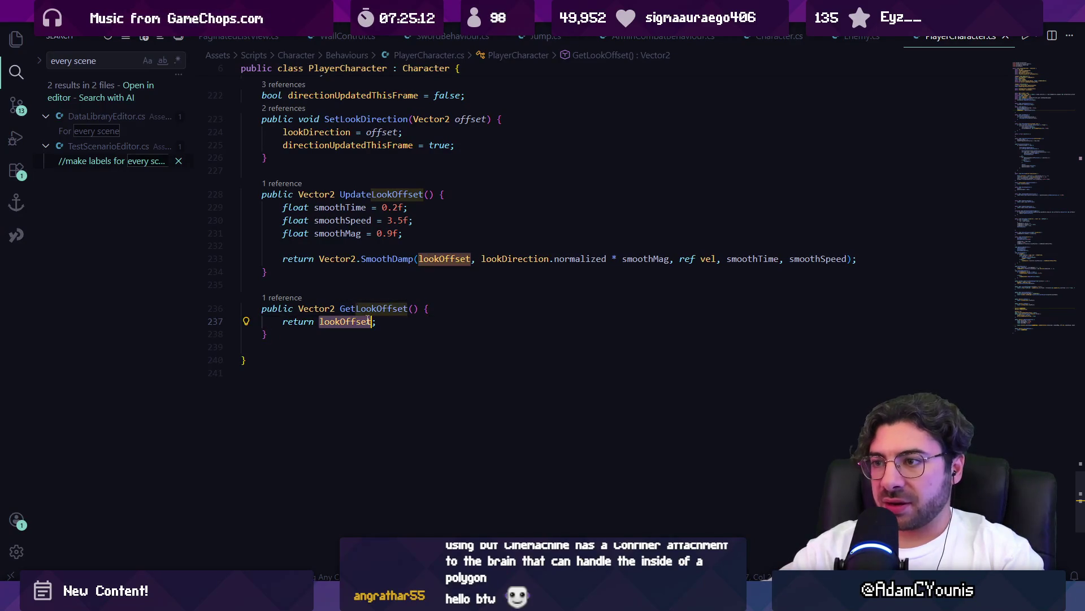
{"action": "key", "text": "ctrl+Right"}
{"action": "key", "text": "ctrl+Right"}
{"action": "key", "text": "ctrl+Right"}
{"action": "key", "text": "ctrl+Right"}
{"action": "key", "text": "ctrl+Right"}
{"action": "key", "text": "ctrl+Right"}
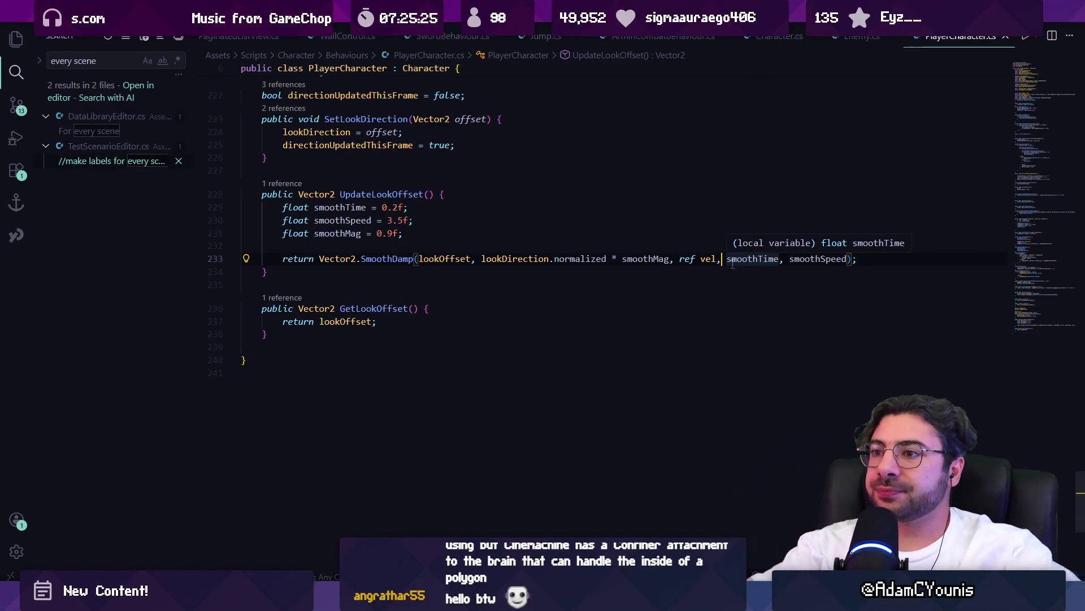
- Highlight lookOffset's occurrences in SmoothDamp and search the file for 'lookoffset ='
{"action": "left_click", "coordinate": [444, 260]}
{"action": "key", "text": "ctrl+Right"}
{"action": "key", "text": "ctrl+Right"}
{"action": "key", "text": "ctrl+Right"}
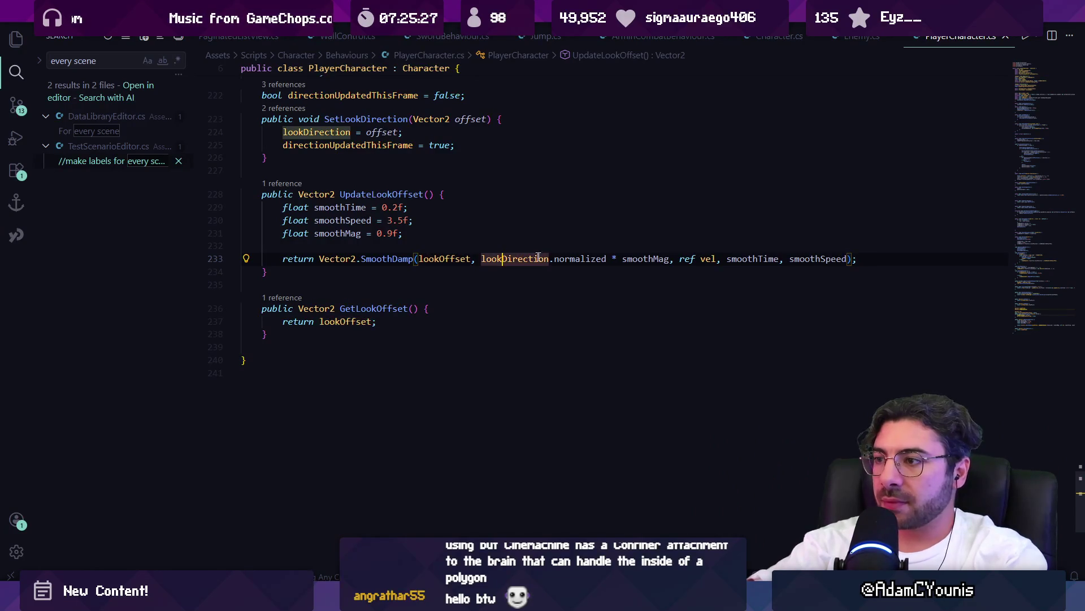
{"action": "key", "text": "ctrl+f"}
{"action": "type", "text": "look"}
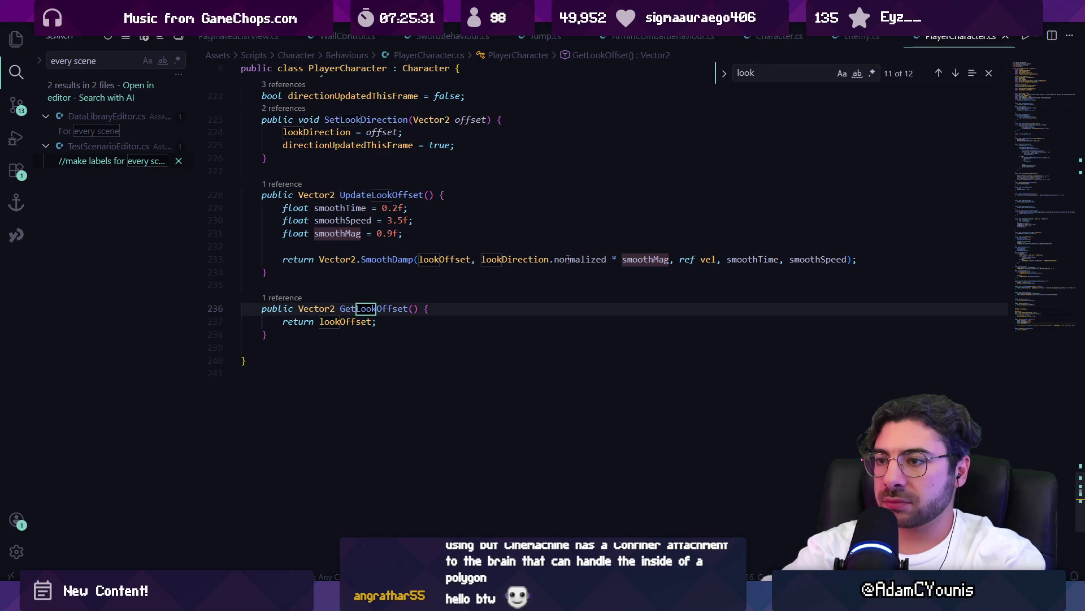
{"action": "type", "text": "offset ="}
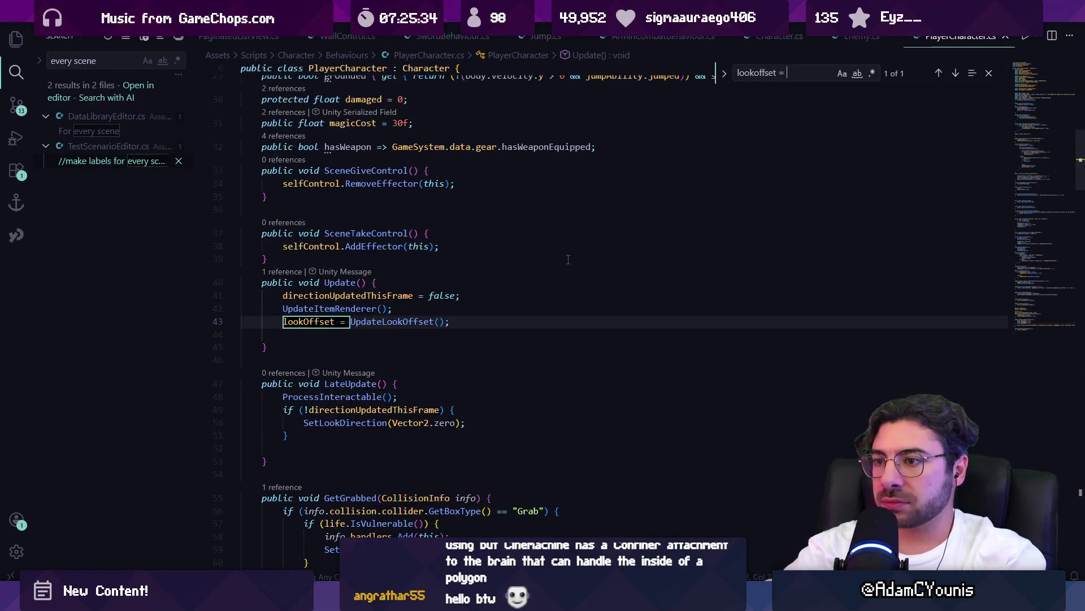
{"action": "key", "text": "Escape"}
- Rename the smoothMag variable in UpdateLookOffset to 'magnitude' with F2
{"action": "left_click", "coordinate": [392, 322], "text": "ctrl"}
{"action": "left_click", "coordinate": [376, 247]}
{"action": "left_click_drag", "start_coordinate": [402, 273], "coordinate": [287, 273]}
{"action": "left_click", "coordinate": [340, 273]}
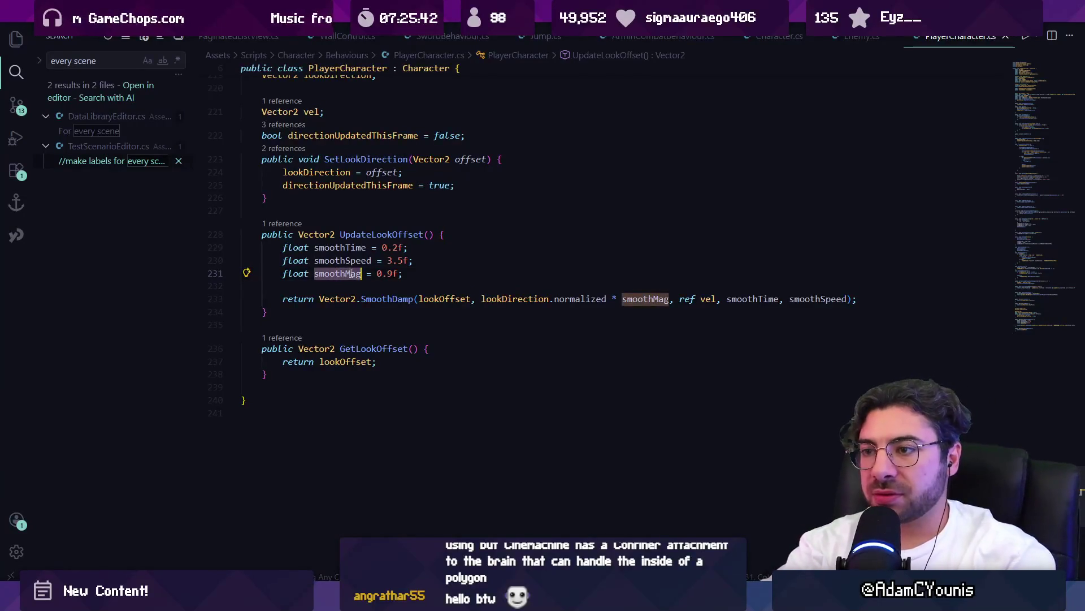
{"action": "key", "text": "F2"}
{"action": "type", "text": "magnitude"}
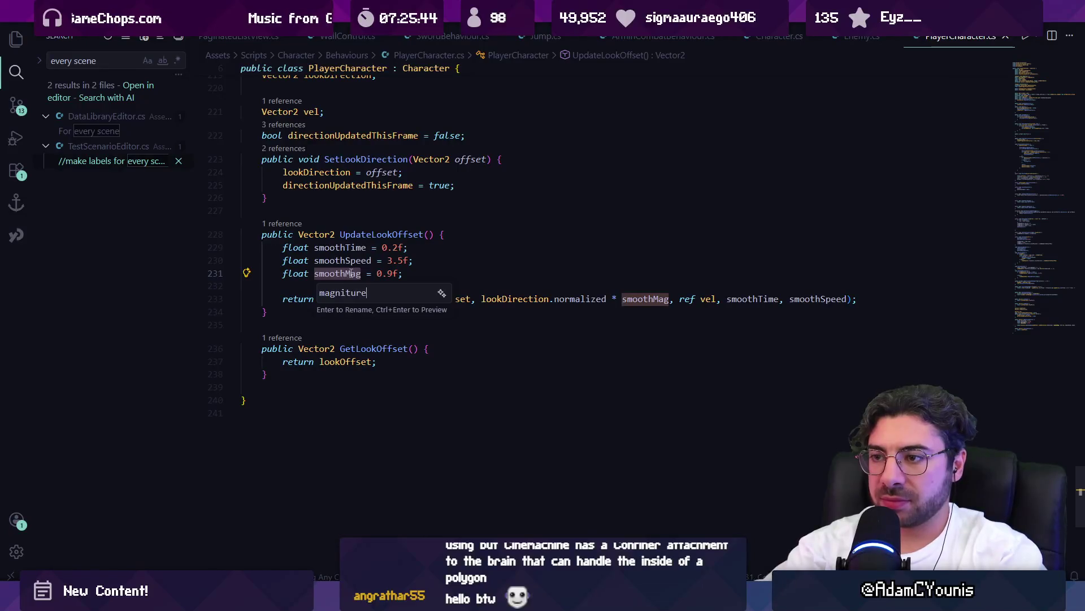
{"action": "key", "text": "Return"}
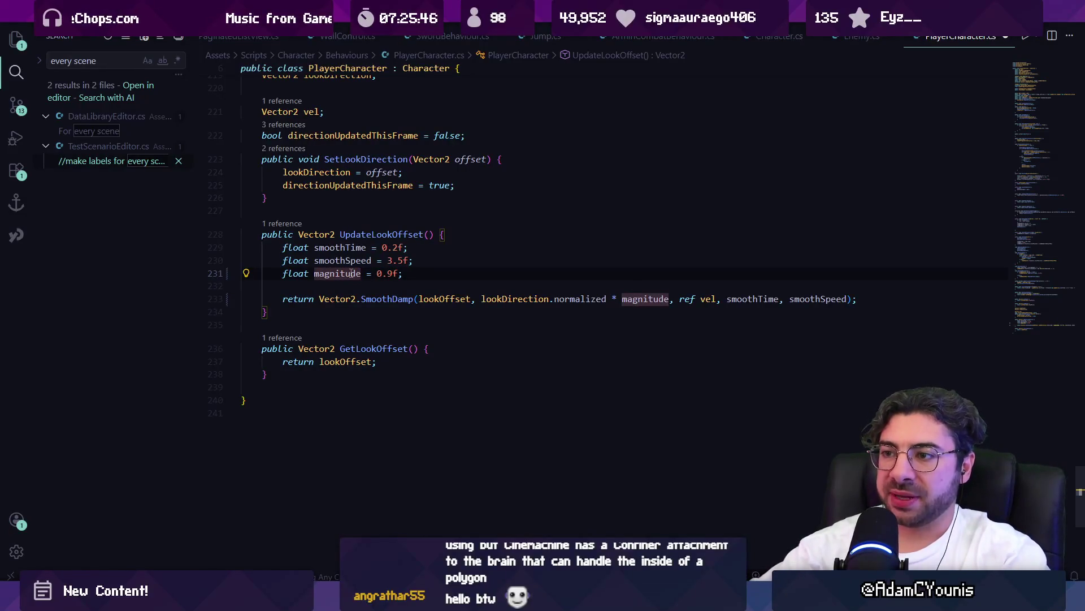
- Add a trial comment '//clamp magniture of look direction to 1', then delete it
{"action": "left_click", "coordinate": [438, 264]}
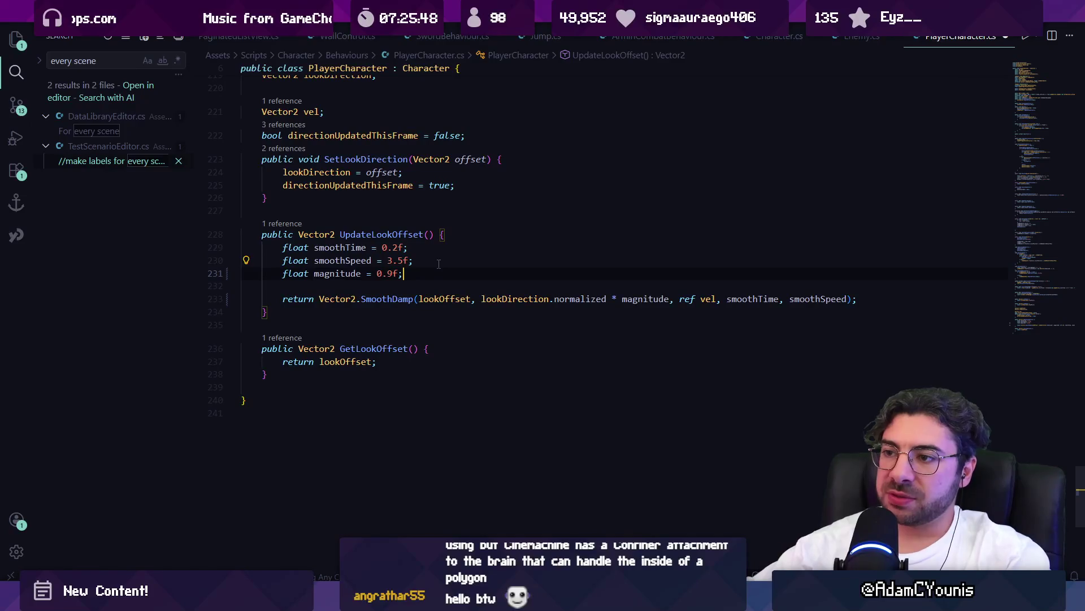
{"action": "key", "text": "Down"}
{"action": "key", "text": "Return"}
{"action": "key", "text": "Return"}
{"action": "type", "text": "//"}
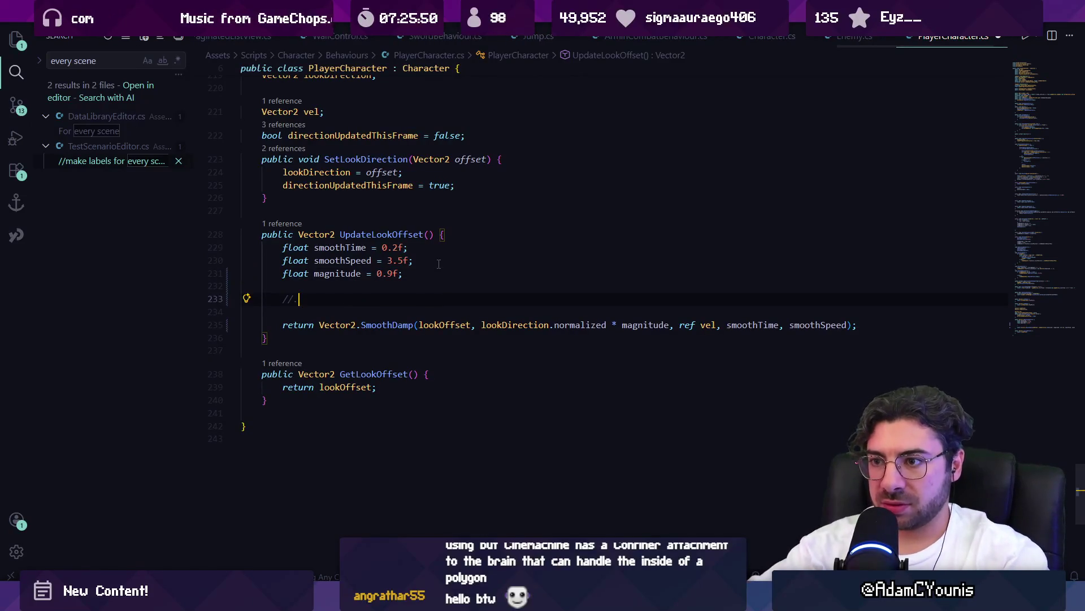
{"action": "type", "text": "clamp ma"}
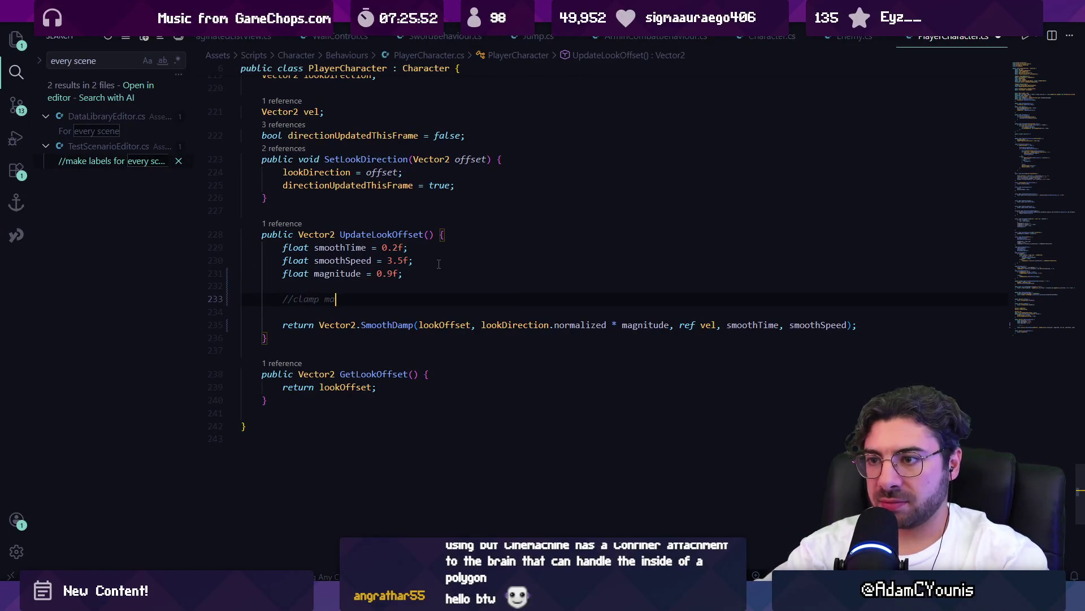
{"action": "type", "text": "gniture of look direction to 1"}
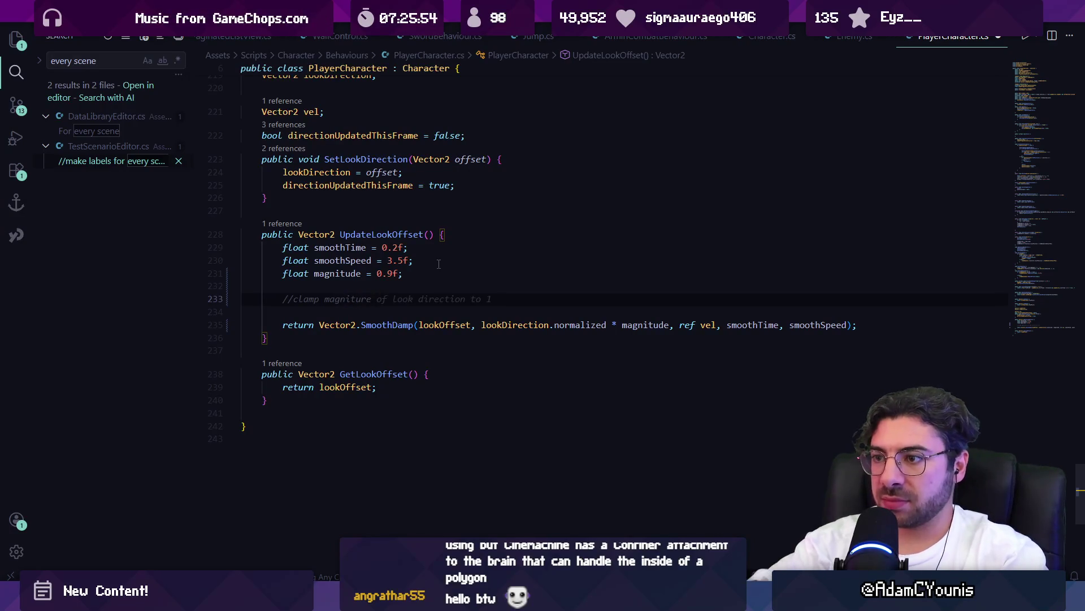
{"action": "key", "text": "shift+Home"}
{"action": "key", "text": "BackSpace"}
{"action": "key", "text": "BackSpace"}
{"action": "key", "text": "BackSpace"}
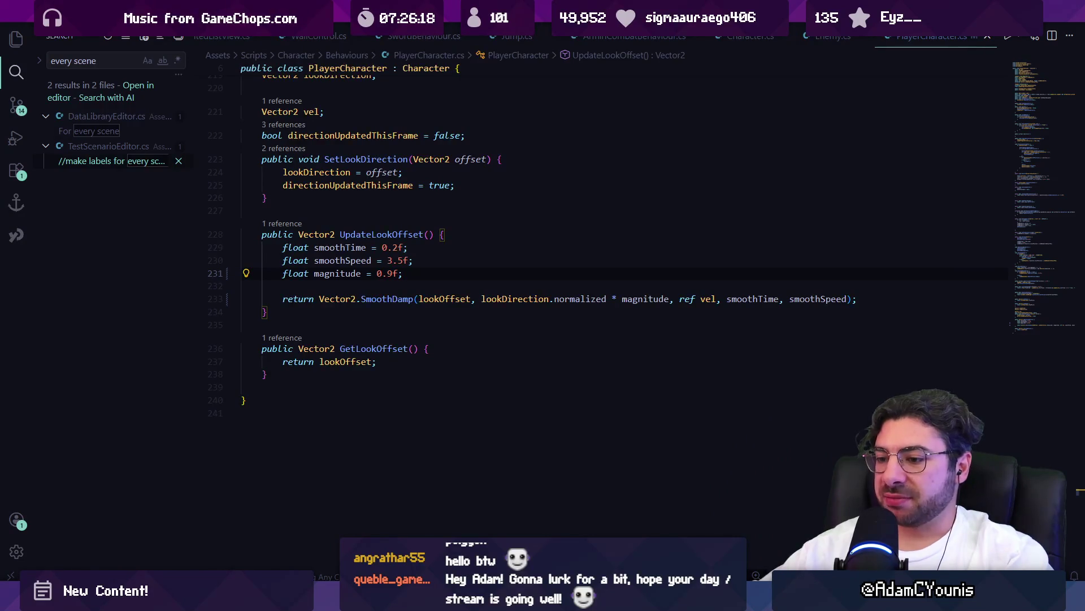
- Close the enlarged screenshot, scroll the scenery thread replies and open its actions, then return to Unity
{"action": "key", "text": "alt+Tab"}
{"action": "key", "text": "alt+Tab"}
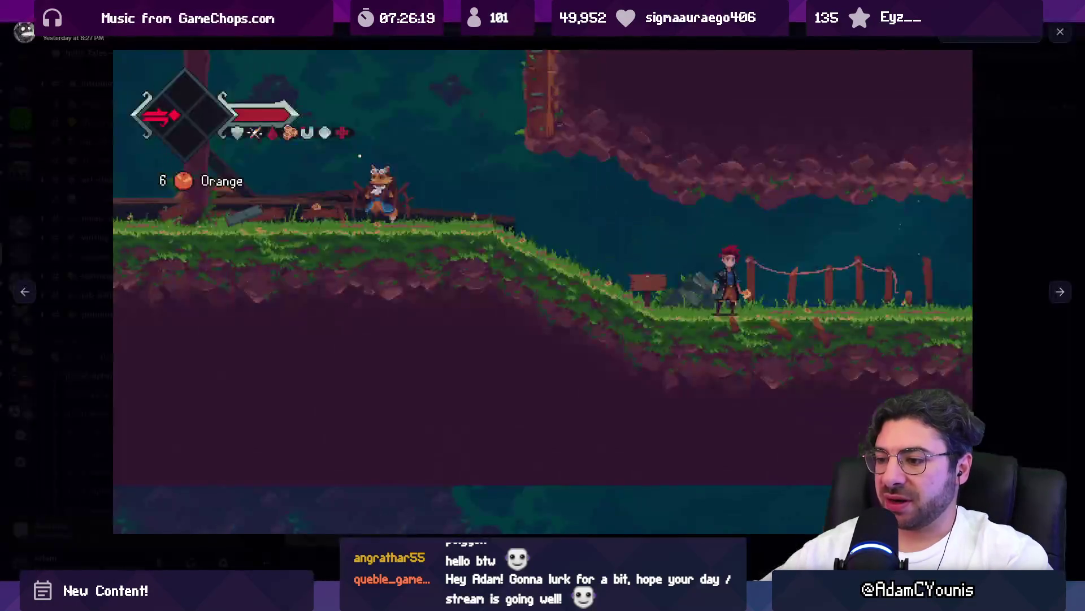
{"action": "left_click", "coordinate": [451, 423]}
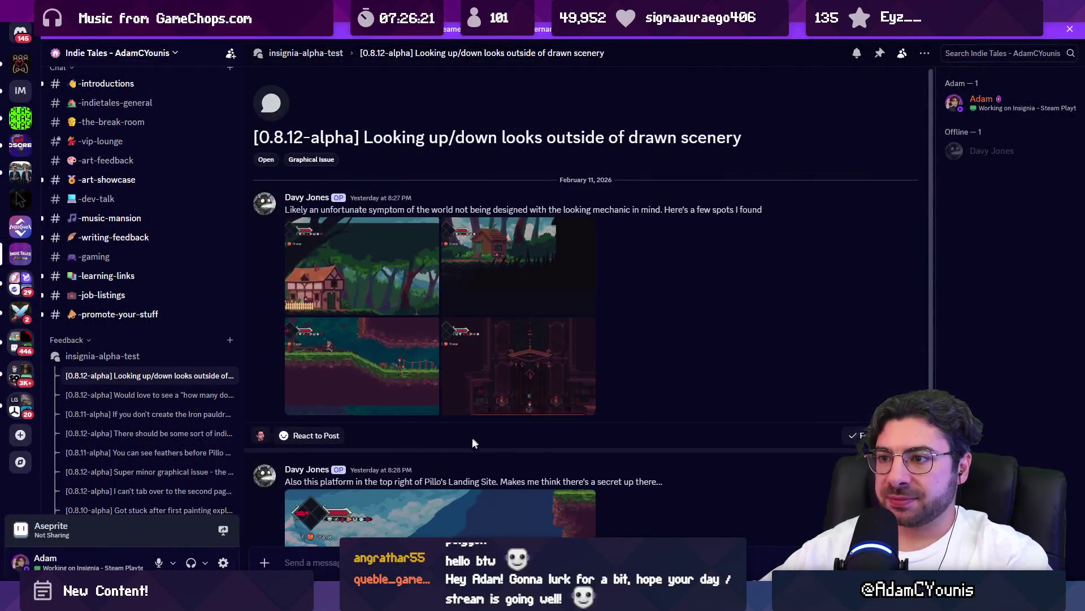
{"action": "scroll", "coordinate": [475, 442], "scroll_direction": "down", "scroll_amount": 3}
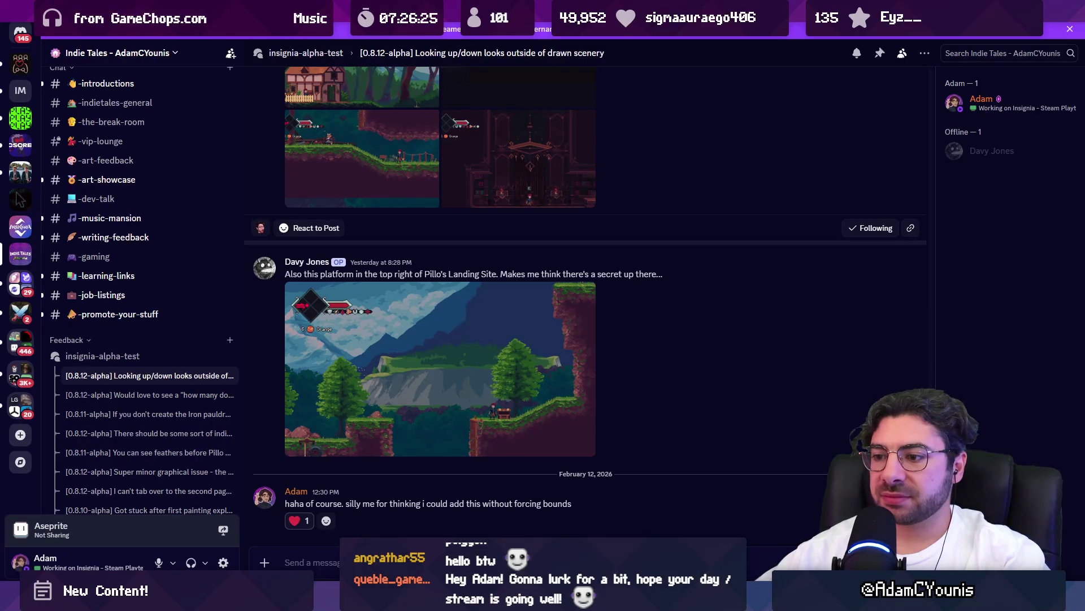
{"action": "right_click", "coordinate": [183, 373]}
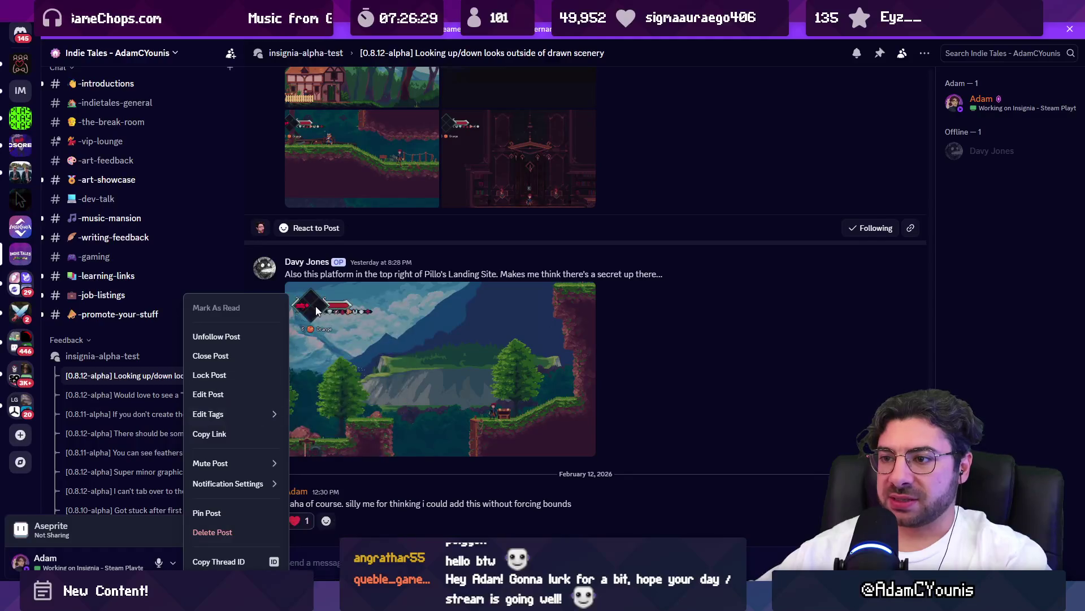
{"action": "key", "text": "alt+Tab"}
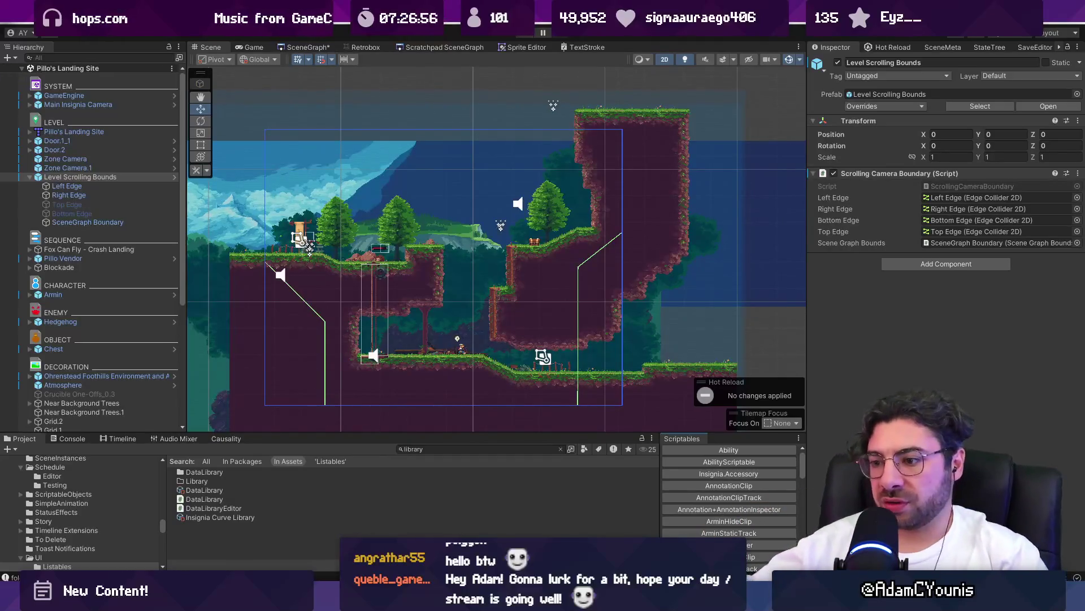
- Delete the extra empty line 27 near the top of PlayerCharacter.cs
{"action": "key", "text": "alt+Tab"}
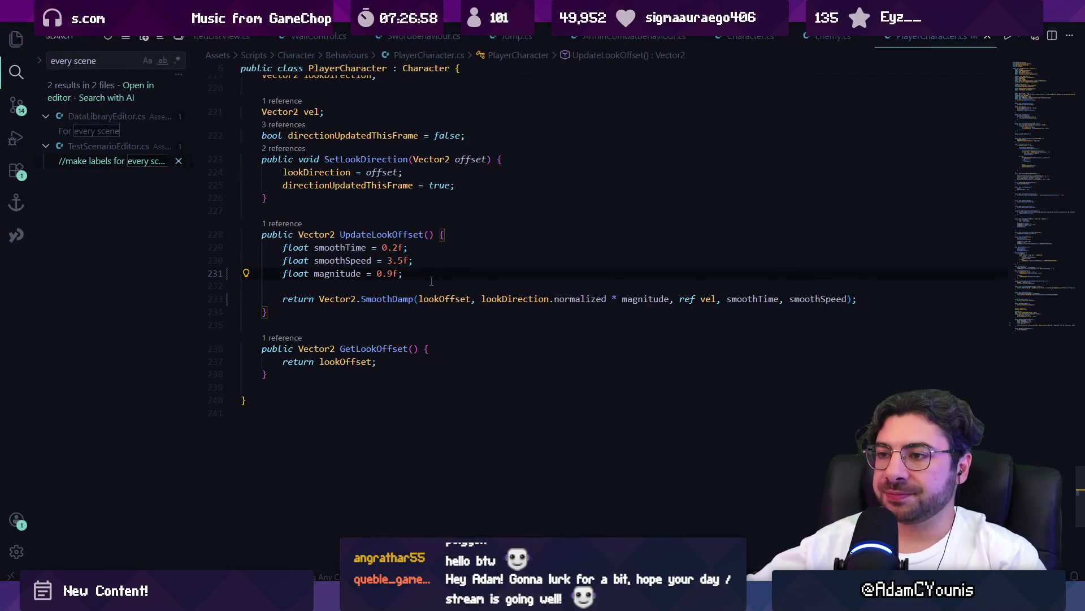
{"action": "left_click", "coordinate": [1047, 70]}
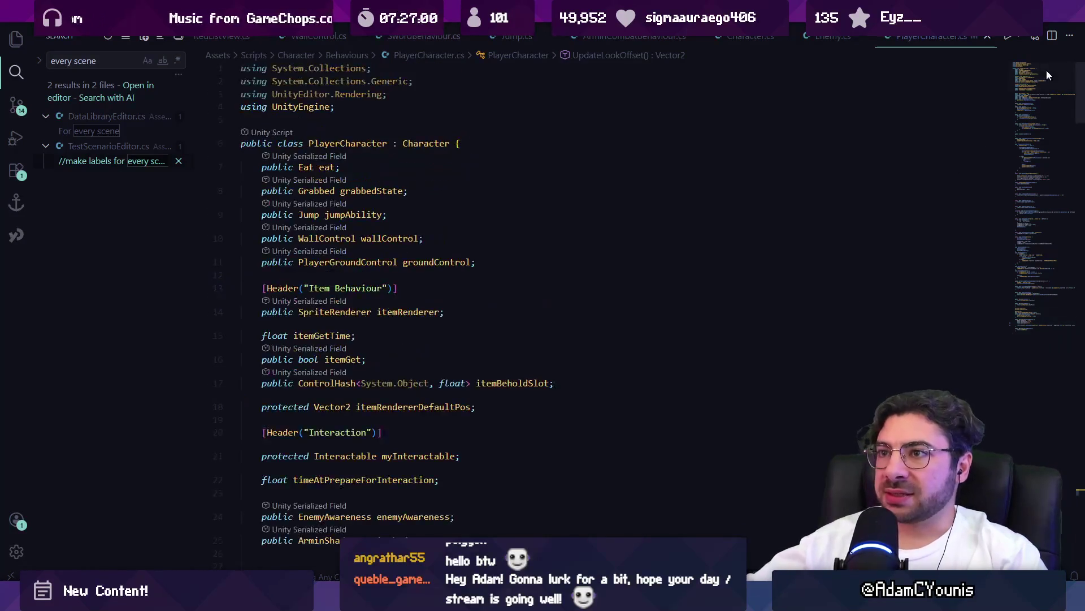
{"action": "scroll", "coordinate": [647, 244], "scroll_direction": "down", "scroll_amount": 5}
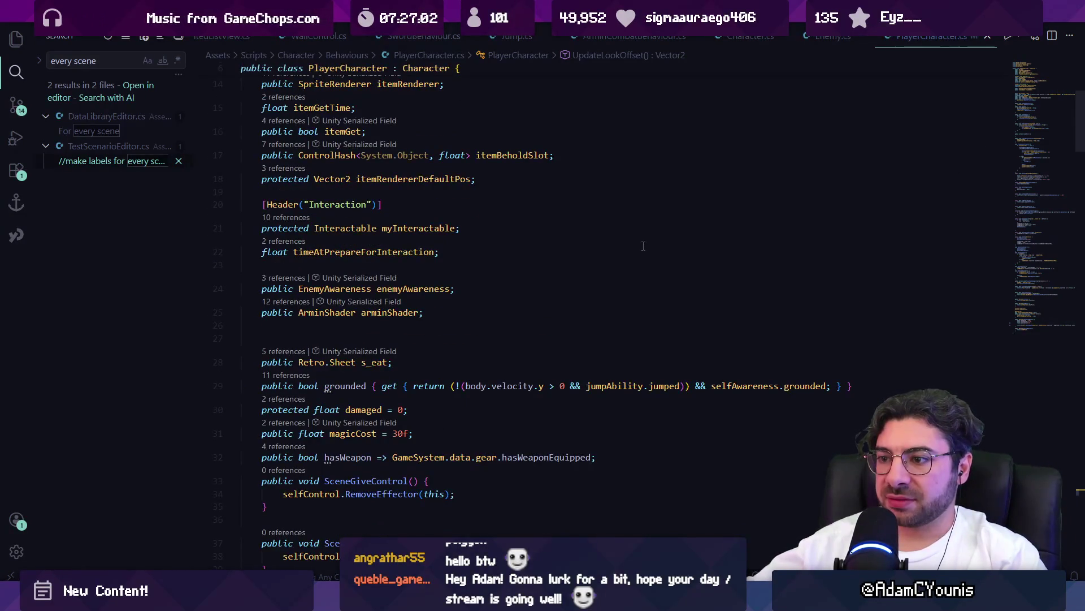
{"action": "left_click", "coordinate": [528, 348]}
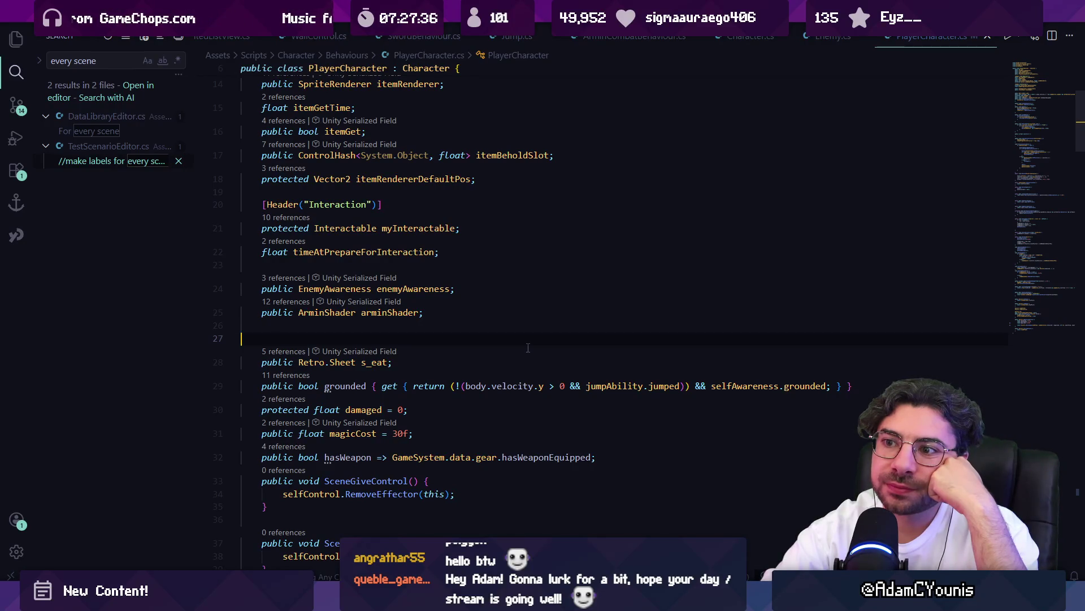
{"action": "key", "text": "BackSpace"}
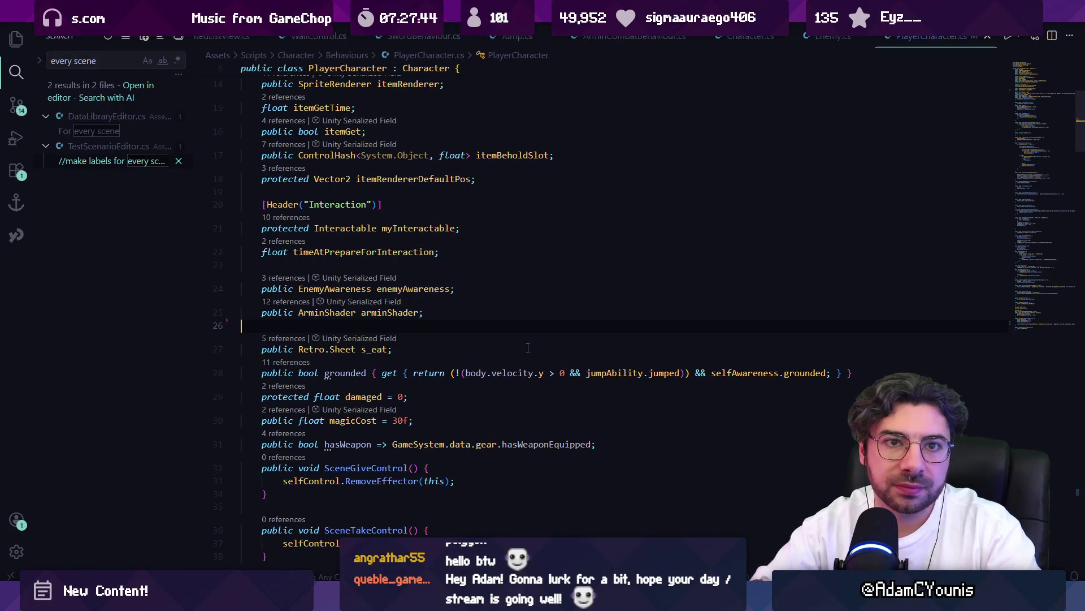
- Dismiss the suggested AI edit at the blank line inside UpdateLookOffset
{"action": "left_click", "coordinate": [1054, 321]}
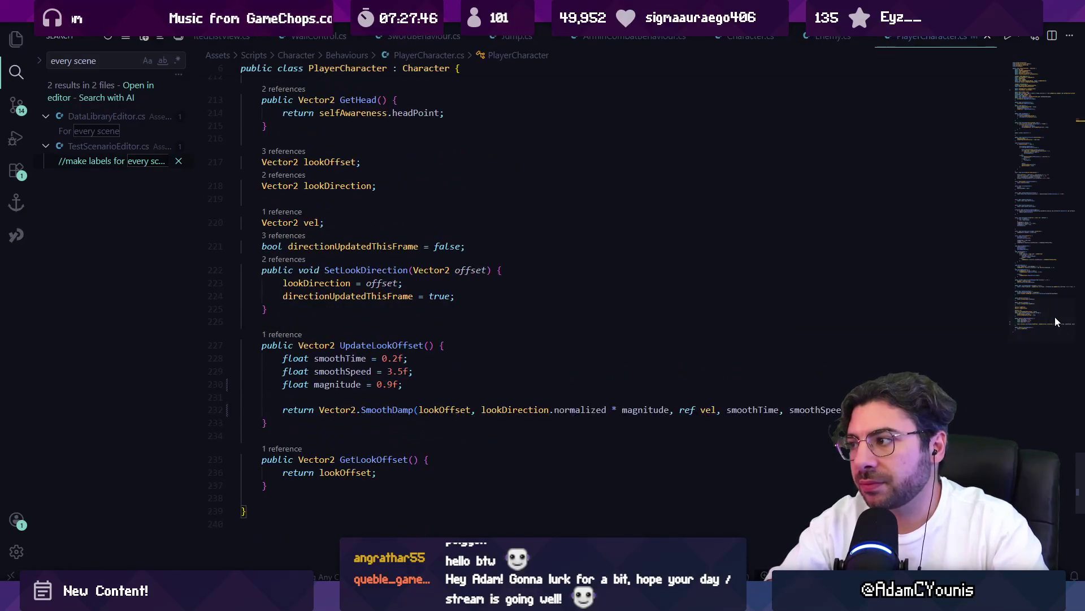
{"action": "scroll", "coordinate": [380, 215], "scroll_direction": "down", "scroll_amount": 3}
{"action": "left_click", "coordinate": [393, 278]}
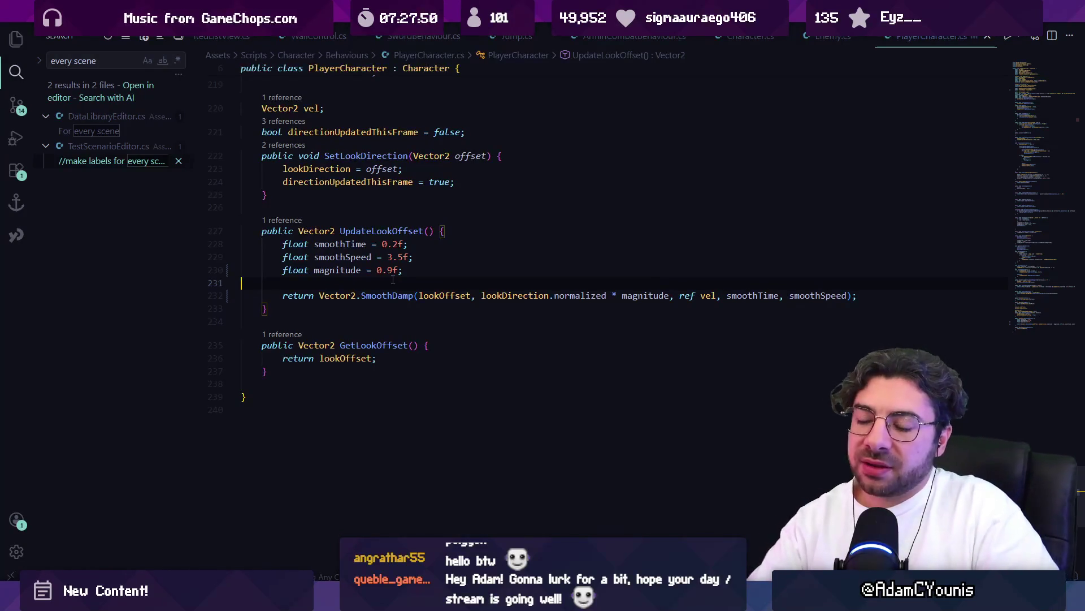
{"action": "key", "text": "Escape"}
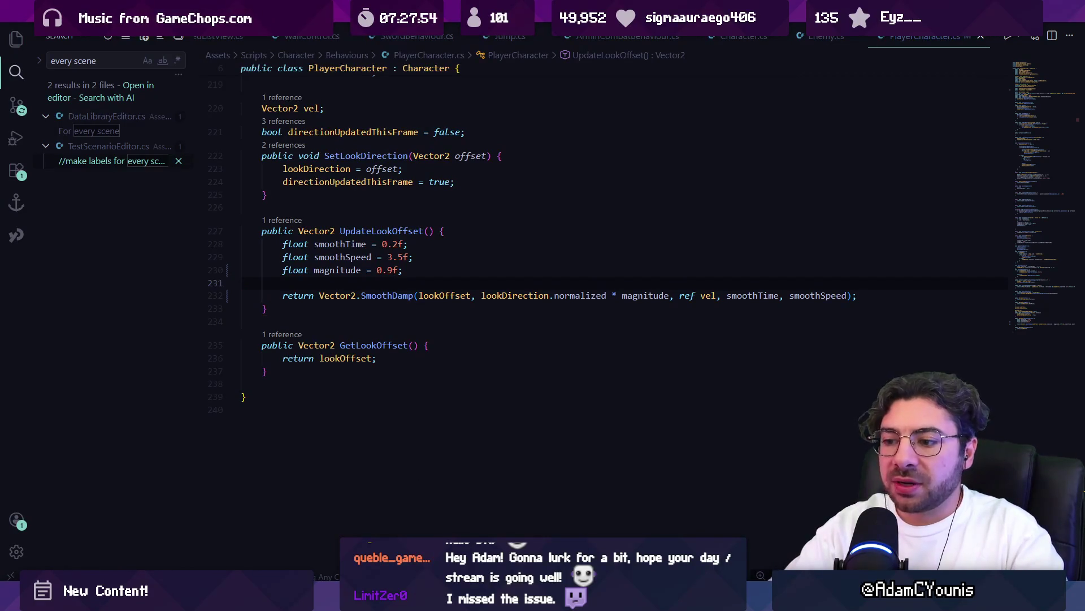
{"action": "mouse_move", "coordinate": [356, 597]}
{"action": "left_click", "coordinate": [382, 326]}
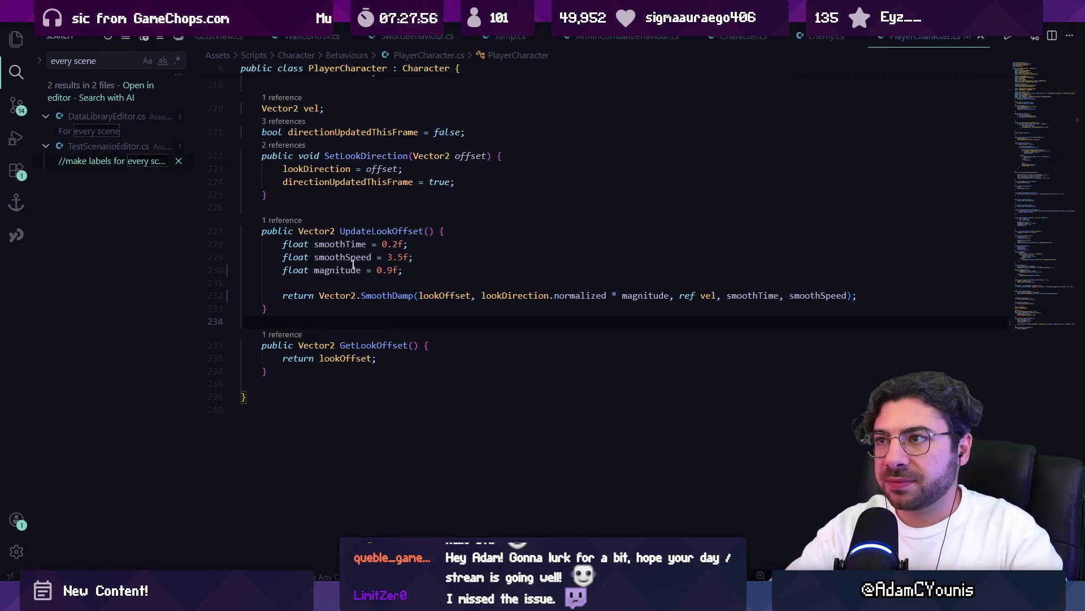
{"action": "key", "text": "ctrl+p"}
- Open MainCameraBehaviour.cs via 'maincam' and select the camera position sum including lookOffset on line 102
{"action": "type", "text": "maincam"}
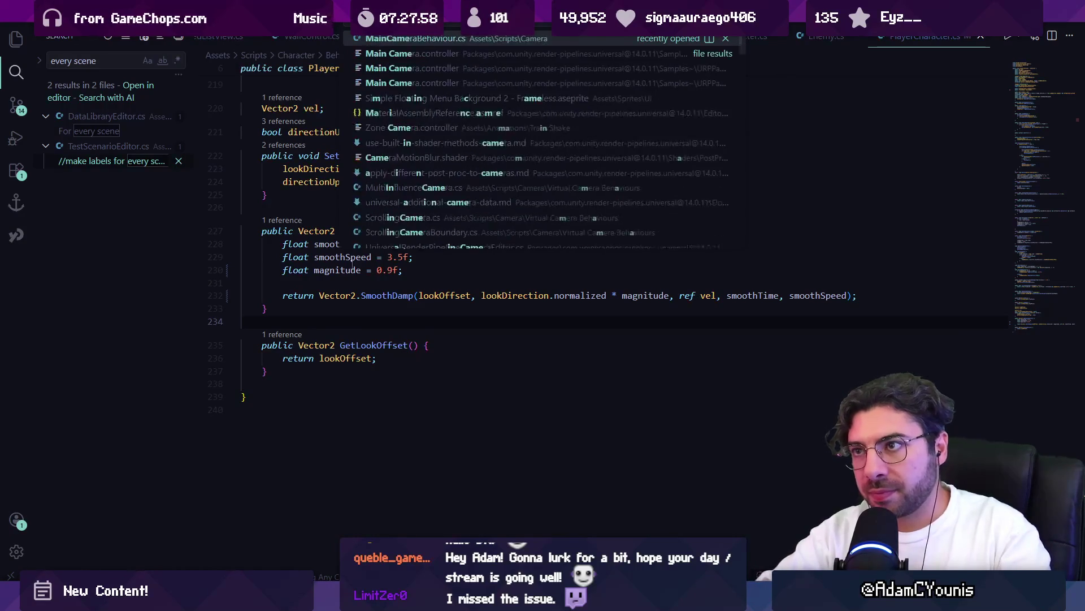
{"action": "key", "text": "Return"}
{"action": "scroll", "coordinate": [503, 357], "scroll_direction": "down", "scroll_amount": 2}
{"action": "left_click", "coordinate": [346, 274]}
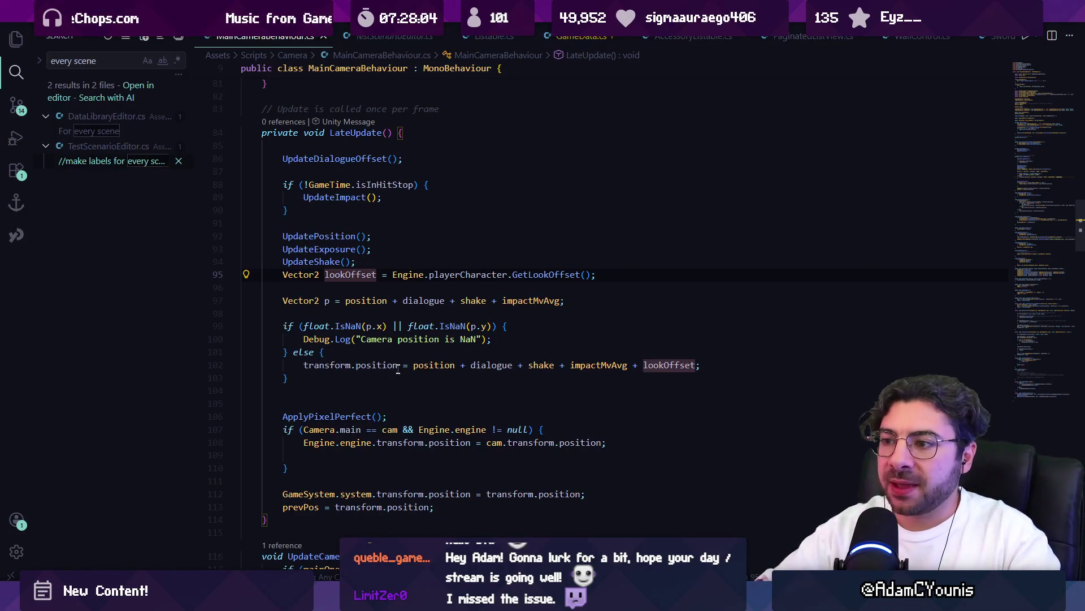
{"action": "left_click_drag", "start_coordinate": [412, 365], "coordinate": [721, 363]}
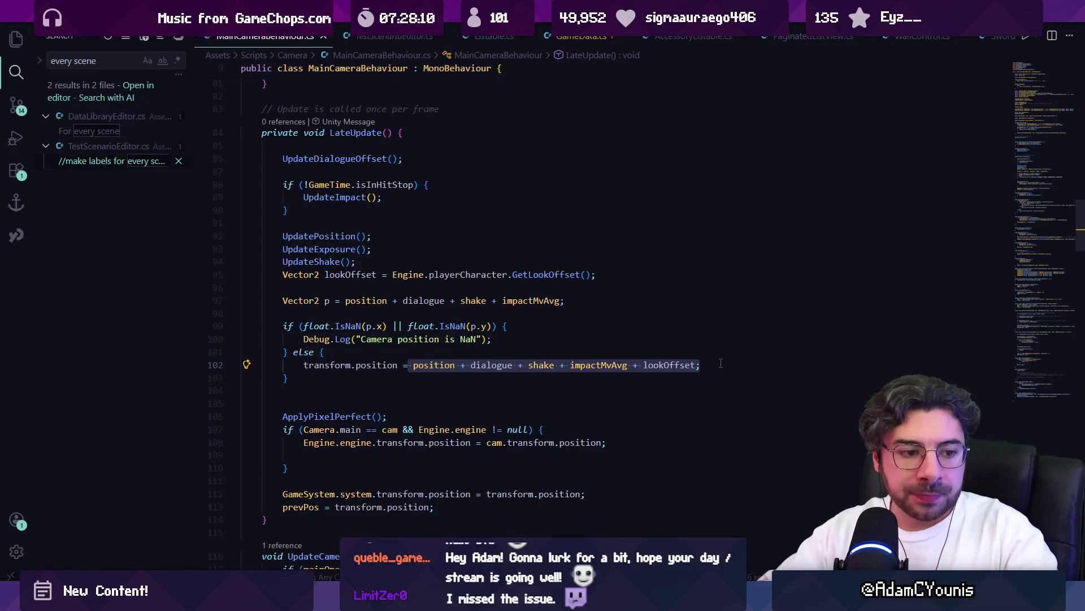
- Dismiss the Discord thread options, then show Unity's SceneGraph of all levels
{"action": "key", "text": "alt+Tab"}
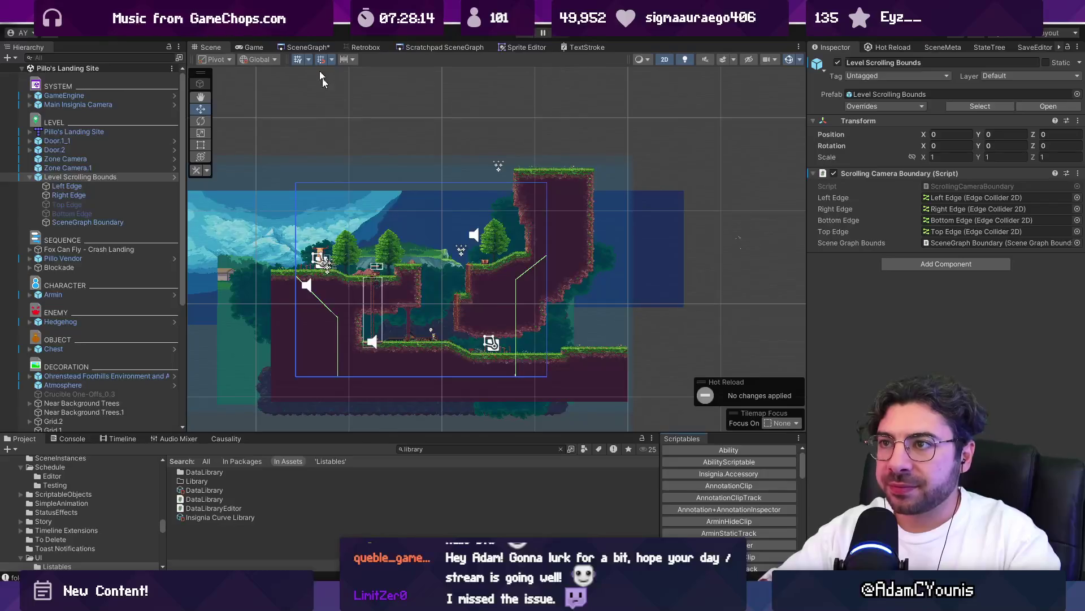
{"action": "key", "text": "alt+Tab"}
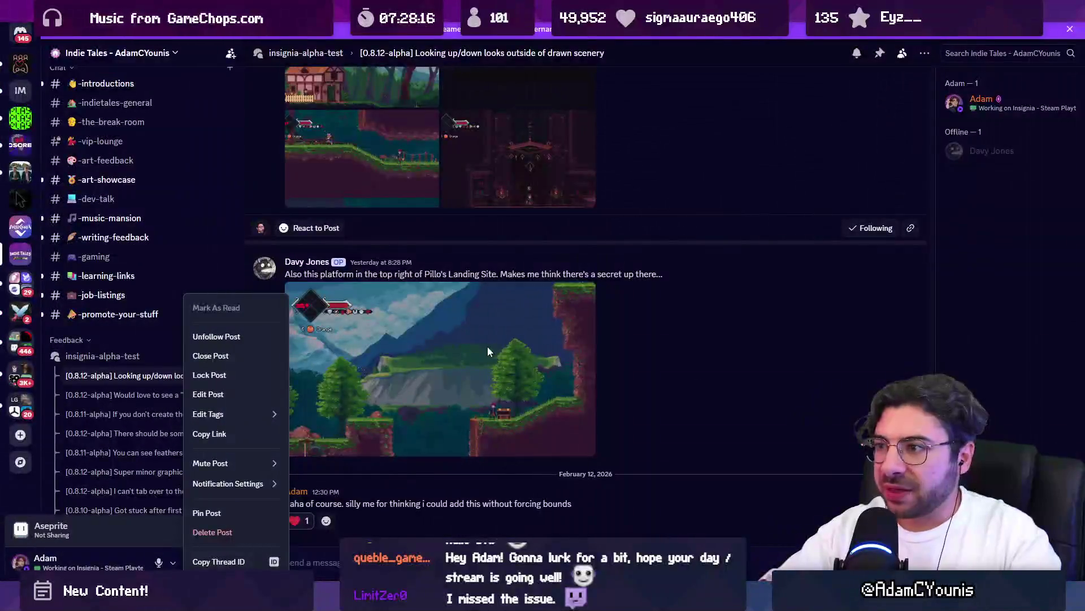
{"action": "left_click", "coordinate": [679, 349]}
{"action": "scroll", "coordinate": [672, 348], "scroll_direction": "up", "scroll_amount": 4}
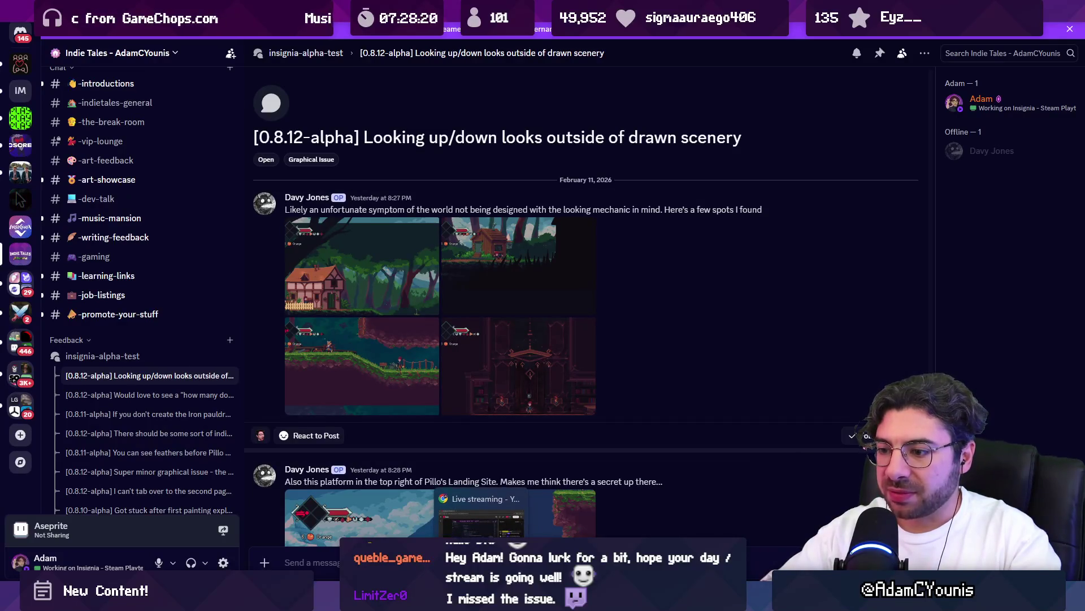
{"action": "mouse_move", "coordinate": [532, 601]}
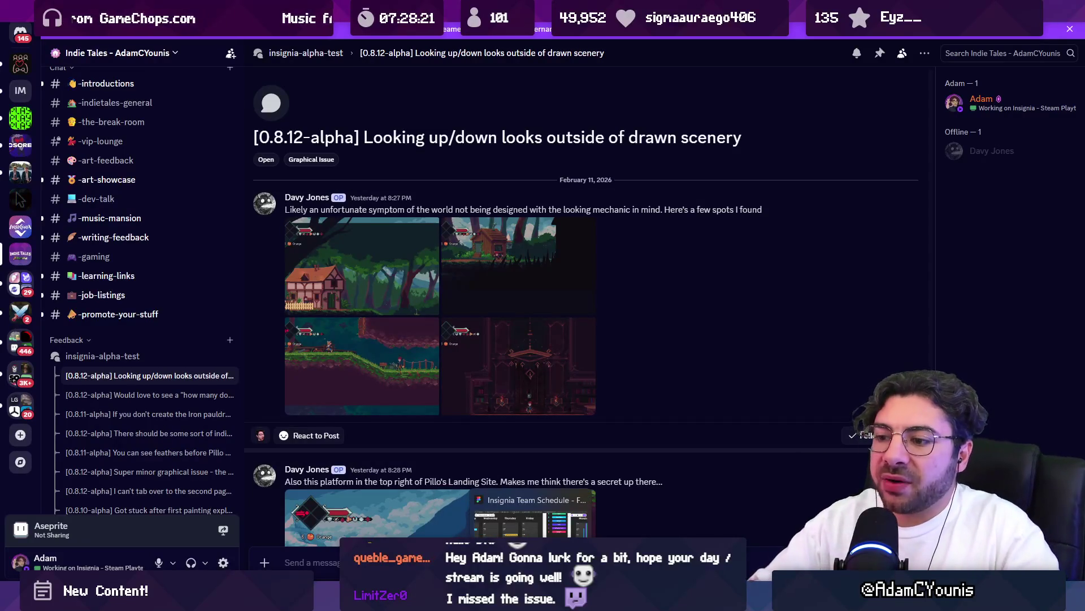
{"action": "key", "text": "alt+Tab"}
{"action": "left_click", "coordinate": [305, 47]}
{"action": "scroll", "coordinate": [357, 275], "scroll_direction": "down", "scroll_amount": 3}
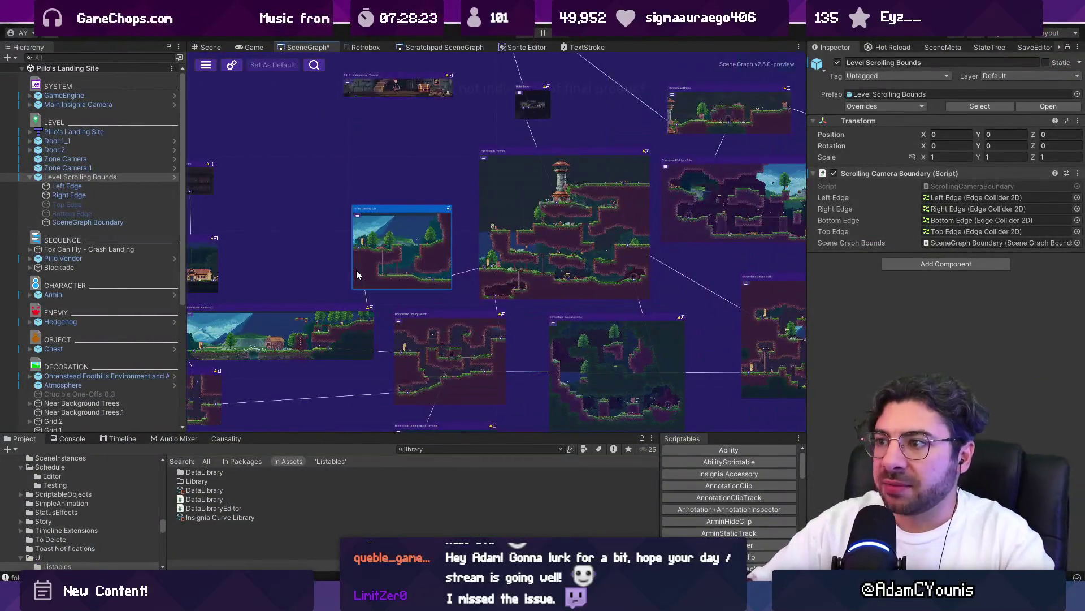
- Pan the scene graph to The_Athenaeum, open that scene and start playing it
{"action": "double_click", "coordinate": [707, 274]}
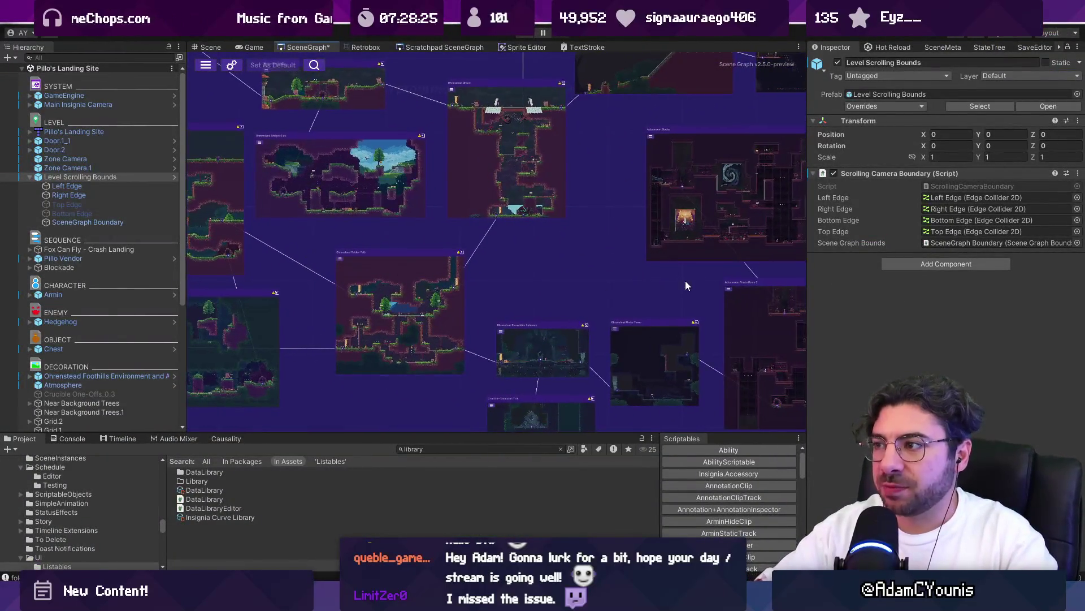
{"action": "scroll", "coordinate": [687, 285], "scroll_direction": "up", "scroll_amount": 2}
{"action": "left_click_drag", "start_coordinate": [473, 184], "coordinate": [474, 337]}
{"action": "double_click", "coordinate": [483, 298]}
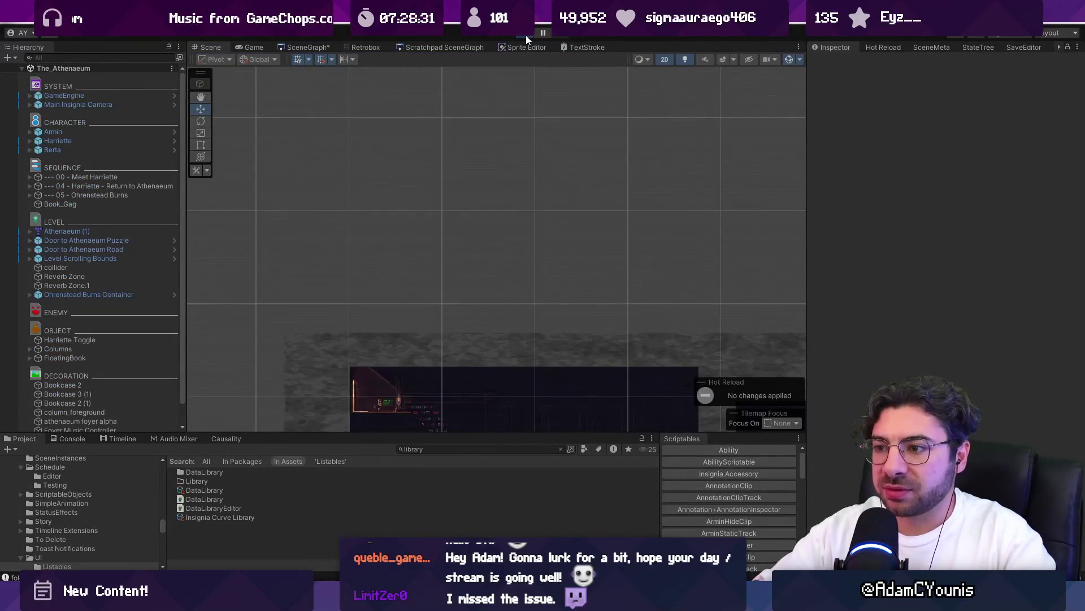
{"action": "left_click", "coordinate": [525, 35]}
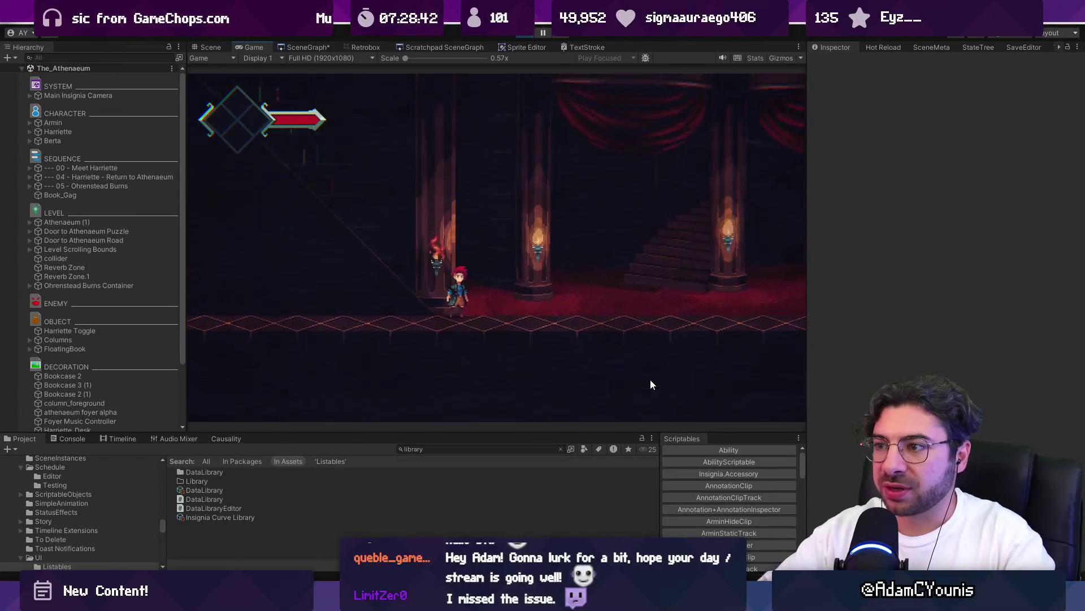
- Stop the game, find Outside_Ohrenstead in the scene graph and play it
{"action": "left_click", "coordinate": [320, 47]}
{"action": "left_click", "coordinate": [529, 33]}
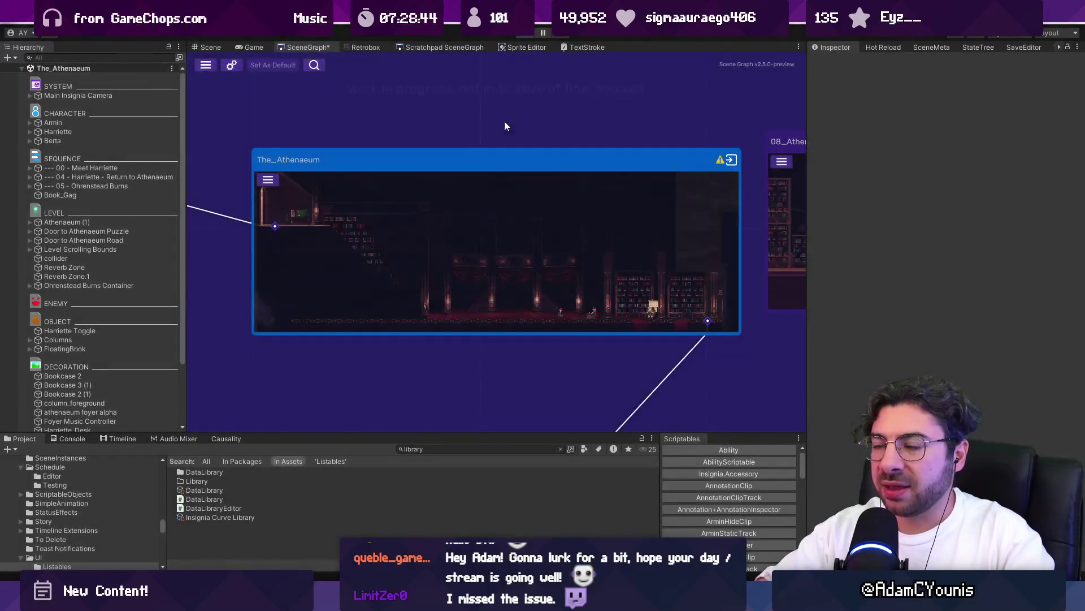
{"action": "left_click", "coordinate": [320, 47]}
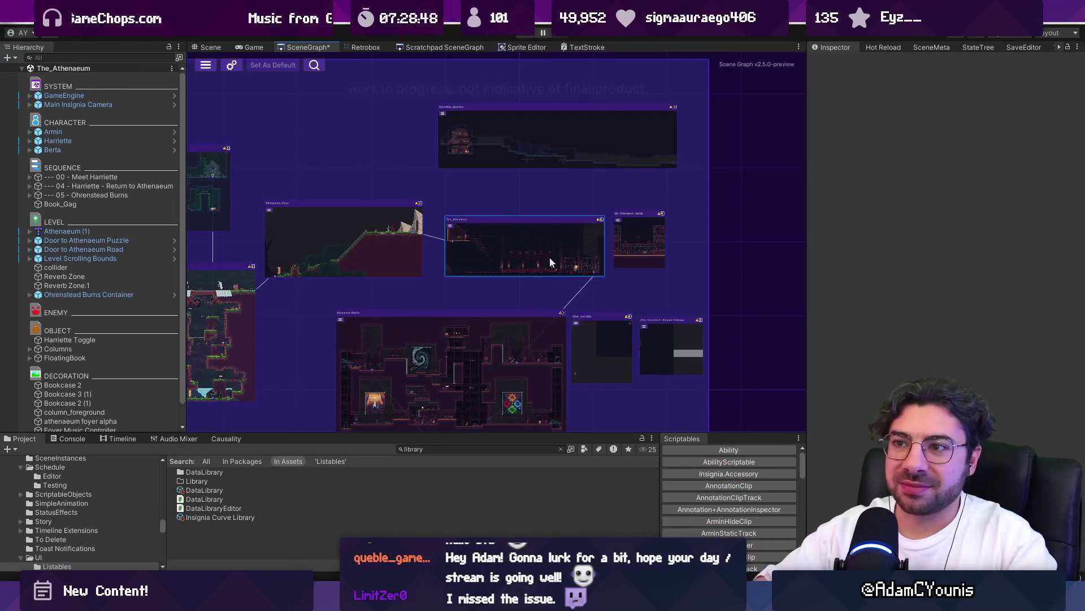
{"action": "scroll", "coordinate": [667, 261], "scroll_direction": "down", "scroll_amount": 5}
{"action": "scroll", "coordinate": [367, 268], "scroll_direction": "up", "scroll_amount": 5}
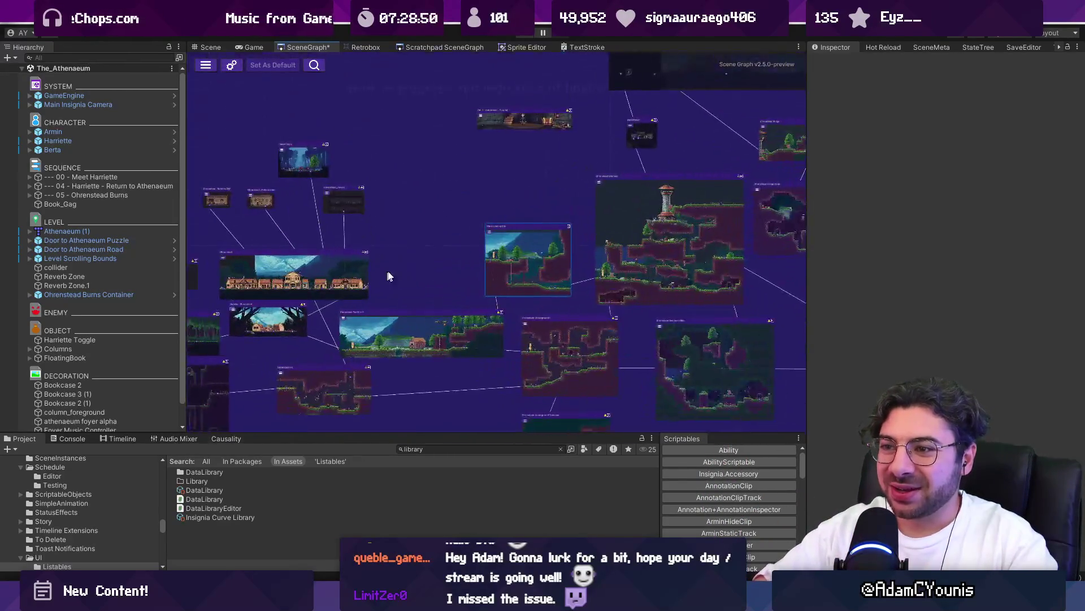
{"action": "scroll", "coordinate": [545, 291], "scroll_direction": "up", "scroll_amount": 8}
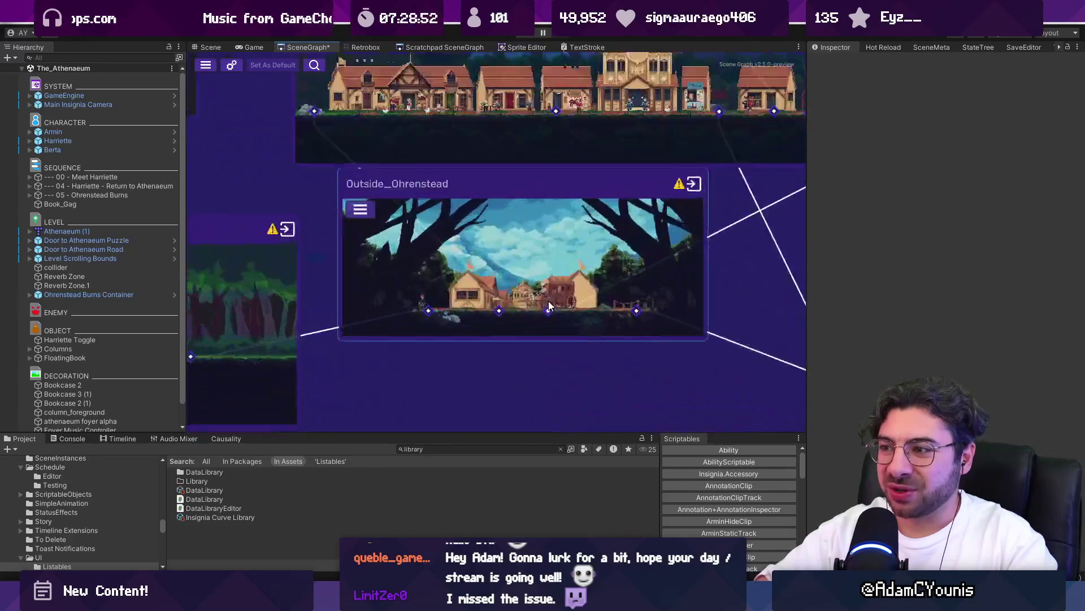
{"action": "left_click", "coordinate": [531, 34]}
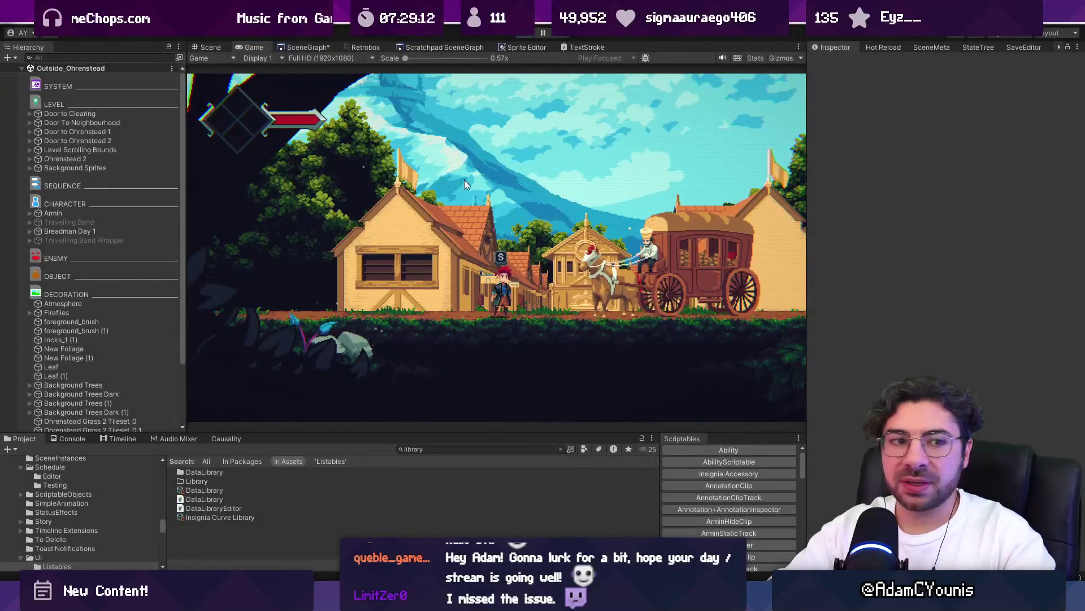
- Stop the Outside_Ohrenstead play session and switch to the Discord 'Looking up/down' scenery thread
{"action": "key", "text": "ctrl+p"}
{"action": "key", "text": "alt+Tab"}
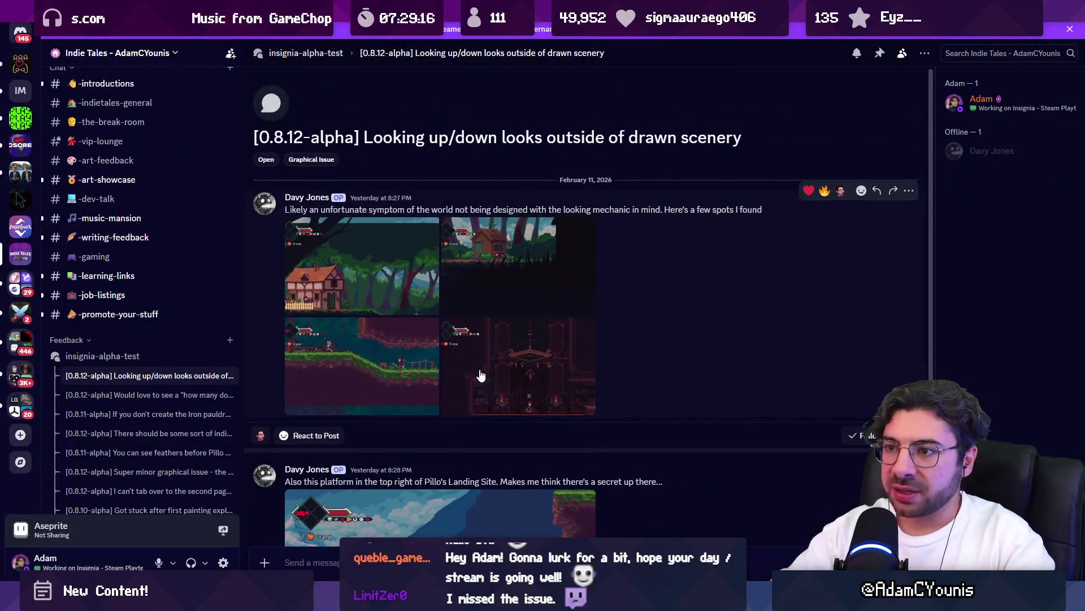
- Enlarge the first bug-report screenshot in the thread, then return to Unity's Outside_Ohrenstead scene
{"action": "left_click", "coordinate": [386, 257]}
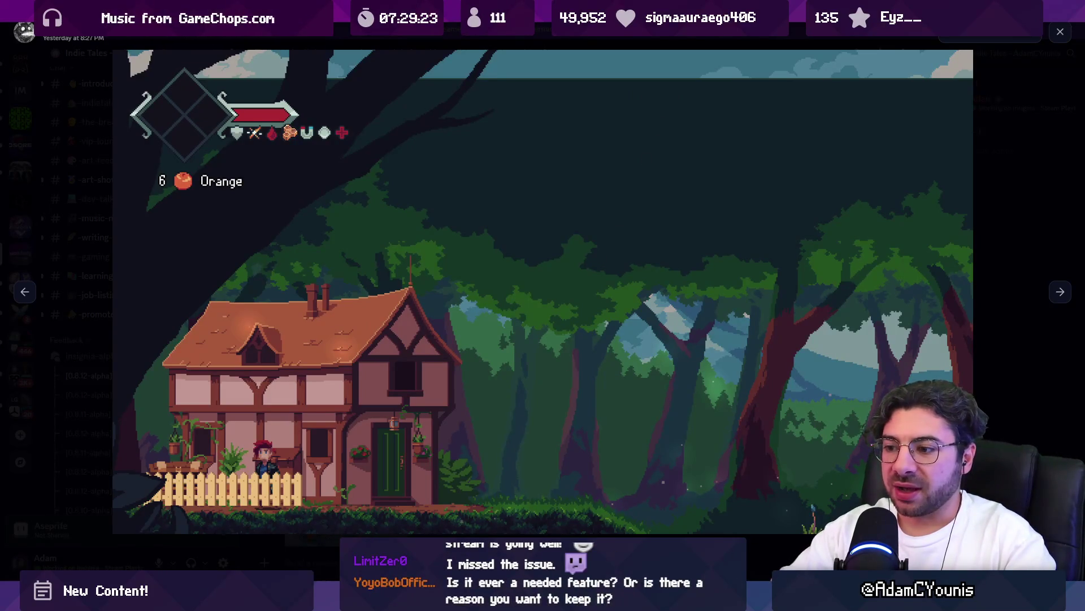
{"action": "key", "text": "alt+Tab"}
{"action": "scroll", "coordinate": [572, 281], "scroll_direction": "down", "scroll_amount": 3}
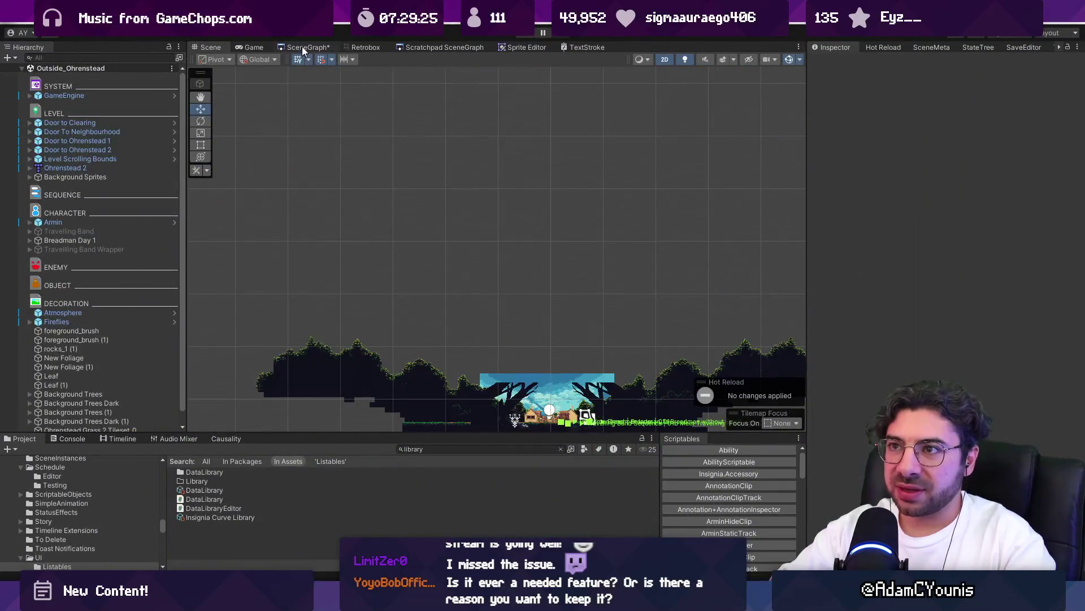
- Walk the character right up the slope and back left toward the house, then stop play mode
{"action": "left_click", "coordinate": [303, 51]}
{"action": "scroll", "coordinate": [330, 242], "scroll_direction": "up", "scroll_amount": 5}
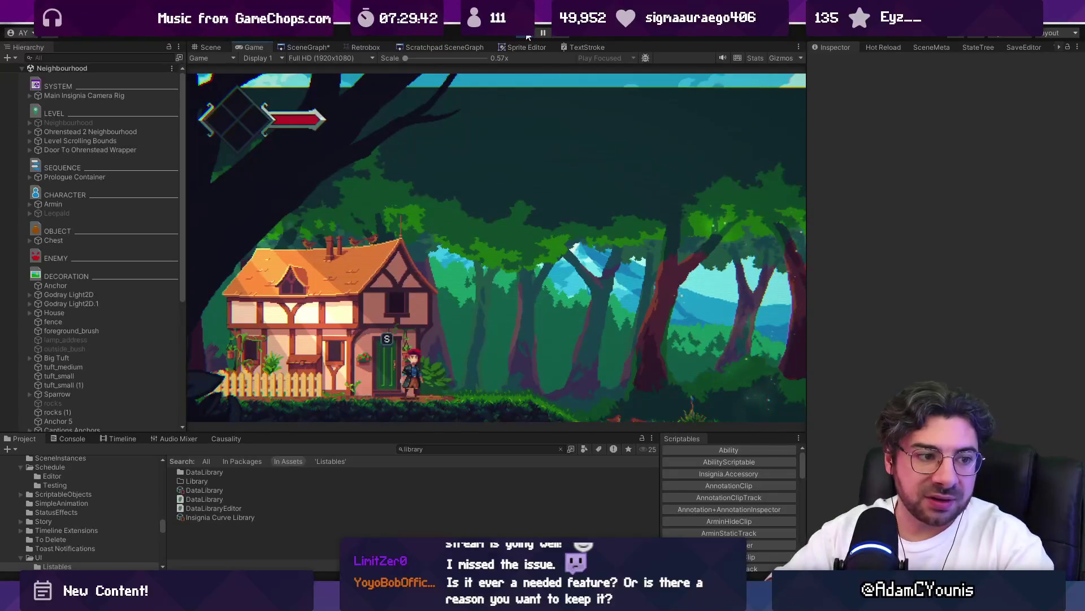
{"action": "key", "text": "Right"}
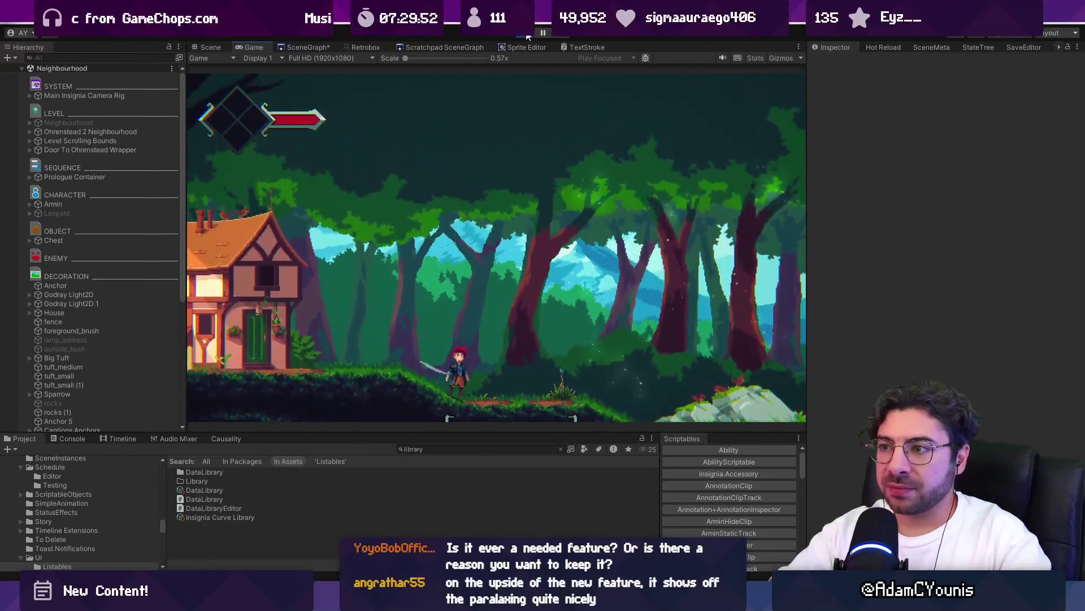
{"action": "key", "text": "Left"}
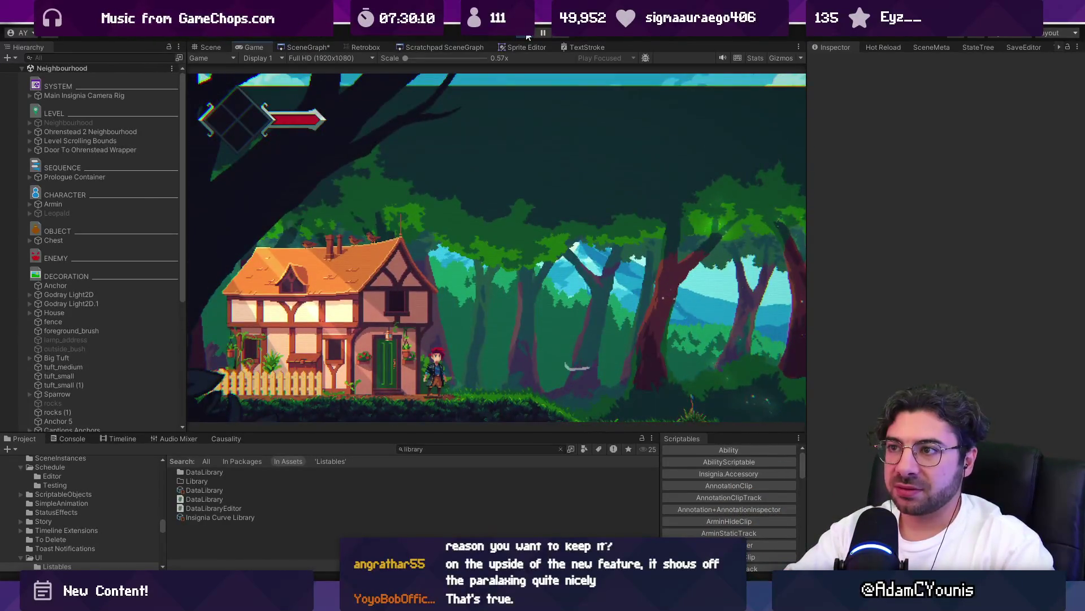
{"action": "left_click", "coordinate": [527, 34]}
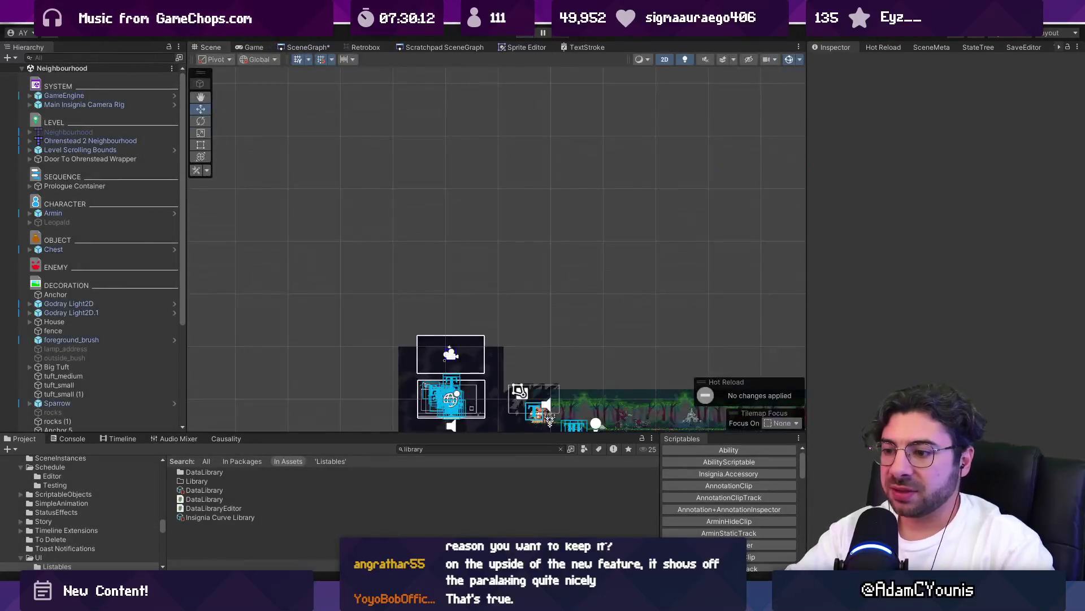
- In MainCameraBehaviour.cs, step through the dialogue, position and lookOffset terms of the line 102 sum
{"action": "key", "text": "alt+Tab"}
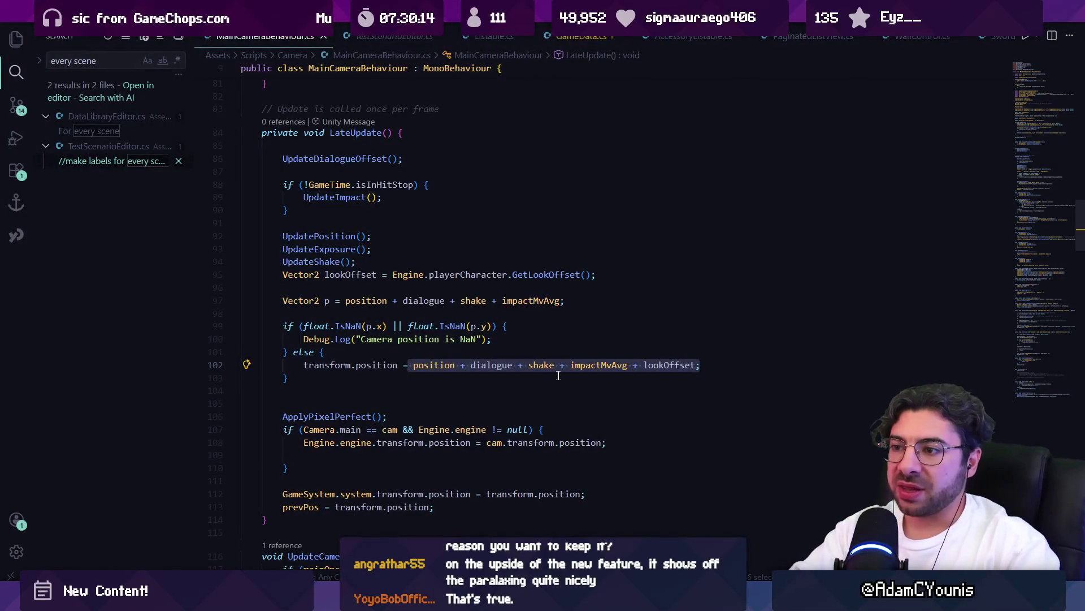
{"action": "left_click", "coordinate": [474, 365]}
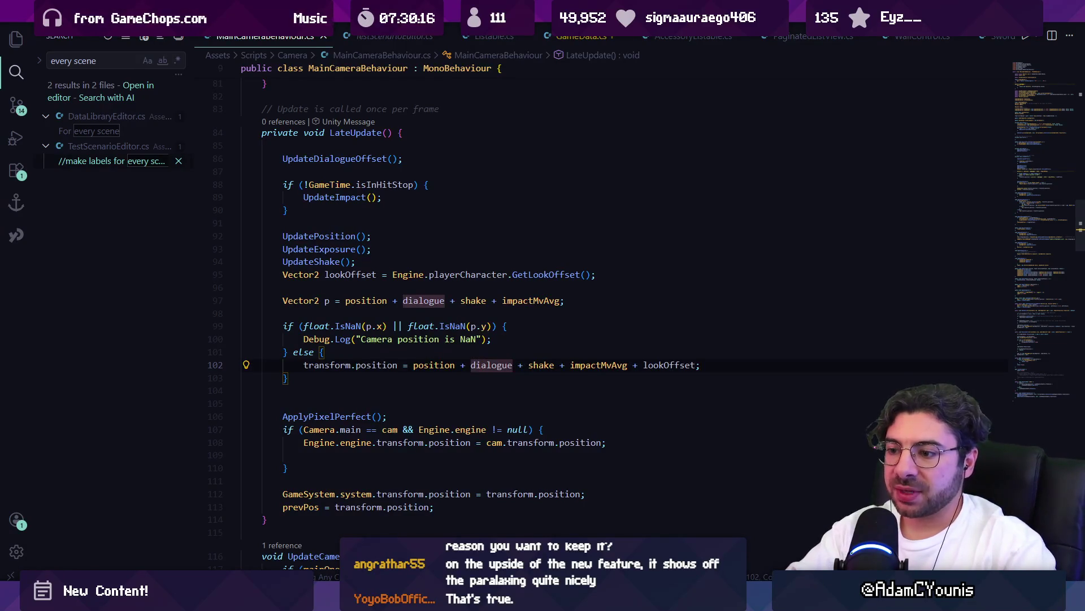
{"action": "left_click", "coordinate": [451, 364]}
{"action": "key", "text": "ctrl+Right"}
{"action": "key", "text": "ctrl+Right"}
{"action": "key", "text": "ctrl+Right"}
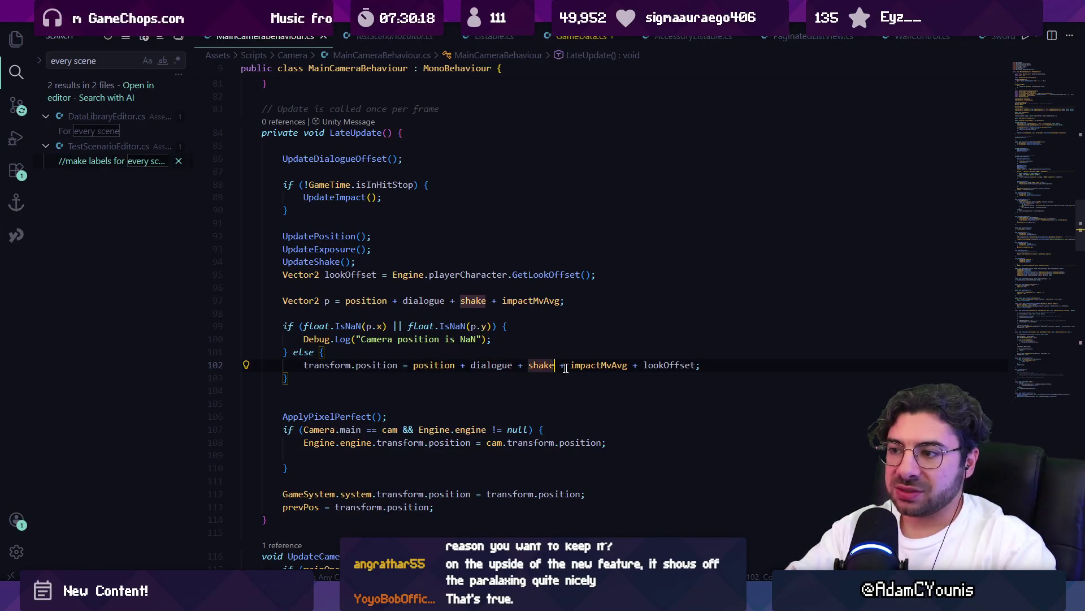
{"action": "double_click", "coordinate": [433, 365]}
{"action": "key", "text": "shift+End"}
{"action": "left_click", "coordinate": [433, 365]}
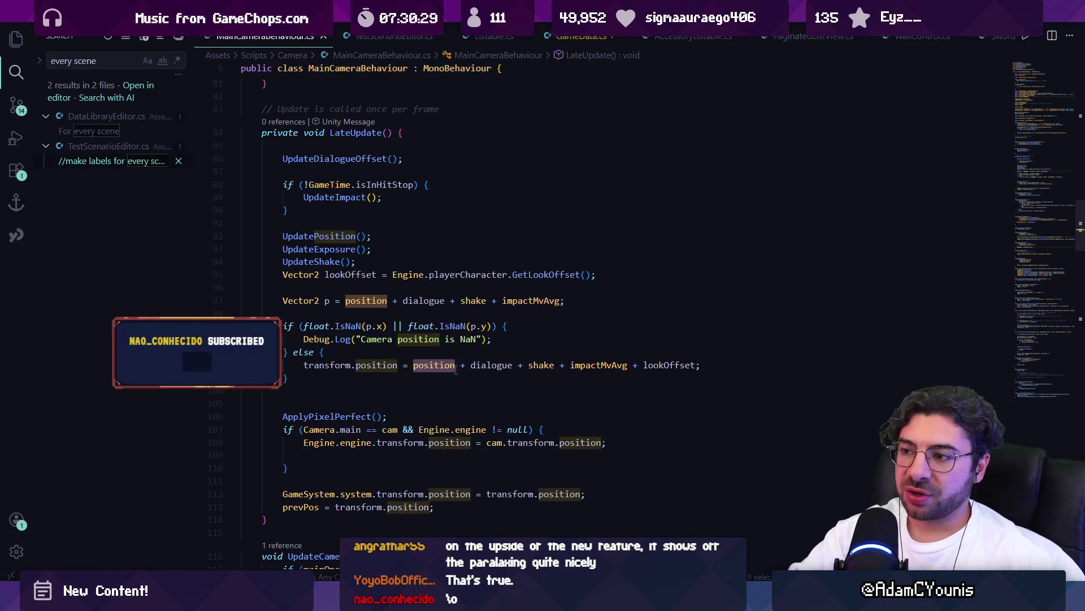
- Check the uses of lookOffset, position and dialogue across lines 95–102, then return to Unity
{"action": "double_click", "coordinate": [658, 365]}
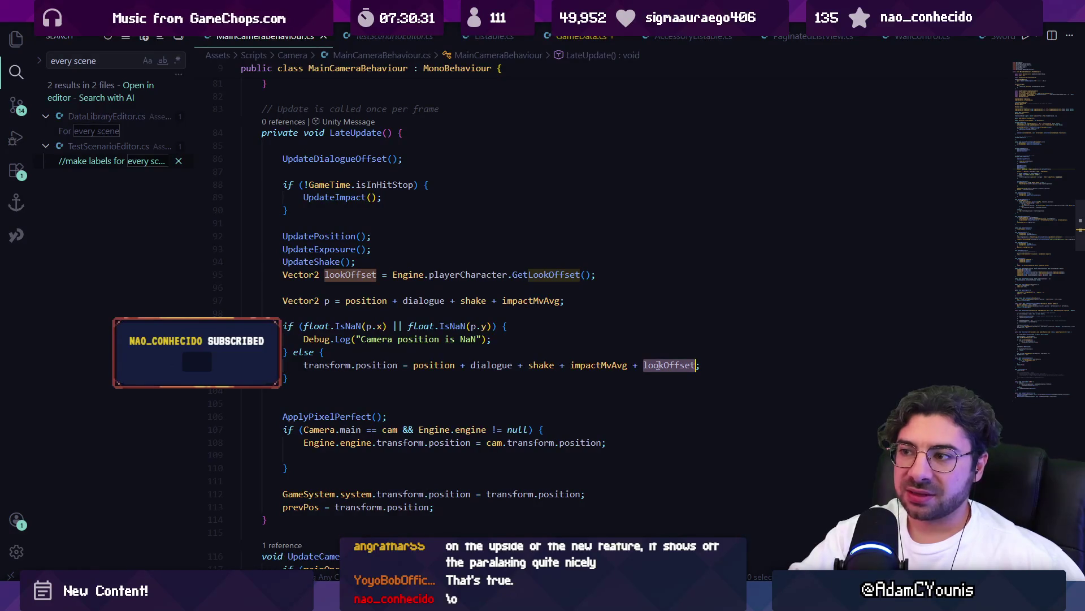
{"action": "left_click", "coordinate": [423, 365]}
{"action": "double_click", "coordinate": [434, 365]}
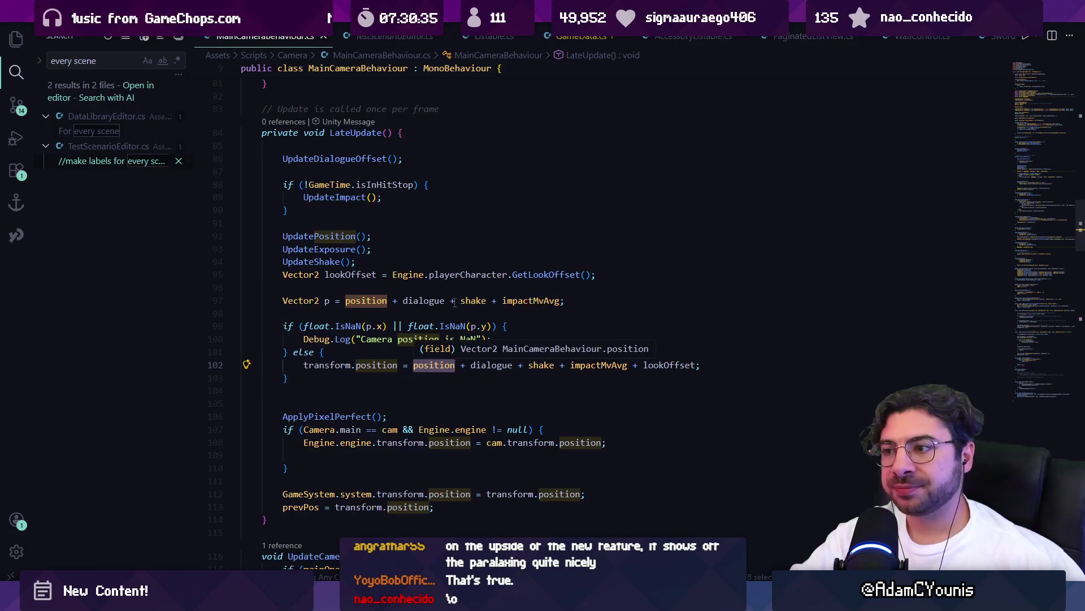
{"action": "left_click", "coordinate": [457, 302]}
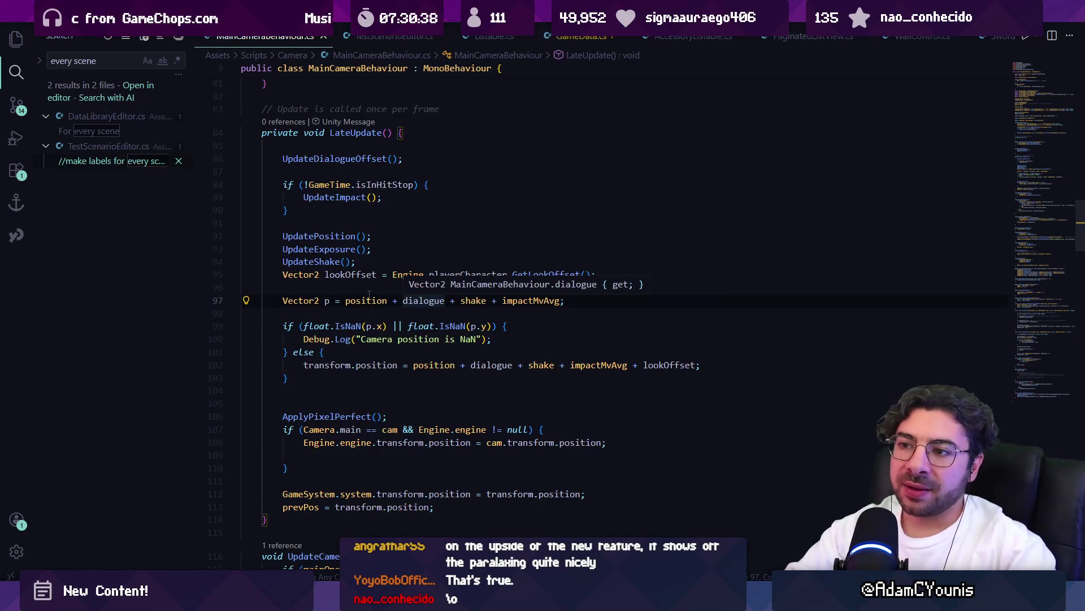
{"action": "left_click", "coordinate": [364, 275]}
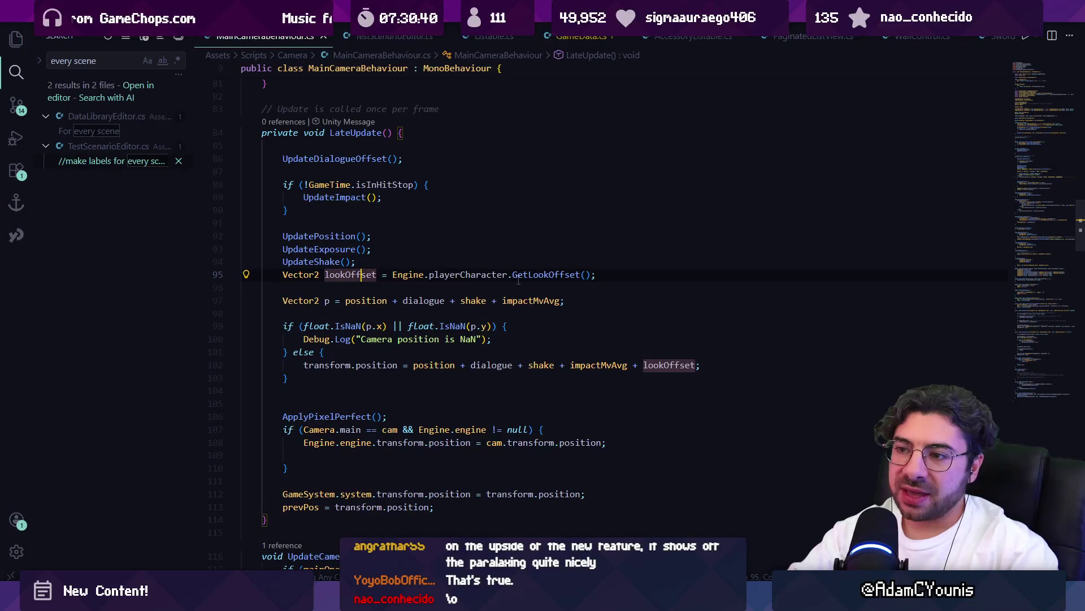
{"action": "key", "text": "ctrl+p"}
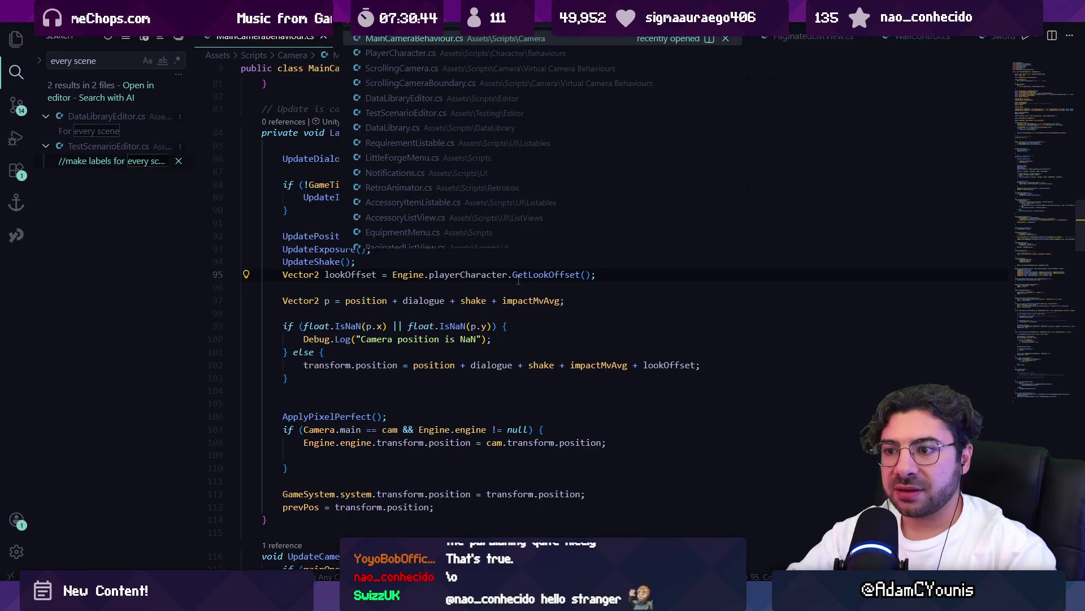
{"action": "key", "text": "Escape"}
{"action": "key", "text": "alt+Tab"}
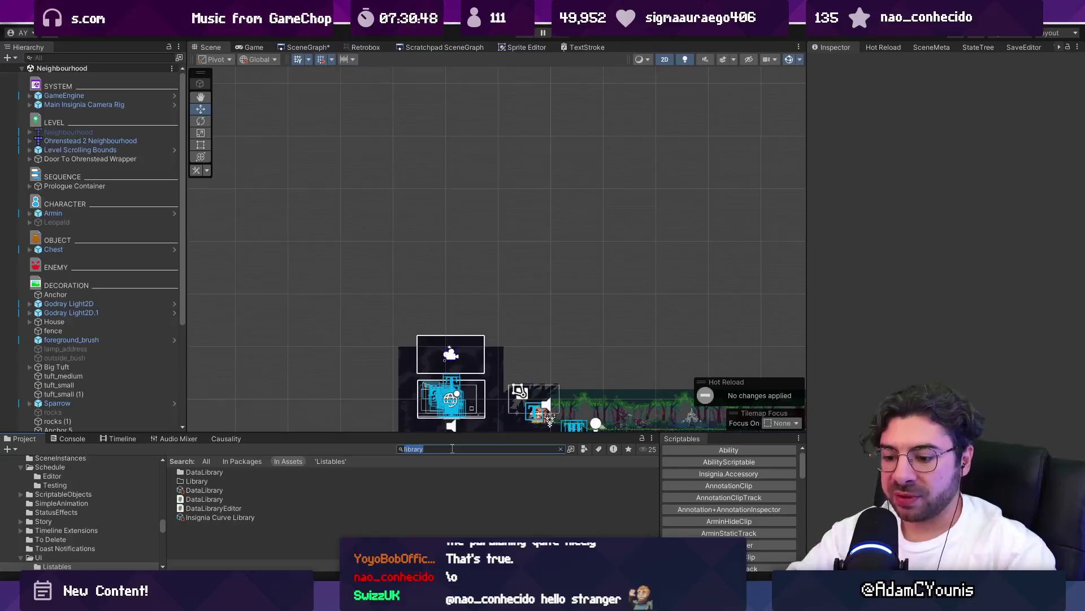
- Open the PlatformCamera script and scroll down to its Awake/Start code
{"action": "type", "text": "platformcamera"}
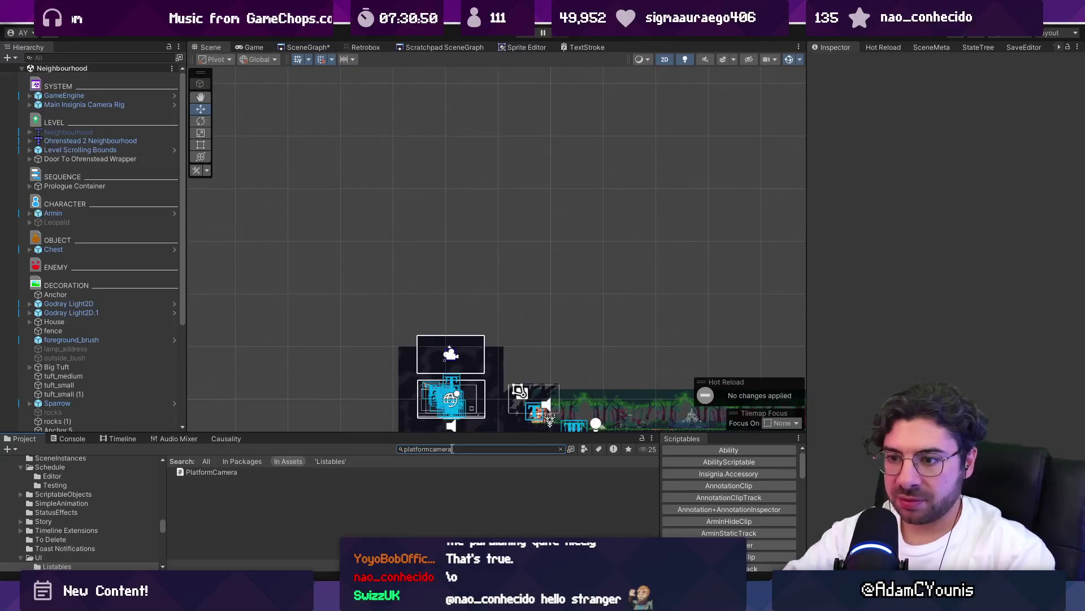
{"action": "double_click", "coordinate": [243, 474]}
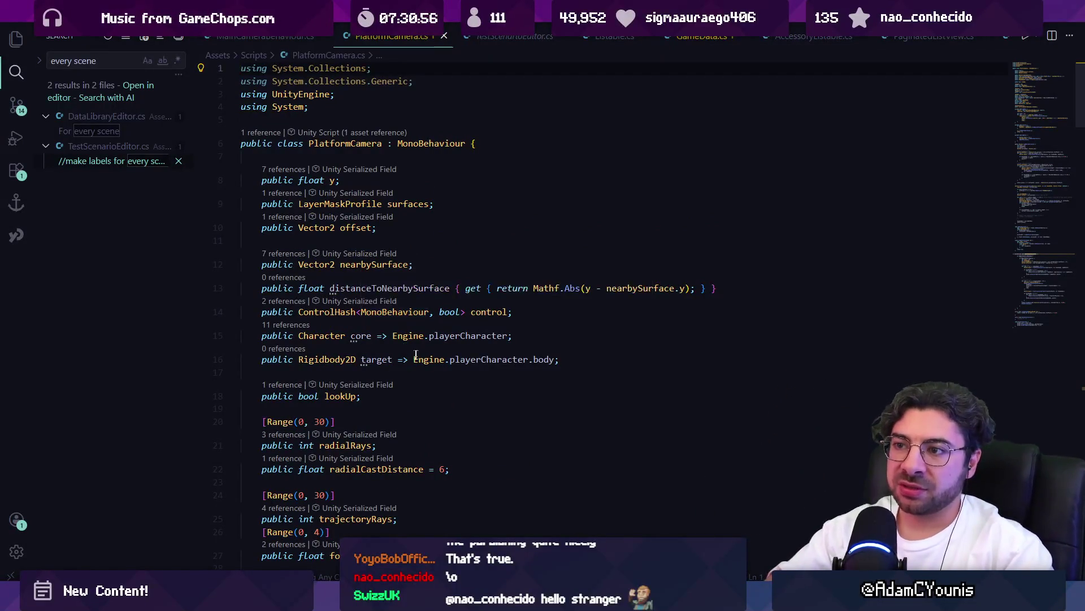
{"action": "scroll", "coordinate": [470, 373], "scroll_direction": "down", "scroll_amount": 5}
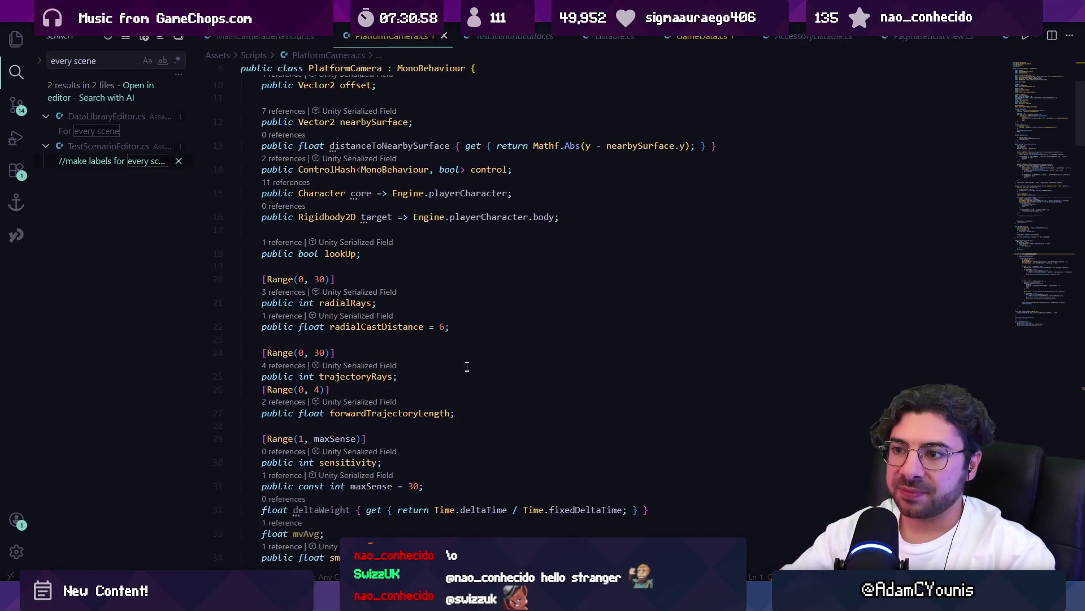
{"action": "scroll", "coordinate": [463, 358], "scroll_direction": "down", "scroll_amount": 6}
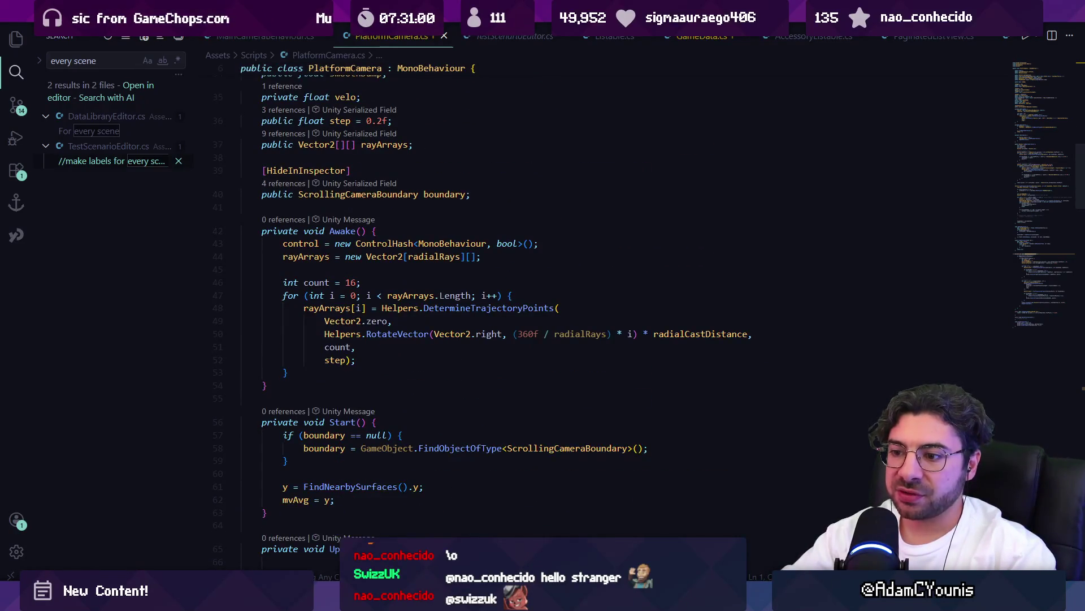
- Clear the platformcamera project search, then go back to the MainCameraBehaviour script
{"action": "key", "text": "alt+Tab"}
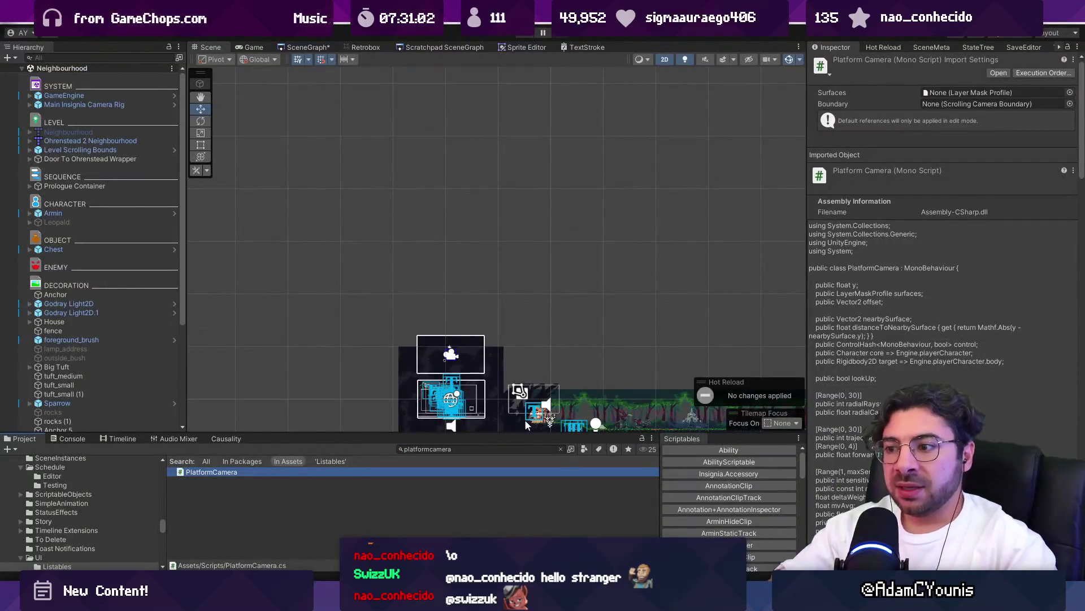
{"action": "left_click", "coordinate": [563, 449]}
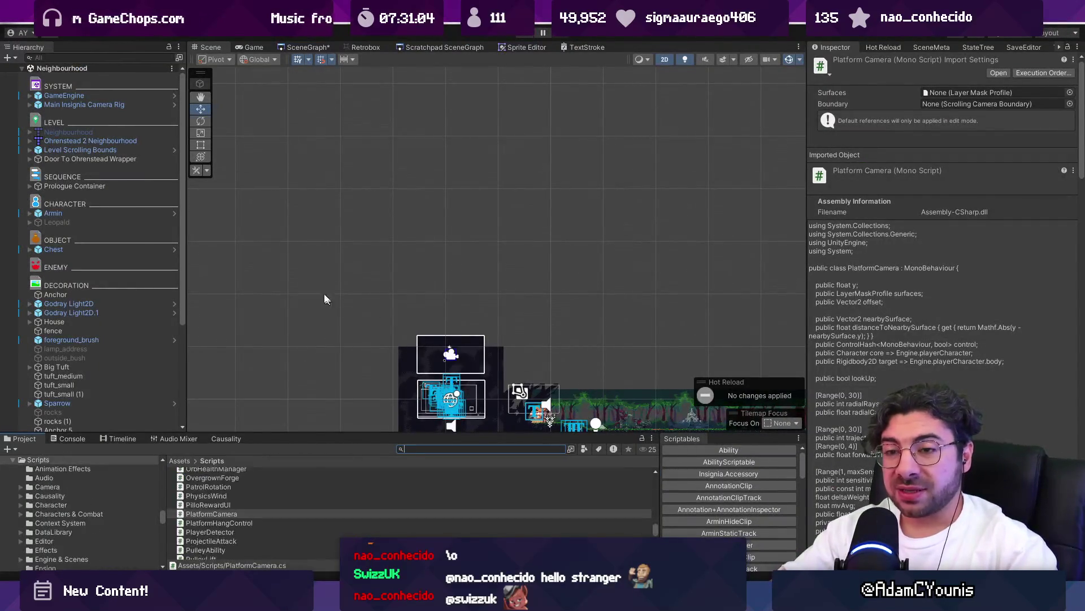
{"action": "key", "text": "alt+Tab"}
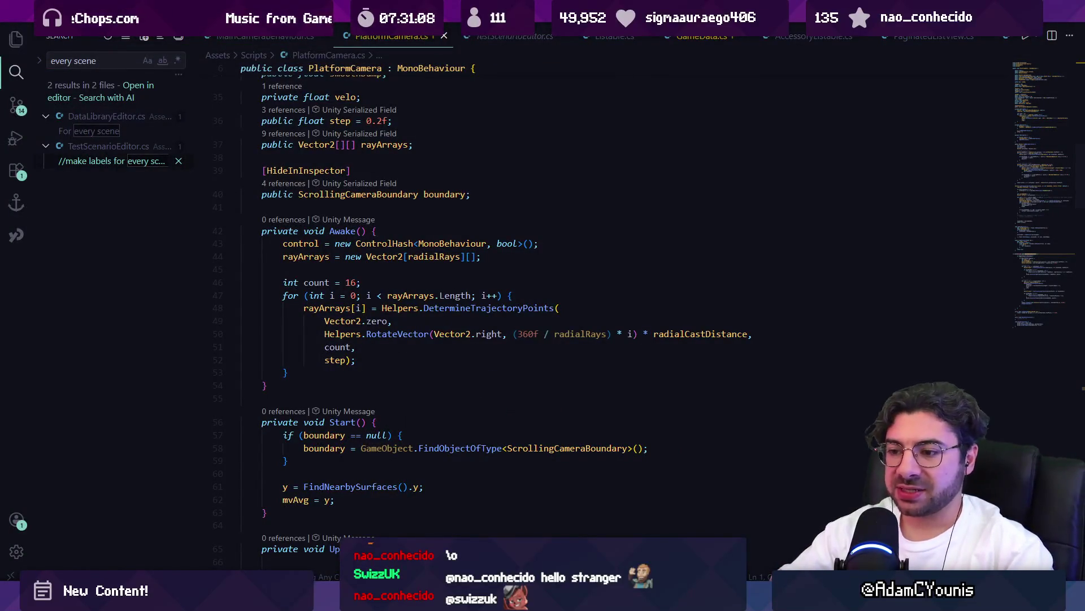
{"action": "mouse_move", "coordinate": [357, 600]}
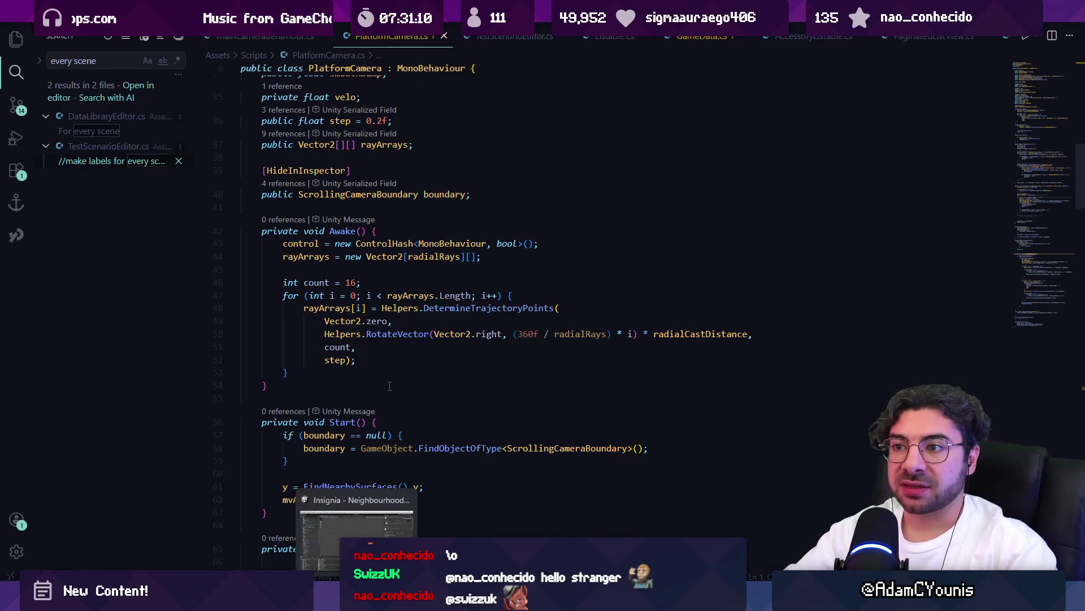
{"action": "left_click", "coordinate": [389, 385]}
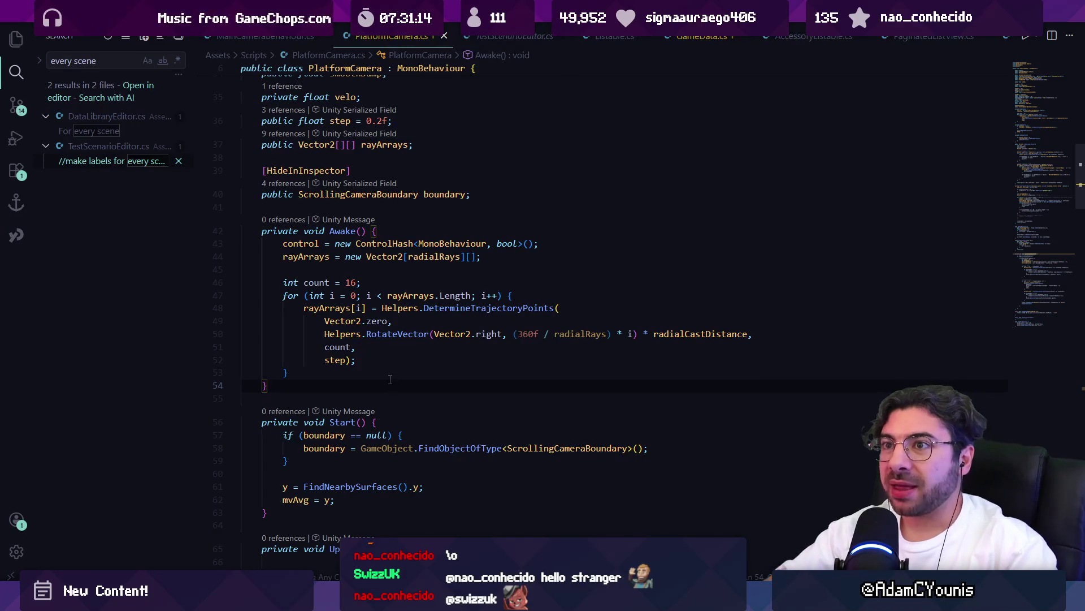
{"action": "key", "text": "ctrl+Tab"}
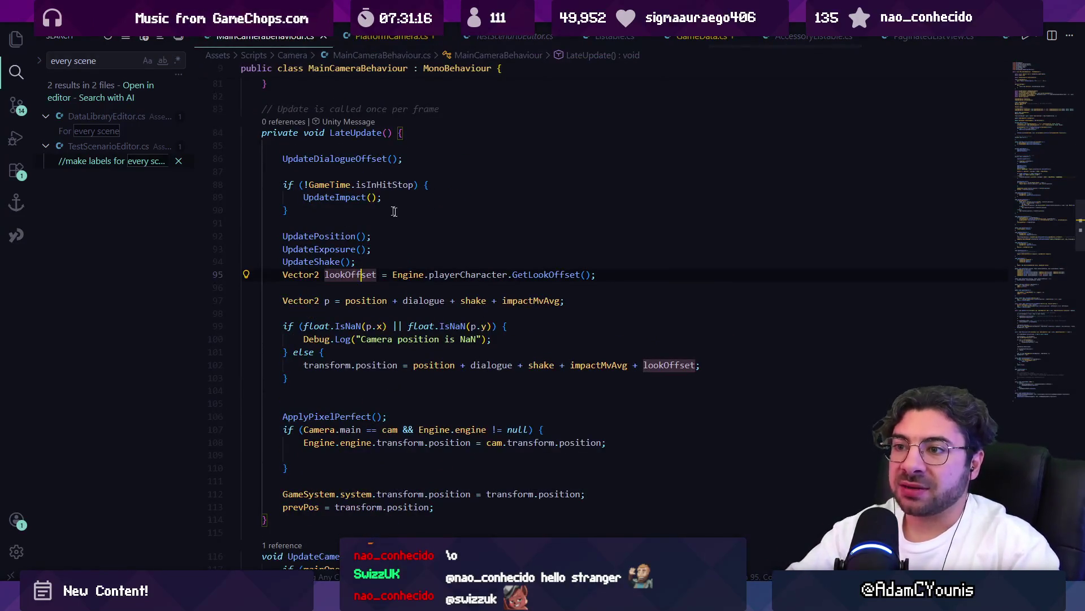
- Review LateUpdate lines 101–102 adding lookOffset, then select Level Scrolling Bounds in Unity
{"action": "left_click", "coordinate": [534, 352]}
{"action": "left_click", "coordinate": [695, 362]}
{"action": "left_click", "coordinate": [731, 365]}
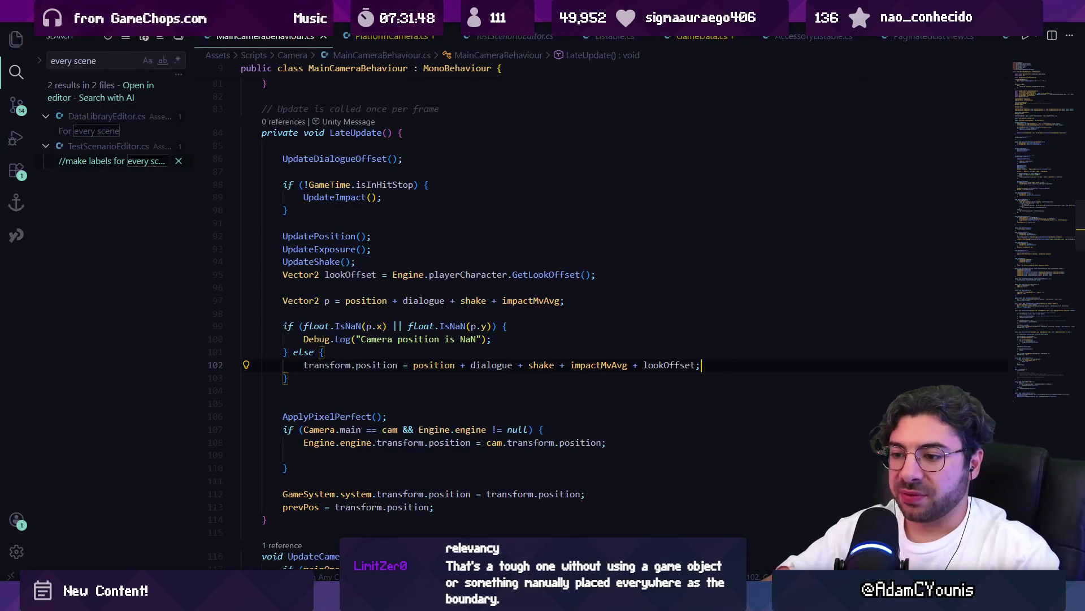
{"action": "key", "text": "alt+Tab"}
{"action": "left_click", "coordinate": [48, 150]}
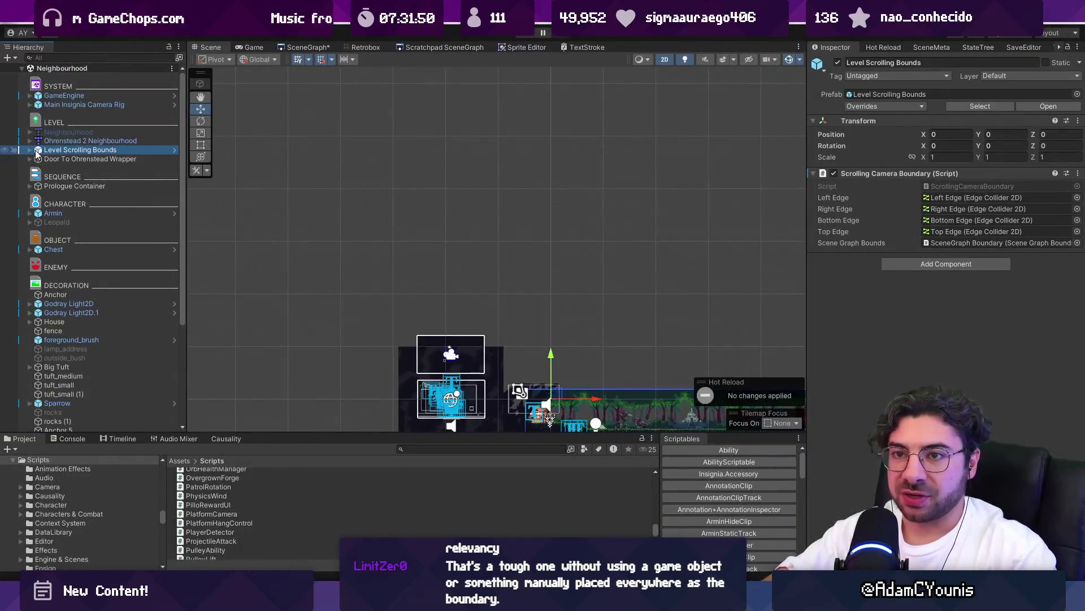
- Frame the Level Scrolling Bounds strip, expand its edge children and inspect the Left Edge
{"action": "double_click", "coordinate": [51, 150]}
{"action": "mouse_move", "coordinate": [361, 232]}
{"action": "left_mouse_down"}
{"action": "mouse_move", "coordinate": [369, 252]}
{"action": "mouse_move", "coordinate": [345, 250]}
{"action": "left_mouse_up"}
{"action": "left_click", "coordinate": [30, 150]}
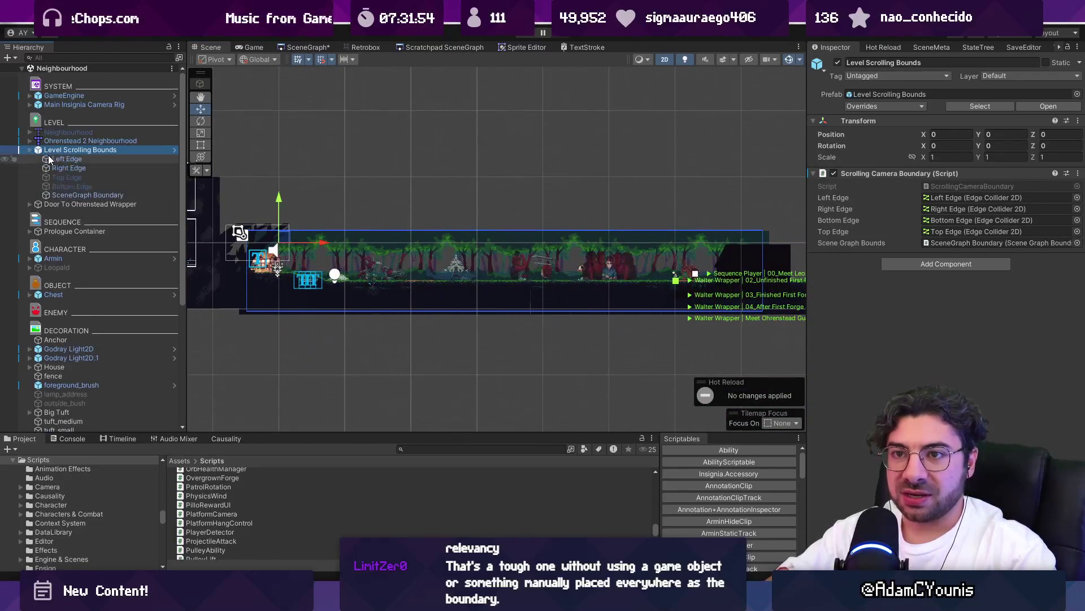
{"action": "left_click", "coordinate": [62, 159]}
{"action": "left_click", "coordinate": [68, 150]}
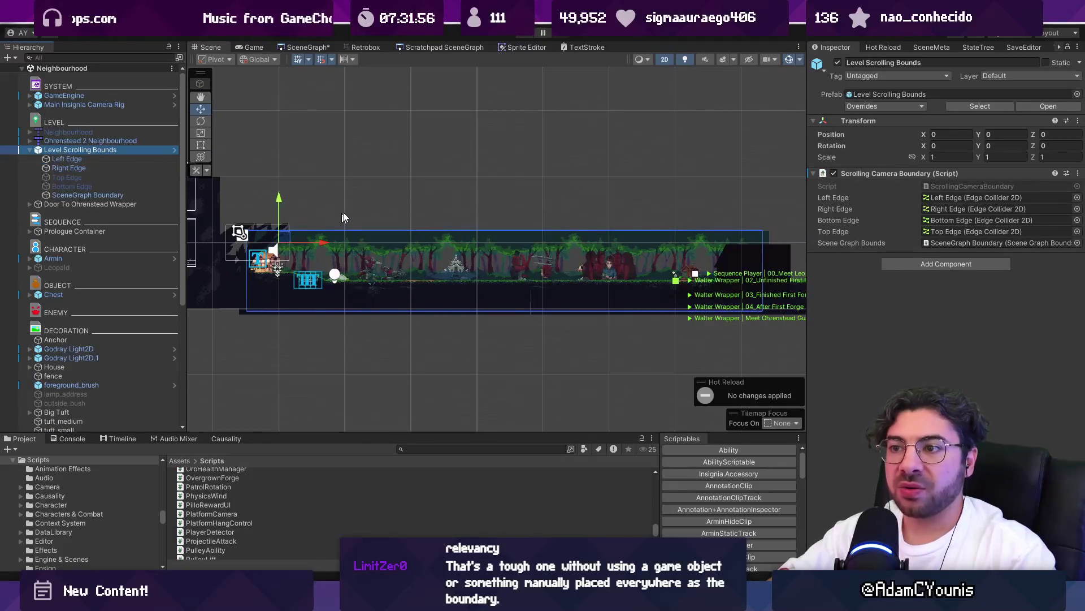
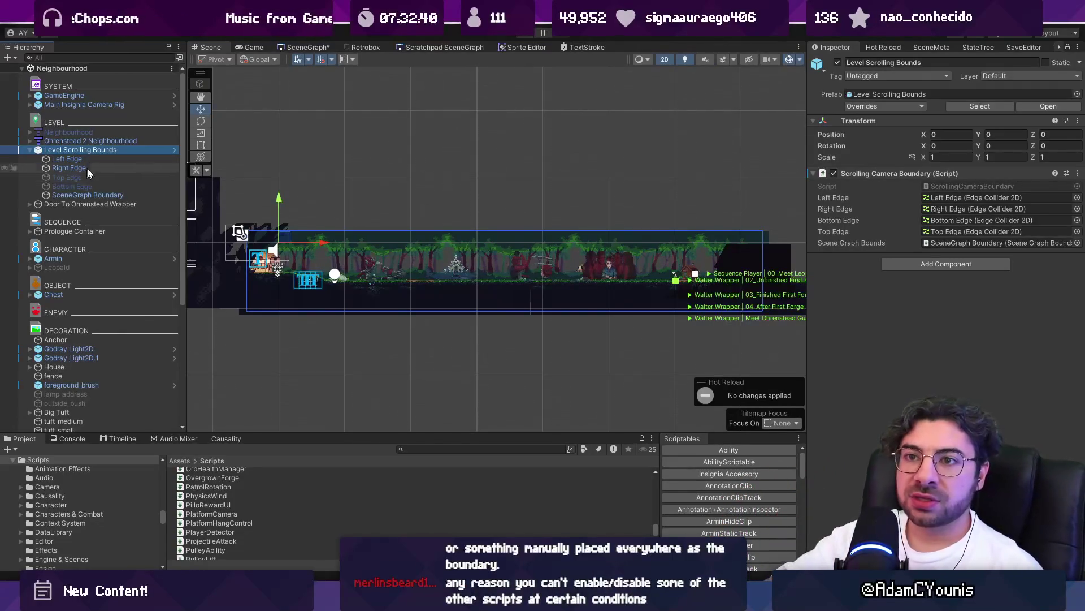
- Switch from Unity to VS Code and open ActionCamera.cs through quick open ('actioncam')
{"action": "key", "text": "alt+Tab"}
{"action": "key", "text": "ctrl+p"}
{"action": "type", "text": "actioncam"}
{"action": "key", "text": "Return"}
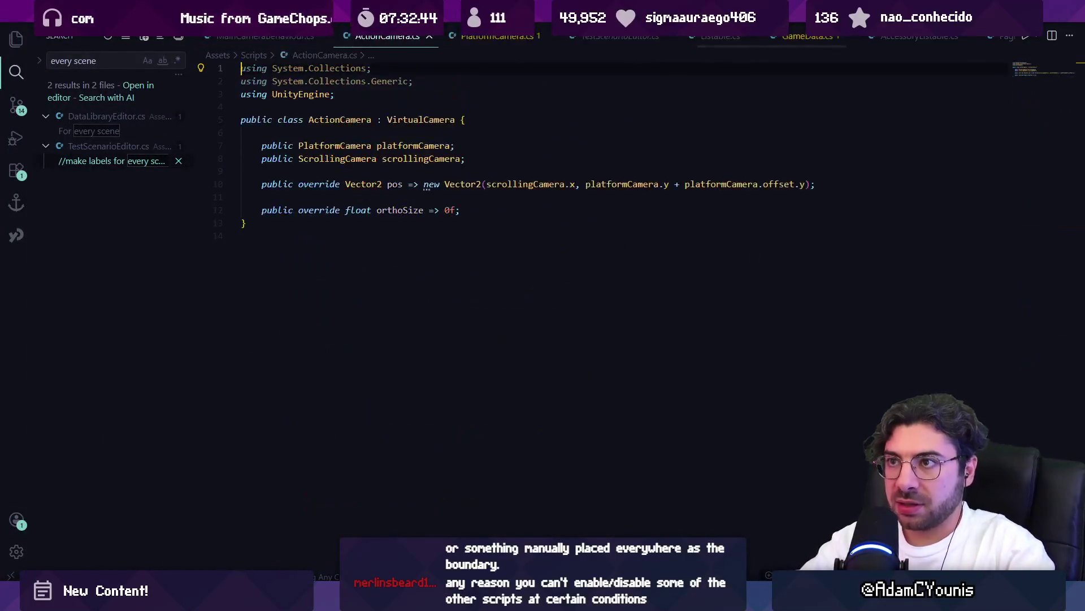
- Inspect the scrollingCamera and platformCamera references in the pos expression on line 10
{"action": "left_click", "coordinate": [400, 229]}
{"action": "left_click", "coordinate": [741, 229]}
{"action": "left_click", "coordinate": [526, 229]}
{"action": "left_click", "coordinate": [733, 229]}
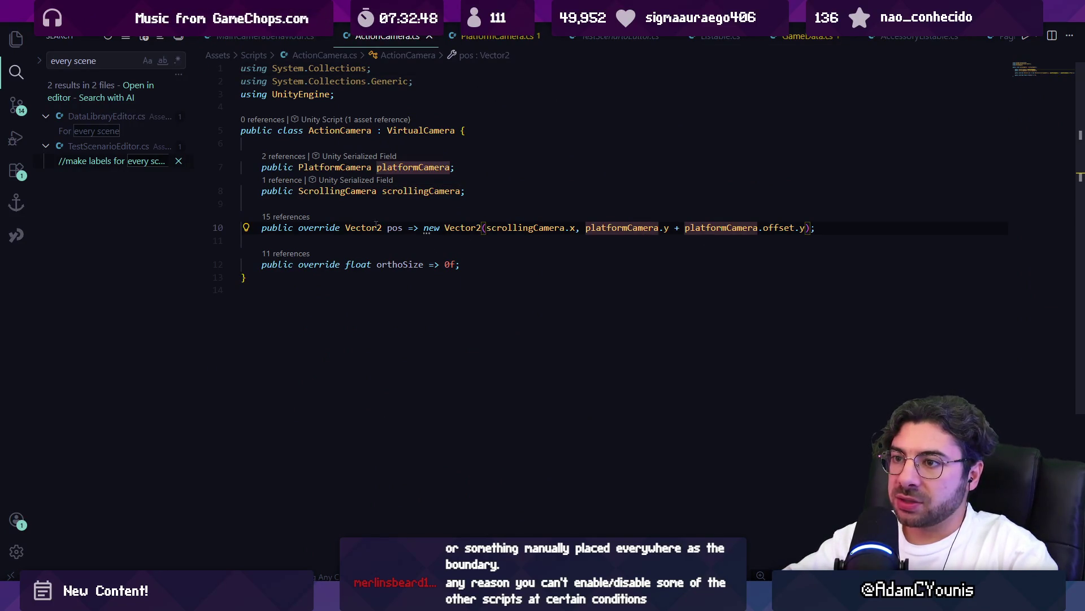
- Replace pos's => with braces and a get block holding the new Vector2 expression
{"action": "left_click", "coordinate": [419, 227]}
{"action": "key", "text": "BackSpace"}
{"action": "key", "text": "BackSpace"}
{"action": "type", "text": "{"}
{"action": "key", "text": "Return"}
{"action": "key", "text": "Down"}
{"action": "key", "text": "shift+End"}
{"action": "key", "text": "ctrl+x"}
{"action": "key", "text": "Up"}
{"action": "type", "text": "get {"}
{"action": "key", "text": "Return"}
{"action": "key", "text": "ctrl+v"}
- Prefix the getter's Vector2 expression with return
{"action": "key", "text": "Home"}
{"action": "type", "text": "return"}
{"action": "key", "text": "Return"}
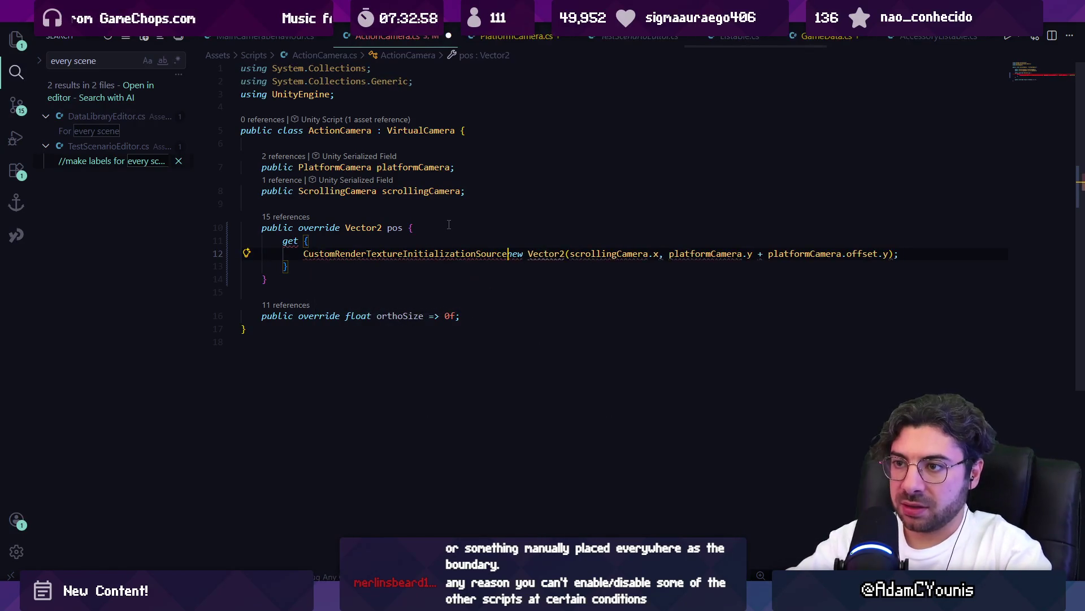
{"action": "key", "text": "ctrl+z"}
{"action": "key", "text": "Down"}
{"action": "key", "text": "Down"}
{"action": "key", "text": "Home"}
{"action": "key", "text": "Home"}
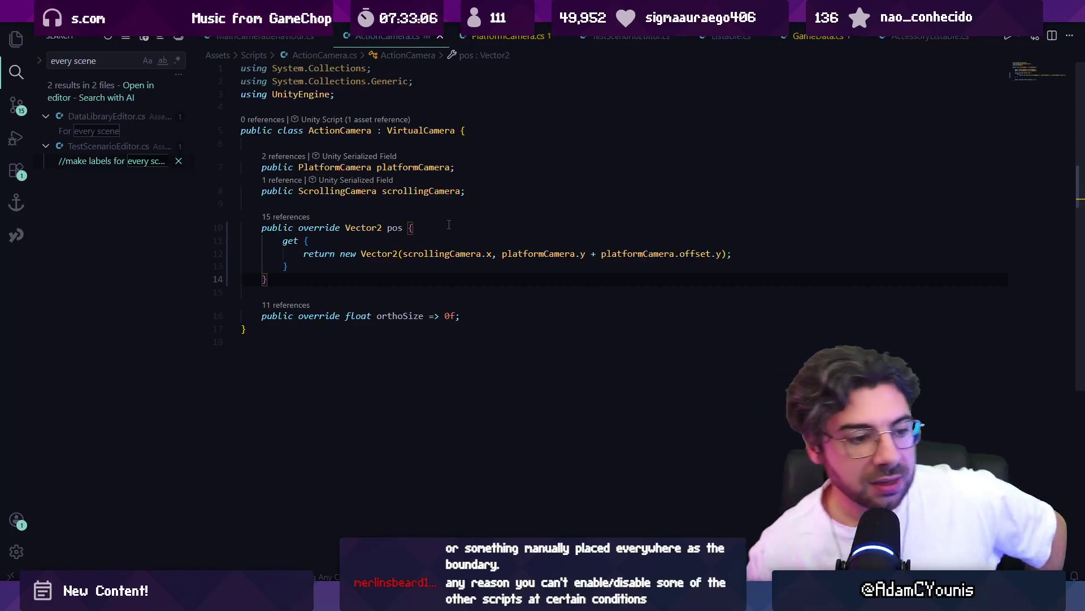
{"action": "key", "text": "Up"}
{"action": "key", "text": "Up"}
{"action": "key", "text": "shift+Down"}
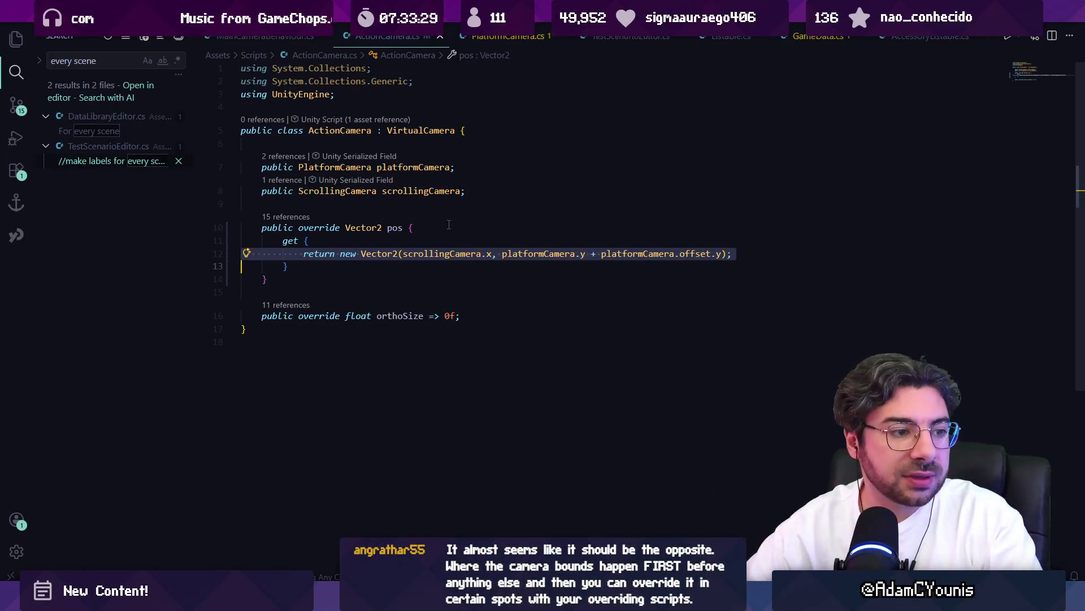
{"action": "key", "text": "Escape"}
{"action": "key", "text": "ctrl+p"}
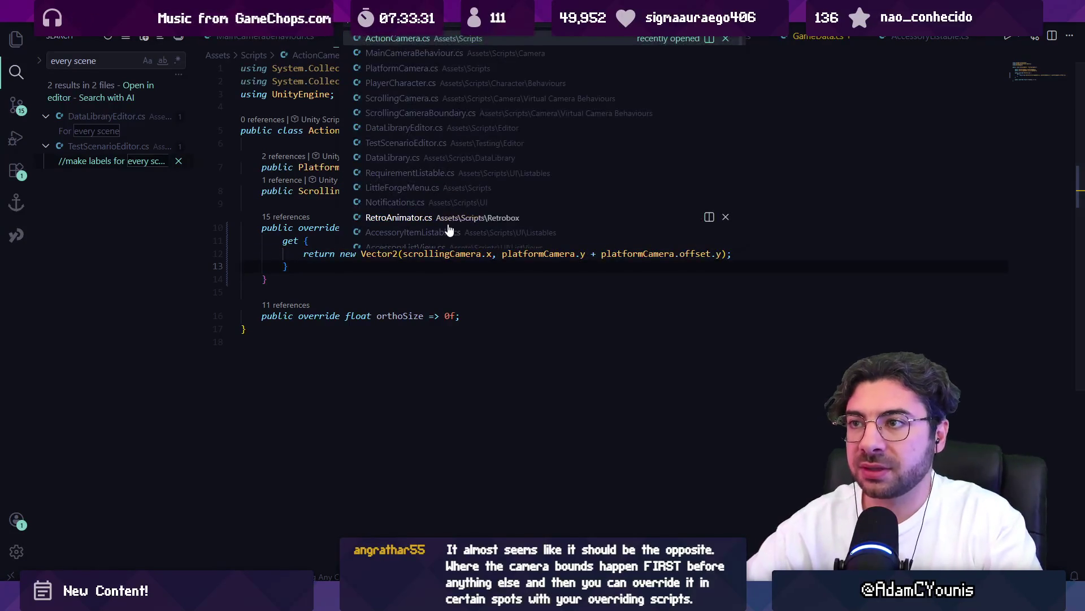
- Cut the look-offset fields and methods (lines 216–237) out of PlayerCharacter.cs
{"action": "type", "text": "player"}
{"action": "key", "text": "Return"}
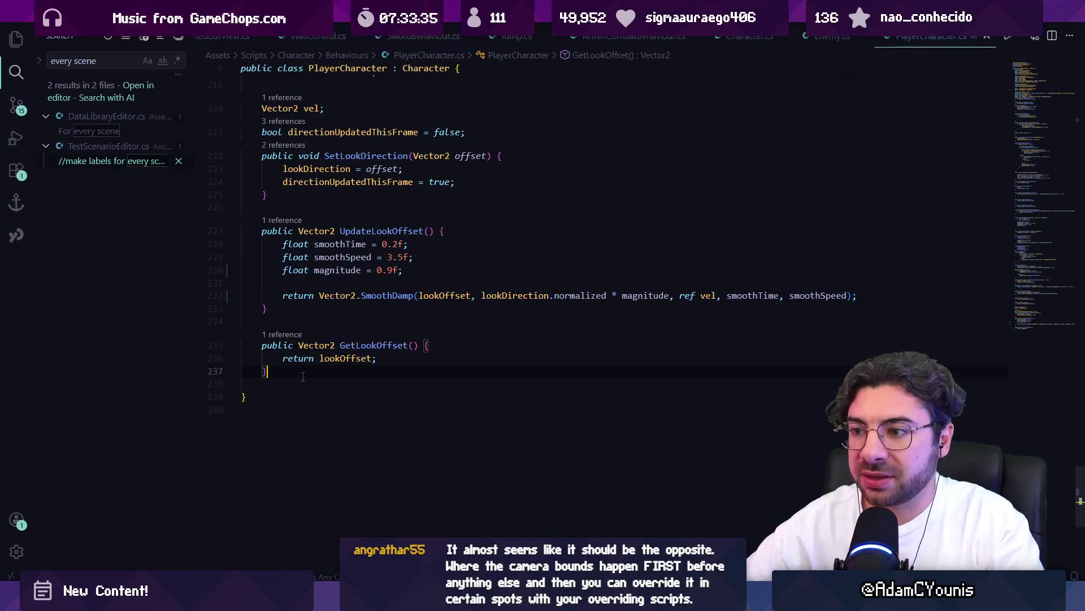
{"action": "left_click_drag", "start_coordinate": [321, 367], "coordinate": [343, 207]}
{"action": "scroll", "coordinate": [343, 261], "scroll_direction": "up", "scroll_amount": 5}
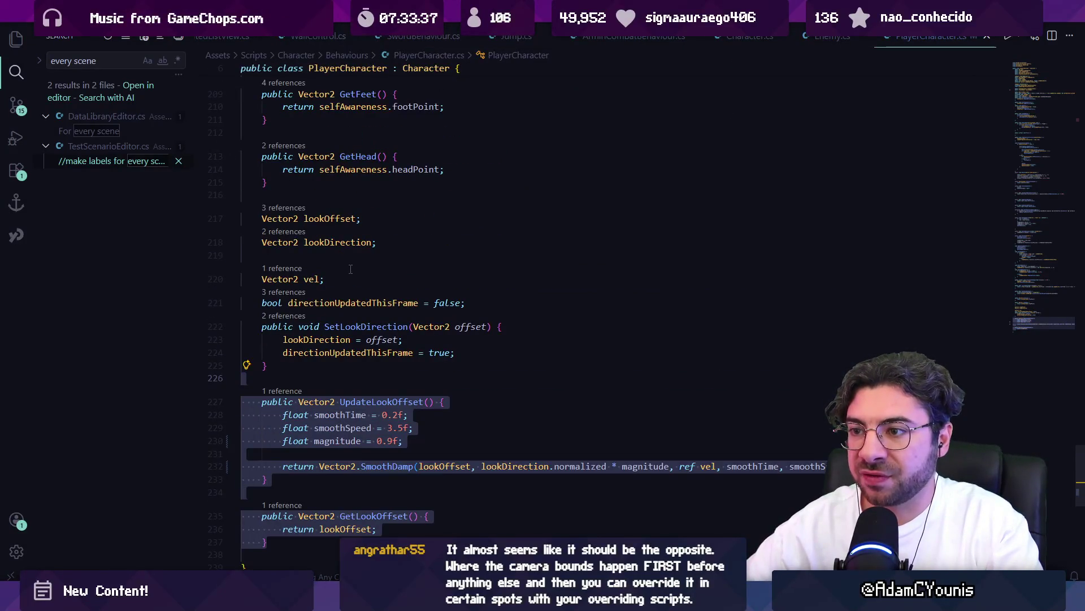
{"action": "left_click", "coordinate": [352, 341]}
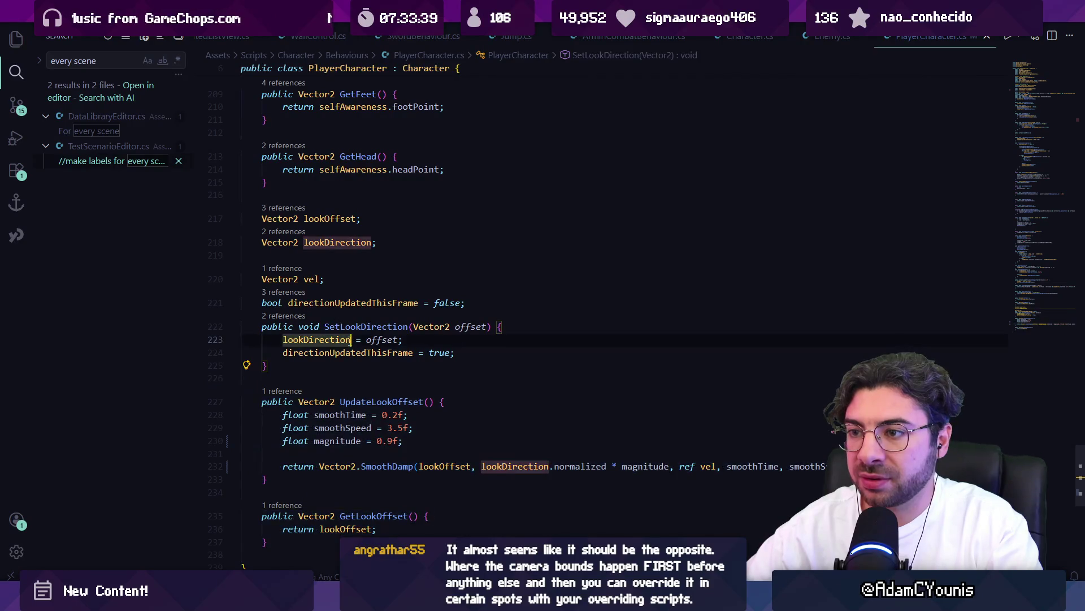
{"action": "mouse_move", "coordinate": [244, 195]}
{"action": "left_mouse_down"}
{"action": "mouse_move", "coordinate": [367, 229]}
{"action": "mouse_move", "coordinate": [268, 542]}
{"action": "left_mouse_up"}
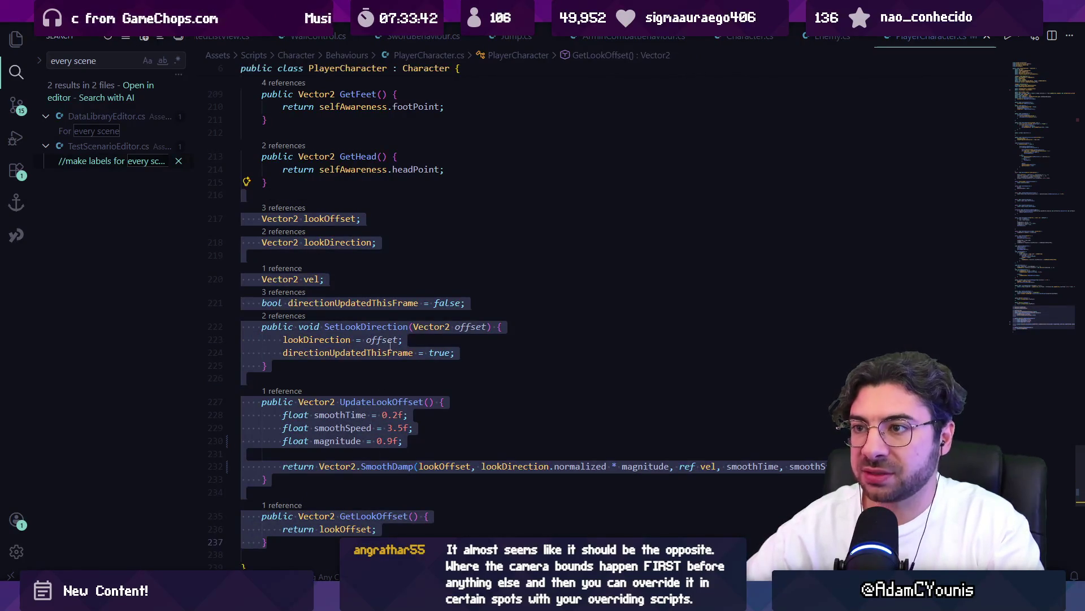
{"action": "scroll", "coordinate": [382, 336], "scroll_direction": "up", "scroll_amount": 1}
{"action": "scroll", "coordinate": [382, 336], "scroll_direction": "down", "scroll_amount": 2}
{"action": "key", "text": "Delete"}
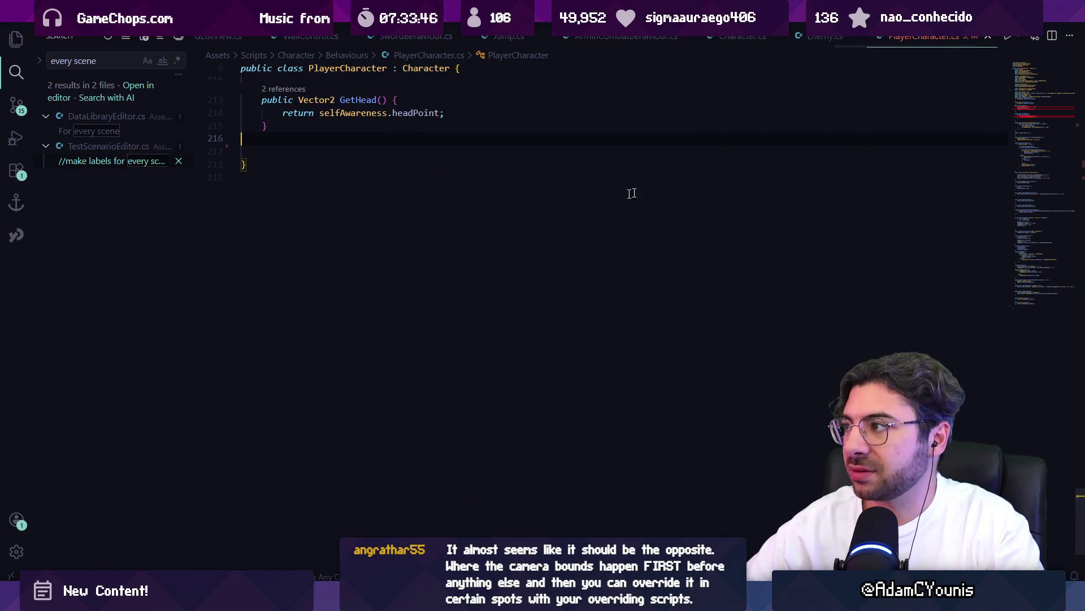
{"action": "left_click", "coordinate": [1018, 117]}
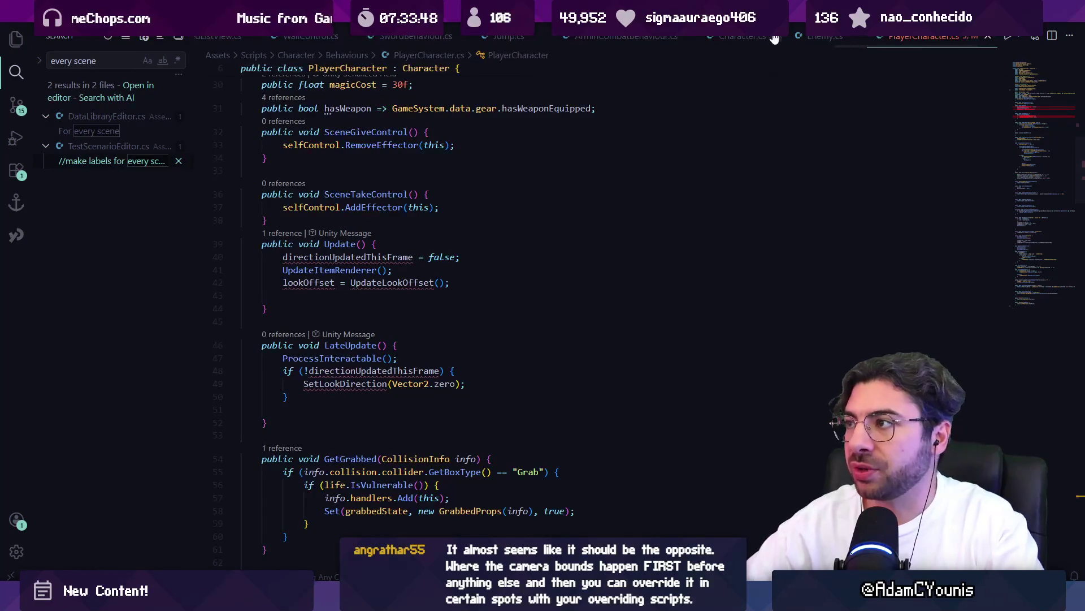
- Paste the look-offset block into ActionCamera.cs just below the orthoSize line
{"action": "key", "text": "ctrl+p"}
{"action": "type", "text": "actiona"}
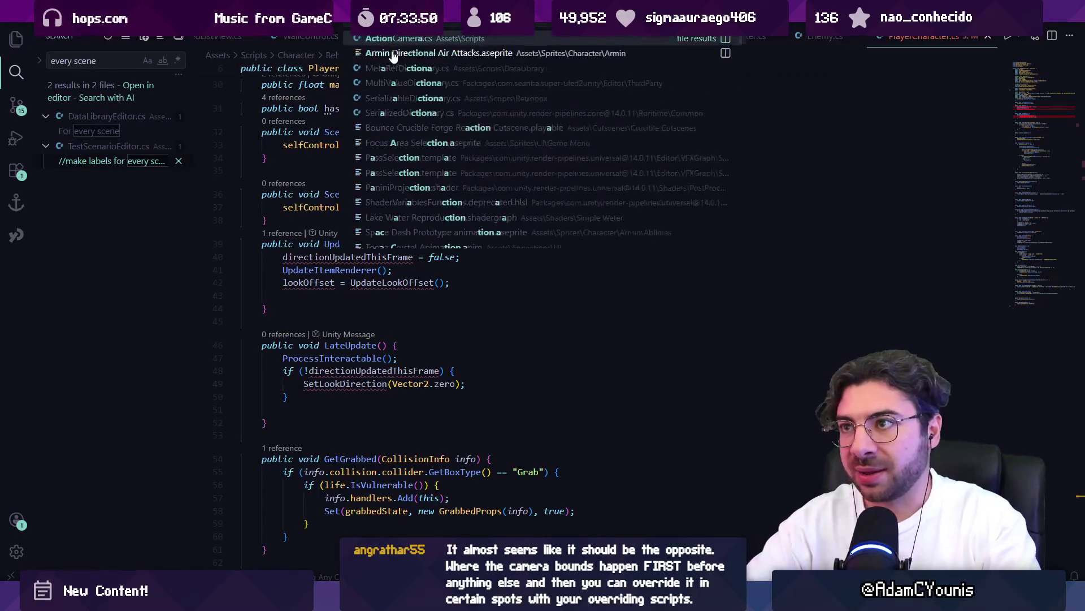
{"action": "key", "text": "Return"}
{"action": "left_click", "coordinate": [420, 130], "text": "ctrl"}
{"action": "key", "text": "alt+Left"}
{"action": "left_click", "coordinate": [268, 279]}
{"action": "left_click", "coordinate": [472, 317]}
{"action": "key", "text": "Return"}
{"action": "key", "text": "Return"}
{"action": "key", "text": "Return"}
{"action": "key", "text": "ctrl+v"}
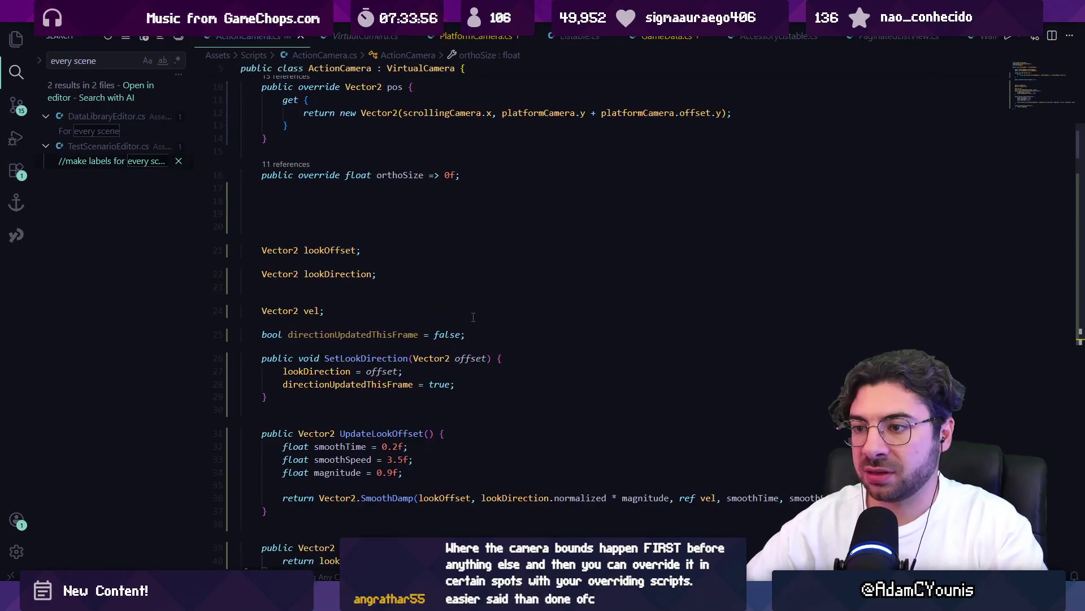
- Add an empty void Update() method to ActionCamera on line 19
{"action": "scroll", "coordinate": [370, 254], "scroll_direction": "up", "scroll_amount": 5}
{"action": "left_click", "coordinate": [363, 356]}
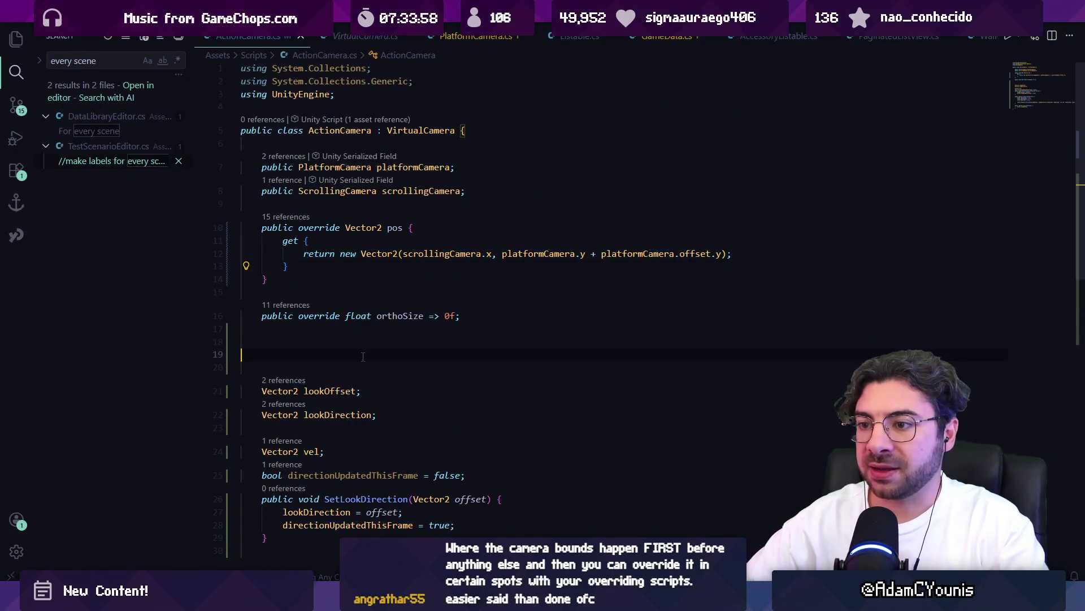
{"action": "type", "text": "void UpdaA"}
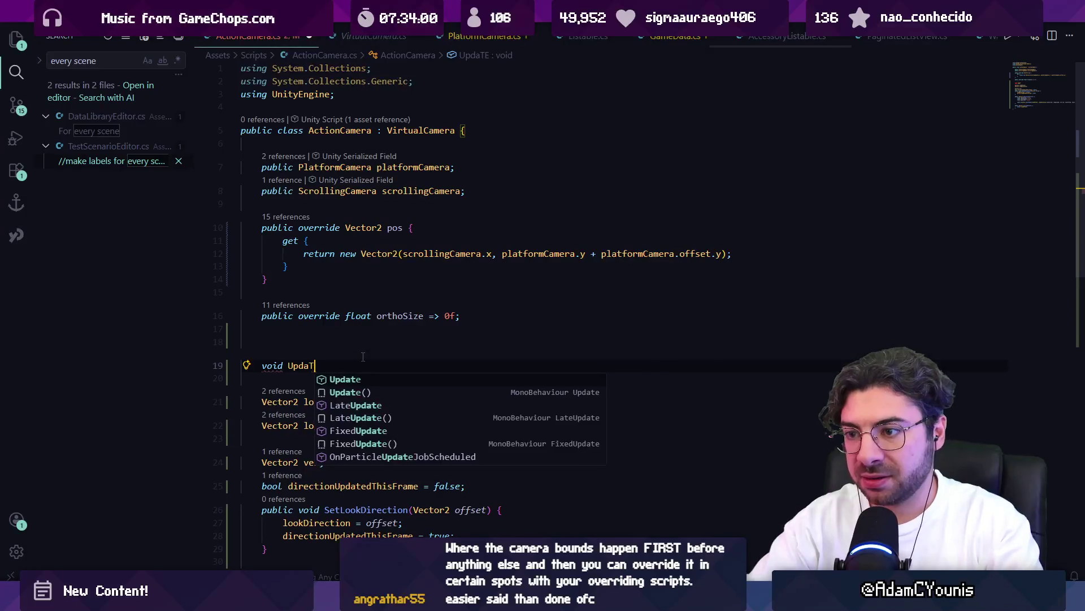
{"action": "key", "text": "BackSpace"}
{"action": "type", "text": "te"}
{"action": "key", "text": "Return"}
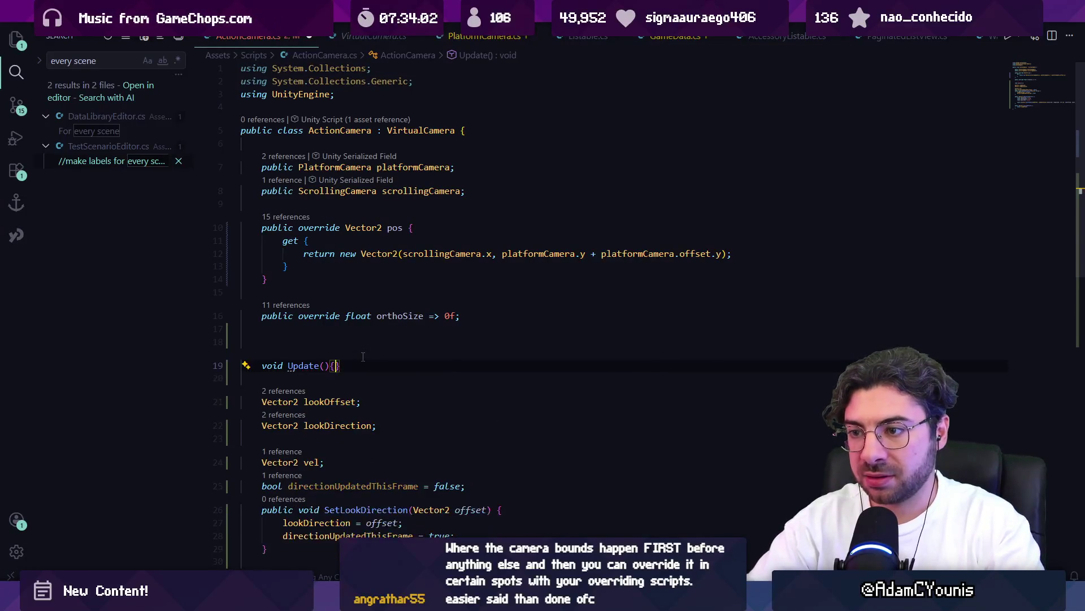
{"action": "key", "text": "Page_Down"}
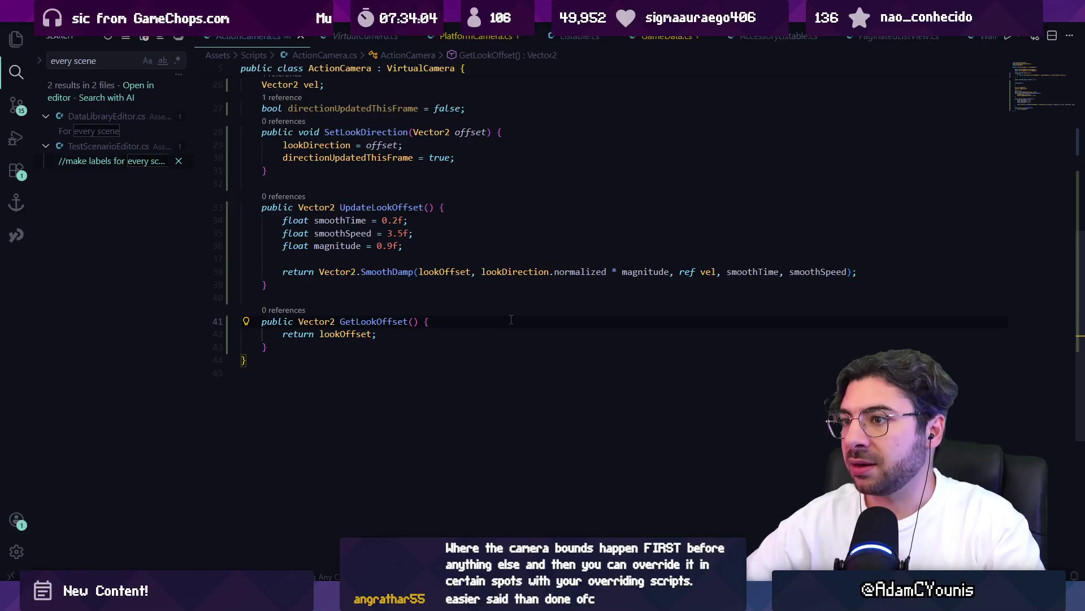
{"action": "key", "text": "Page_Up"}
- Cut the if block out of PlayerCharacter's LateUpdate
{"action": "key", "text": "ctrl+p"}
{"action": "type", "text": "Player"}
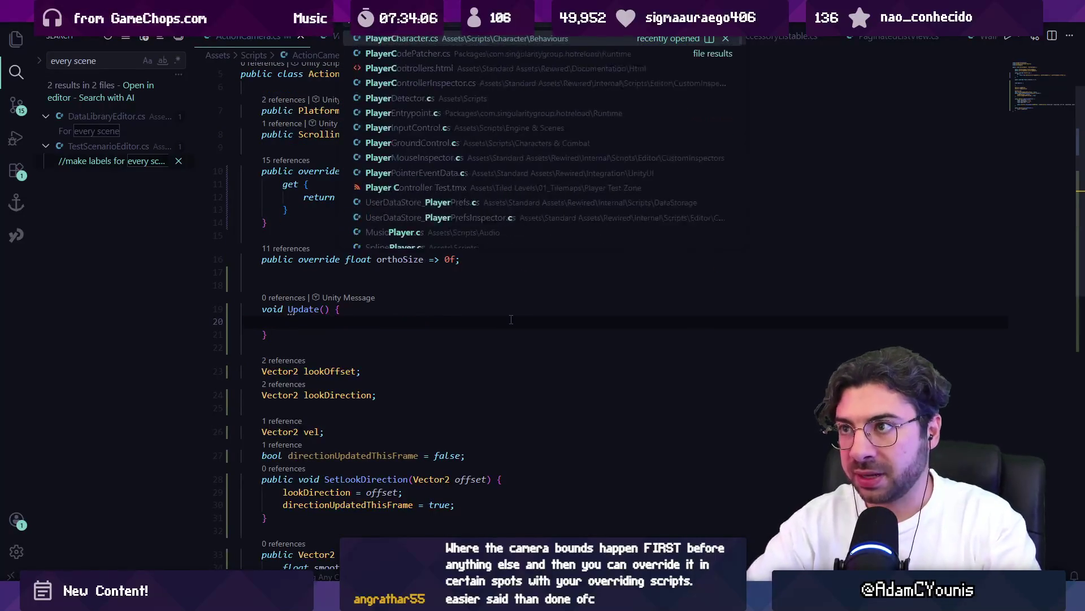
{"action": "key", "text": "Return"}
{"action": "scroll", "coordinate": [356, 312], "scroll_direction": "up", "scroll_amount": 1}
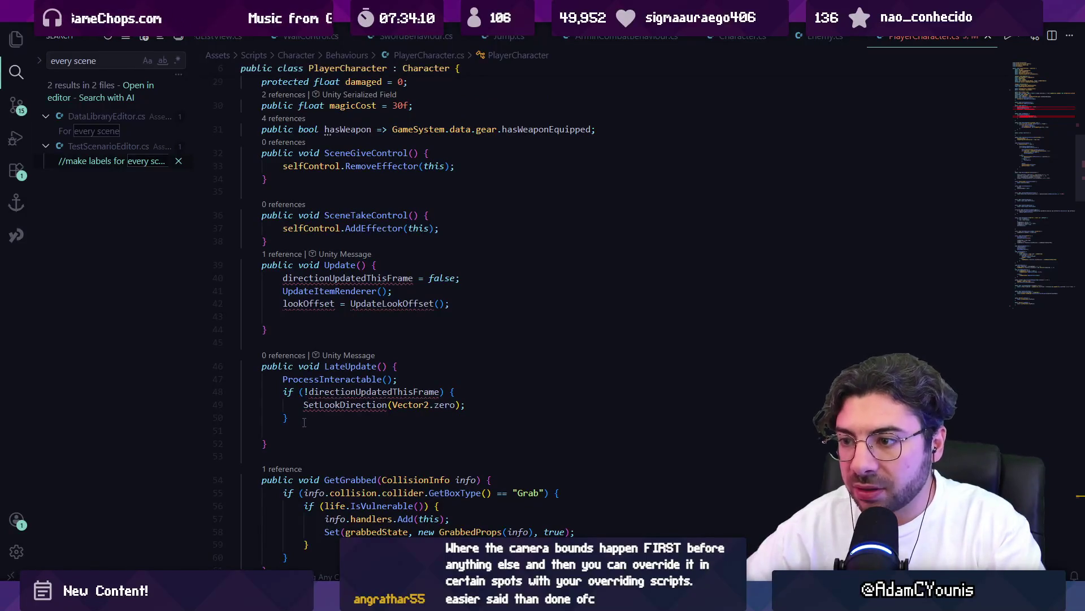
{"action": "left_click_drag", "start_coordinate": [303, 422], "coordinate": [272, 391]}
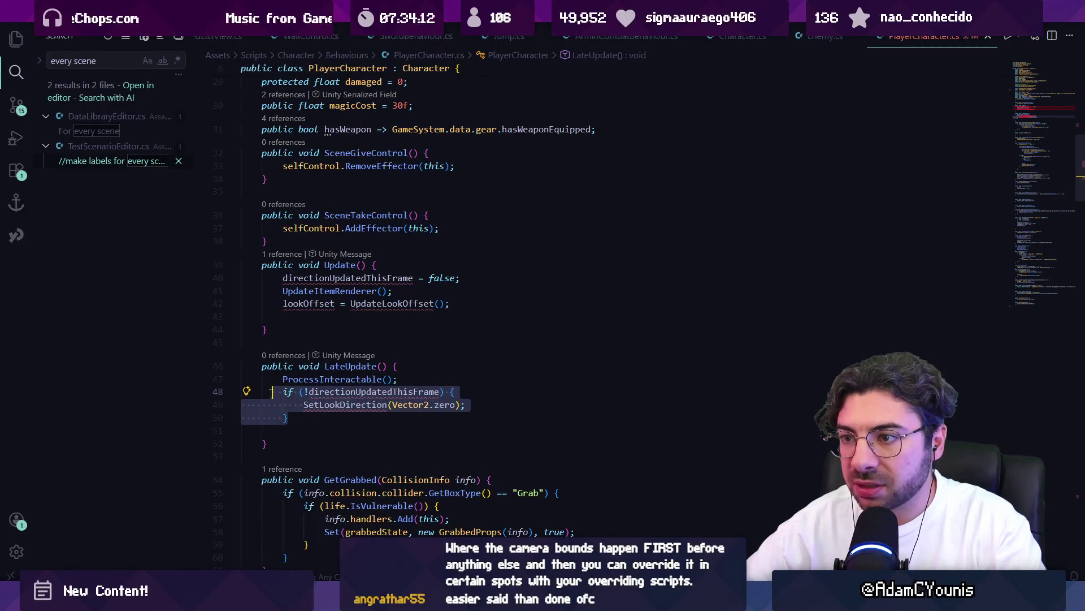
{"action": "key", "text": "ctrl+x"}
- Create void LateUpdate() below Update in ActionCamera and paste the if block into it
{"action": "key", "text": "ctrl+p"}
{"action": "type", "text": "actioncam"}
{"action": "key", "text": "Return"}
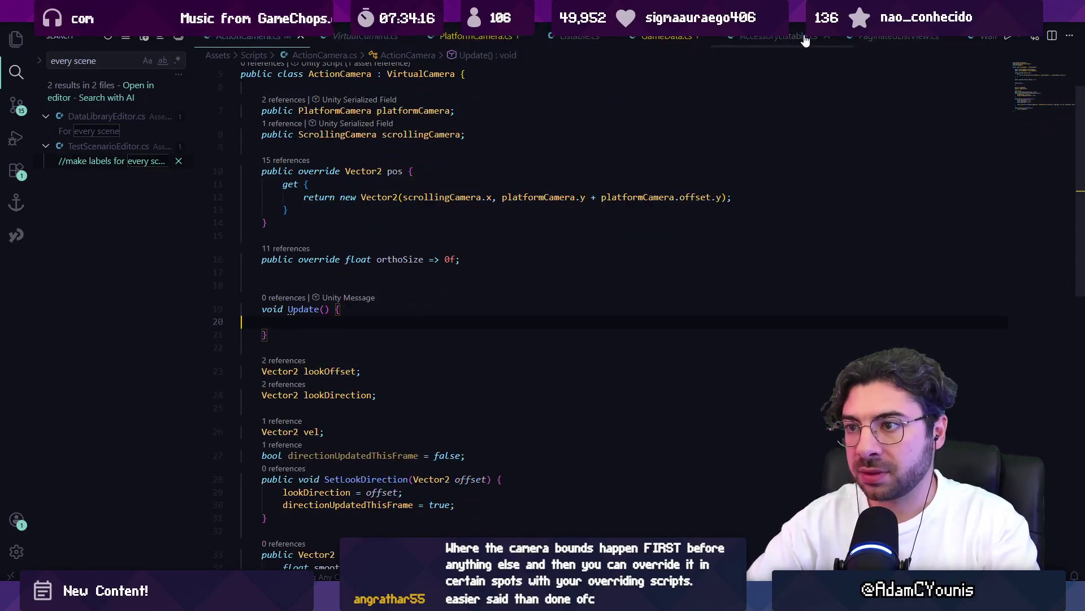
{"action": "left_click", "coordinate": [407, 336]}
{"action": "key", "text": "Return"}
{"action": "key", "text": "Return"}
{"action": "type", "text": "void La"}
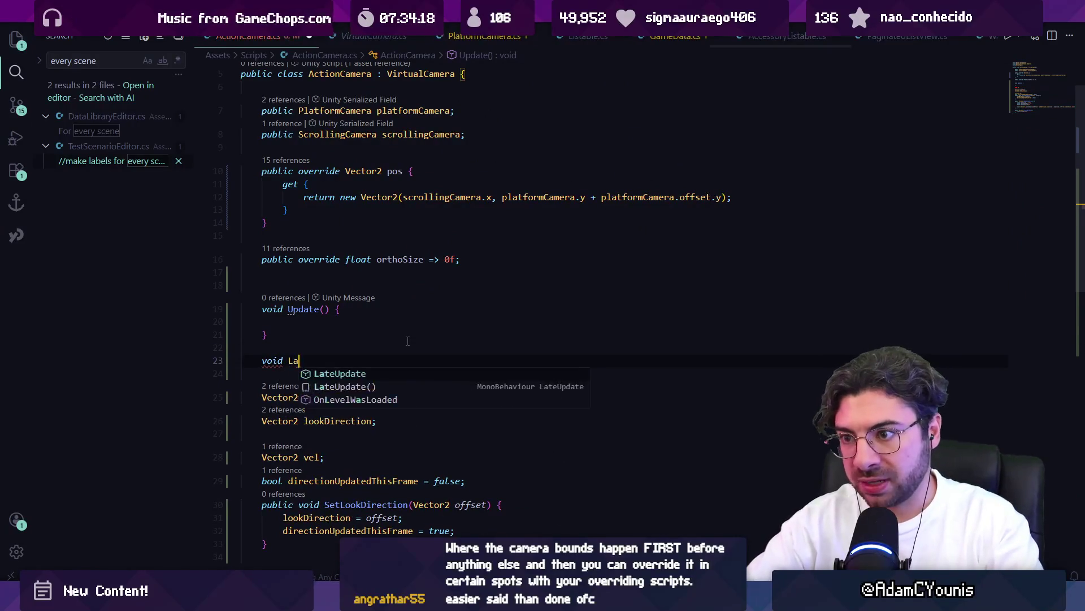
{"action": "type", "text": "teUpdate() {"}
{"action": "key", "text": "Return"}
{"action": "key", "text": "Tab"}
- Cut the lookOffset and directionUpdatedThisFrame lines from PlayerCharacter's Update
{"action": "key", "text": "ctrl+Tab"}
{"action": "key", "text": "shift+Up"}
{"action": "key", "text": "shift+Up"}
{"action": "key", "text": "ctrl+x"}
{"action": "key", "text": "Up"}
{"action": "key", "text": "Return"}
{"action": "key", "text": "ctrl+v"}
{"action": "key", "text": "ctrl+x"}
{"action": "key", "text": "ctrl+z"}
{"action": "key", "text": "ctrl+shift+z"}
- Paste the lookOffset and directionUpdatedThisFrame lines into ActionCamera's Update body
{"action": "key", "text": "ctrl+Tab"}
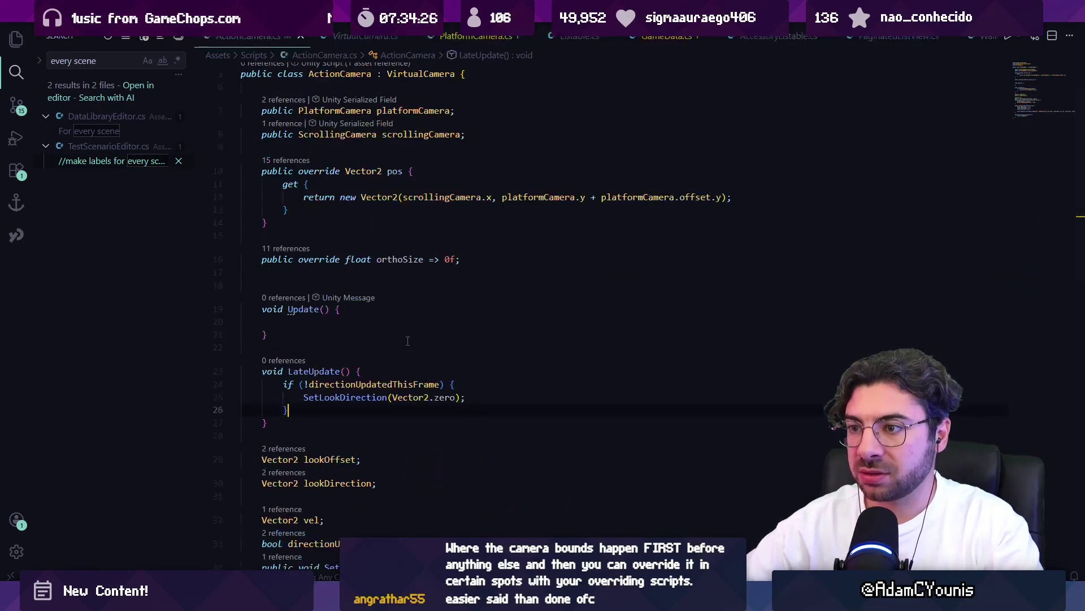
{"action": "key", "text": "Up"}
{"action": "key", "text": "Up"}
{"action": "key", "text": "Up"}
{"action": "key", "text": "ctrl+v"}
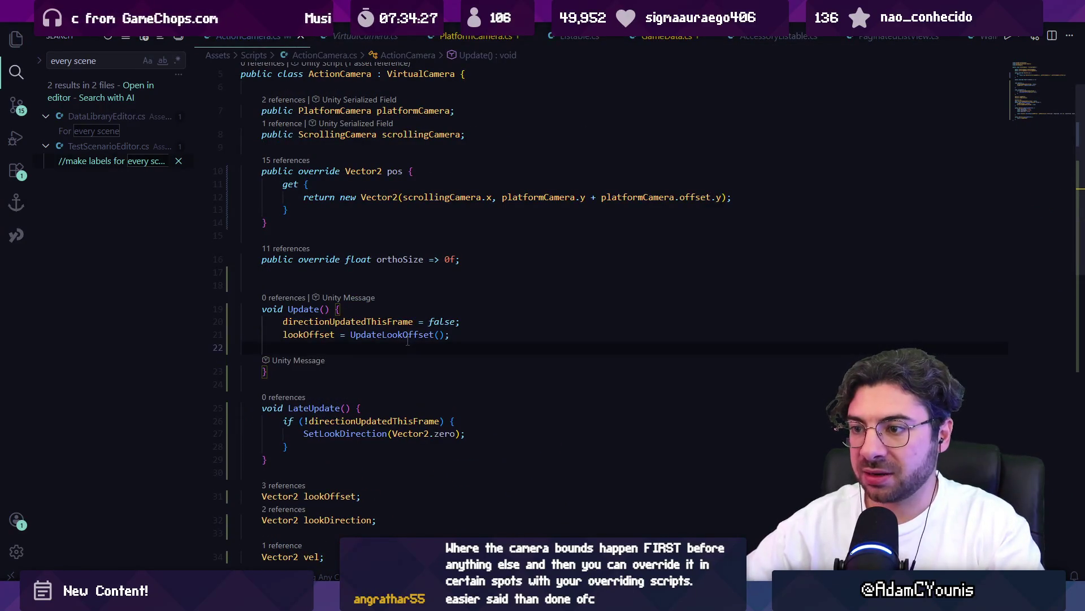
{"action": "scroll", "coordinate": [427, 327], "scroll_direction": "down", "scroll_amount": 3}
{"action": "scroll", "coordinate": [399, 241], "scroll_direction": "up", "scroll_amount": 5}
{"action": "left_click", "coordinate": [361, 238]}
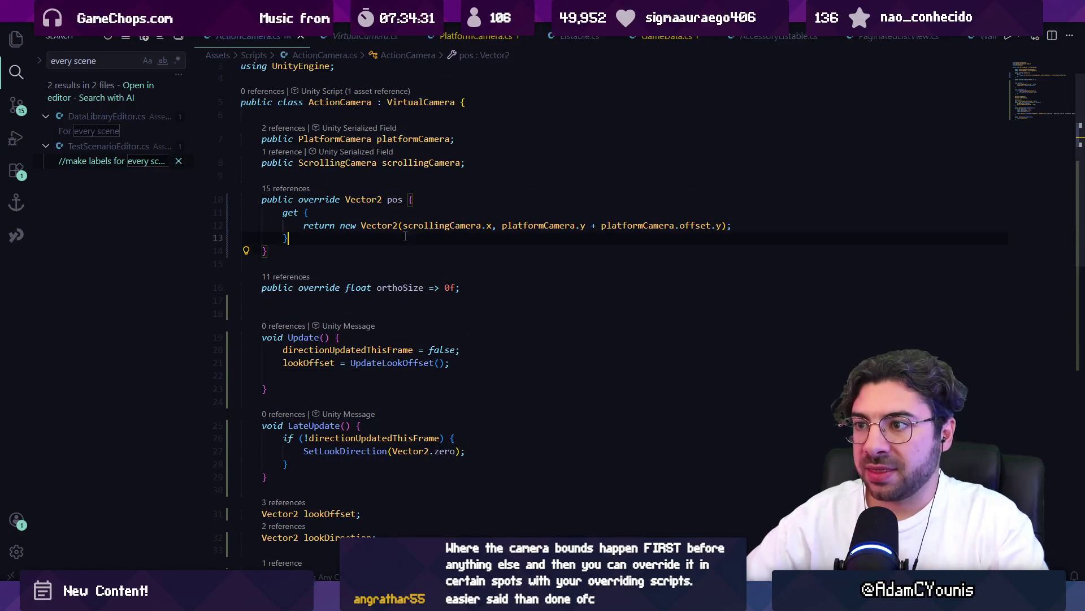
- Declare Vector2 candidate above the return using the suggested position expression
{"action": "key", "text": "Up"}
{"action": "key", "text": "Home"}
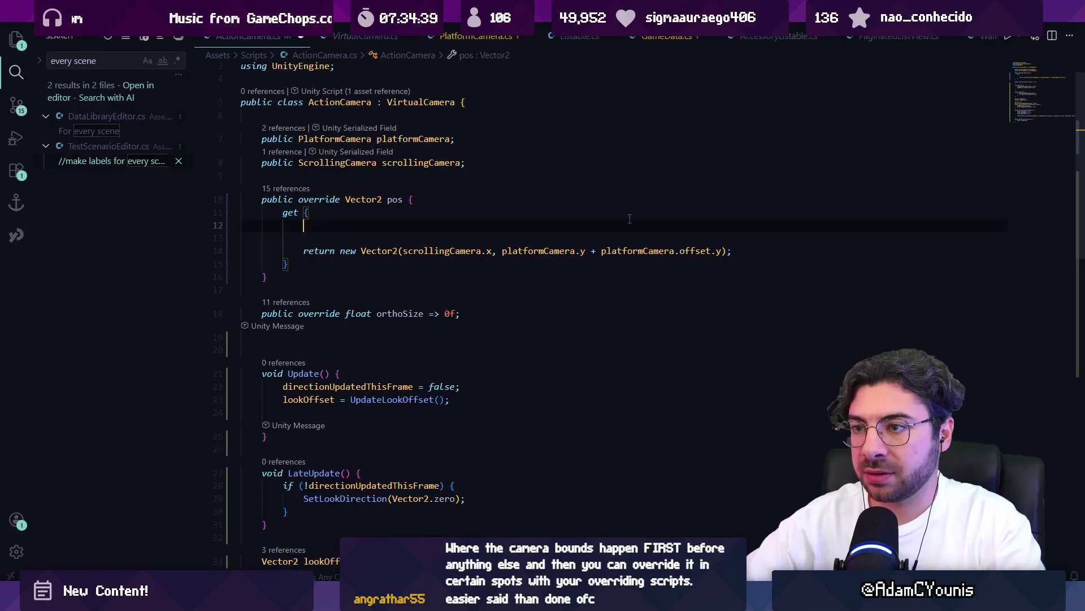
{"action": "key", "text": "Return"}
{"action": "key", "text": "Up"}
{"action": "type", "text": "Vector2 "}
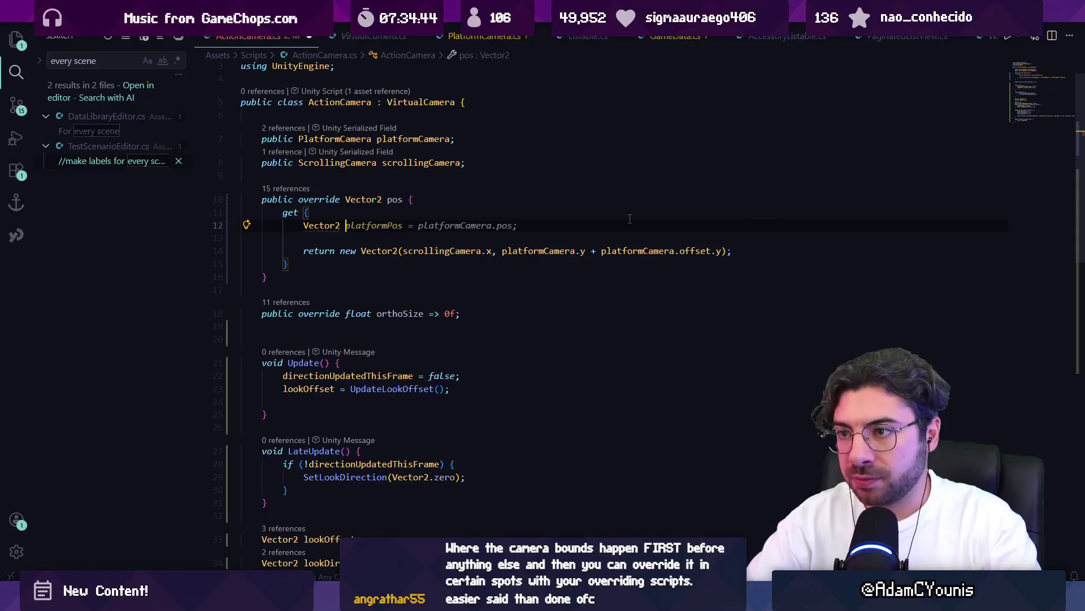
{"action": "type", "text": "candidate ="}
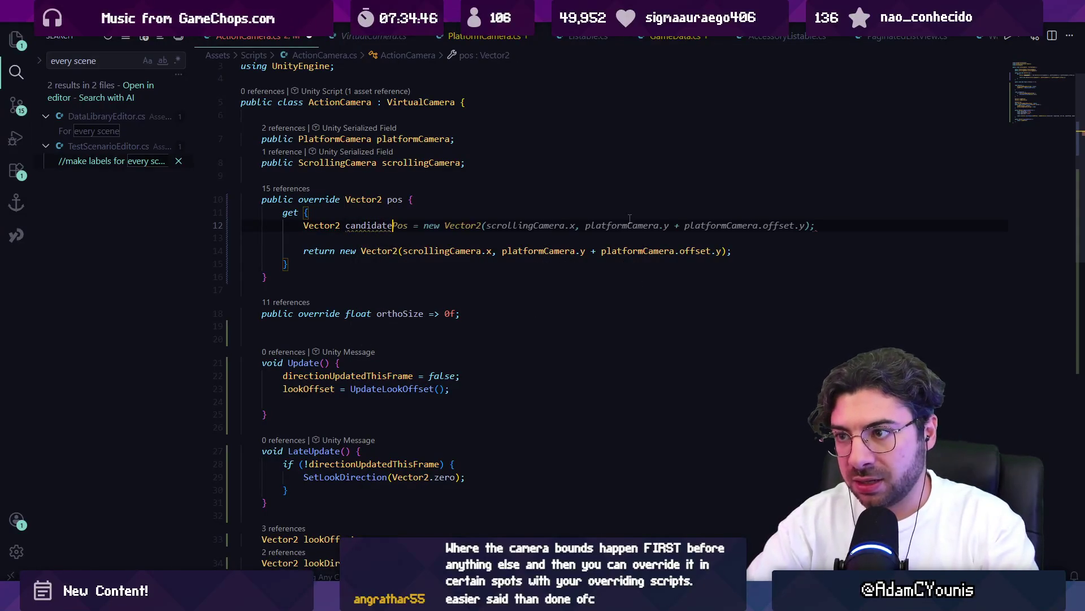
{"action": "key", "text": "Tab"}
- Add the suggested scrollingCamera boundary null-check block and make the getter return candidate
{"action": "key", "text": "Down"}
{"action": "key", "text": "Down"}
{"action": "key", "text": "Left"}
{"action": "key", "text": "ctrl+shift+Left"}
{"action": "key", "text": "ctrl+shift+Left"}
{"action": "key", "text": "ctrl+shift+Left"}
{"action": "key", "text": "Up"}
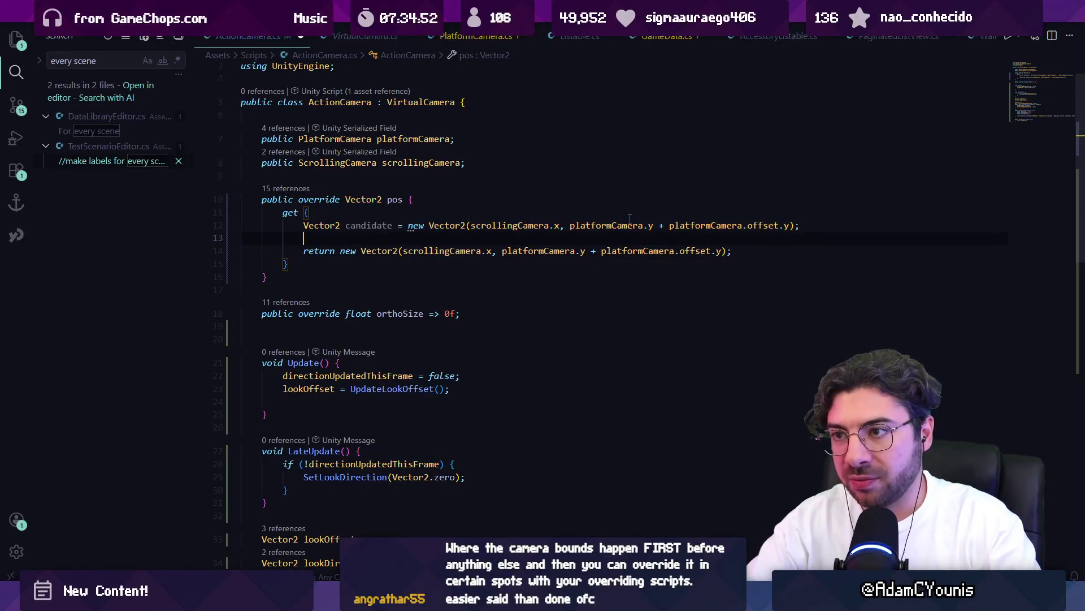
{"action": "type", "text": "if(scrool"}
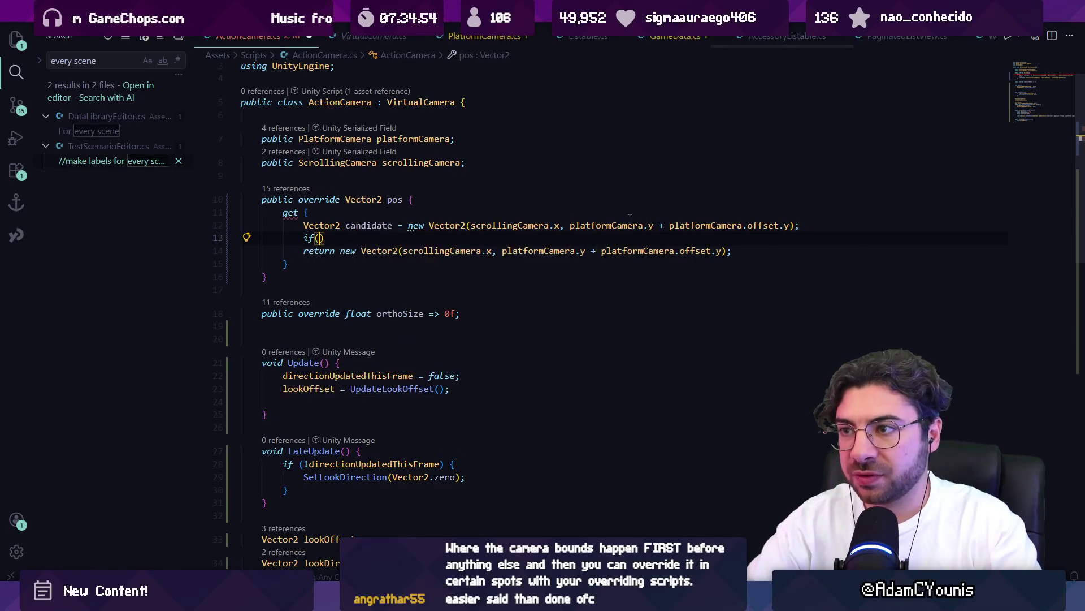
{"action": "type", "text": "lingCamera.bound"}
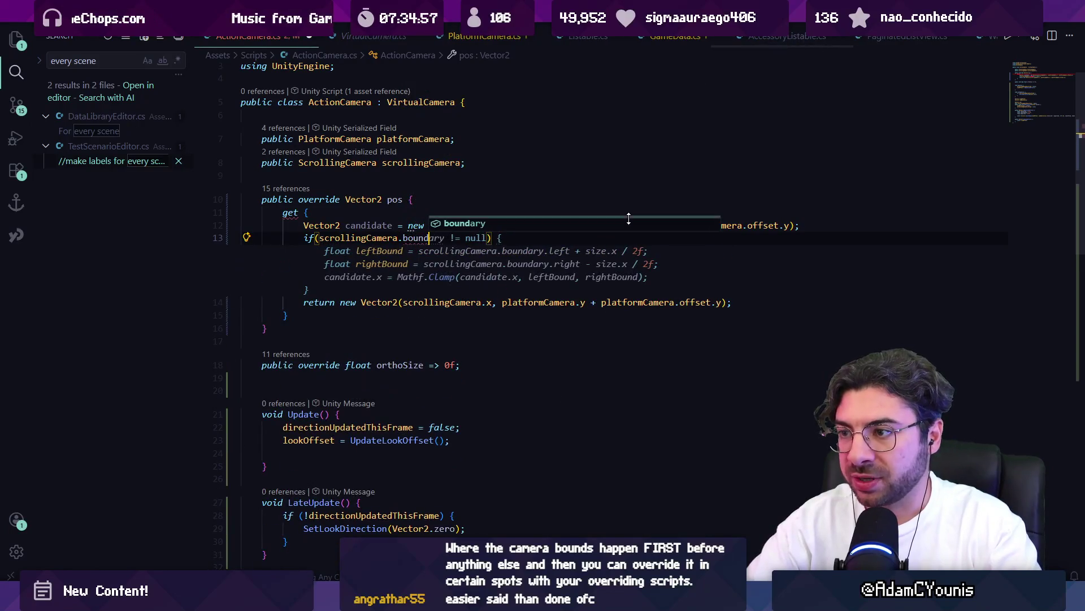
{"action": "key", "text": "Tab"}
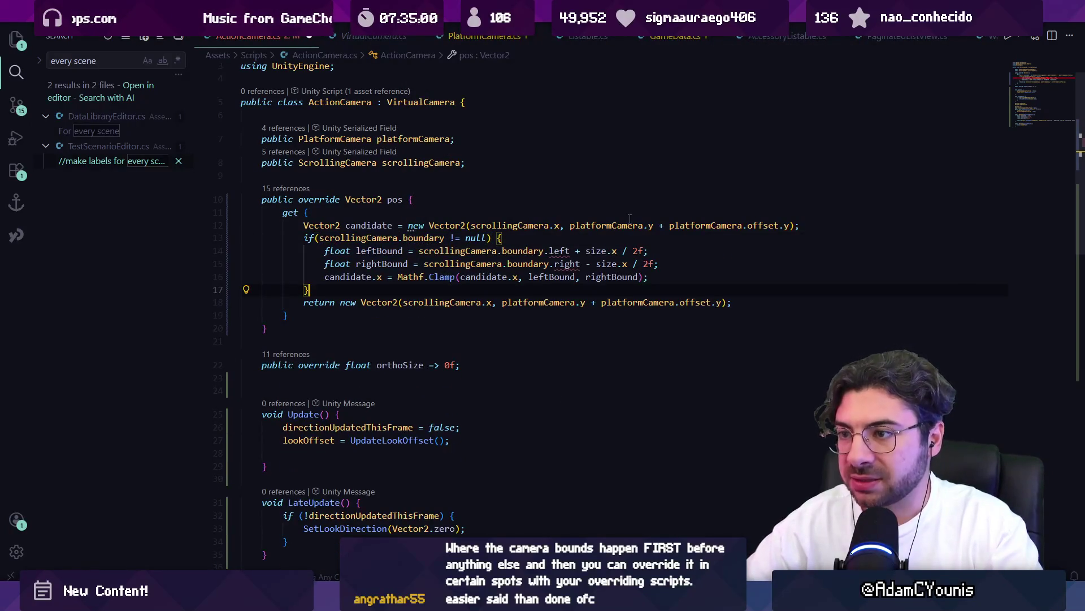
{"action": "key", "text": "Up"}
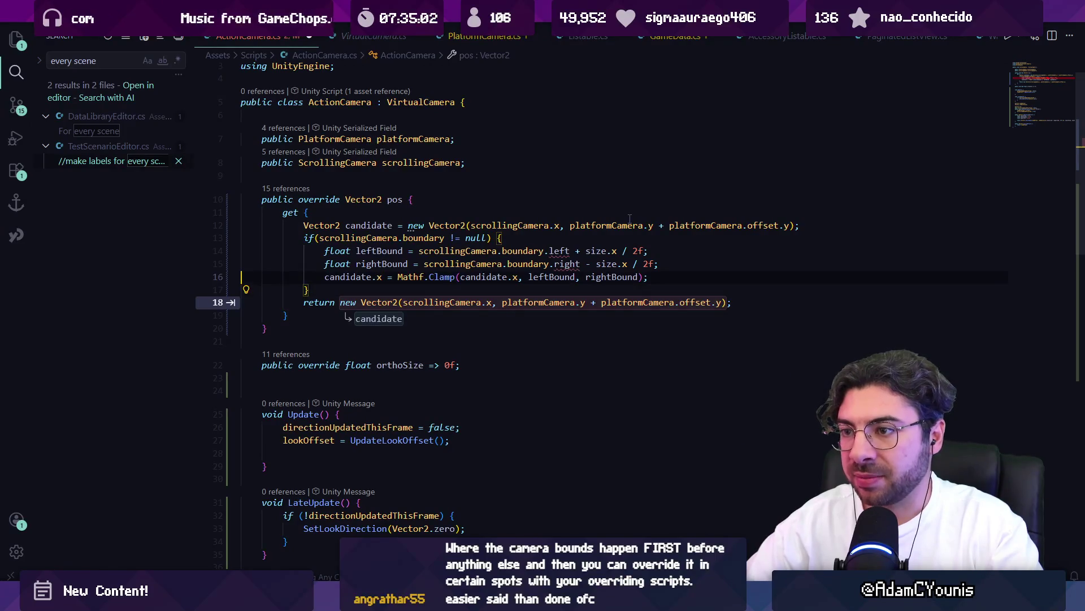
{"action": "key", "text": "Down"}
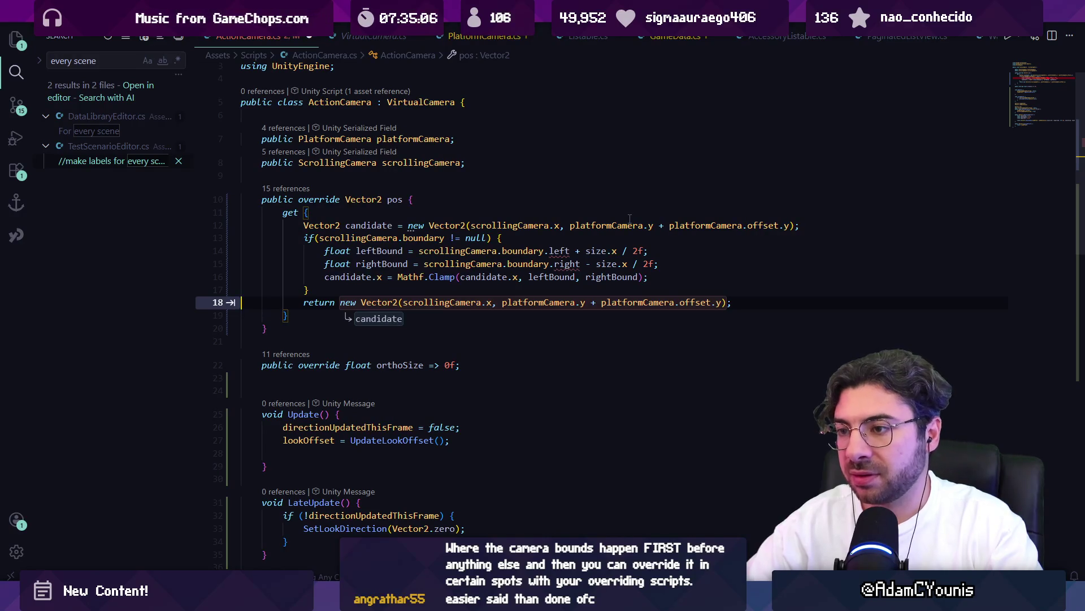
{"action": "key", "text": "Tab"}
{"action": "key", "text": "Tab"}
{"action": "key", "text": "Tab"}
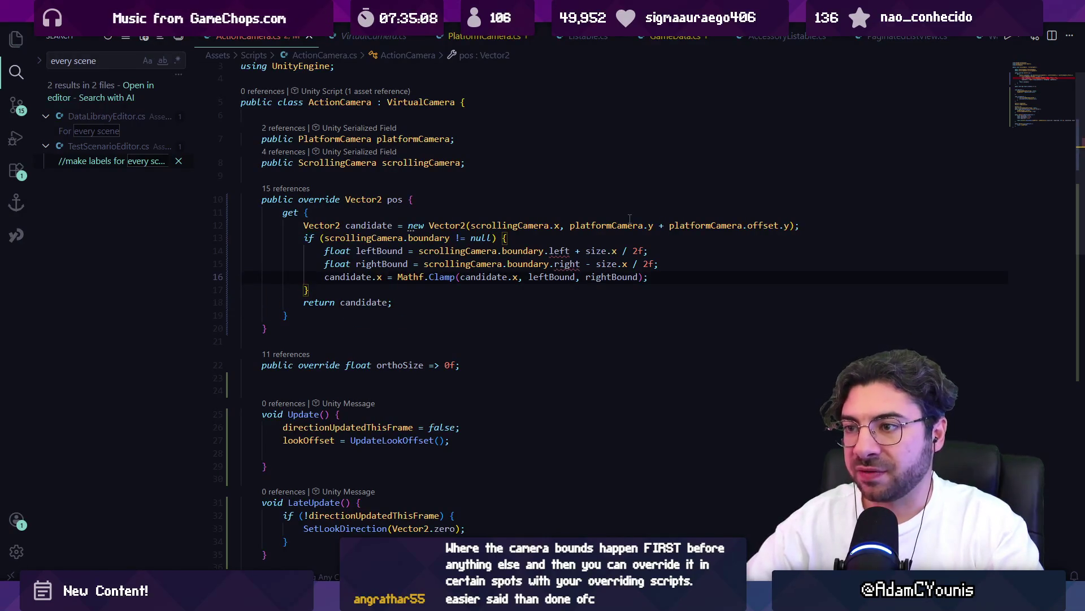
- Delete the leftBound/rightBound declarations and the horizontal Clamp line
{"action": "key", "text": "Up"}
{"action": "key", "text": "Up"}
{"action": "key", "text": "Down"}
{"action": "key", "text": "Right"}
{"action": "key", "text": "Right"}
{"action": "key", "text": "Right"}
{"action": "key", "text": "Down"}
{"action": "key", "text": "Home"}
{"action": "key", "text": "shift+Up"}
{"action": "key", "text": "shift+Up"}
{"action": "key", "text": "ctrl+x"}
{"action": "key", "text": "Up"}
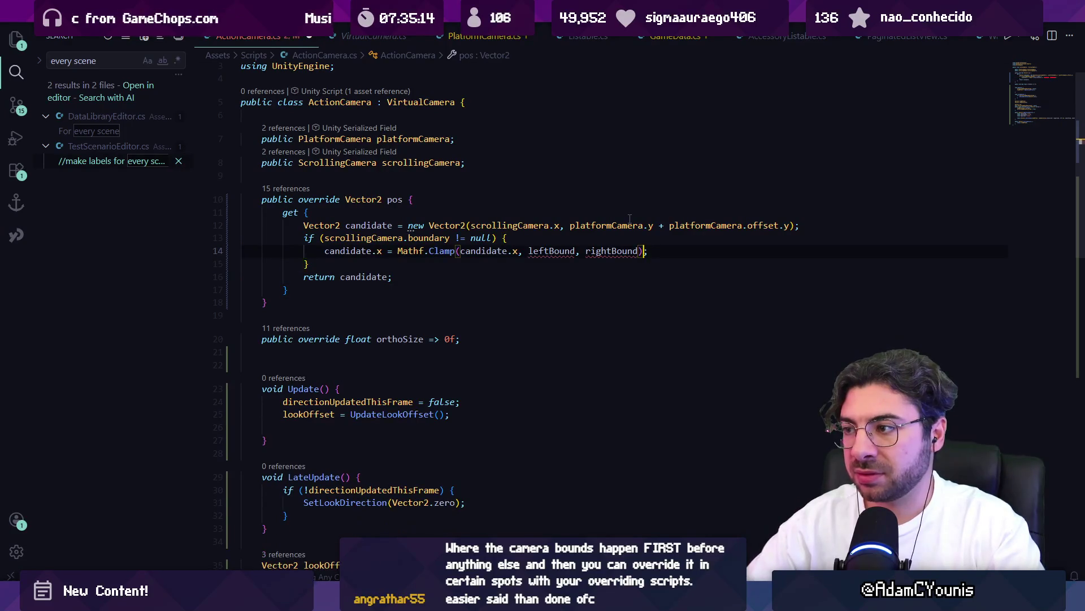
{"action": "key", "text": "shift+Up"}
{"action": "key", "text": "Return"}
- Add a 'clamp into insidebound' comment and accept the suggested candidate.y clamp line
{"action": "type", "text": "//s"}
{"action": "key", "text": "BackSpace"}
{"action": "type", "text": "clamp into"}
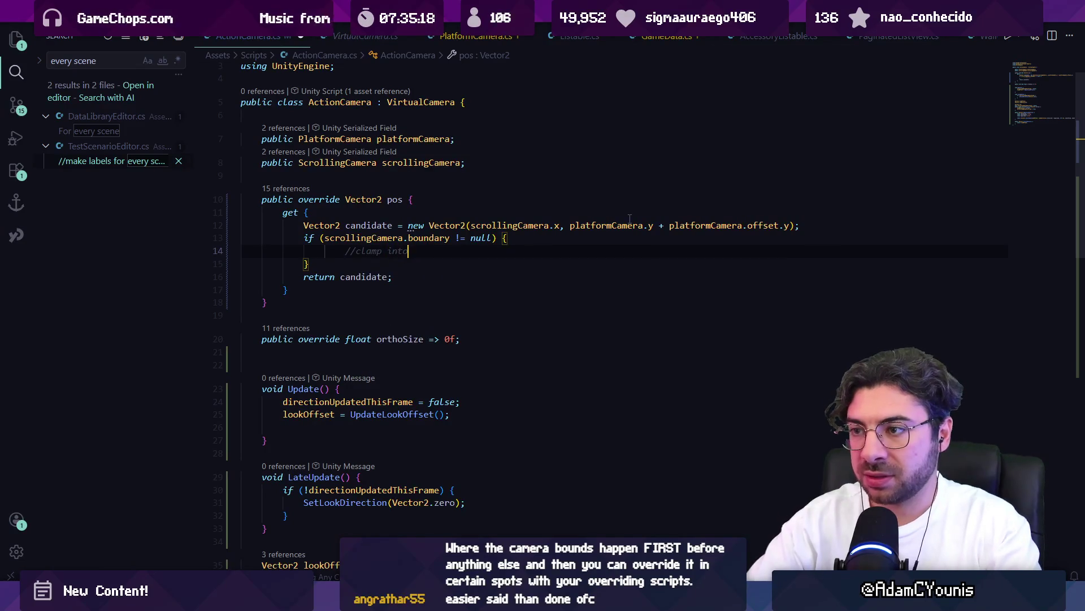
{"action": "key", "text": "BackSpace"}
{"action": "key", "text": "BackSpace"}
{"action": "key", "text": "BackSpace"}
{"action": "key", "text": "BackSpace"}
{"action": "type", "text": "y ins"}
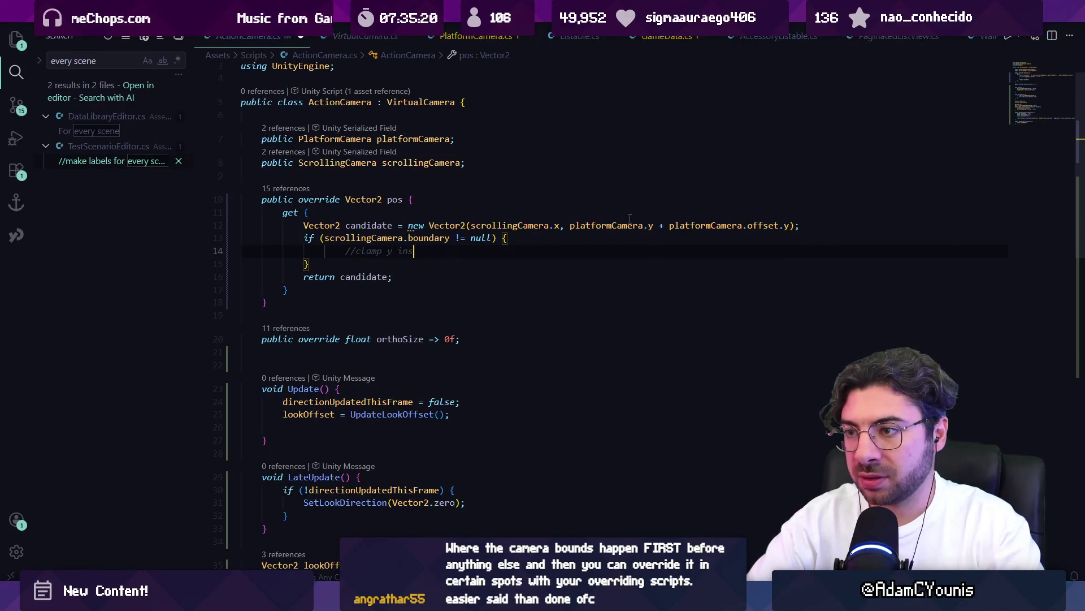
{"action": "type", "text": "idebounds"}
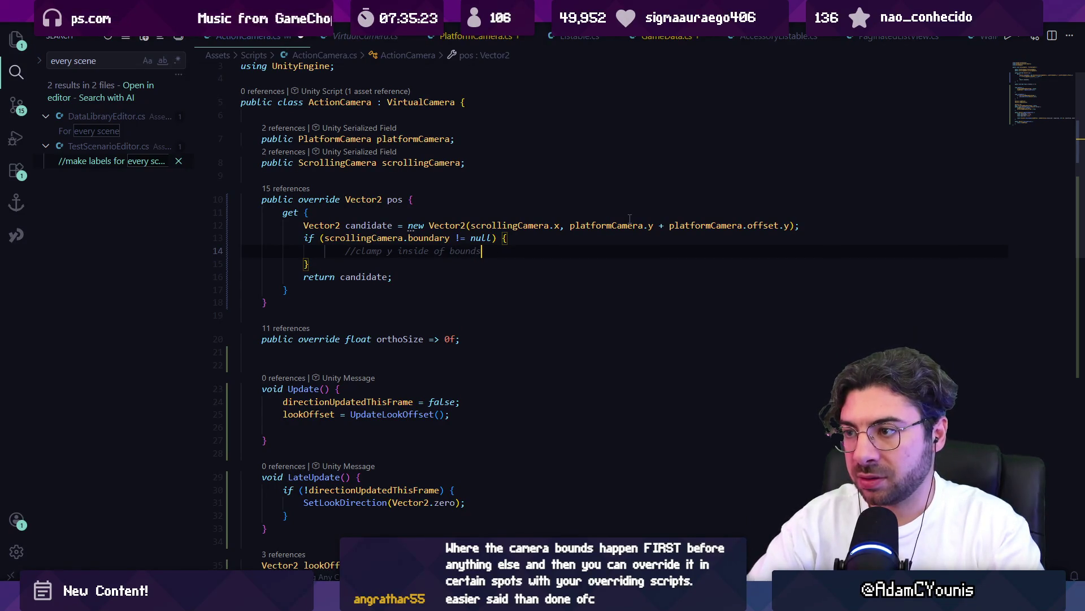
{"action": "key", "text": "Return"}
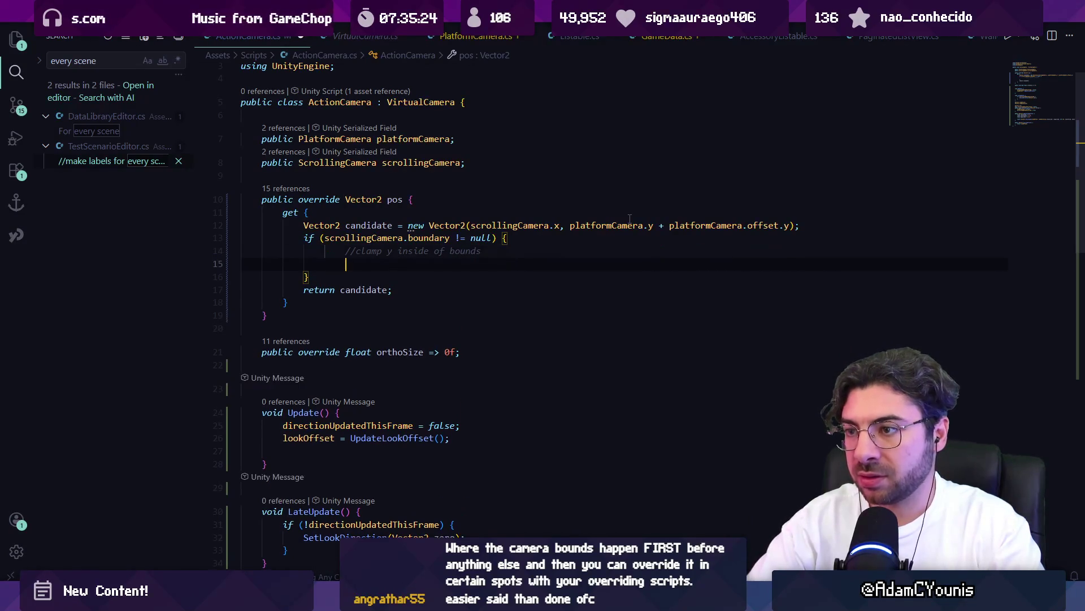
{"action": "key", "text": "Tab"}
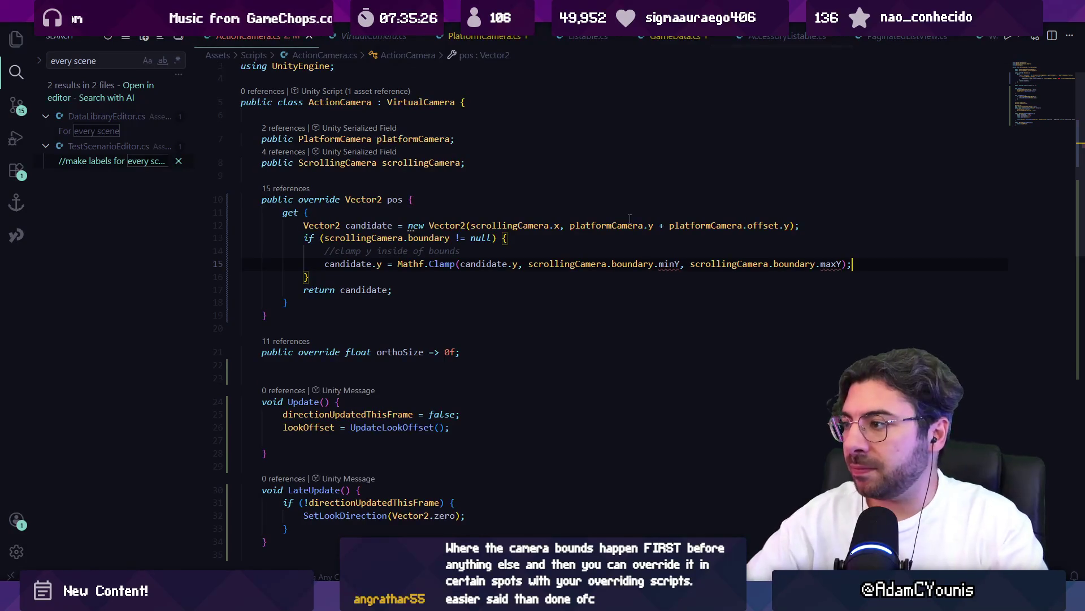
{"action": "key", "text": "ctrl+Left"}
{"action": "key", "text": "ctrl+Left"}
{"action": "key", "text": "ctrl+Left"}
{"action": "key", "text": "Right"}
{"action": "key", "text": "Left"}
{"action": "key", "text": "Right"}
- Replace minY and maxY with GetBounds().min.y and GetBounds().max.y, then open GetBounds' definition
{"action": "key", "text": "ctrl+Delete"}
{"action": "type", "text": "get"}
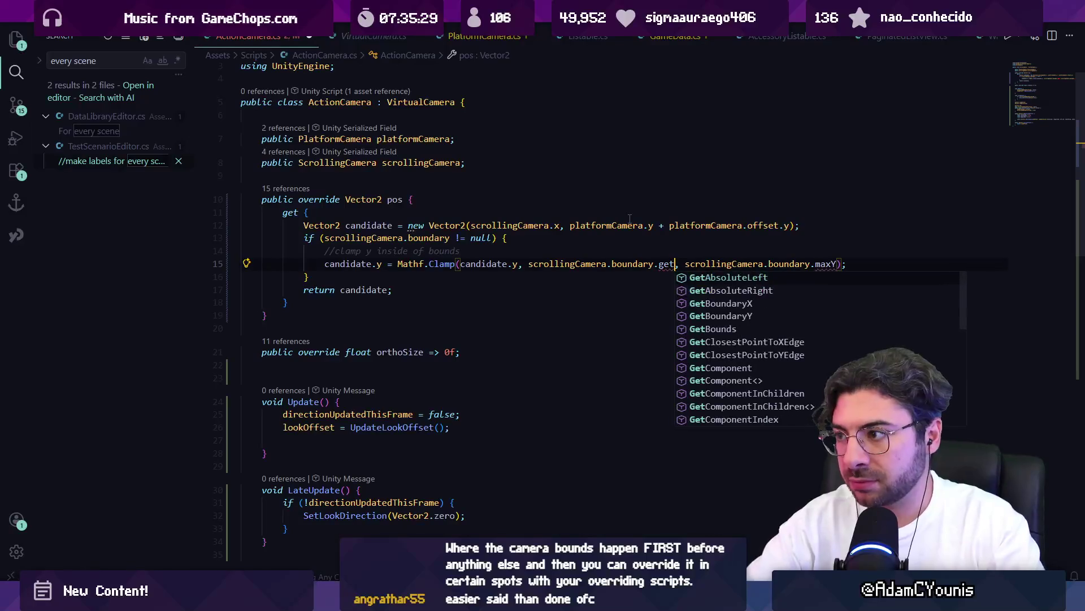
{"action": "type", "text": "bounds"}
{"action": "key", "text": "Tab"}
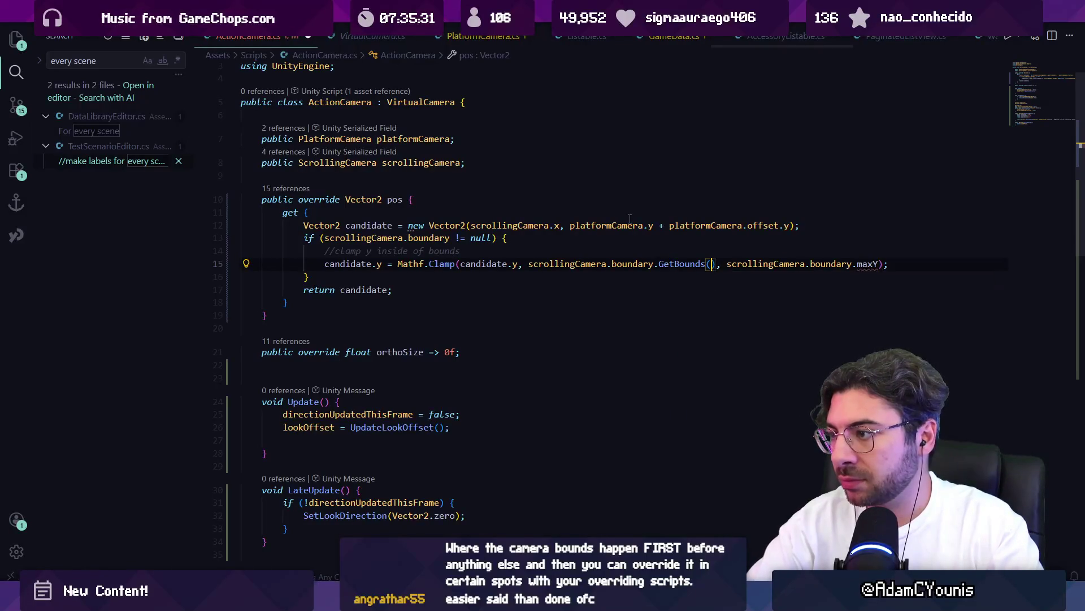
{"action": "type", "text": "().min.y"}
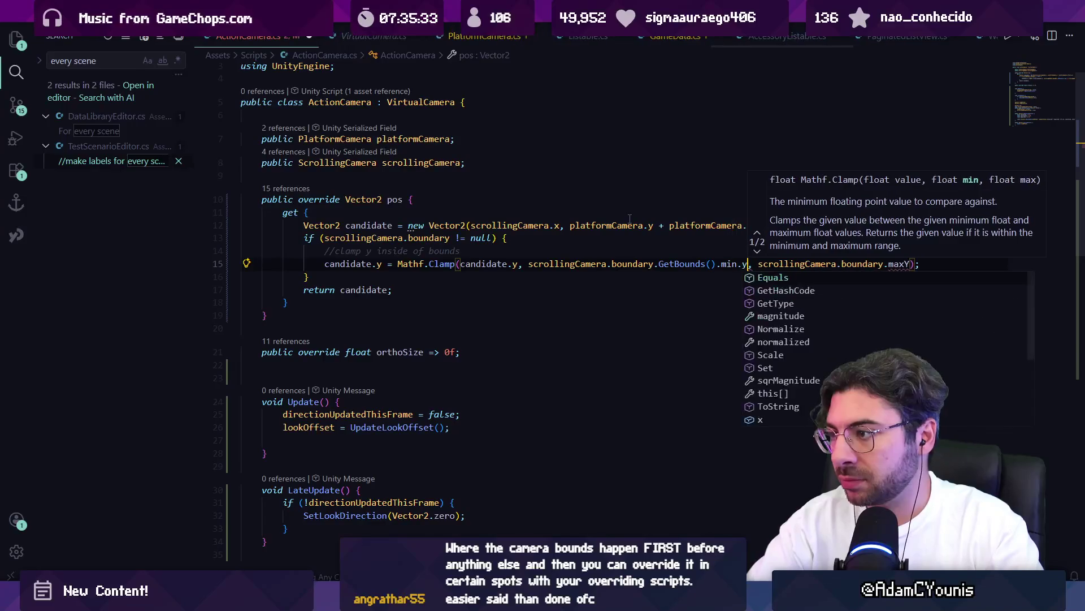
{"action": "key", "text": "ctrl+Right"}
{"action": "key", "text": "ctrl+Right"}
{"action": "key", "text": "ctrl+Right"}
{"action": "key", "text": "ctrl+BackSpace"}
{"action": "type", "text": "GetBounds().max.y"}
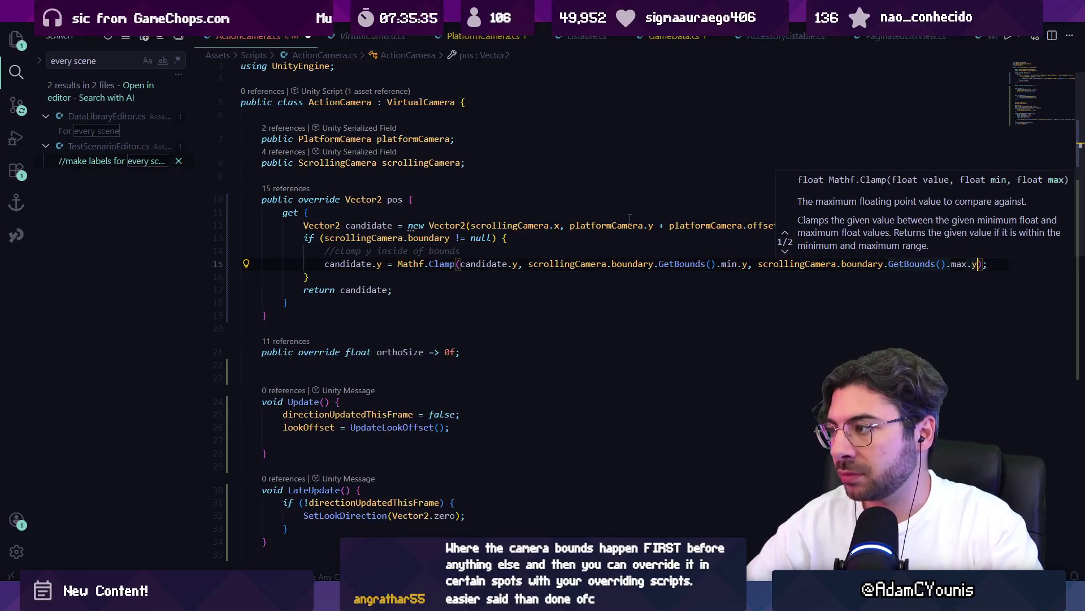
{"action": "left_click", "coordinate": [681, 264], "text": "ctrl"}
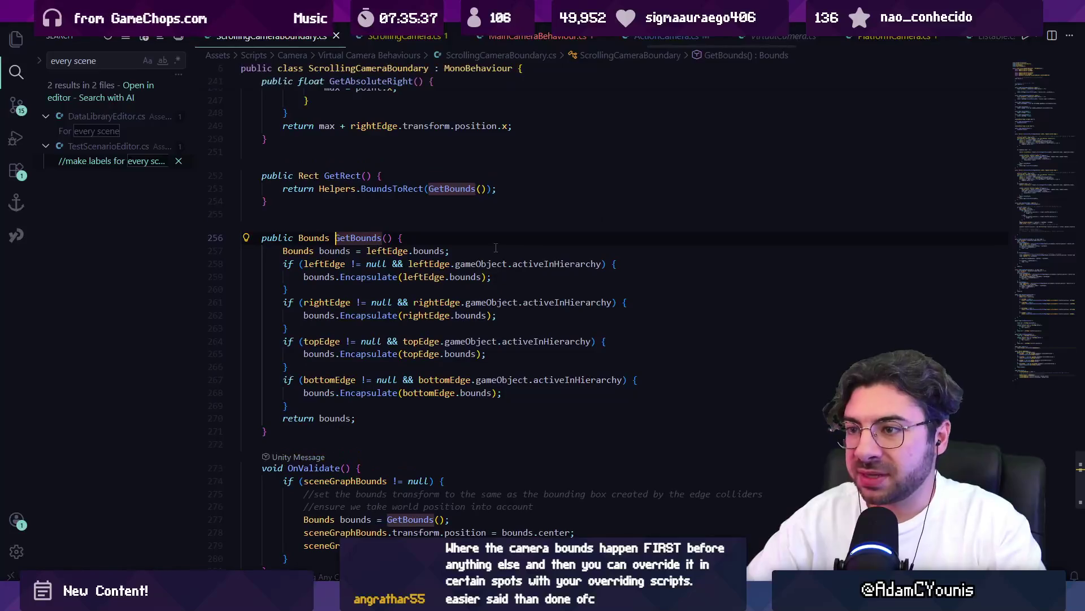
- Review the GetBounds method and its references, including those in ActionCamera.cs
{"action": "left_click", "coordinate": [377, 277]}
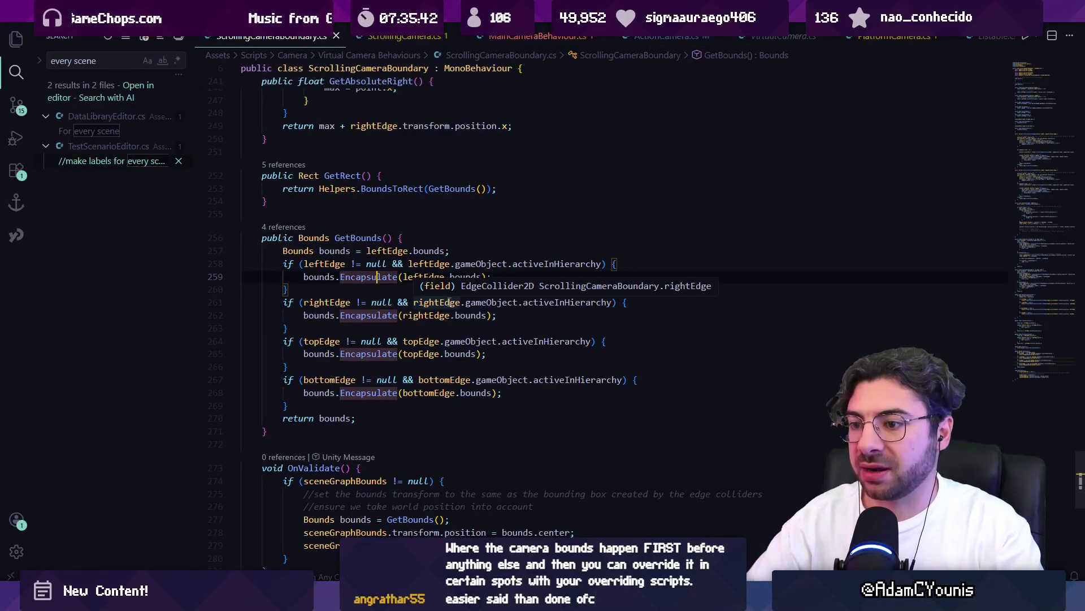
{"action": "left_click", "coordinate": [287, 227]}
{"action": "left_click", "coordinate": [636, 274]}
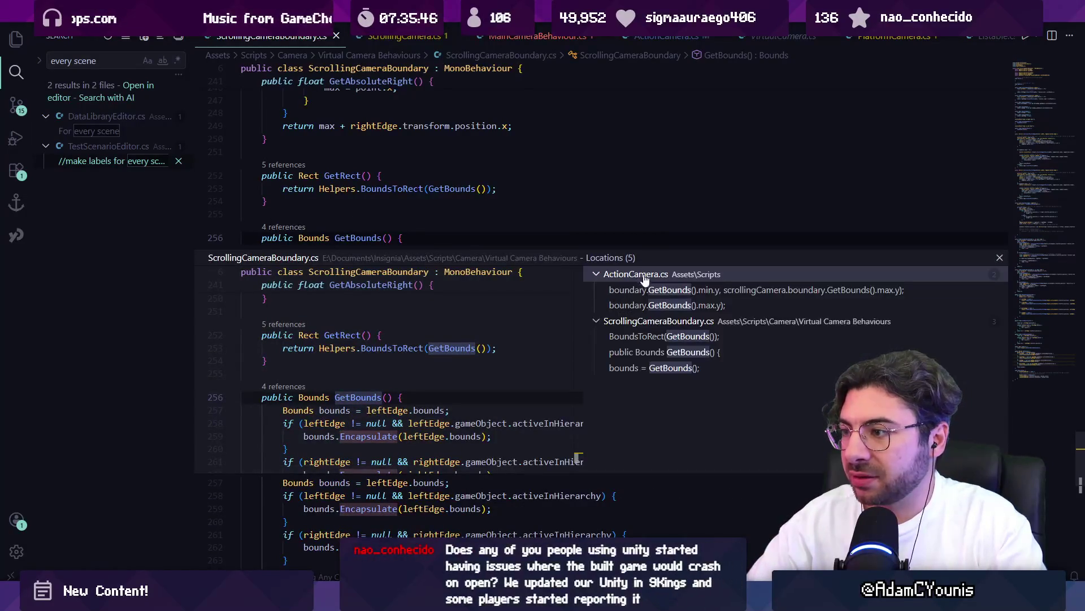
{"action": "key", "text": "Escape"}
{"action": "scroll", "coordinate": [474, 262], "scroll_direction": "down", "scroll_amount": 4}
{"action": "scroll", "coordinate": [475, 262], "scroll_direction": "up", "scroll_amount": 5}
- Search ScrollingCameraBoundary.cs for 'draw' and inspect the gizmo colour and edge-sphere drawing calls
{"action": "key", "text": "ctrl+f"}
{"action": "type", "text": "draw"}
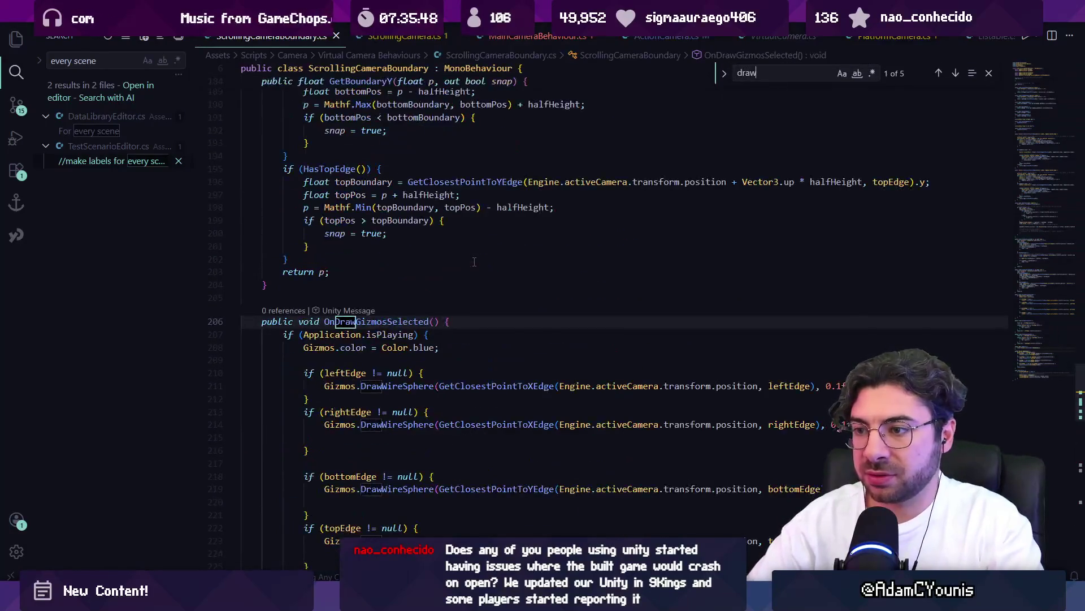
{"action": "scroll", "coordinate": [474, 261], "scroll_direction": "down", "scroll_amount": 2}
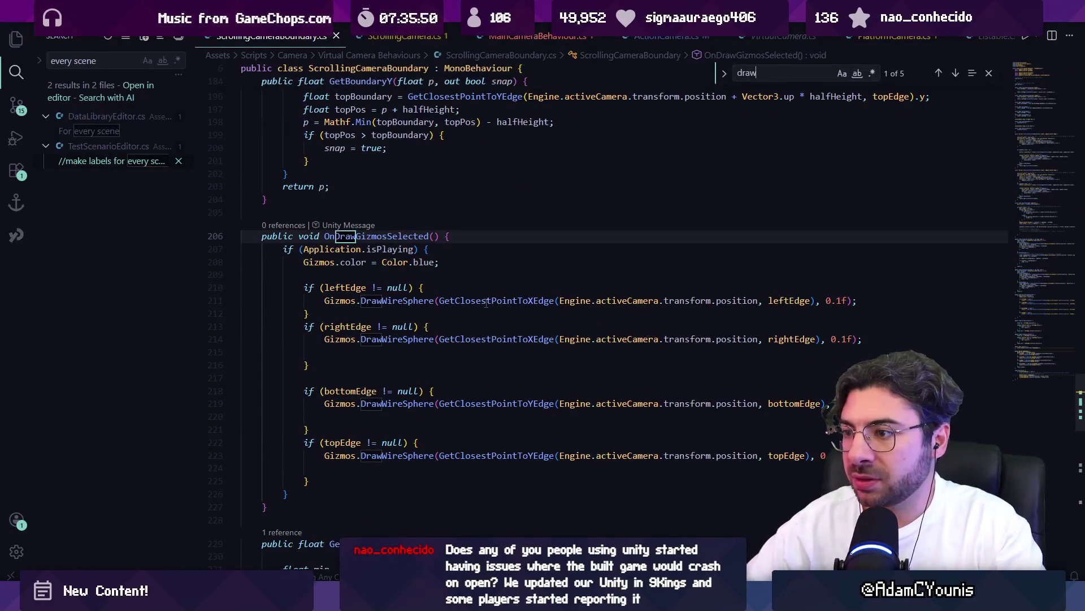
{"action": "left_click", "coordinate": [417, 263]}
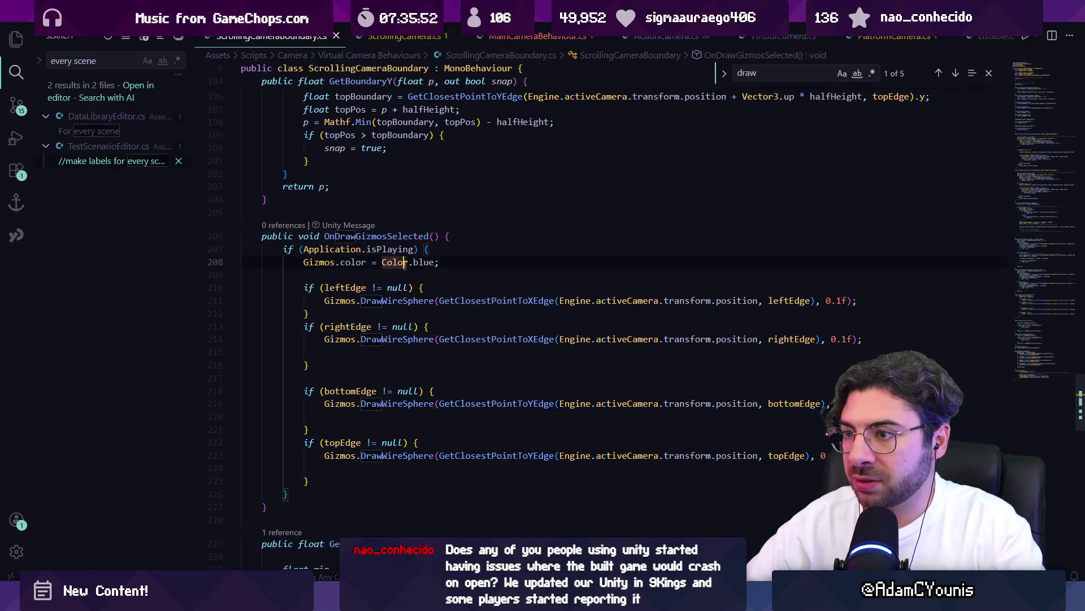
{"action": "mouse_move", "coordinate": [426, 304]}
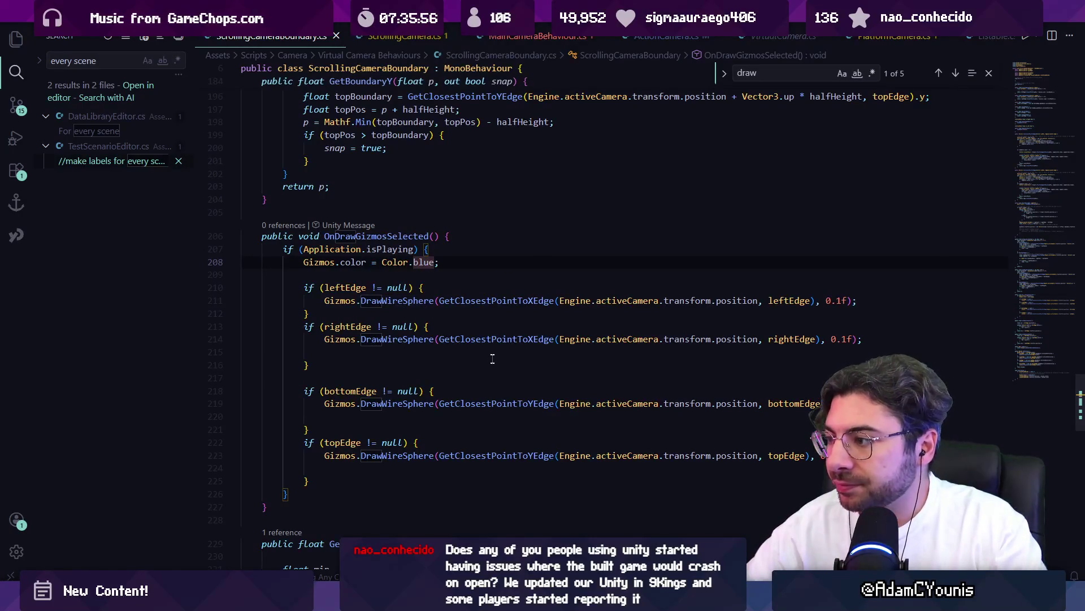
{"action": "left_click", "coordinate": [432, 300]}
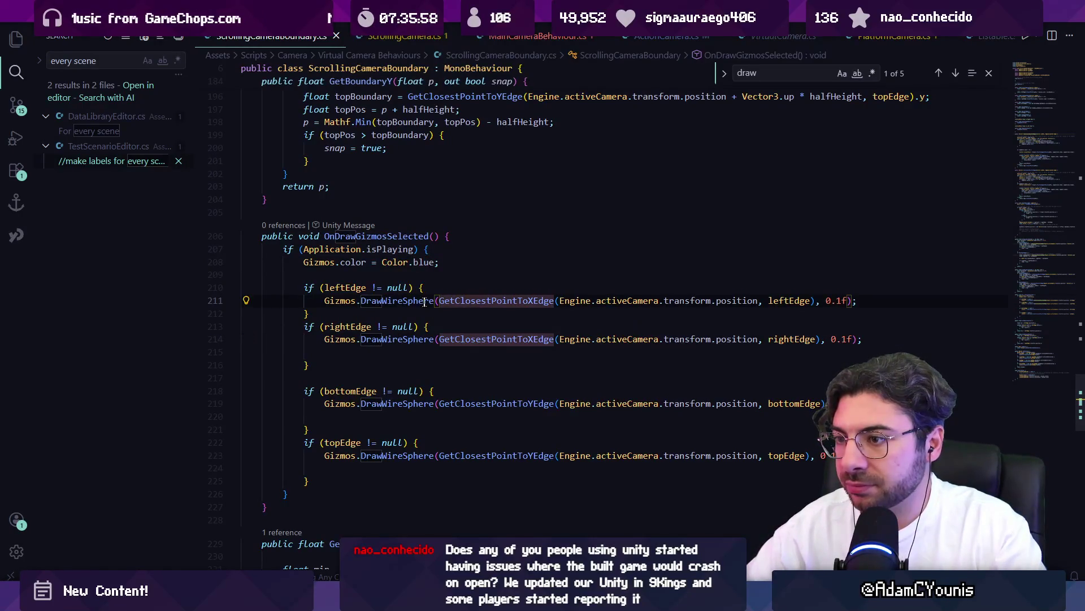
{"action": "mouse_move", "coordinate": [426, 302]}
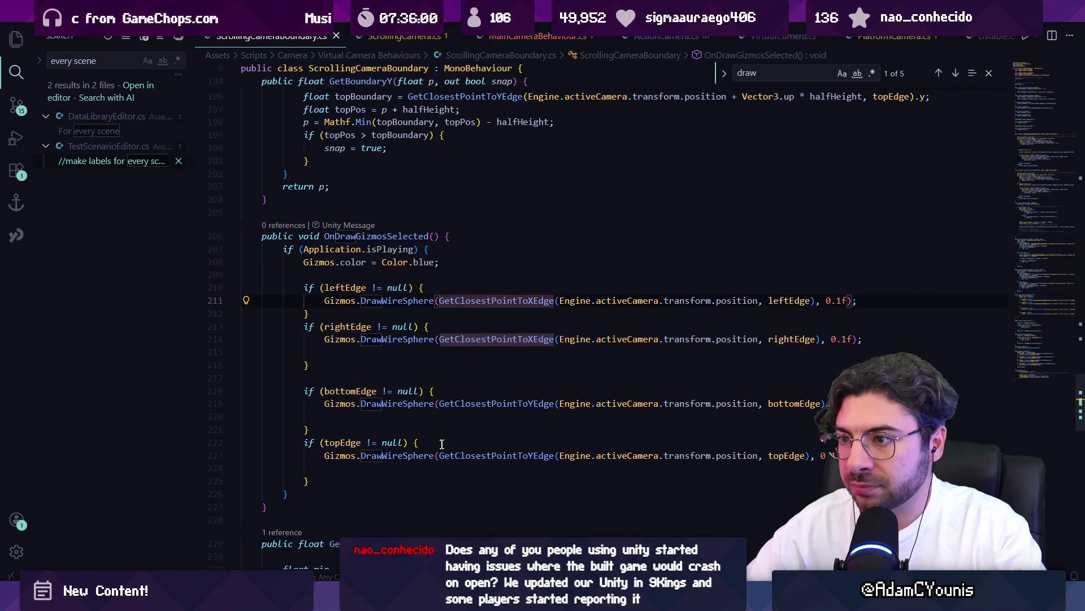
{"action": "scroll", "coordinate": [399, 294], "scroll_direction": "down", "scroll_amount": 3}
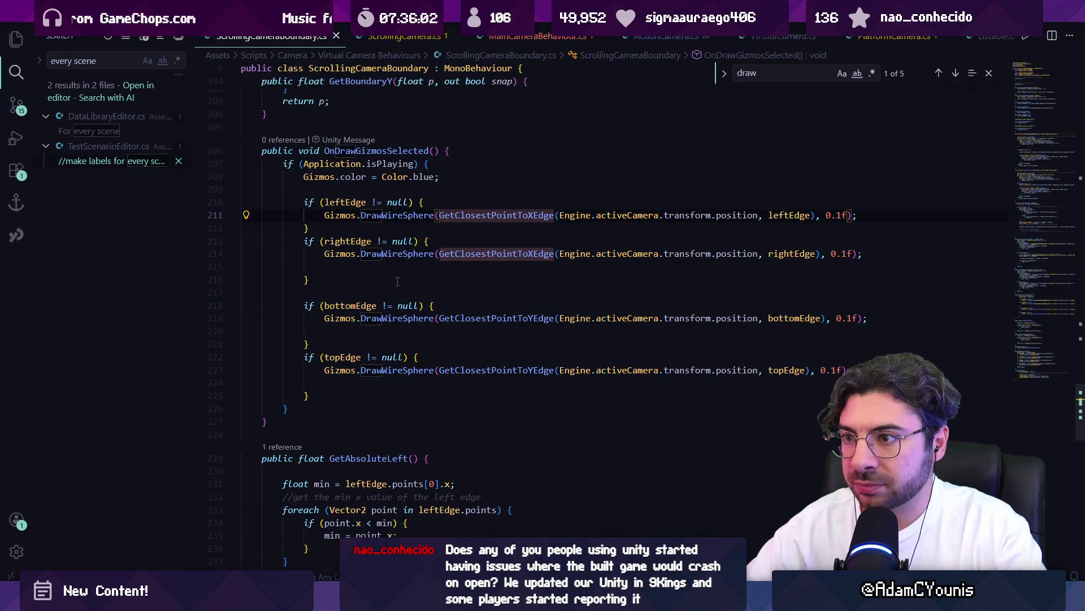
- Search for 'ondraw' to locate the OnDrawGizmosSelected method
{"action": "key", "text": "ctrl+f"}
{"action": "type", "text": "ondrawzimos"}
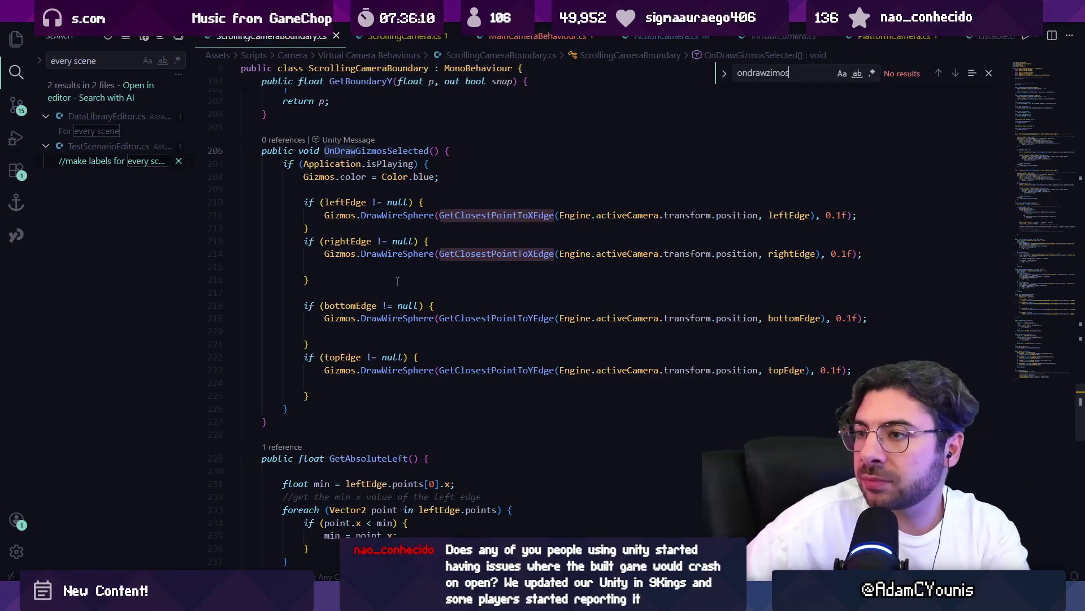
{"action": "scroll", "coordinate": [397, 281], "scroll_direction": "up", "scroll_amount": 5}
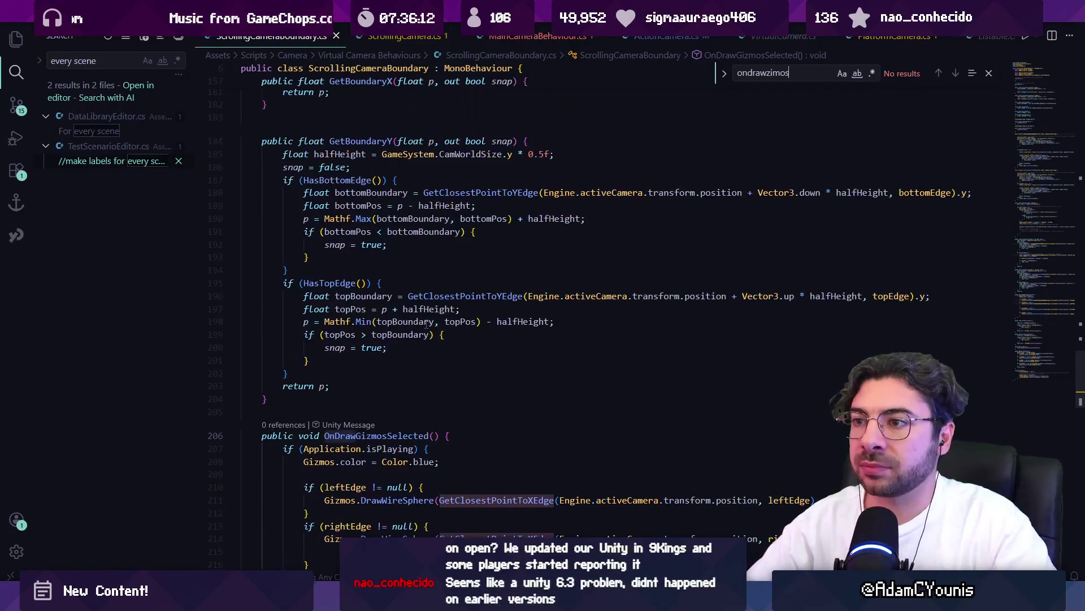
{"action": "scroll", "coordinate": [427, 325], "scroll_direction": "up", "scroll_amount": 9}
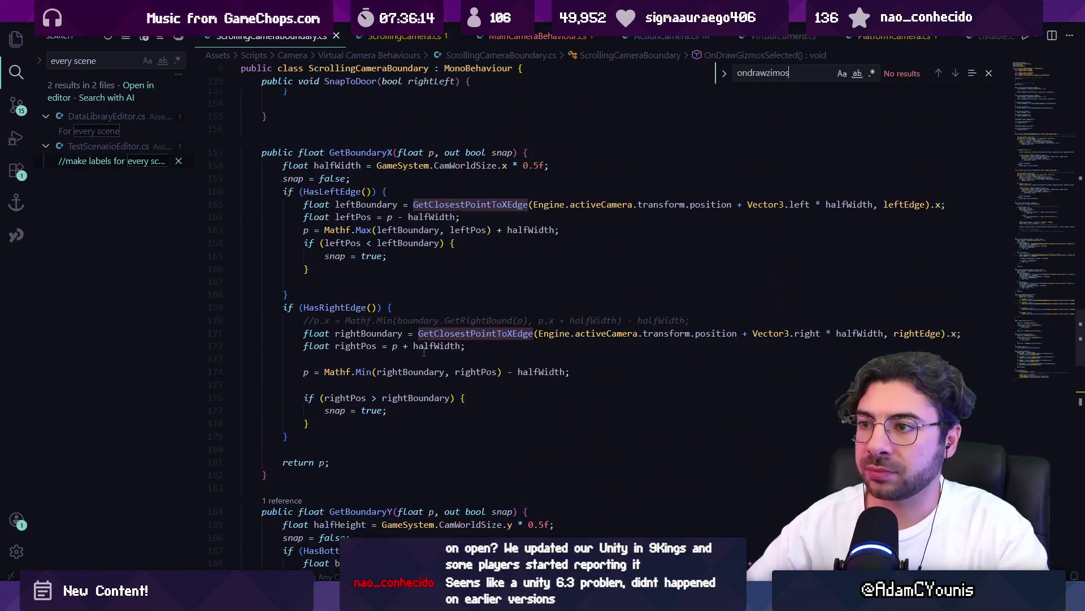
{"action": "scroll", "coordinate": [425, 350], "scroll_direction": "down", "scroll_amount": 3}
{"action": "key", "text": "BackSpace"}
{"action": "key", "text": "BackSpace"}
{"action": "key", "text": "BackSpace"}
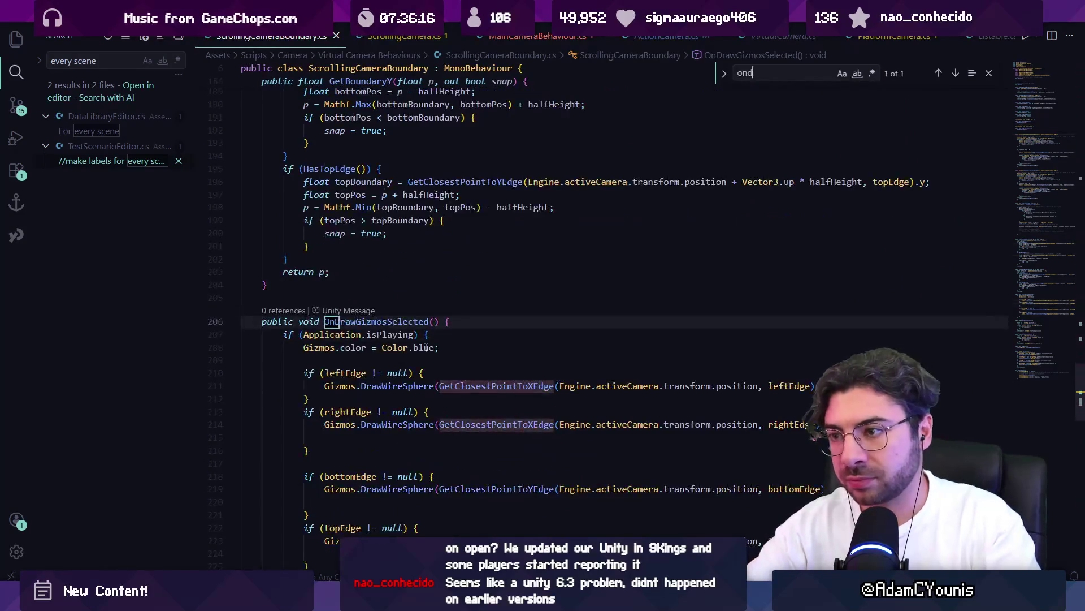
{"action": "scroll", "coordinate": [426, 347], "scroll_direction": "down", "scroll_amount": 5}
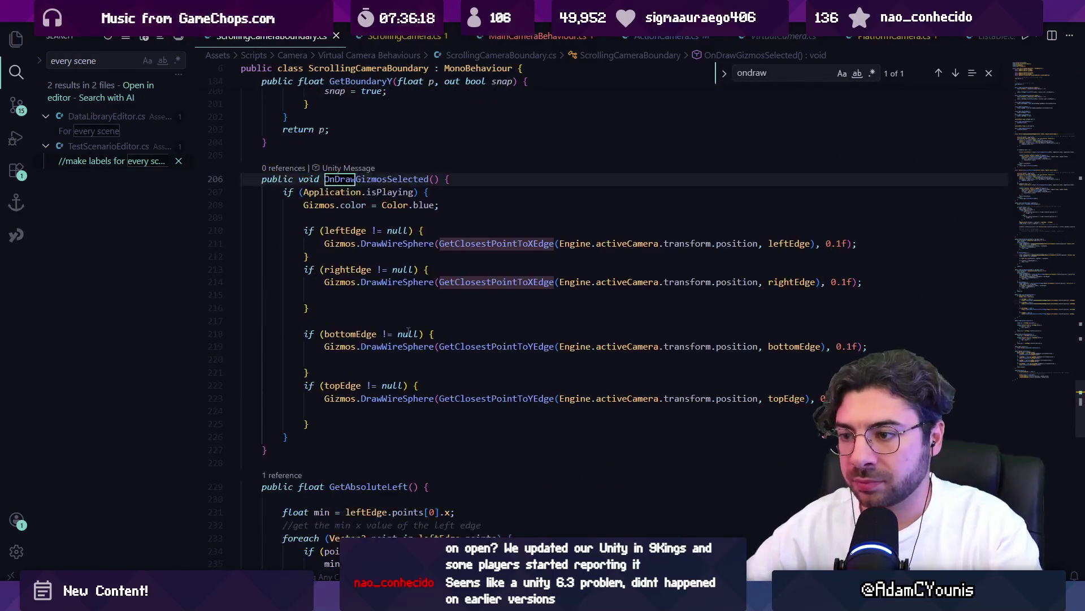
{"action": "left_click", "coordinate": [362, 359]}
- Go to the GetBounds definition from its call in GetRect
{"action": "scroll", "coordinate": [362, 368], "scroll_direction": "down", "scroll_amount": 4}
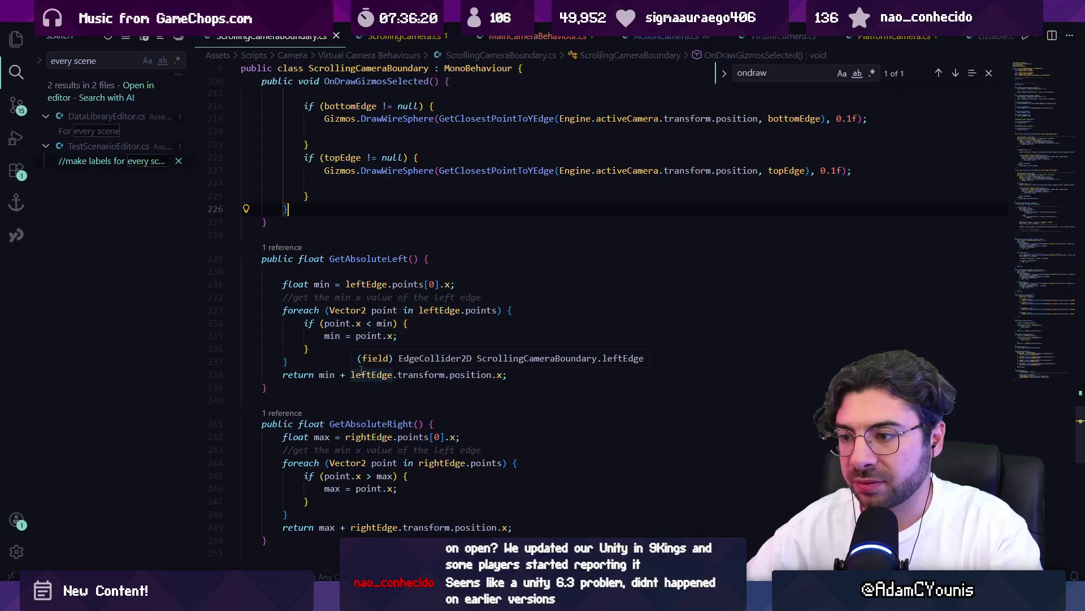
{"action": "scroll", "coordinate": [373, 367], "scroll_direction": "down", "scroll_amount": 6}
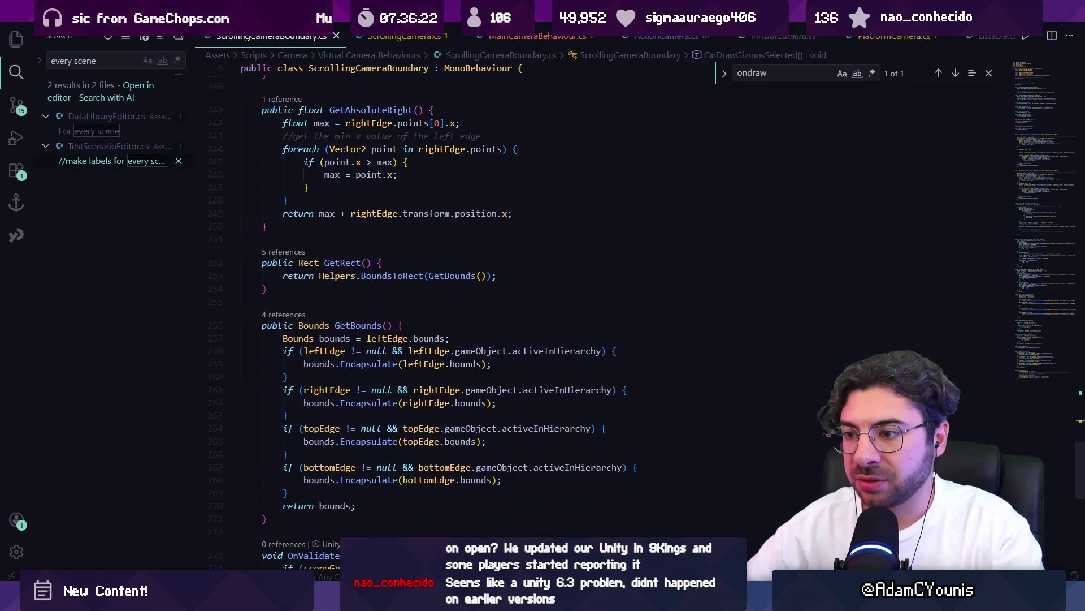
{"action": "scroll", "coordinate": [419, 357], "scroll_direction": "down", "scroll_amount": 2}
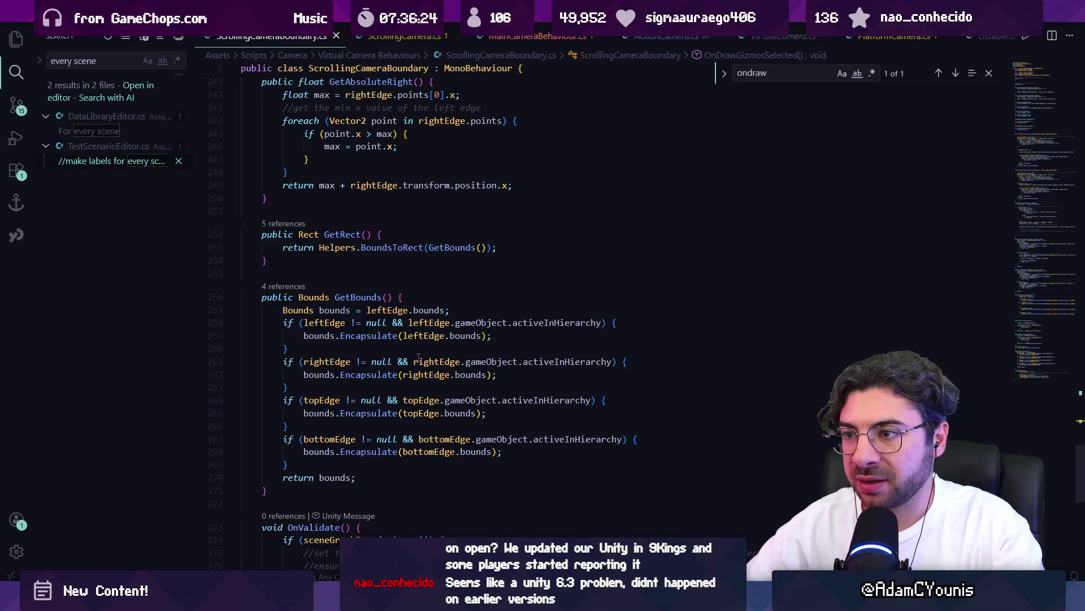
{"action": "left_click", "coordinate": [449, 247], "text": "ctrl"}
{"action": "scroll", "coordinate": [339, 356], "scroll_direction": "down", "scroll_amount": 2}
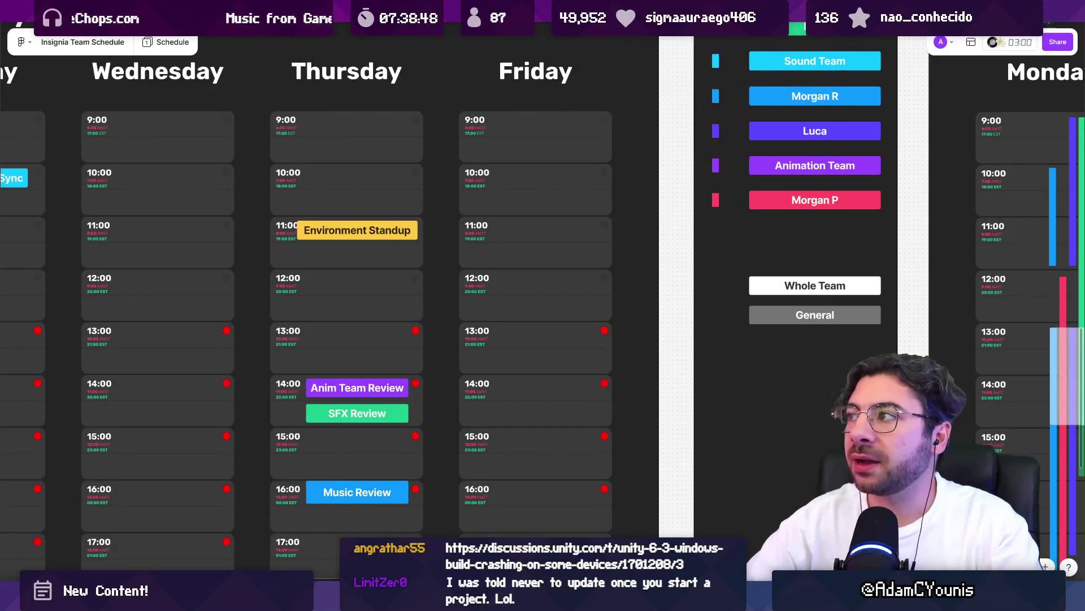
- Switch to the Fork Git client listing Insignia's 15 unstaged changes
{"action": "key", "text": "alt+Tab"}
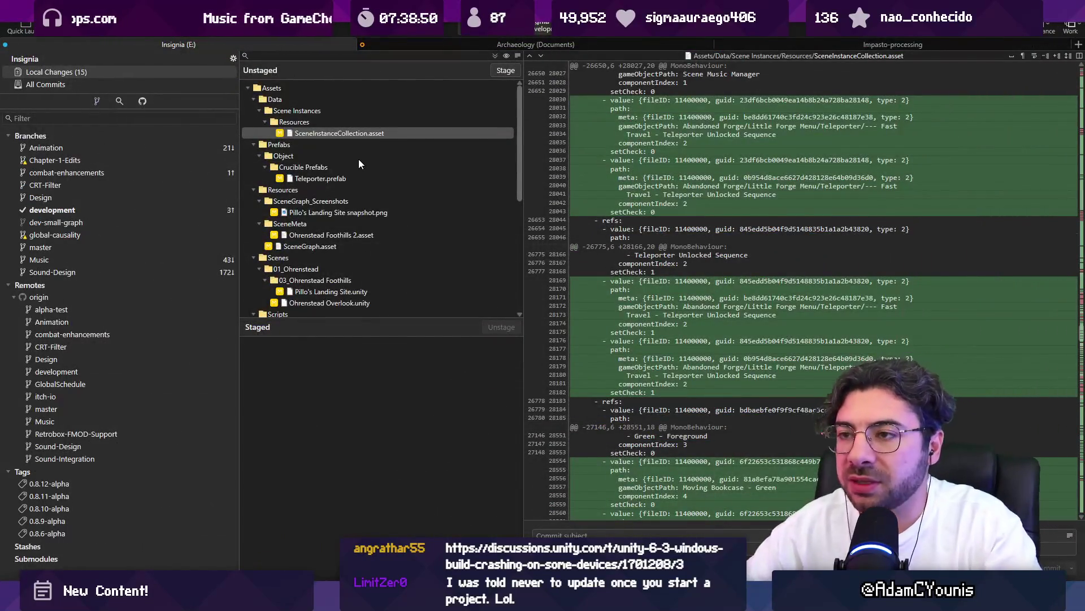
- Inspect PlayerCharacter.cs's diff, focusing on the removed lookOffset and SetLookDirection code
{"action": "scroll", "coordinate": [350, 169], "scroll_direction": "down", "scroll_amount": 5}
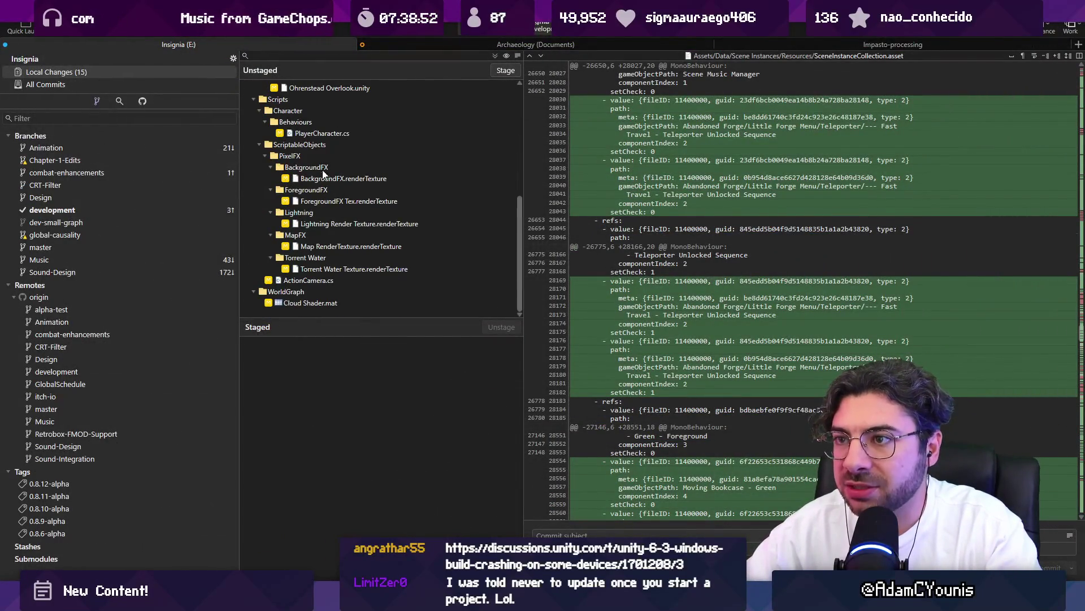
{"action": "left_click", "coordinate": [319, 135]}
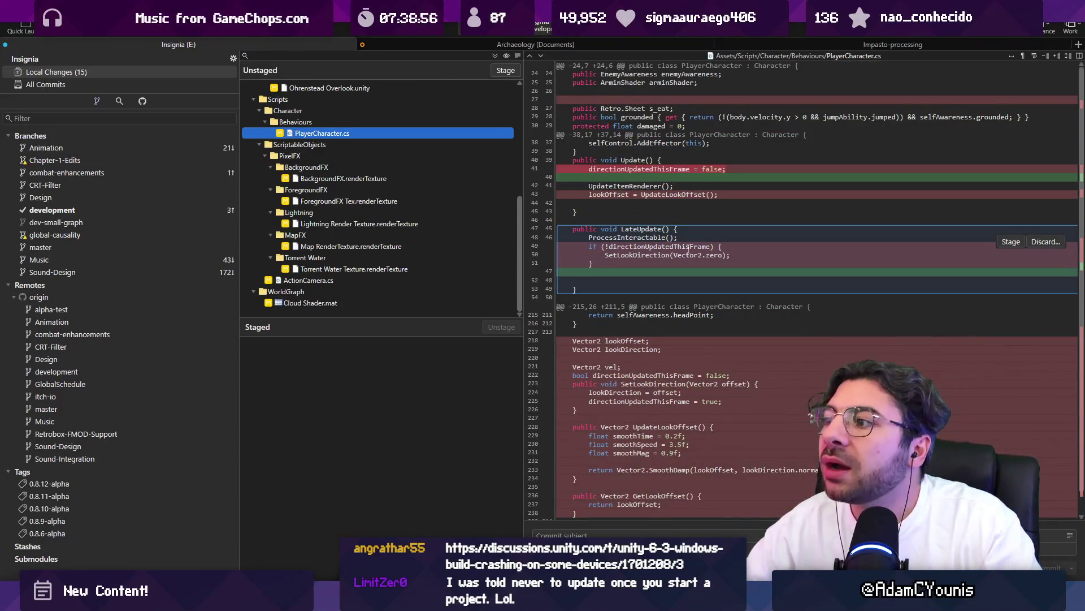
{"action": "left_click", "coordinate": [642, 195]}
{"action": "scroll", "coordinate": [656, 283], "scroll_direction": "down", "scroll_amount": 1}
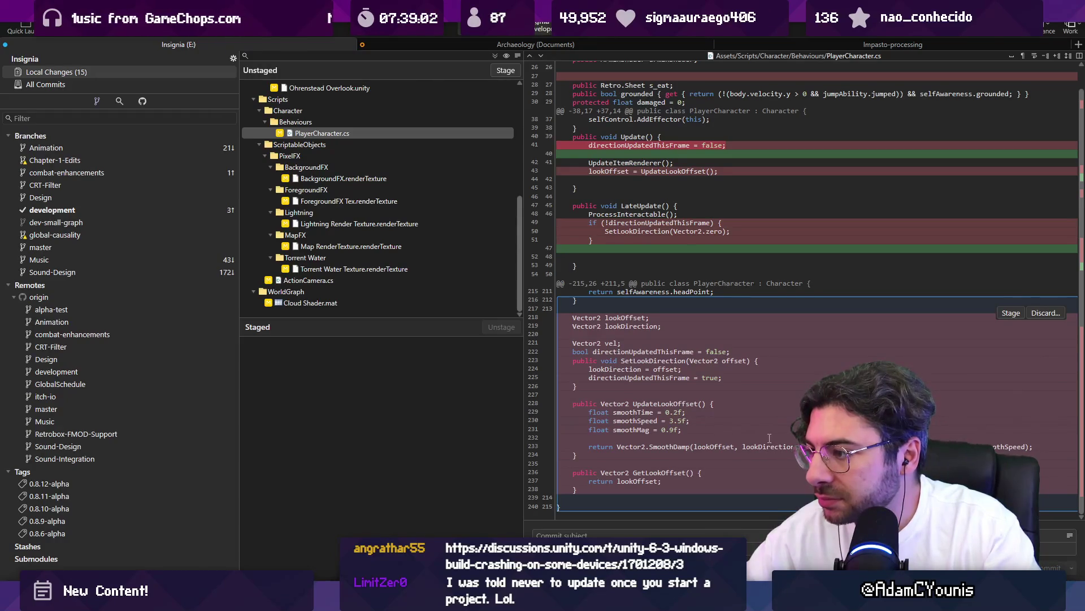
{"action": "left_click", "coordinate": [682, 369]}
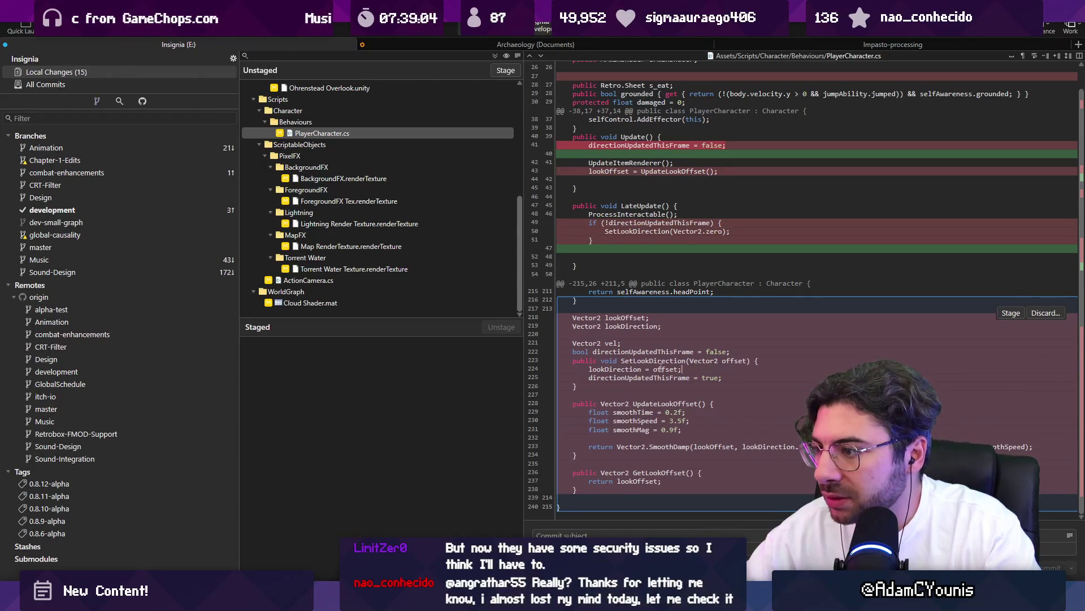
{"action": "double_click", "coordinate": [674, 361]}
{"action": "scroll", "coordinate": [673, 360], "scroll_direction": "up", "scroll_amount": 1}
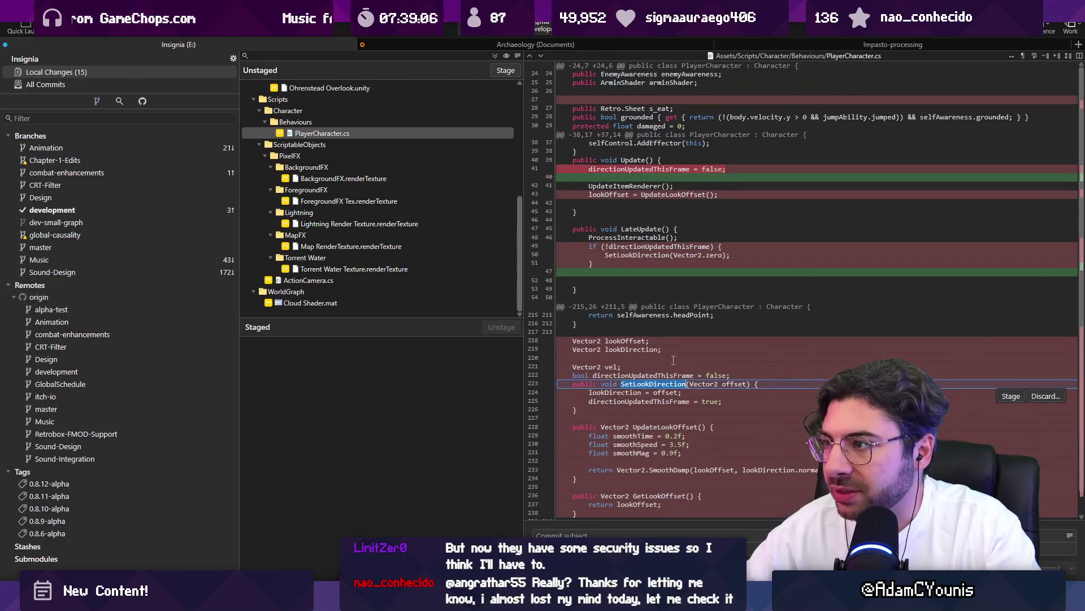
{"action": "key", "text": "alt+Tab"}
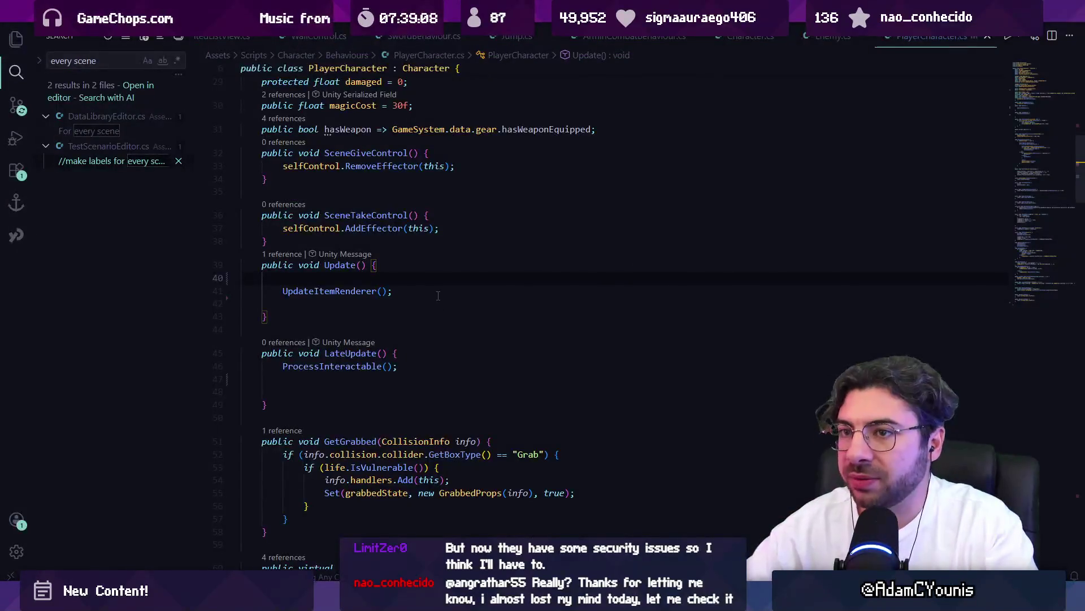
- Open MainCameraBehaviour.cs at the lookOffset line 95
{"action": "left_click", "coordinate": [16, 39]}
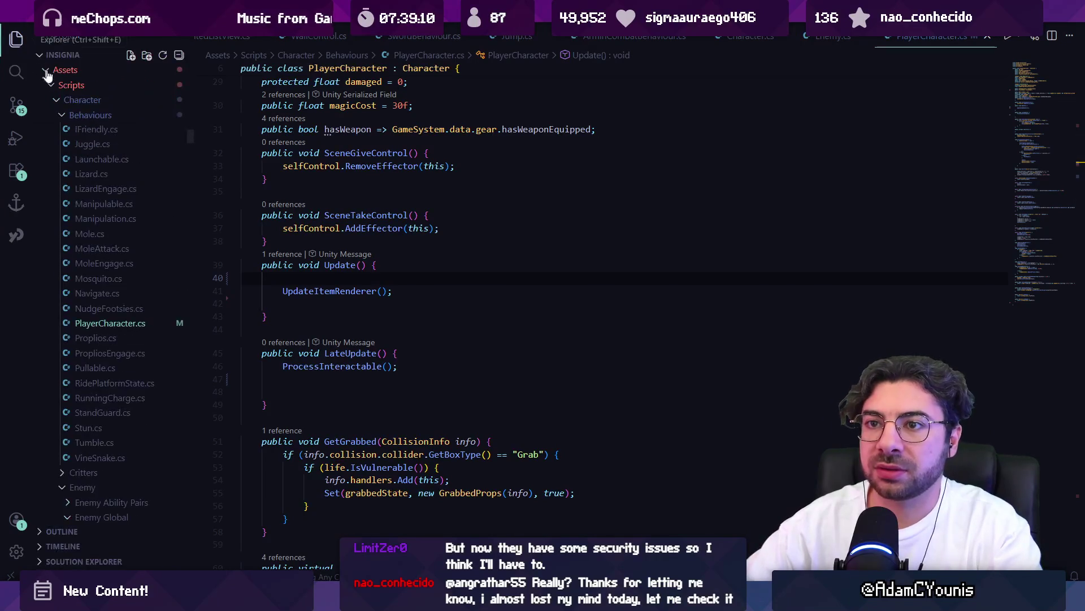
{"action": "scroll", "coordinate": [152, 214], "scroll_direction": "up", "scroll_amount": 10}
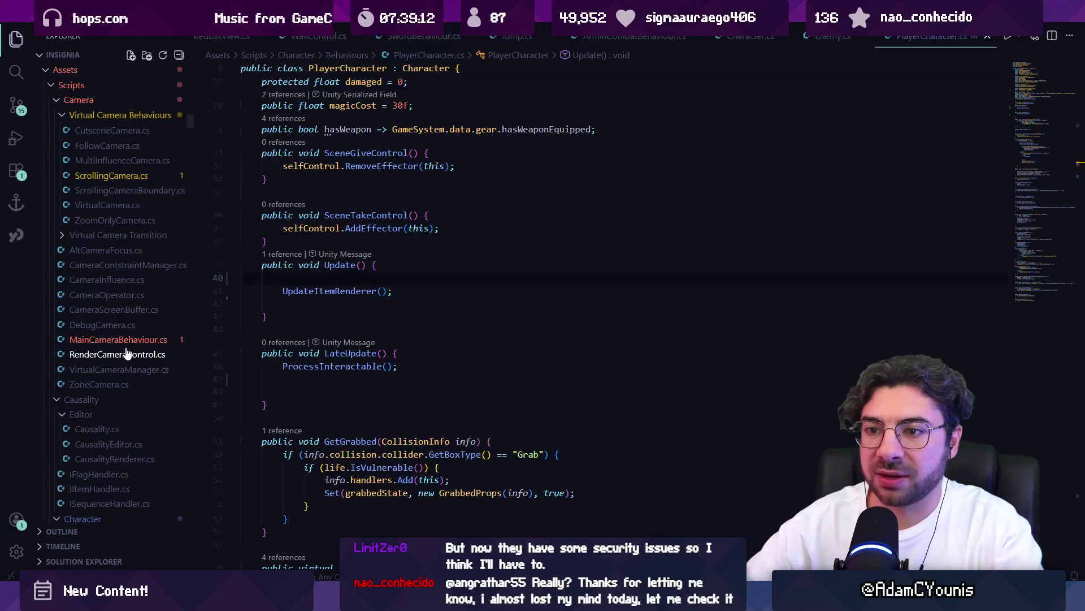
{"action": "left_click", "coordinate": [128, 342]}
{"action": "triple_click", "coordinate": [495, 274]}
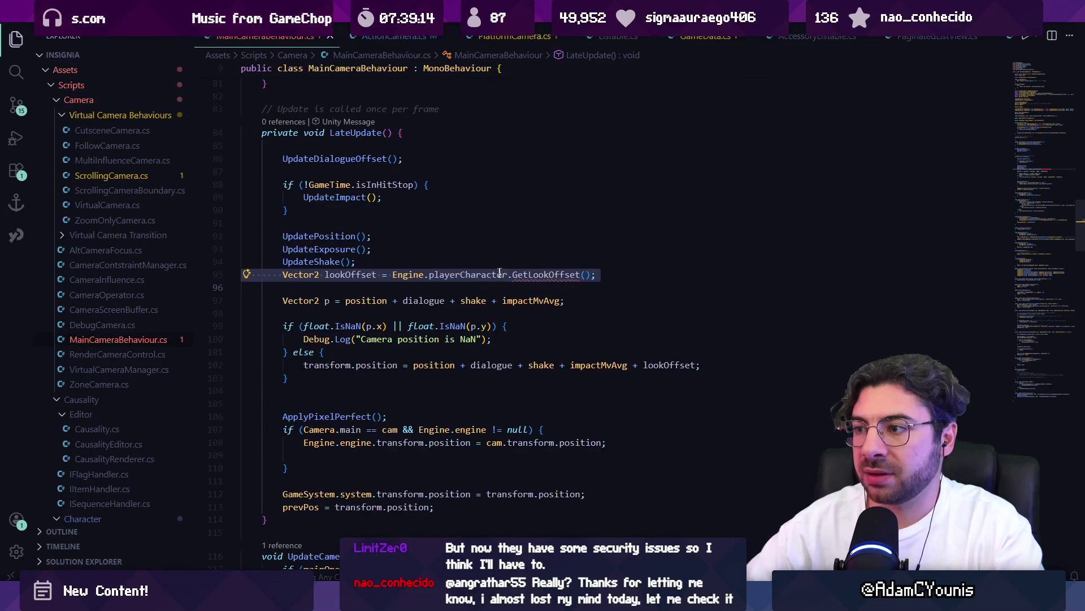
{"action": "mouse_move", "coordinate": [457, 274]}
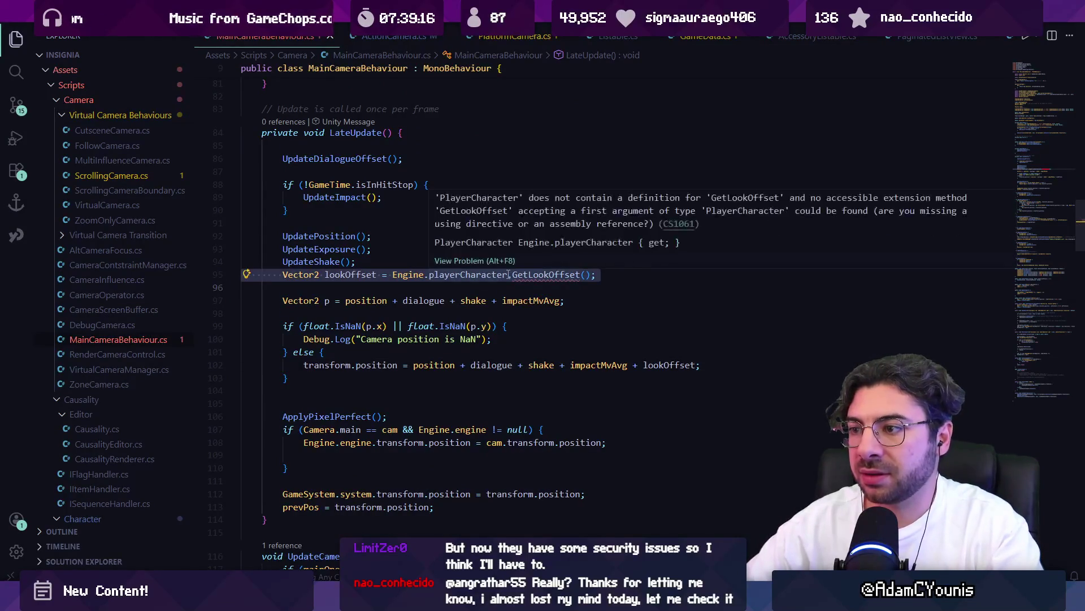
{"action": "left_click", "coordinate": [393, 275]}
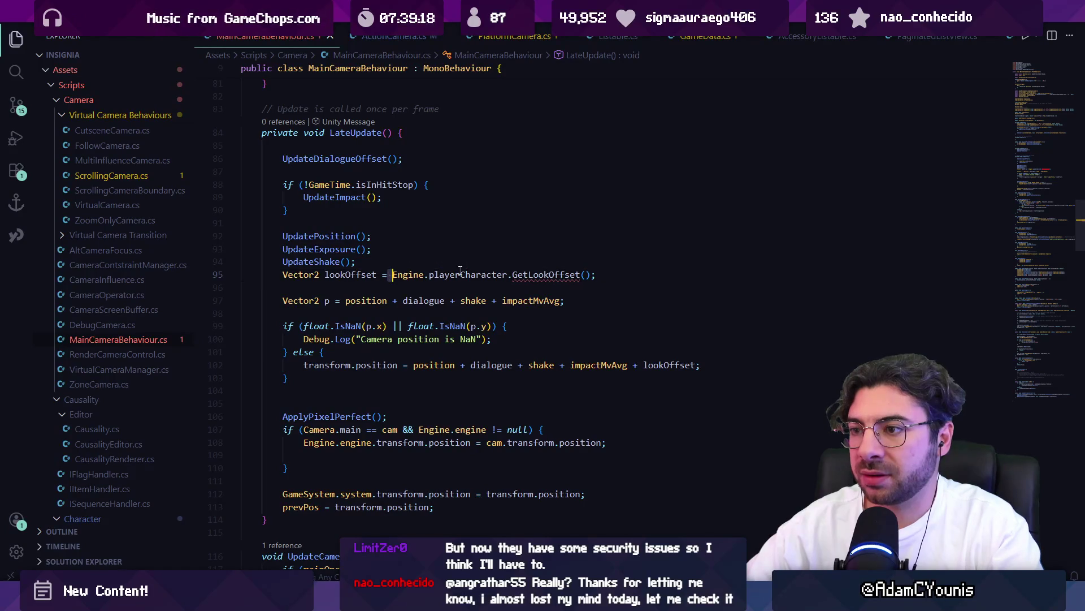
- Replace Engine.playerCharacter with actionCameraSet on line 95 and check that field's declaration and references
{"action": "key", "text": "ctrl+shift+Right"}
{"action": "key", "text": "ctrl+shift+Right"}
{"action": "type", "text": "actionCameraSet"}
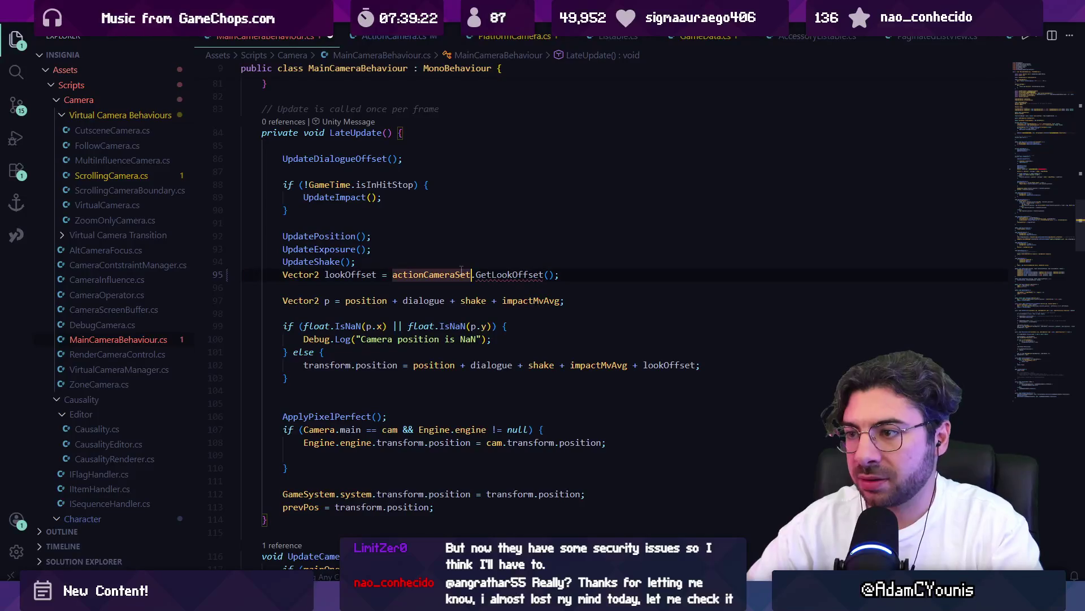
{"action": "left_click", "coordinate": [430, 270], "text": "ctrl"}
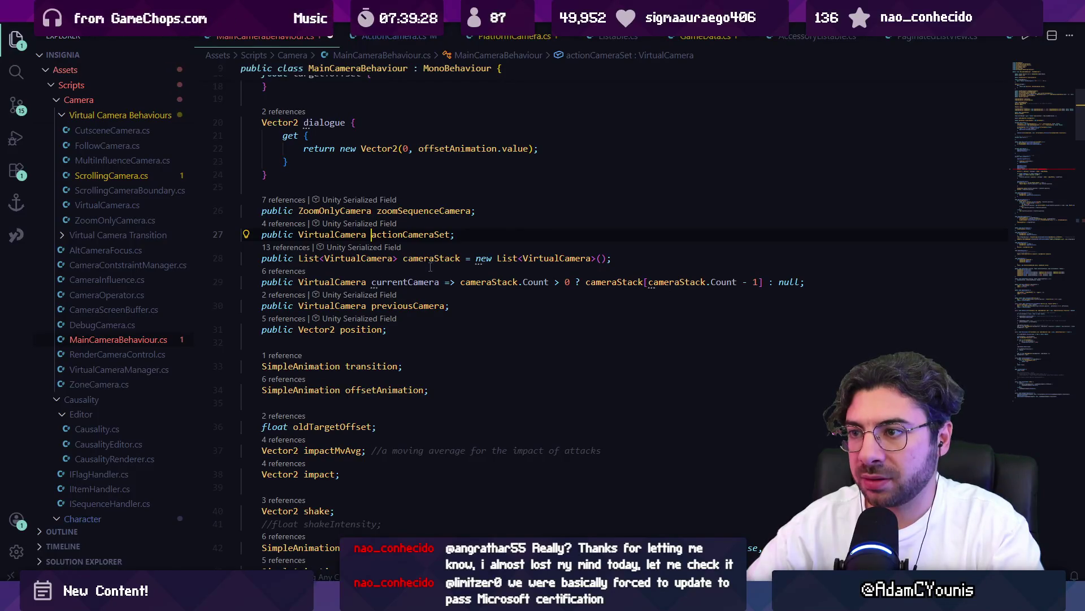
{"action": "double_click", "coordinate": [378, 235]}
{"action": "key", "text": "shift+F12"}
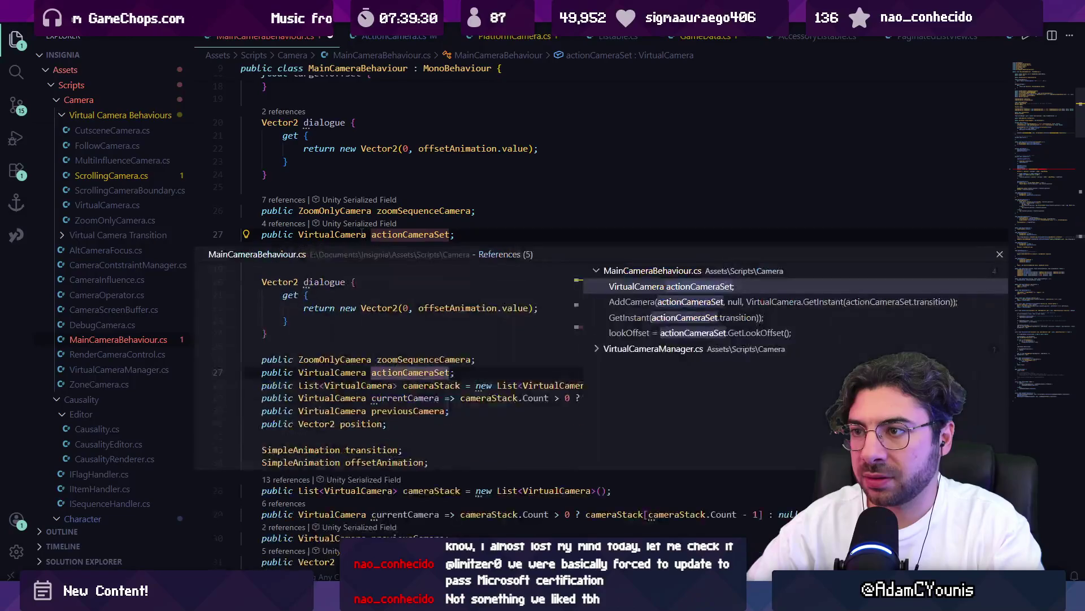
{"action": "key", "text": "Escape"}
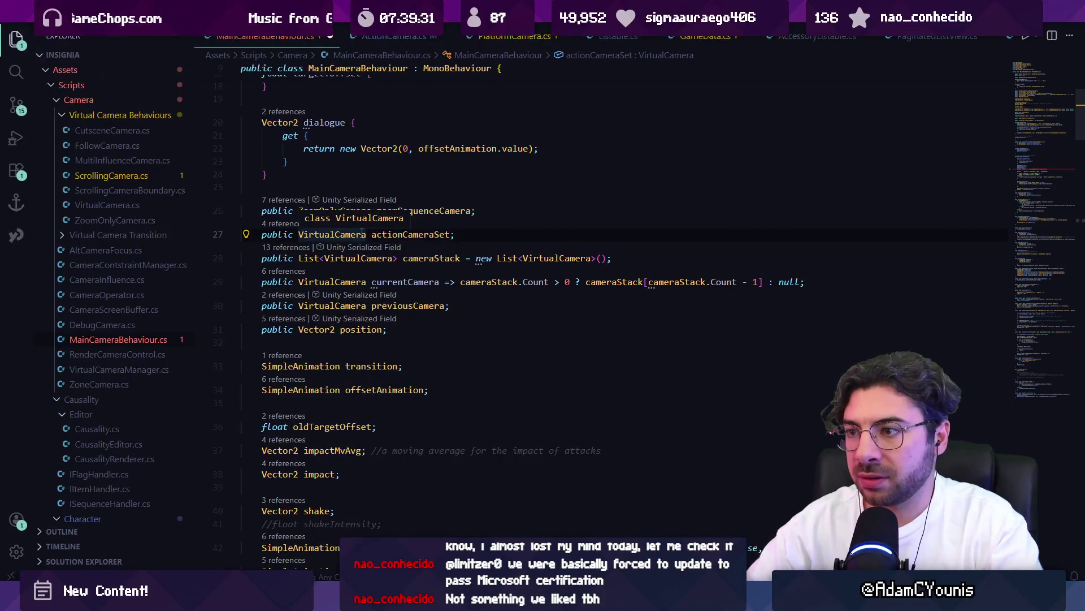
{"action": "key", "text": "alt+Left"}
{"action": "key", "text": "alt+Left"}
{"action": "key", "text": "alt+Right"}
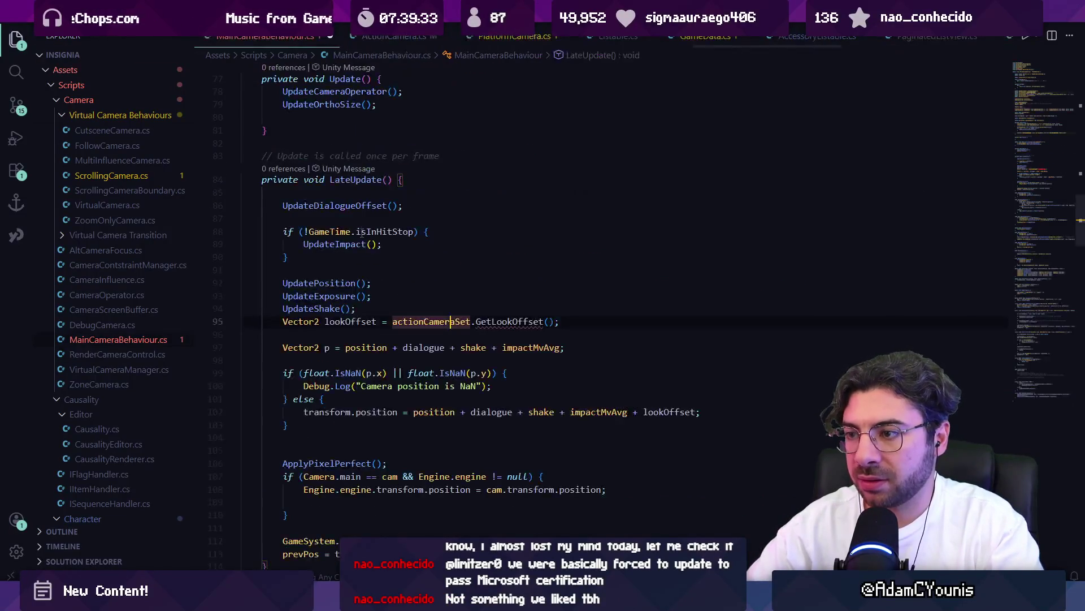
- Cast actionCameraSet to ActionCamera on line 95 and save MainCameraBehaviour.cs
{"action": "type", "text": "(A"}
{"action": "key", "text": "Escape"}
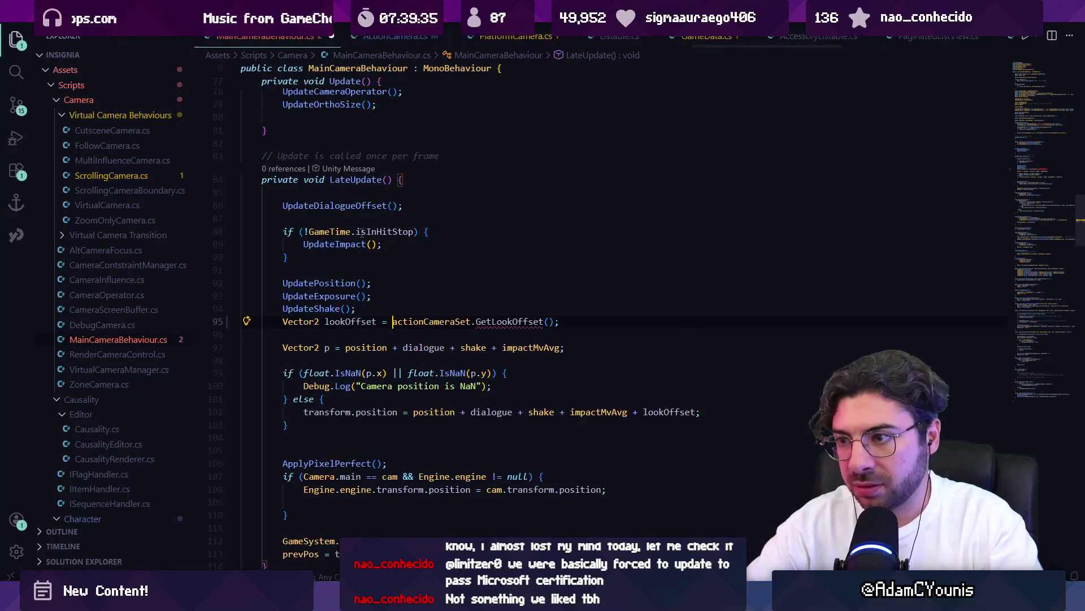
{"action": "type", "text": "acrion"}
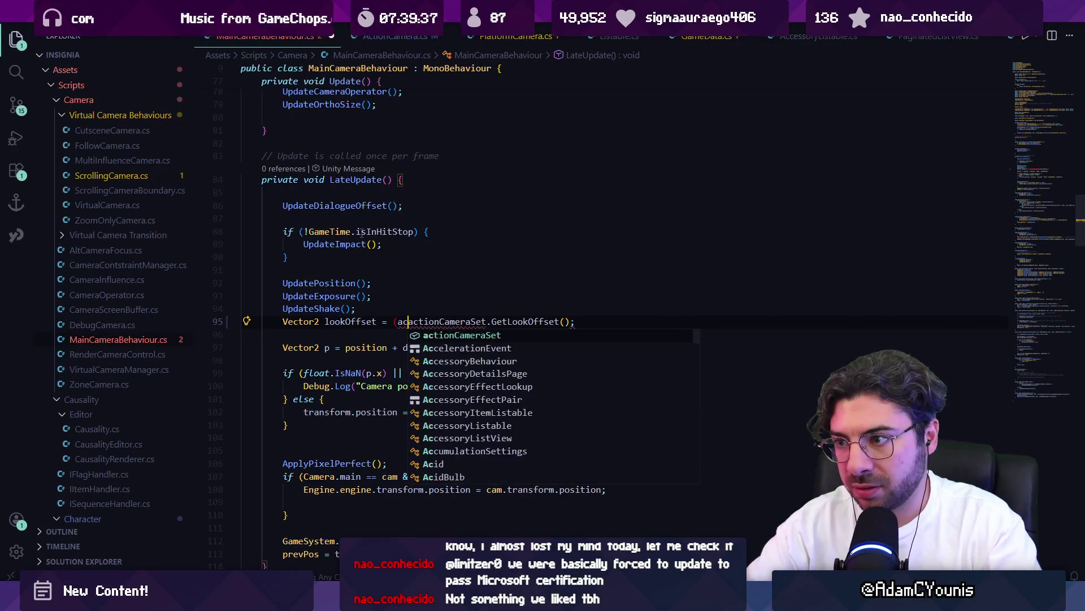
{"action": "key", "text": "BackSpace"}
{"action": "key", "text": "BackSpace"}
{"action": "key", "text": "BackSpace"}
{"action": "type", "text": "tioncam"}
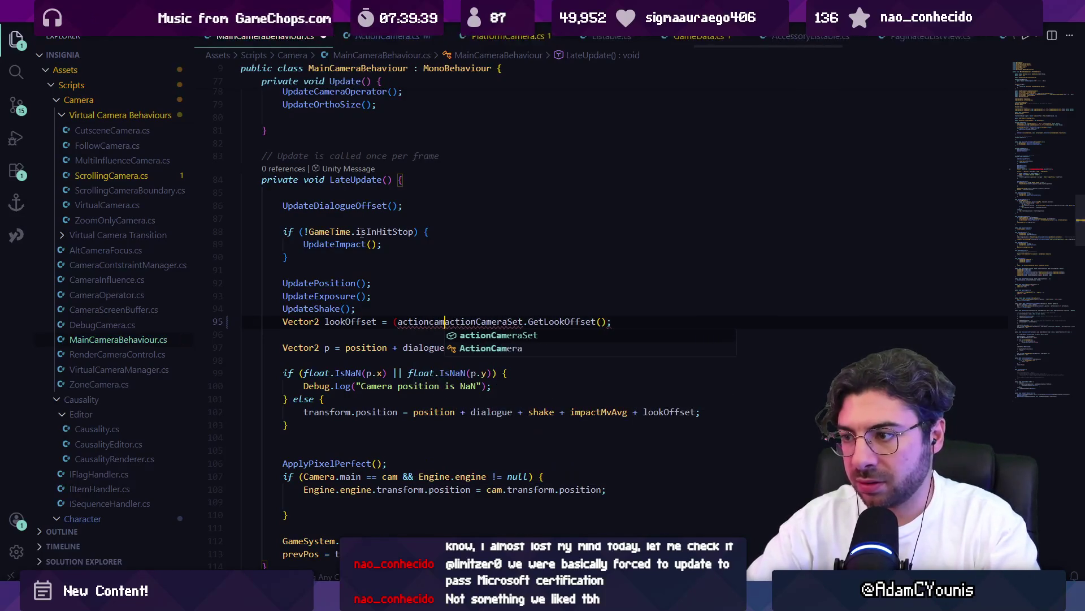
{"action": "key", "text": "Down"}
{"action": "key", "text": "Tab"}
{"action": "type", "text": ")"}
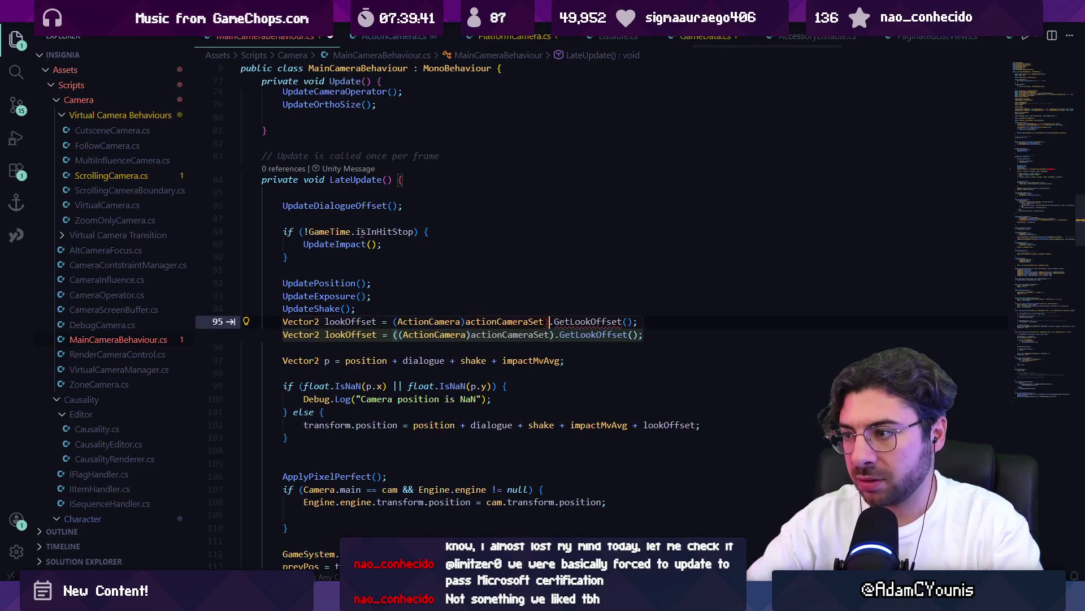
{"action": "key", "text": "Tab"}
{"action": "key", "text": "ctrl+s"}
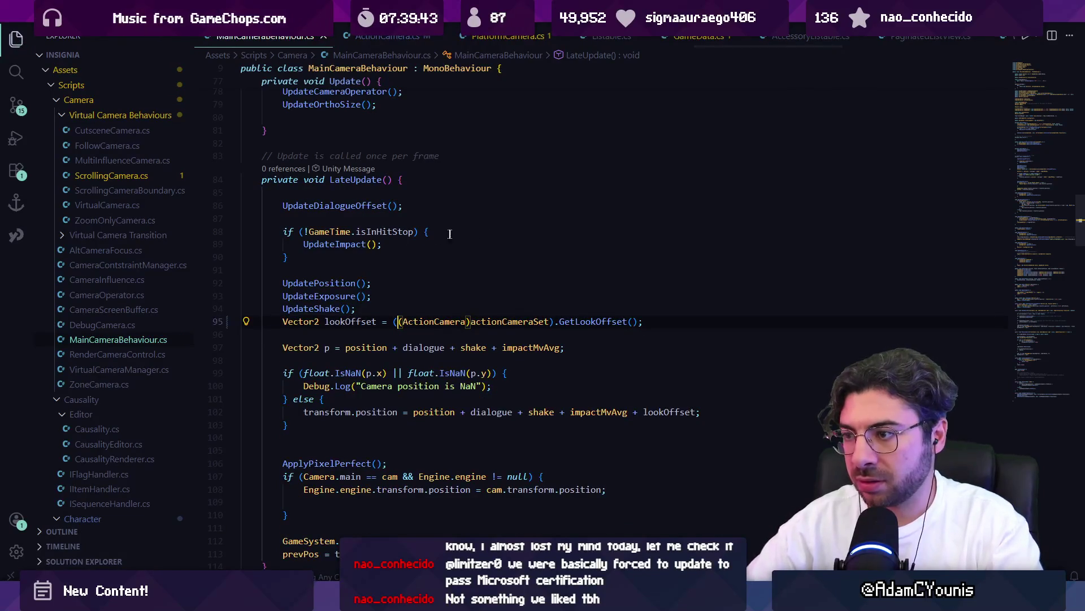
- Comment out line 95 and the '+ lookOffset' term on line 102 with '; //', then save
{"action": "mouse_move", "coordinate": [576, 325]}
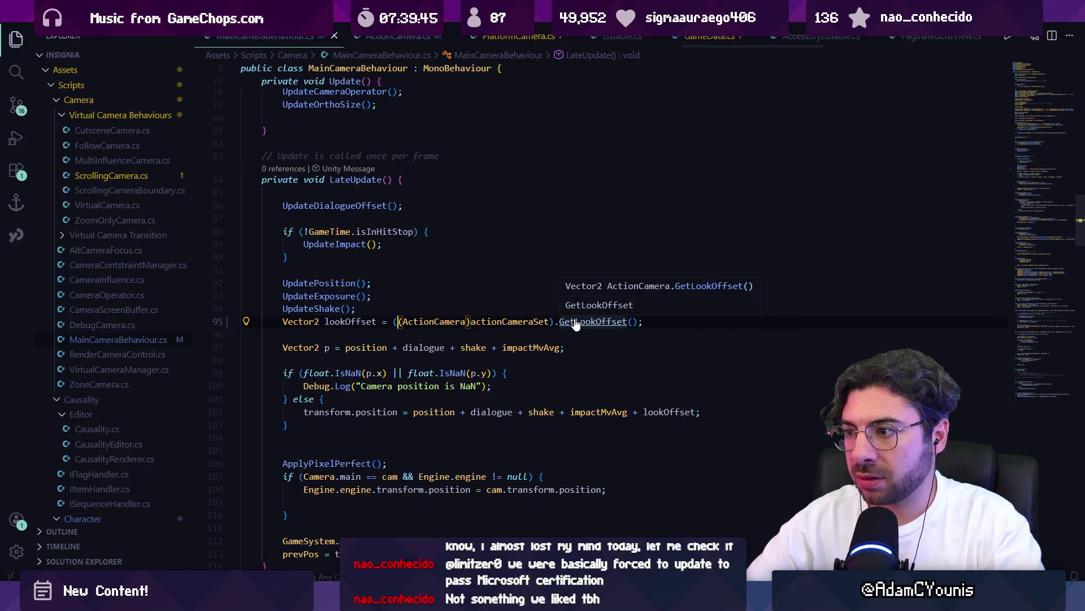
{"action": "left_click", "coordinate": [306, 321]}
{"action": "key", "text": "Home"}
{"action": "type", "text": "//"}
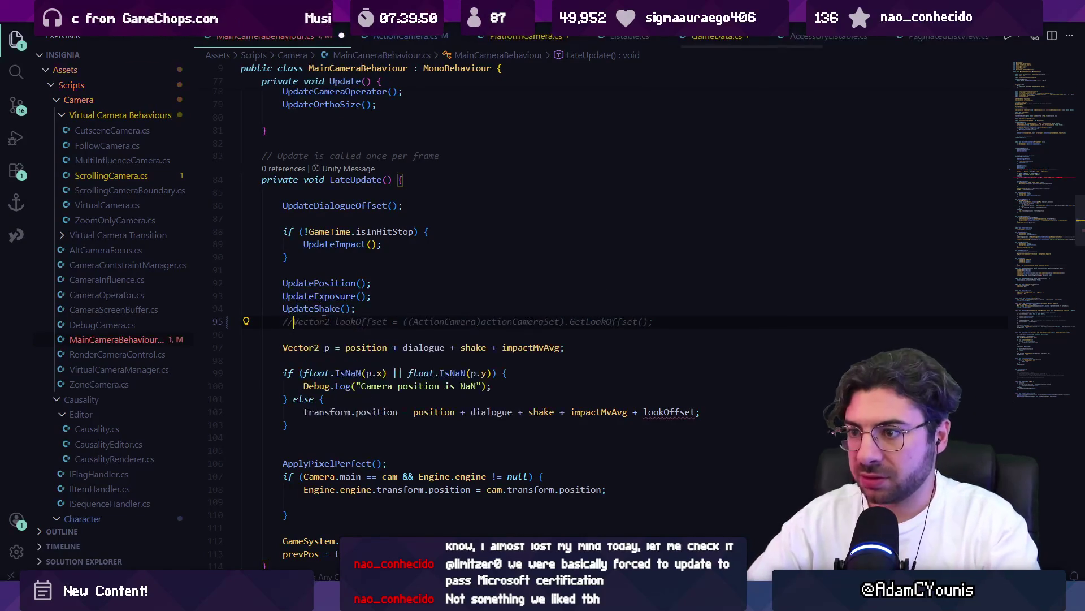
{"action": "left_click", "coordinate": [629, 412]}
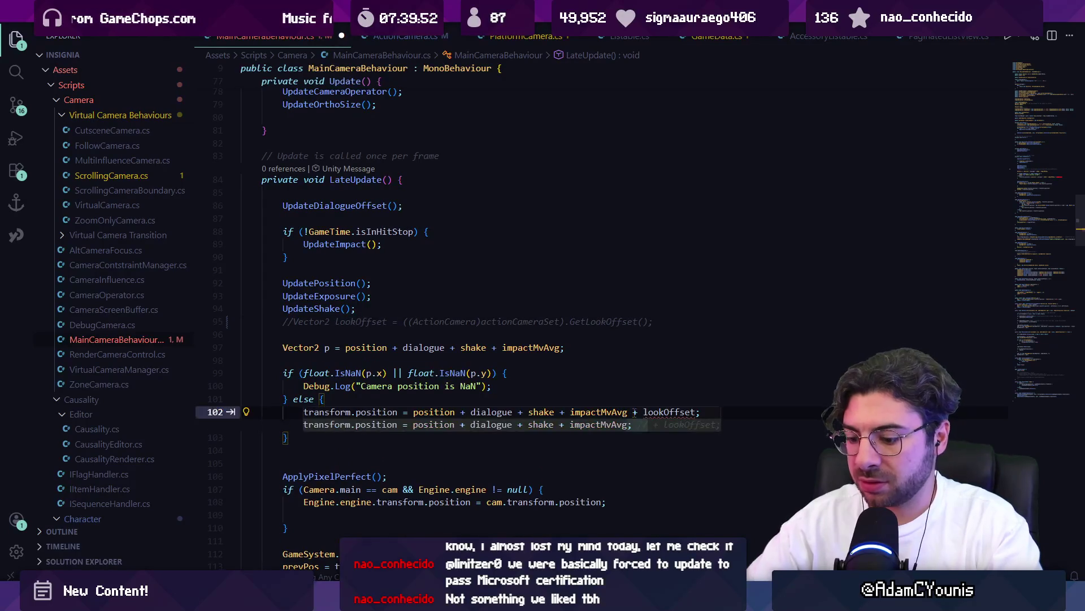
{"action": "type", "text": "; //"}
{"action": "key", "text": "ctrl+s"}
{"action": "key", "text": "Escape"}
{"action": "key", "text": "Up"}
{"action": "key", "text": "Up"}
{"action": "key", "text": "Up"}
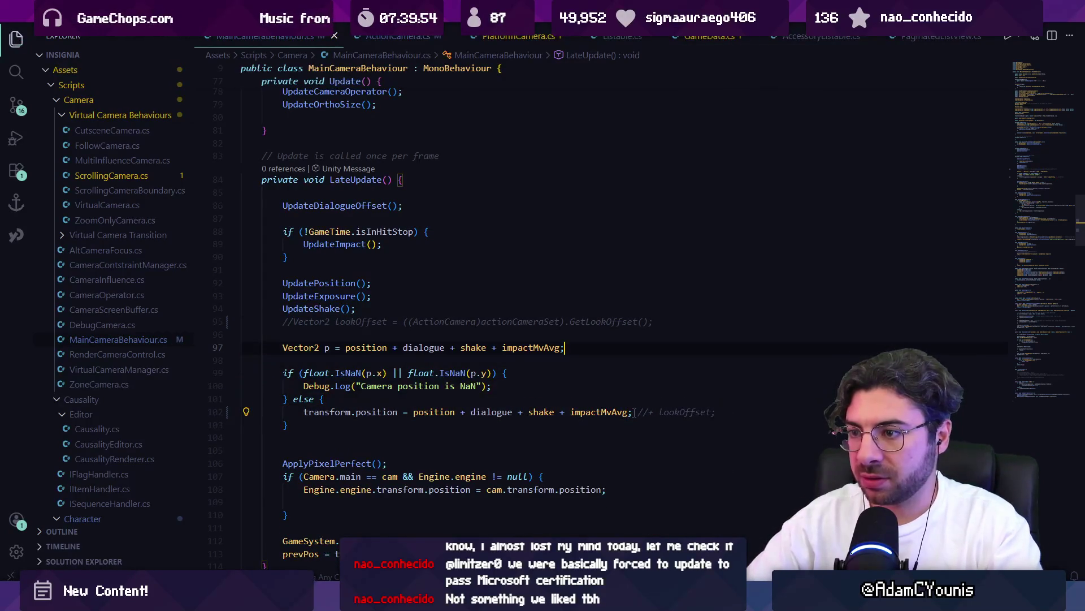
{"action": "key", "text": "ctrl+Tab"}
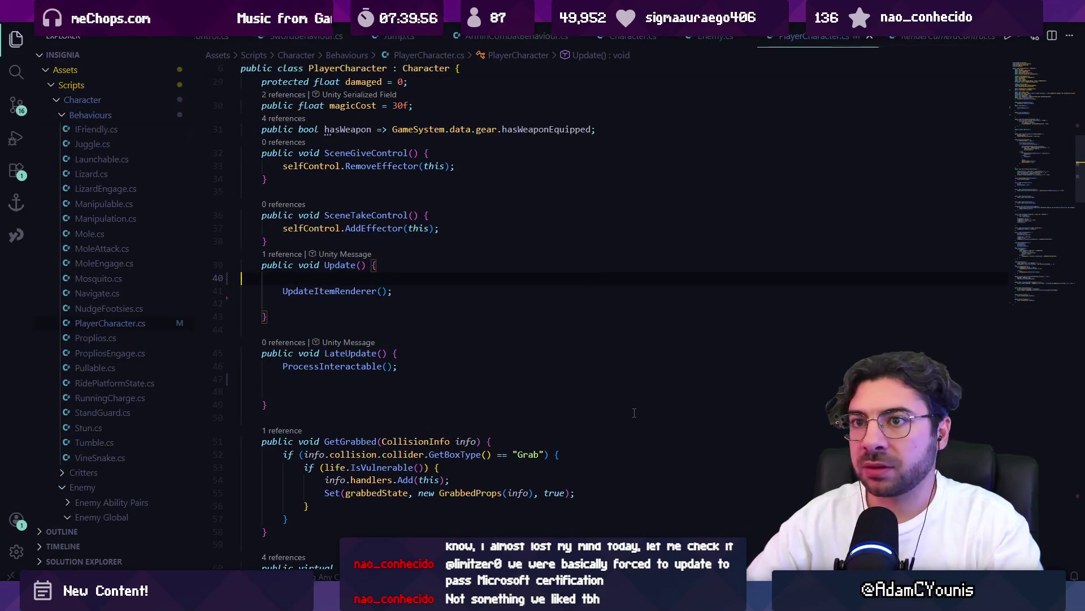
- Scroll through PlayerCharacter.cs, then open ActionCamera.cs by searching 'action' in Quick Open
{"action": "scroll", "coordinate": [436, 292], "scroll_direction": "down", "scroll_amount": 2}
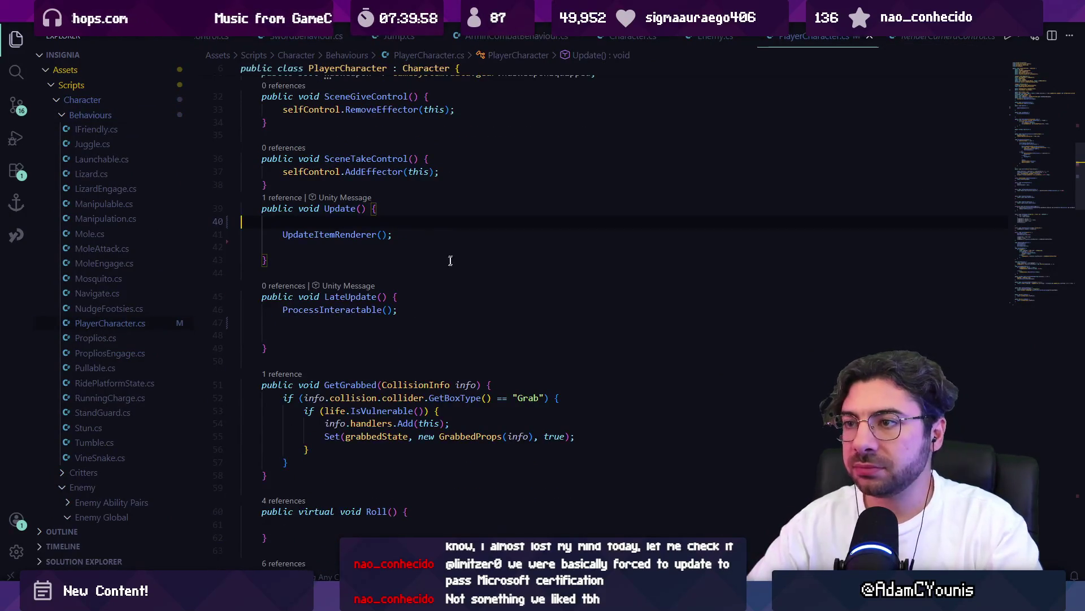
{"action": "scroll", "coordinate": [447, 264], "scroll_direction": "up", "scroll_amount": 7}
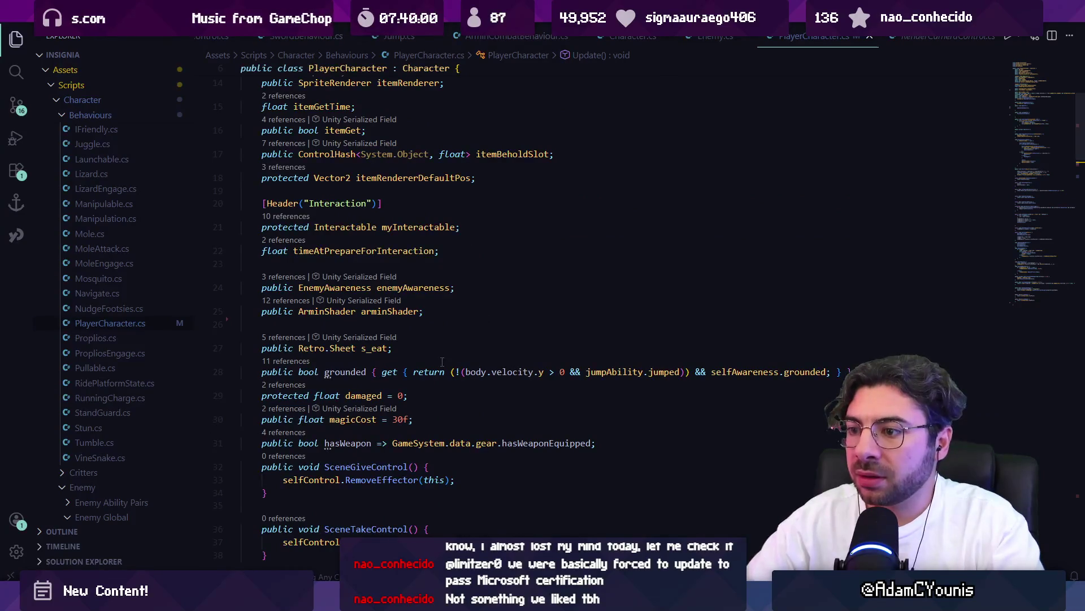
{"action": "scroll", "coordinate": [441, 357], "scroll_direction": "down", "scroll_amount": 12}
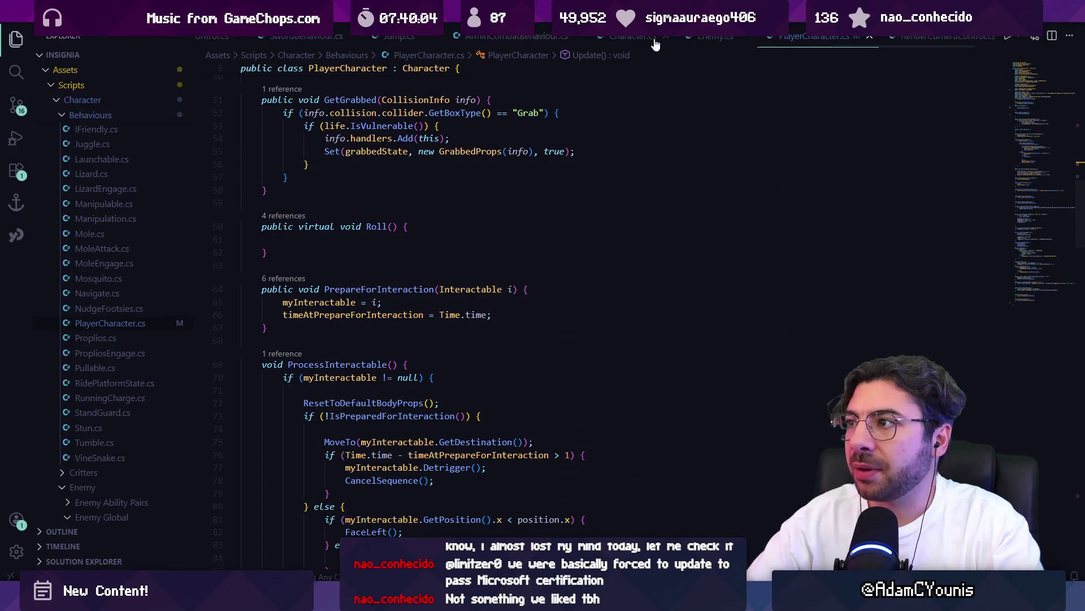
{"action": "key", "text": "ctrl+p"}
{"action": "type", "text": "action"}
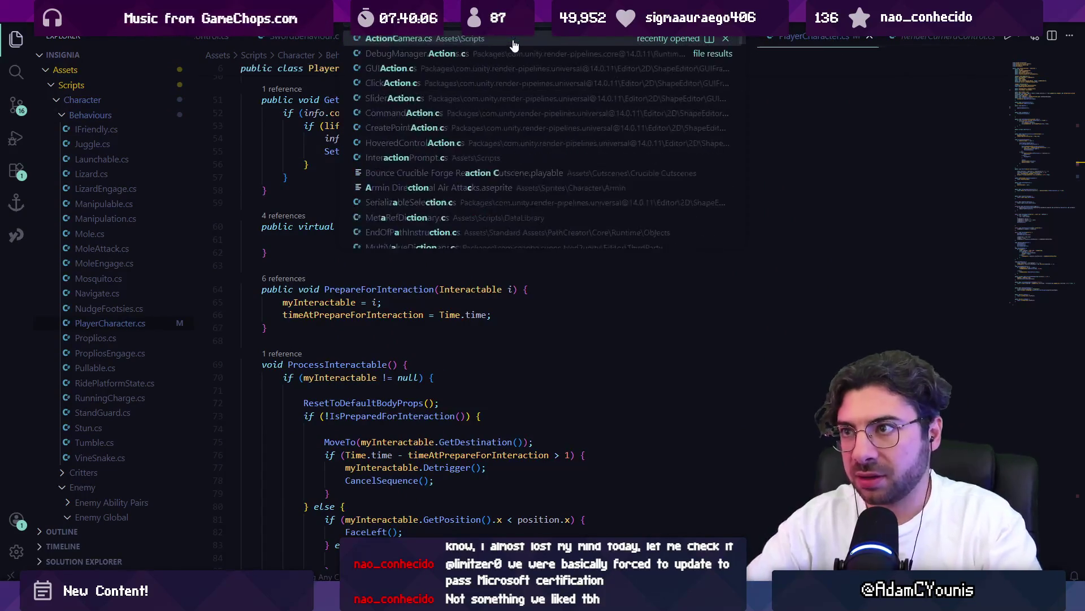
{"action": "key", "text": "Return"}
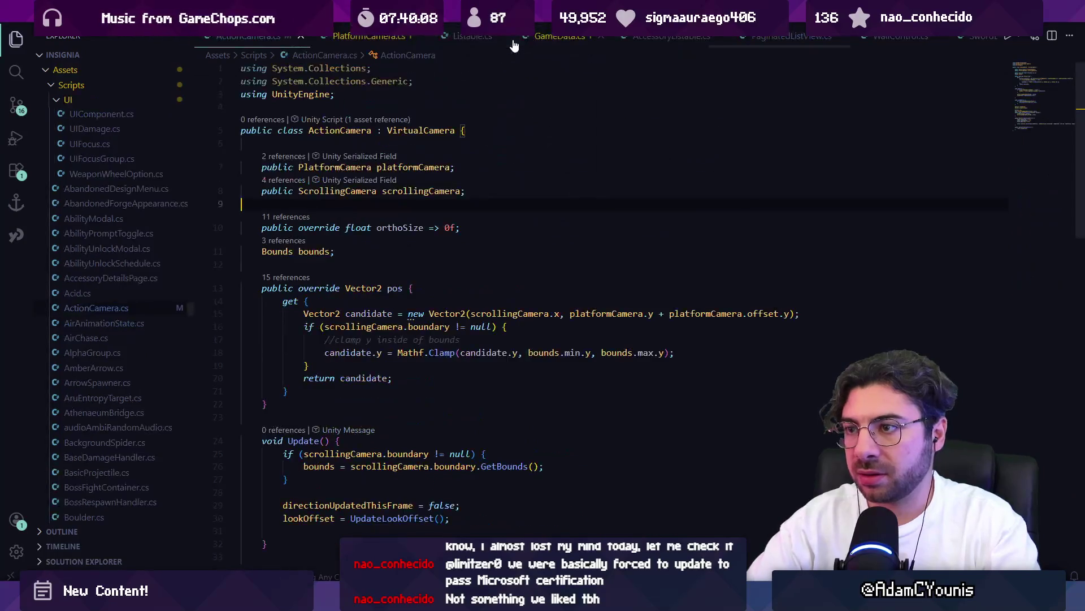
- Add 'candidate += UpdateLookOffset();' below the candidate declaration in the pos getter and save
{"action": "left_click", "coordinate": [497, 328]}
{"action": "left_click", "coordinate": [549, 352]}
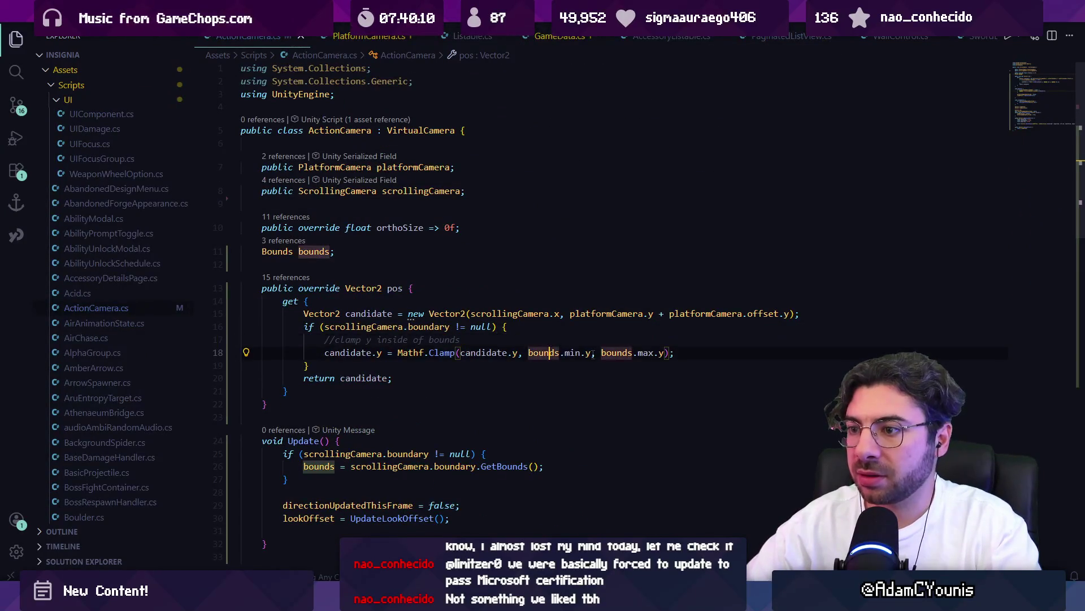
{"action": "left_click", "coordinate": [672, 354]}
{"action": "left_click", "coordinate": [472, 317]}
{"action": "left_click", "coordinate": [800, 316]}
{"action": "key", "text": "Return"}
{"action": "key", "text": "Return"}
{"action": "key", "text": "Return"}
{"action": "key", "text": "Up"}
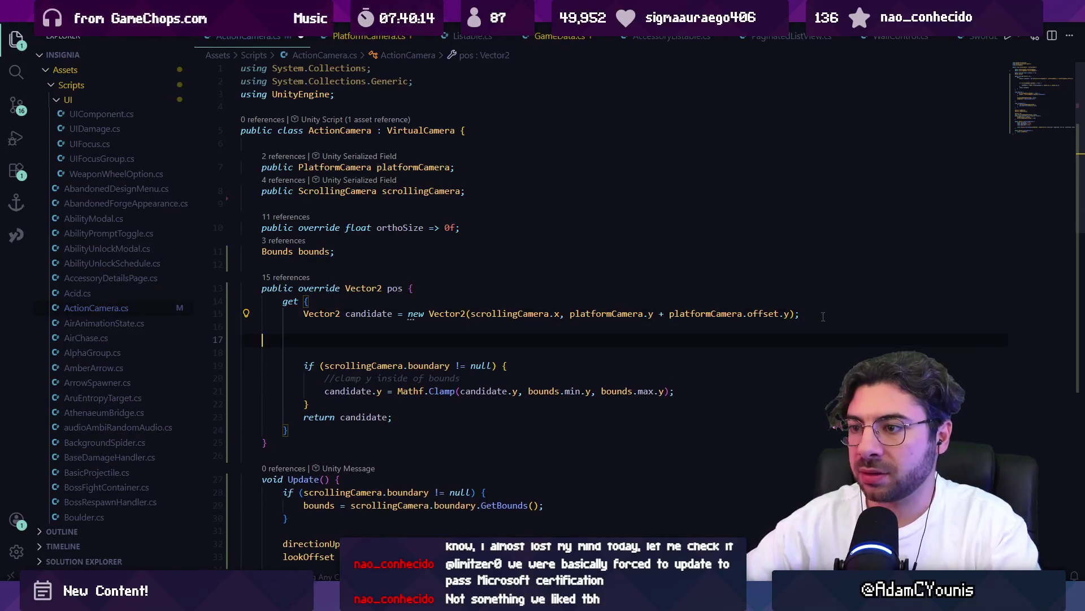
{"action": "type", "text": "candidate += UpdateLookOffset();"}
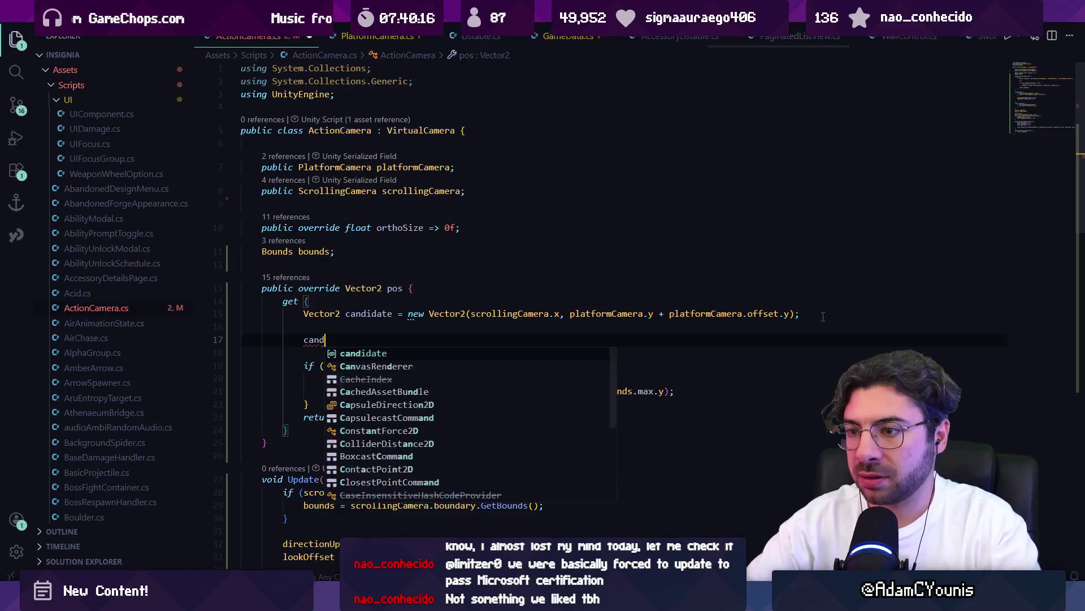
{"action": "key", "text": "ctrl+s"}
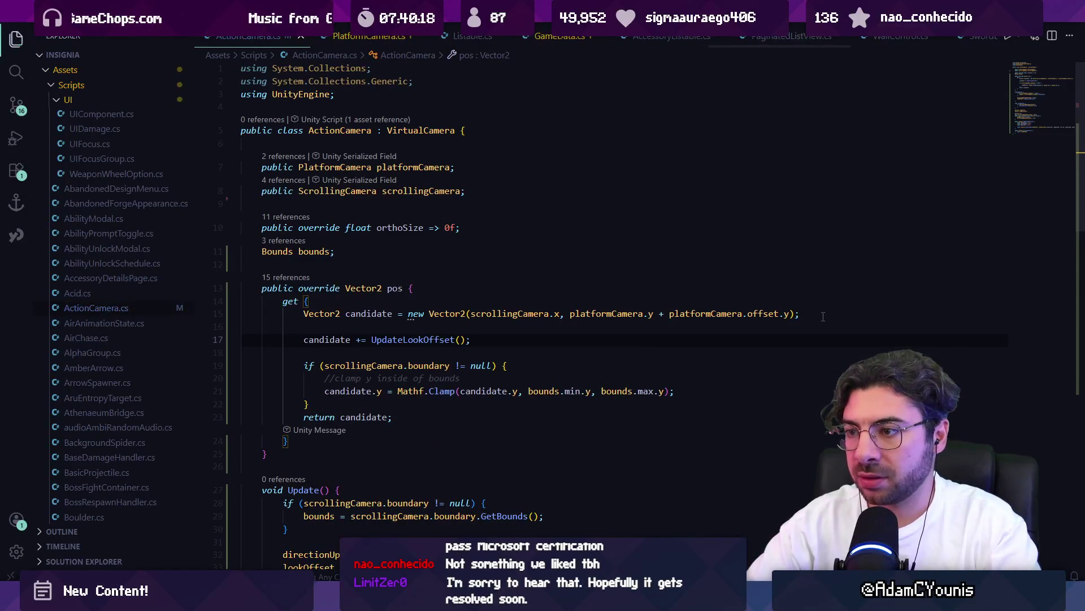
- Change the added call to GetLookOffset() after checking UpdateLookOffset's definition
{"action": "left_click", "coordinate": [421, 339], "text": "ctrl"}
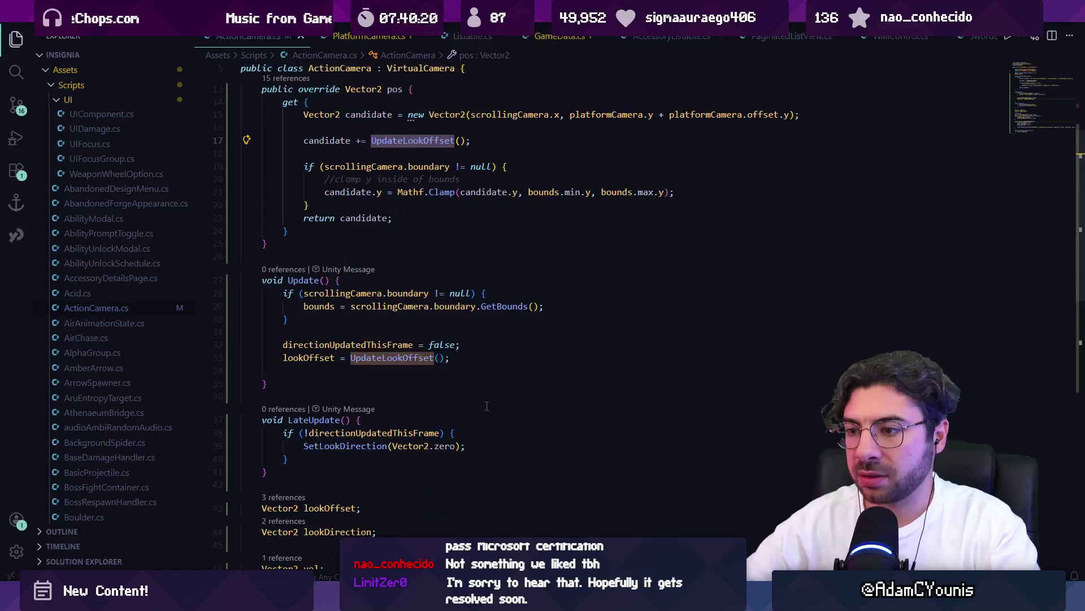
{"action": "key", "text": "ctrl+alt+minus"}
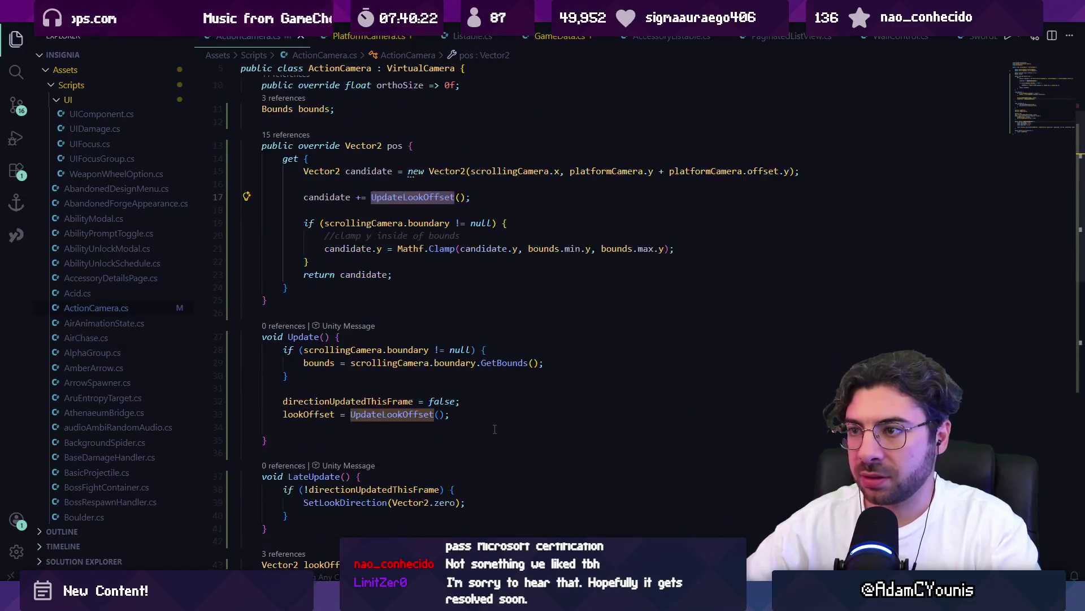
{"action": "type", "text": "GetL"}
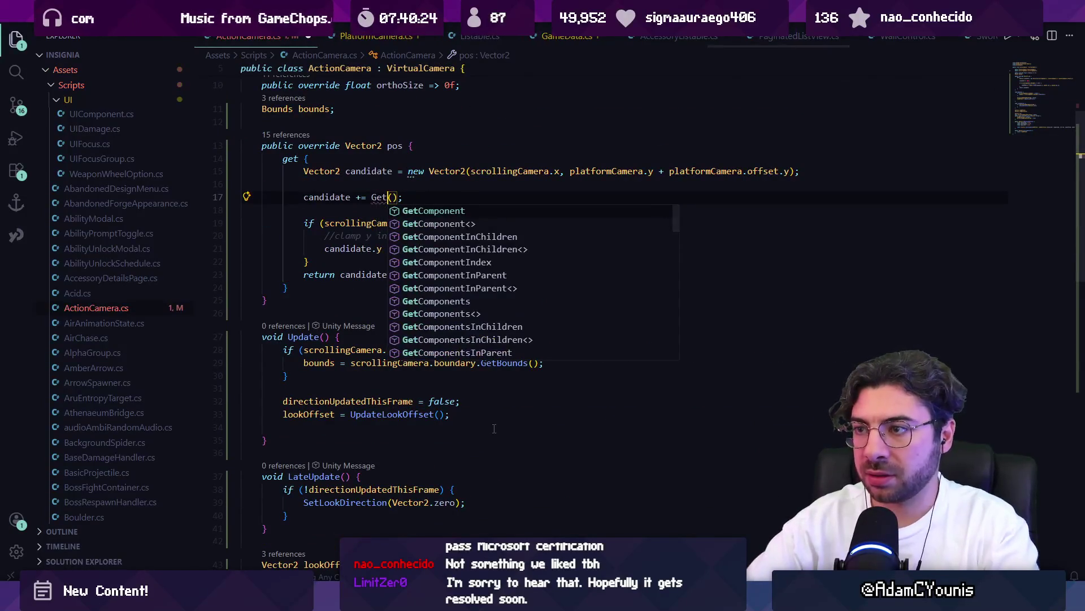
{"action": "type", "text": "ook"}
{"action": "key", "text": "Tab"}
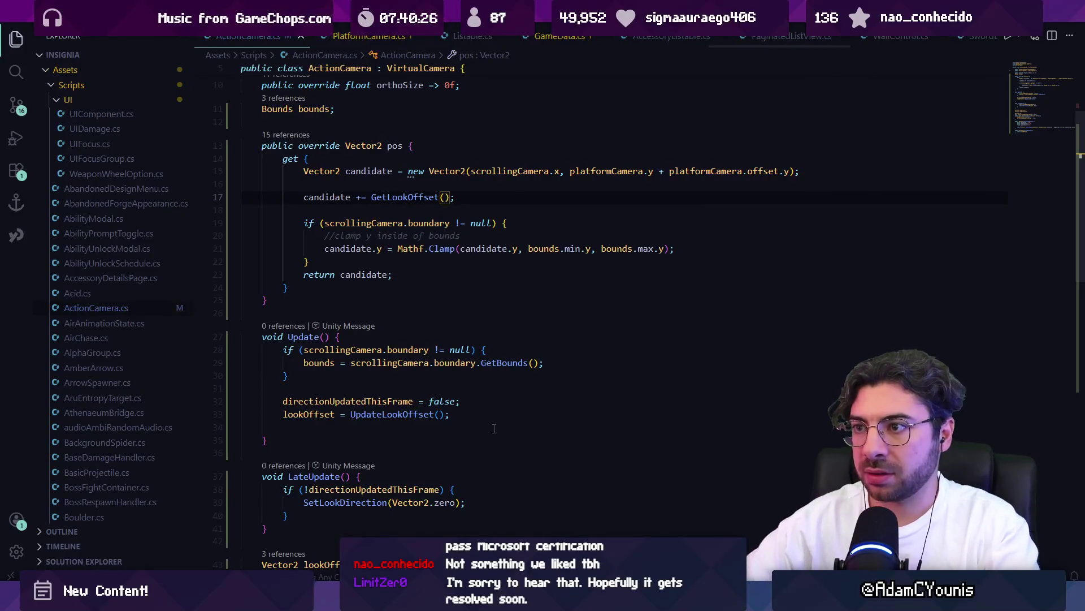
{"action": "key", "text": "alt+Tab"}
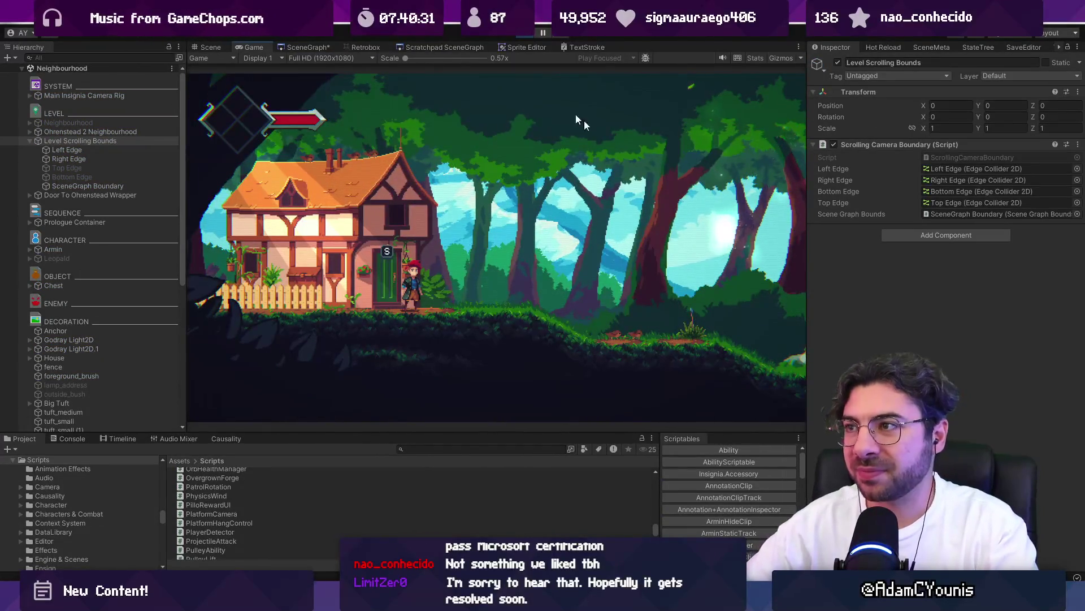
- Stop play mode and open the CS1061 SetLookDirection error from the Console
{"action": "left_click", "coordinate": [524, 35]}
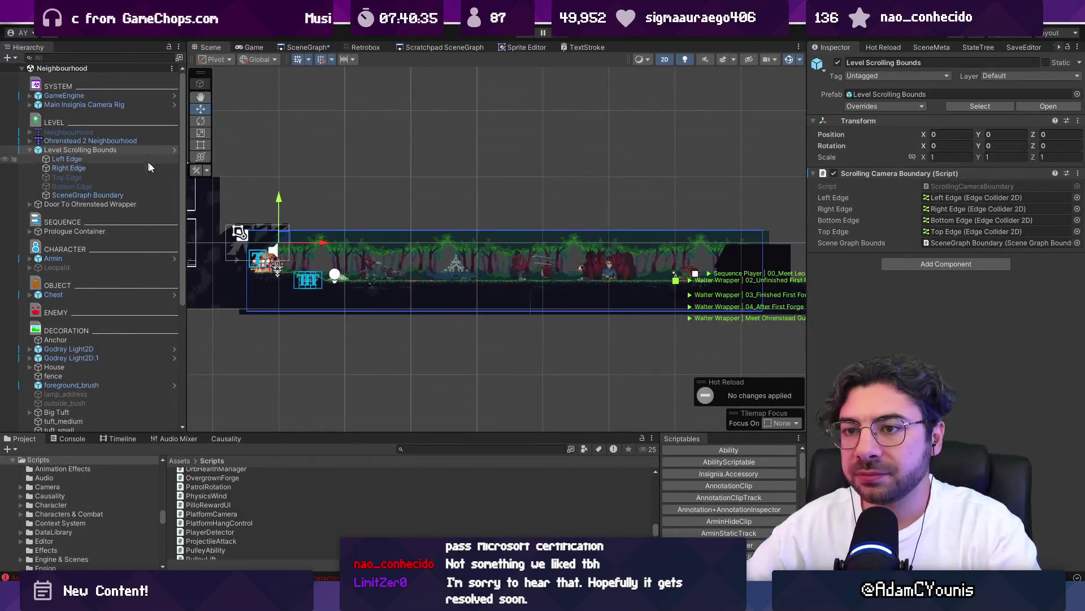
{"action": "left_click", "coordinate": [71, 438]}
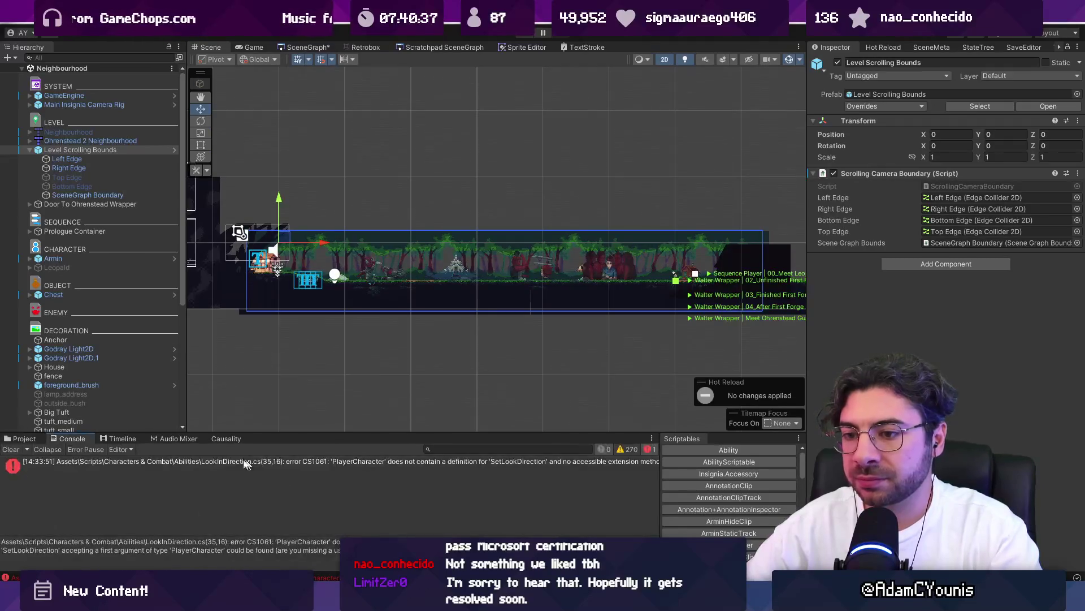
{"action": "double_click", "coordinate": [155, 459]}
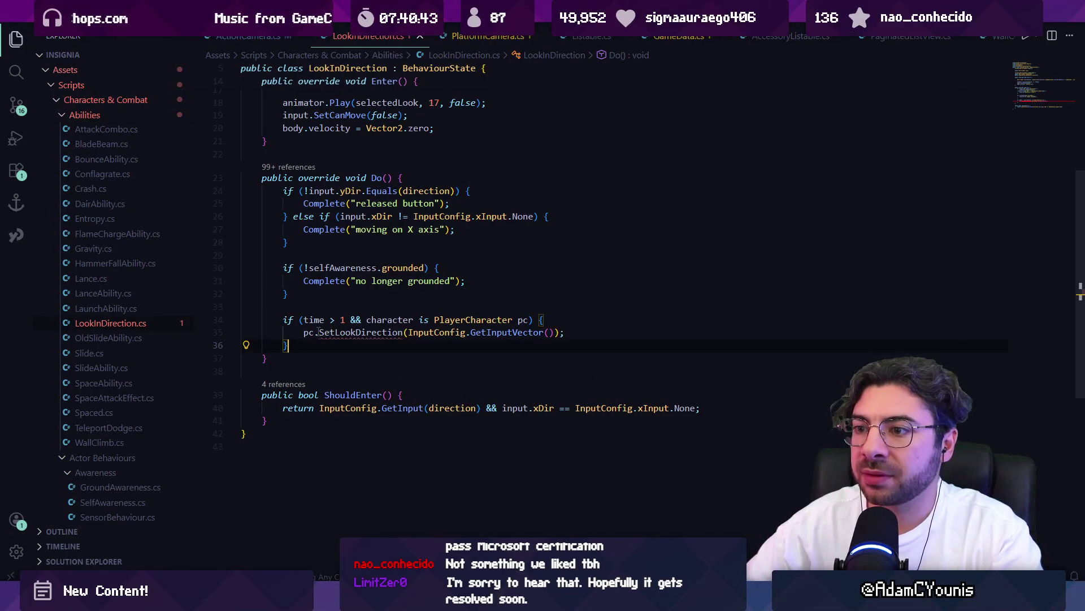
- Place the caret at the start of line 35 in LookInDirection.cs and type 'mainam'
{"action": "scroll", "coordinate": [362, 330], "scroll_direction": "up", "scroll_amount": 6}
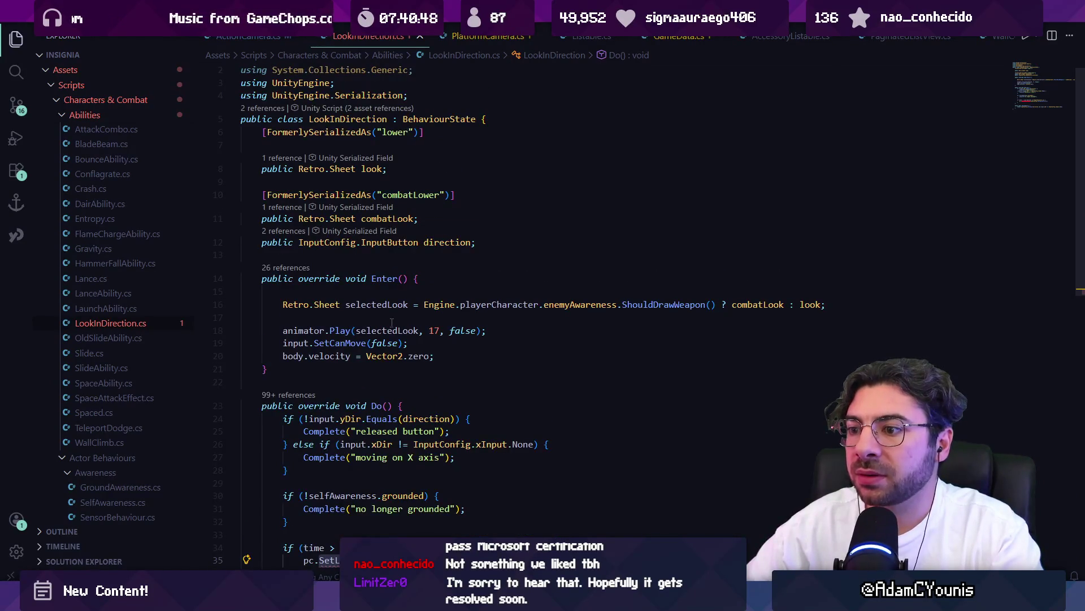
{"action": "scroll", "coordinate": [393, 321], "scroll_direction": "down", "scroll_amount": 5}
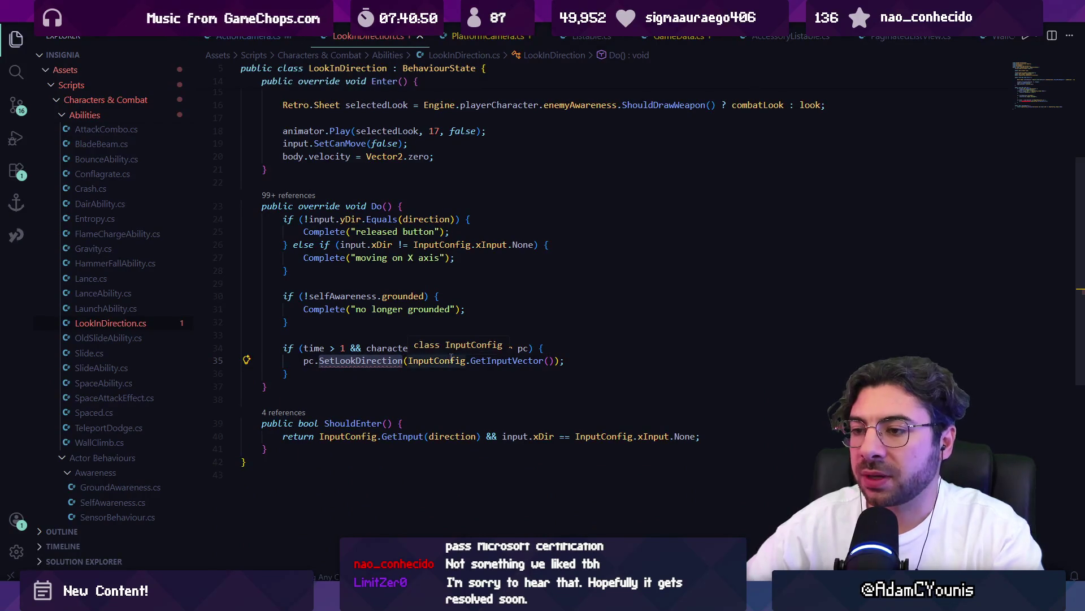
{"action": "left_click", "coordinate": [449, 362]}
{"action": "key", "text": "Home"}
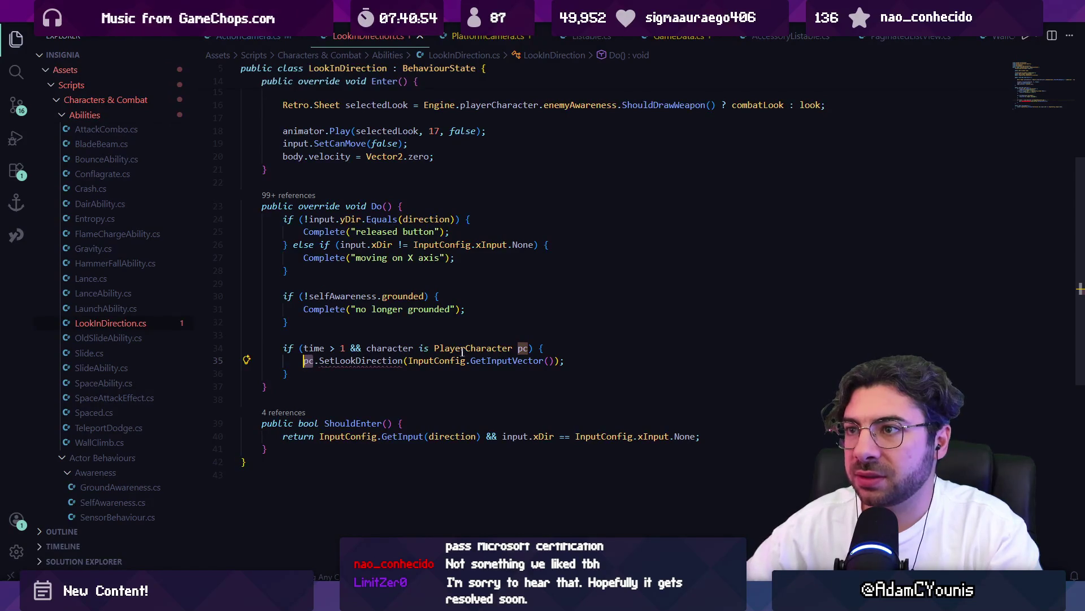
{"action": "scroll", "coordinate": [461, 353], "scroll_direction": "up", "scroll_amount": 5}
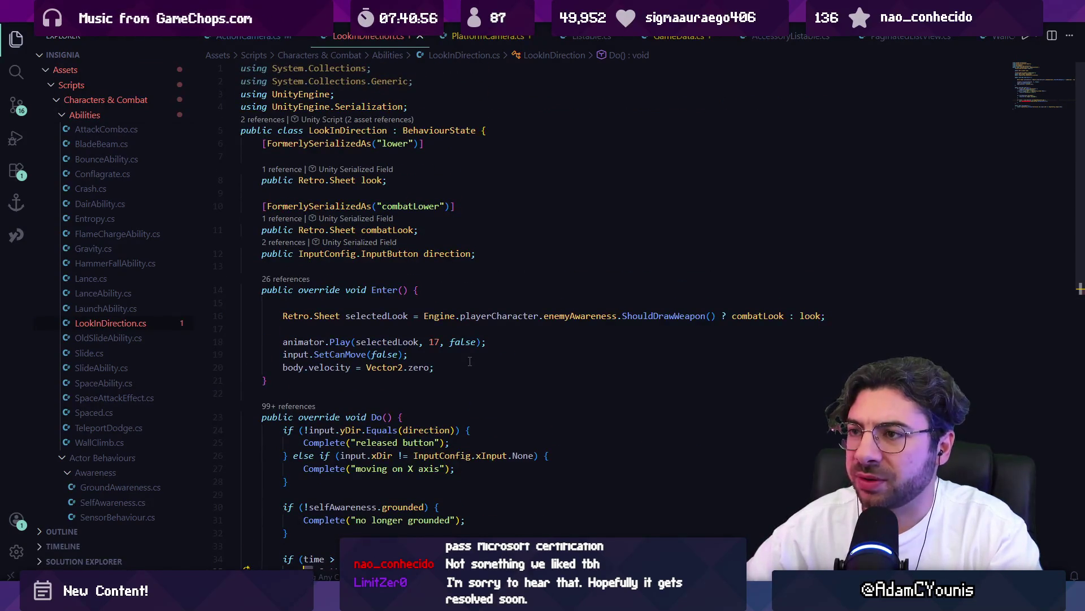
{"action": "scroll", "coordinate": [470, 361], "scroll_direction": "down", "scroll_amount": 5}
{"action": "type", "text": "mainam"}
{"action": "key", "text": "Delete"}
{"action": "key", "text": "Delete"}
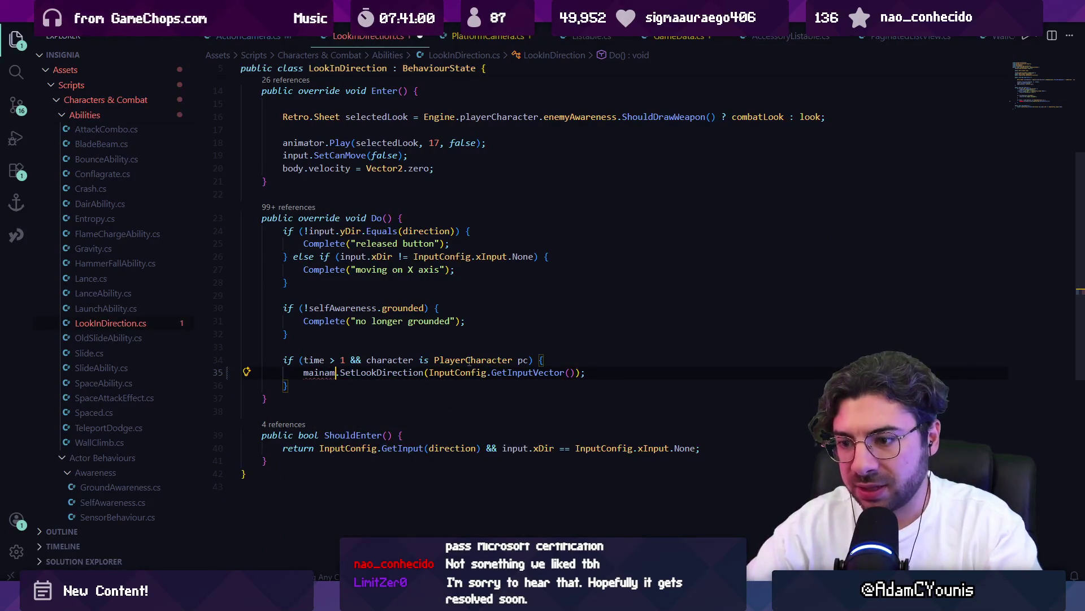
- Replace 'mainam' with an Engine camera reference, settling on Engine.cam
{"action": "key", "text": "ctrl+shift+Left"}
{"action": "type", "text": "e"}
{"action": "type", "text": "ngine.ac"}
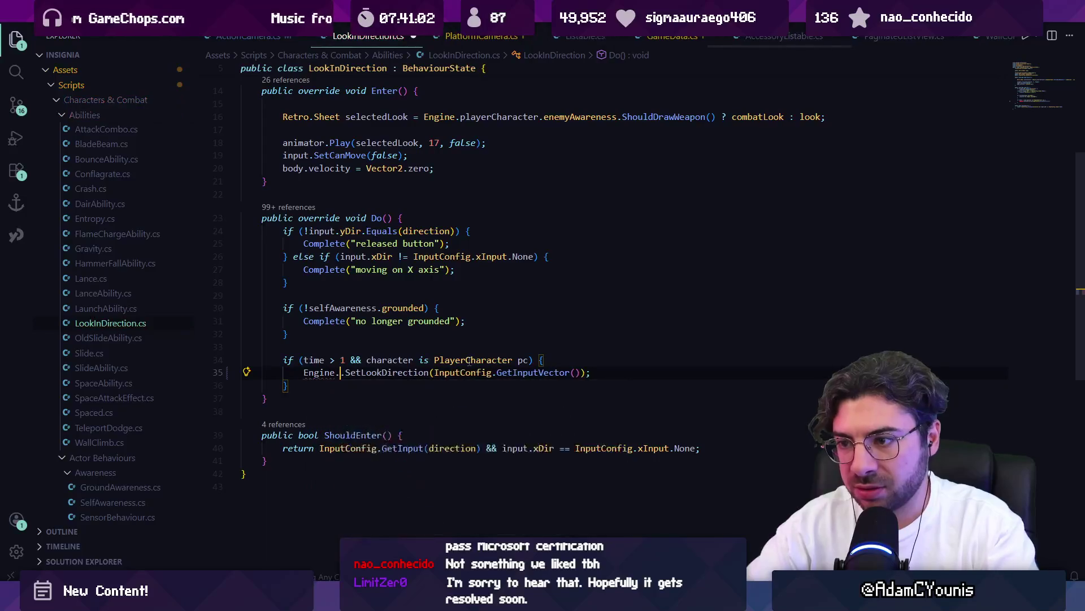
{"action": "key", "text": "BackSpace"}
{"action": "key", "text": "BackSpace"}
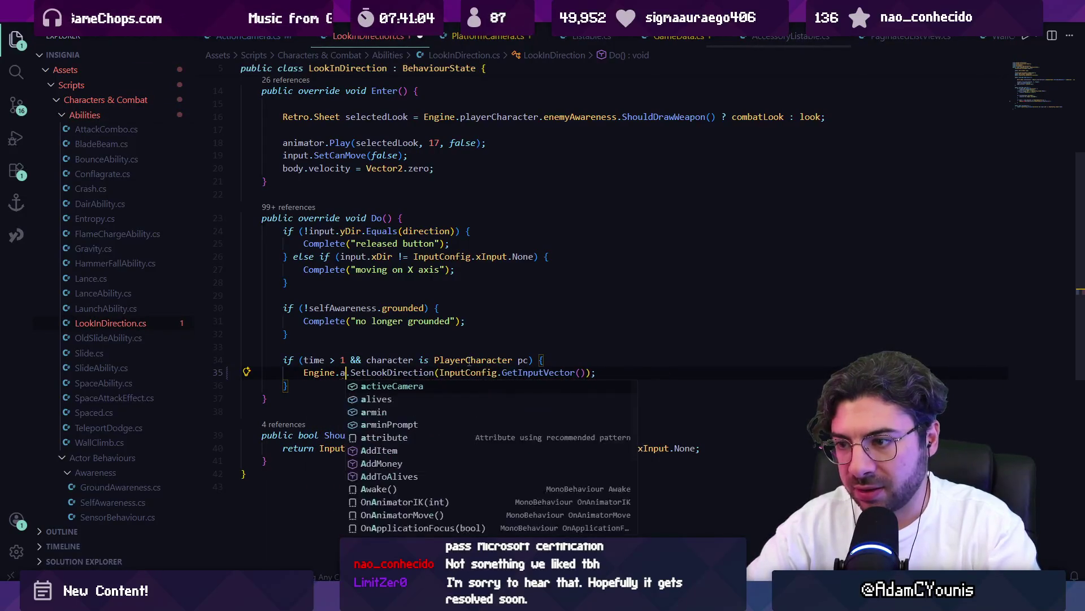
{"action": "type", "text": "main"}
{"action": "key", "text": "BackSpace"}
{"action": "key", "text": "BackSpace"}
{"action": "key", "text": "BackSpace"}
{"action": "type", "text": "am"}
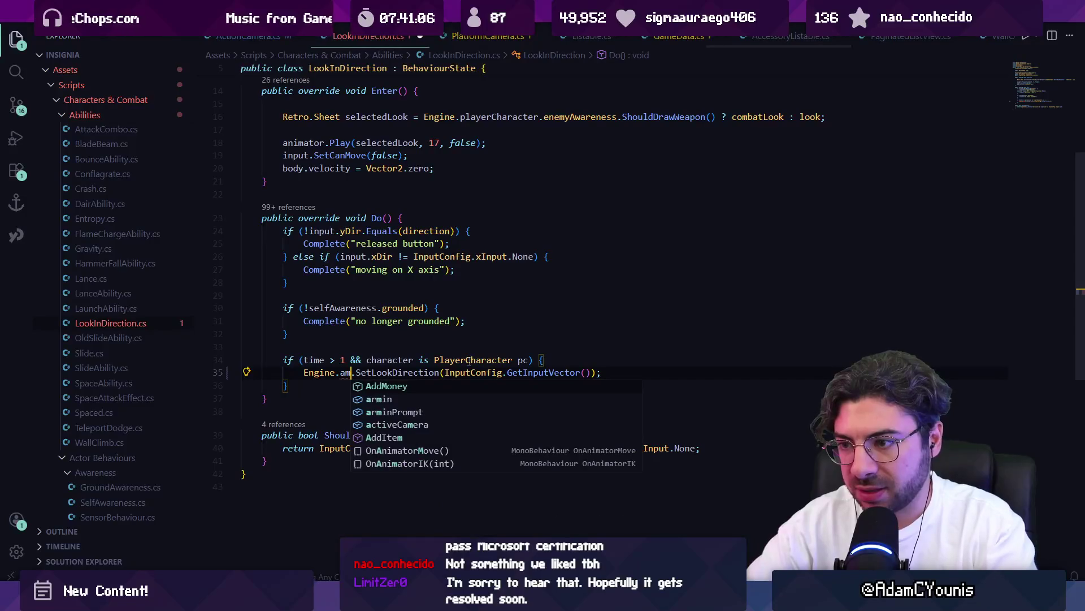
{"action": "key", "text": "BackSpace"}
{"action": "key", "text": "BackSpace"}
{"action": "type", "text": "cam"}
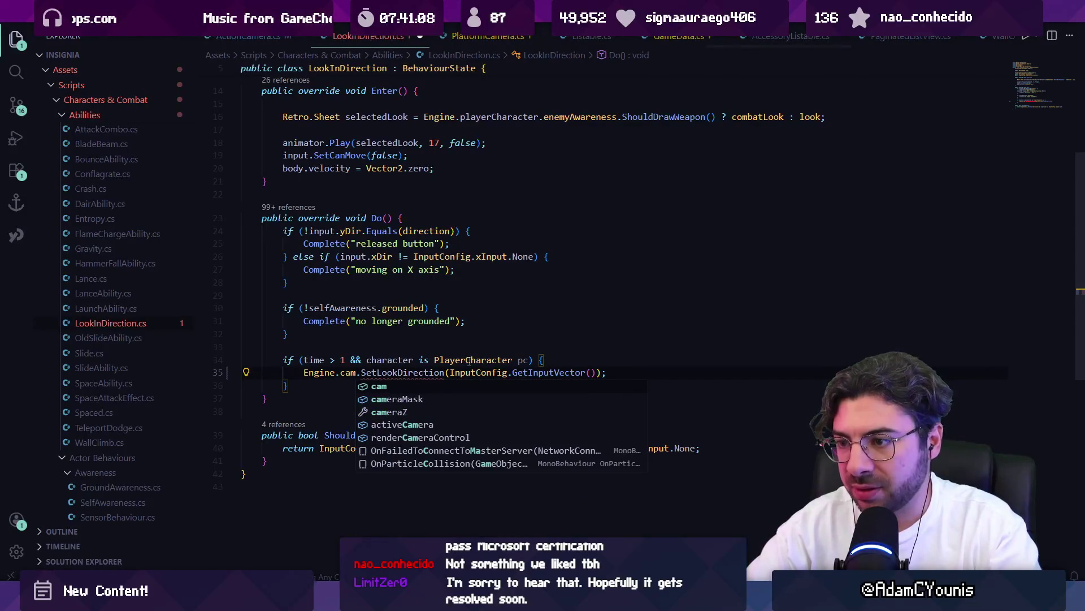
{"action": "key", "text": "Escape"}
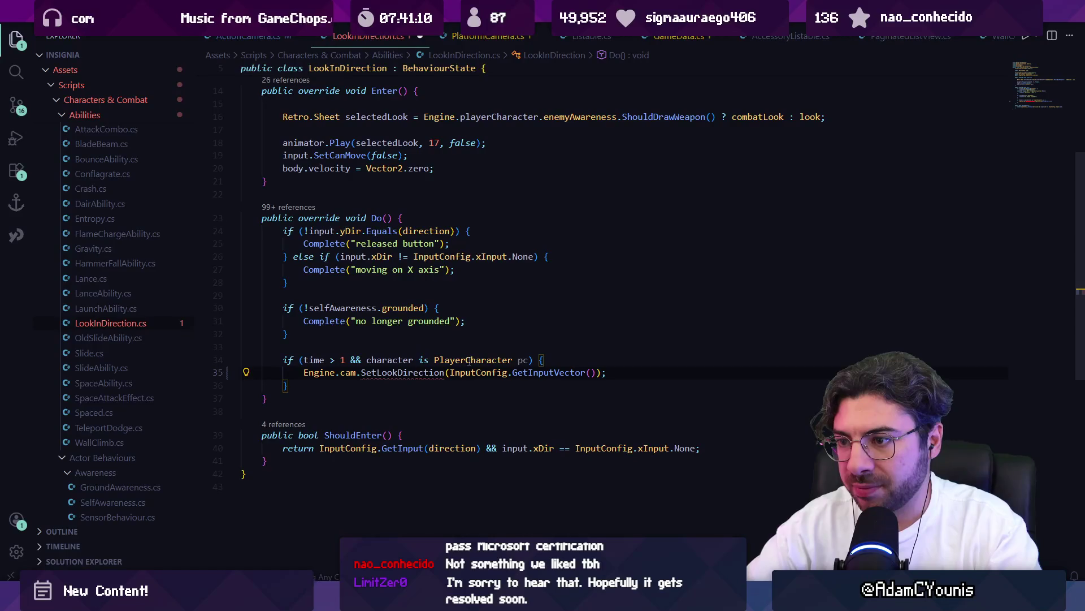
- Change the reference to Engine.activeCamera.actionCameraSet using autocomplete
{"action": "left_click", "coordinate": [344, 376], "text": "ctrl"}
{"action": "key", "text": "alt+Left"}
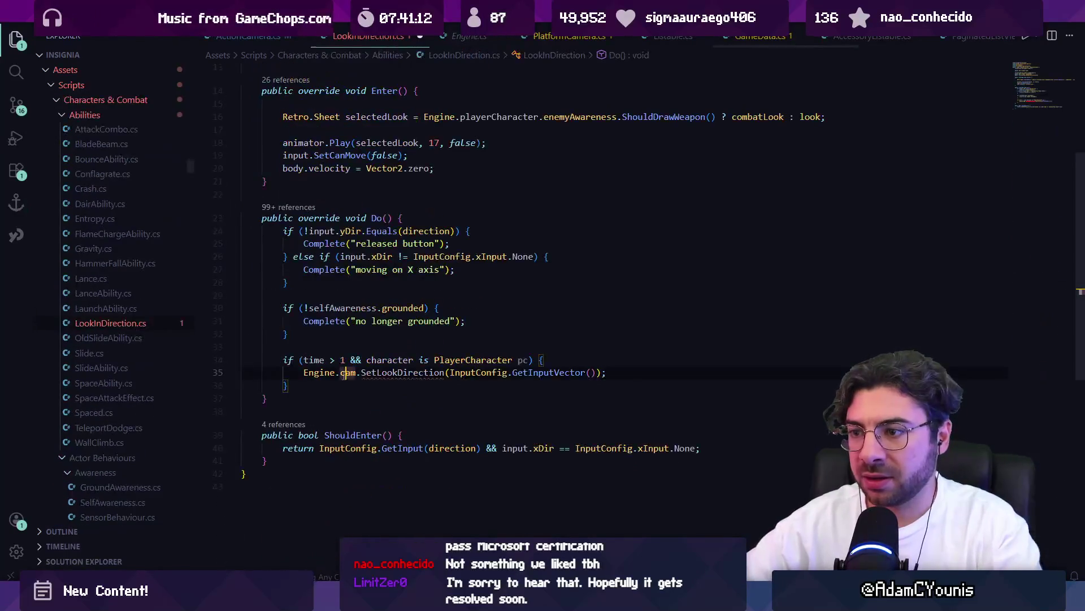
{"action": "key", "text": "BackSpace"}
{"action": "key", "text": "BackSpace"}
{"action": "key", "text": "BackSpace"}
{"action": "type", "text": "ac"}
{"action": "key", "text": "Tab"}
{"action": "left_click", "coordinate": [346, 376], "text": "ctrl"}
{"action": "key", "text": "alt+Left"}
{"action": "type", "text": "."}
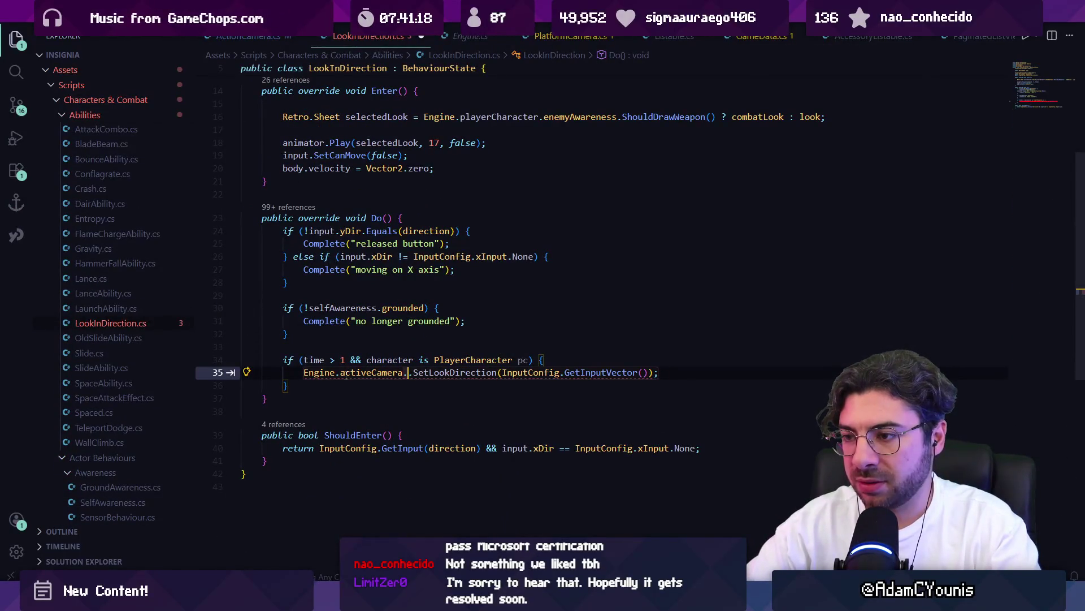
{"action": "type", "text": "ac"}
{"action": "key", "text": "Tab"}
{"action": "type", "text": "Set)"}
- Wrap the expression in an ((ActionCamera)...) cast and save LookInDirection.cs
{"action": "key", "text": "ctrl+shift+Left"}
{"action": "key", "text": "ctrl+shift+Left"}
{"action": "key", "text": "ctrl+shift+Left"}
{"action": "key", "text": "Left"}
{"action": "type", "text": "ActionCamera"}
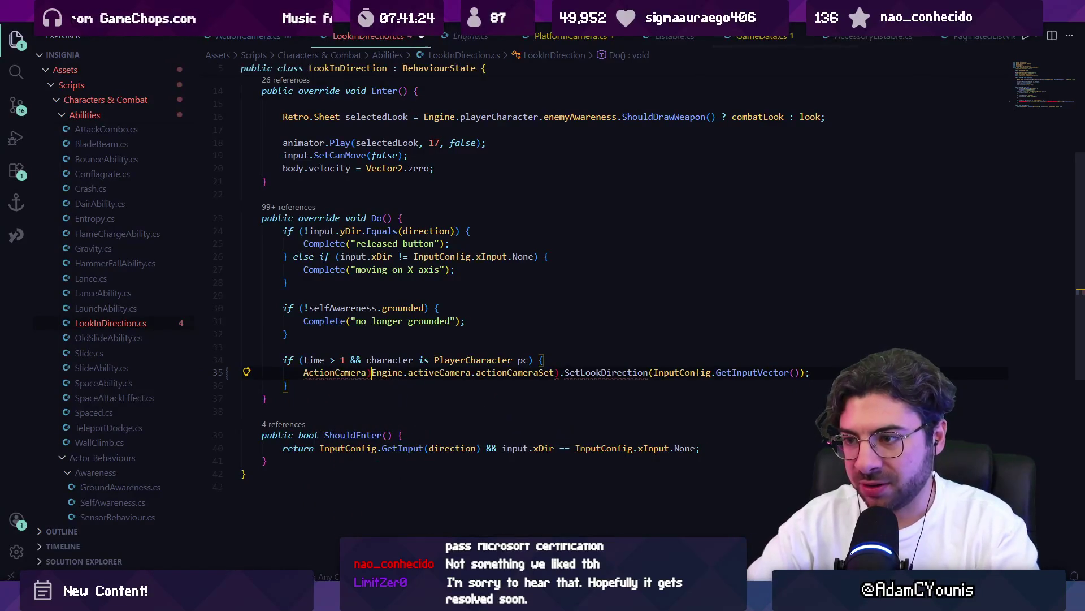
{"action": "key", "text": "Home"}
{"action": "type", "text": "(("}
{"action": "key", "text": "ctrl+s"}
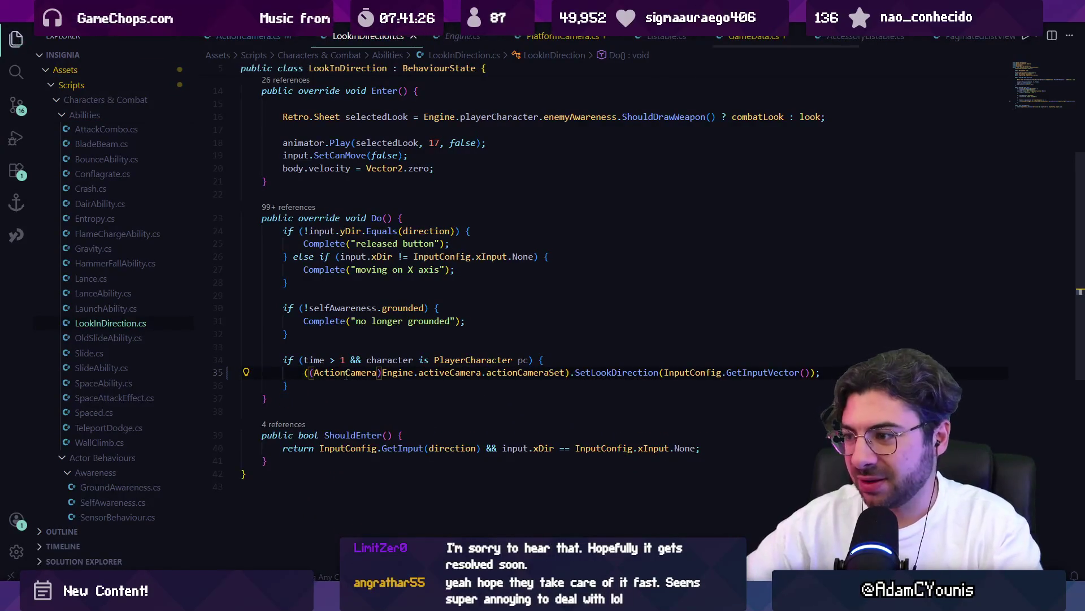
{"action": "key", "text": "alt+Tab"}
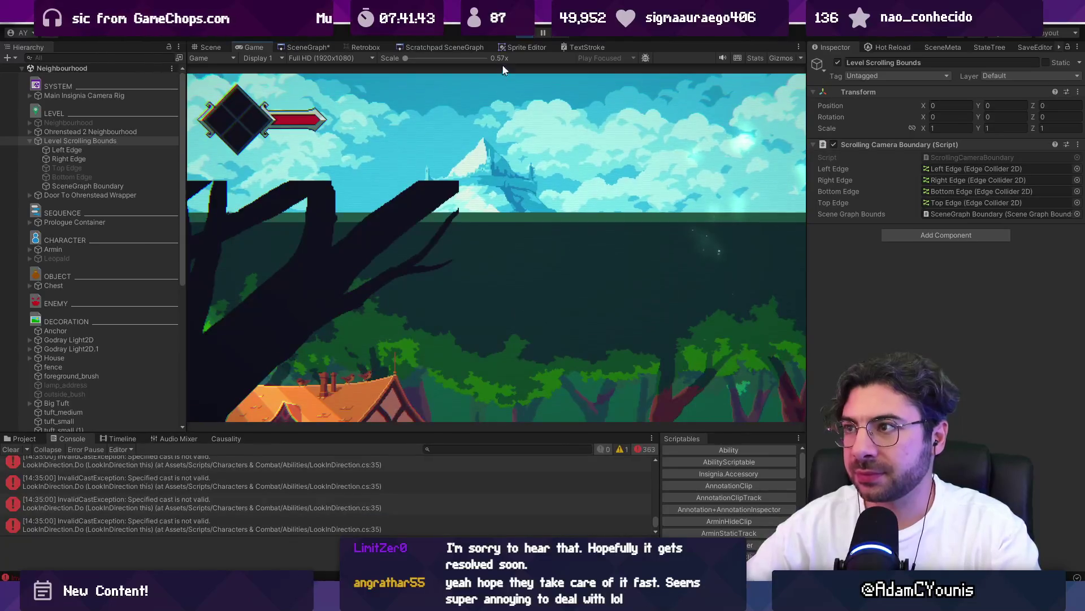
- Stop the game and follow the InvalidCastException's stack trace to actionCameraSet on line 35
{"action": "key", "text": "ctrl+p"}
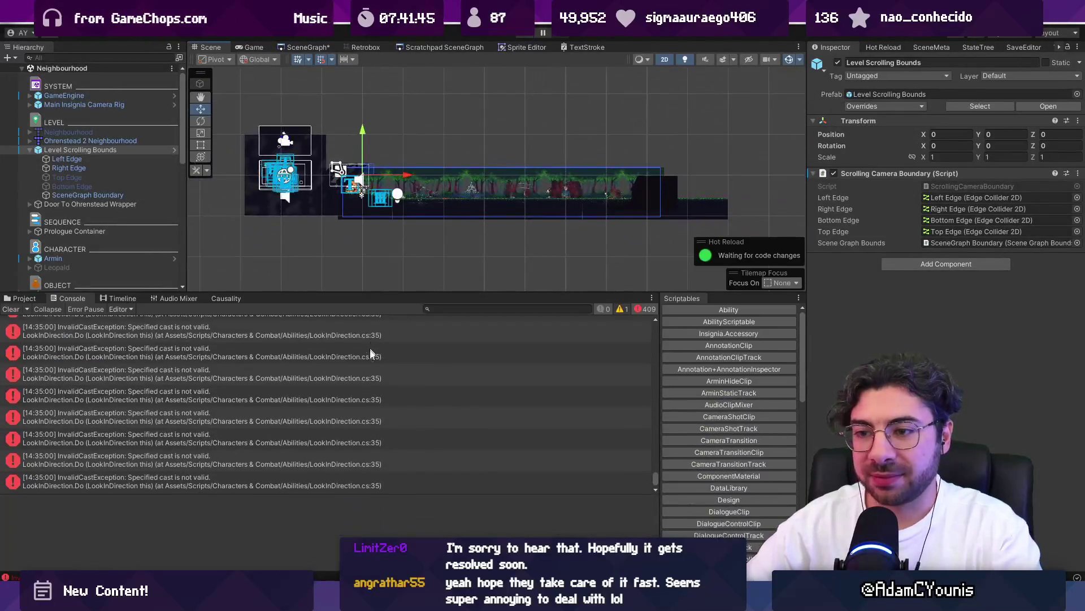
{"action": "left_click_drag", "start_coordinate": [655, 467], "coordinate": [655, 319]}
{"action": "left_click", "coordinate": [422, 328]}
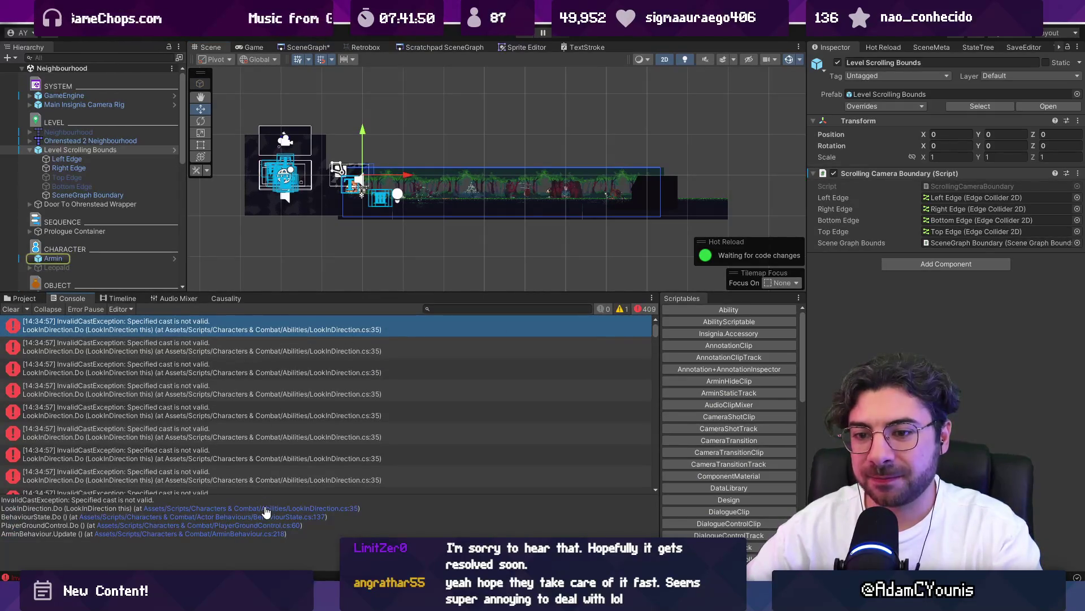
{"action": "left_click", "coordinate": [265, 511]}
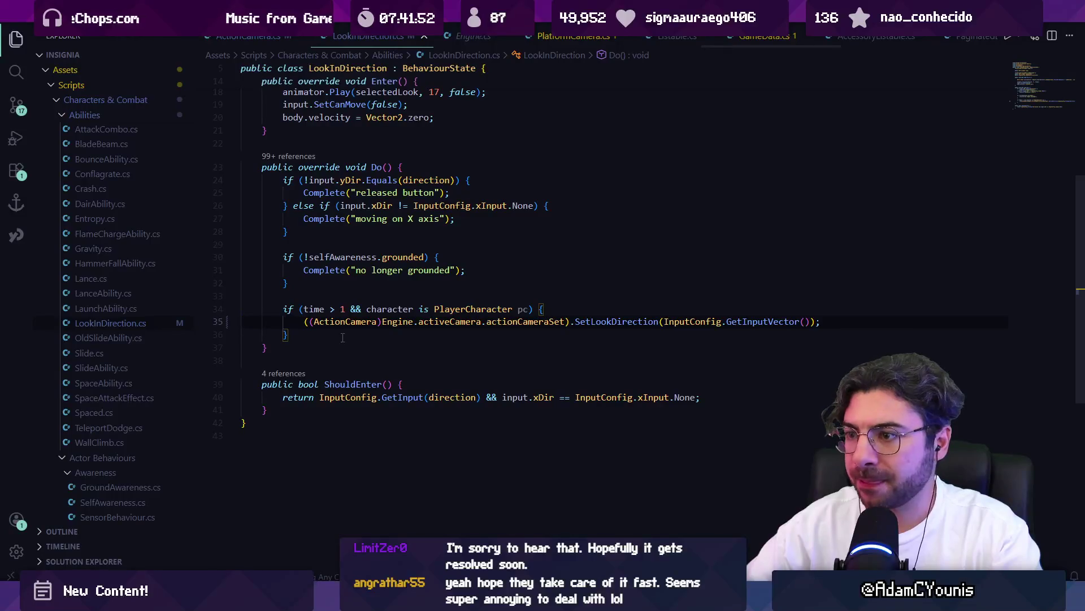
{"action": "left_click", "coordinate": [525, 321], "text": "ctrl"}
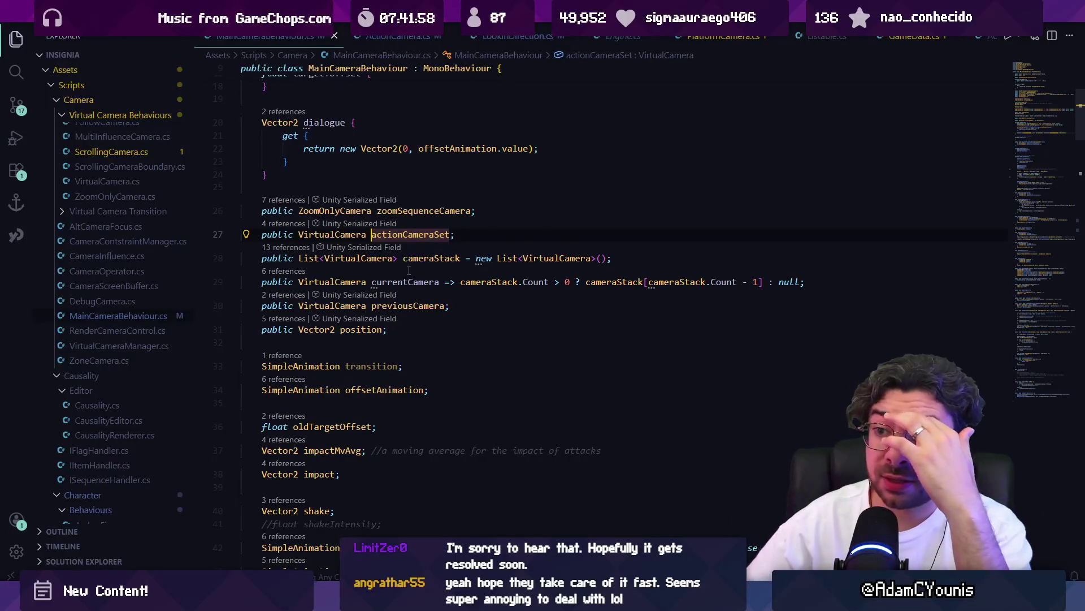
- Inspect VirtualCameraStack and its ActionCamera child in Unity's Hierarchy, then return to LookInDirection.cs
{"action": "key", "text": "alt+Tab"}
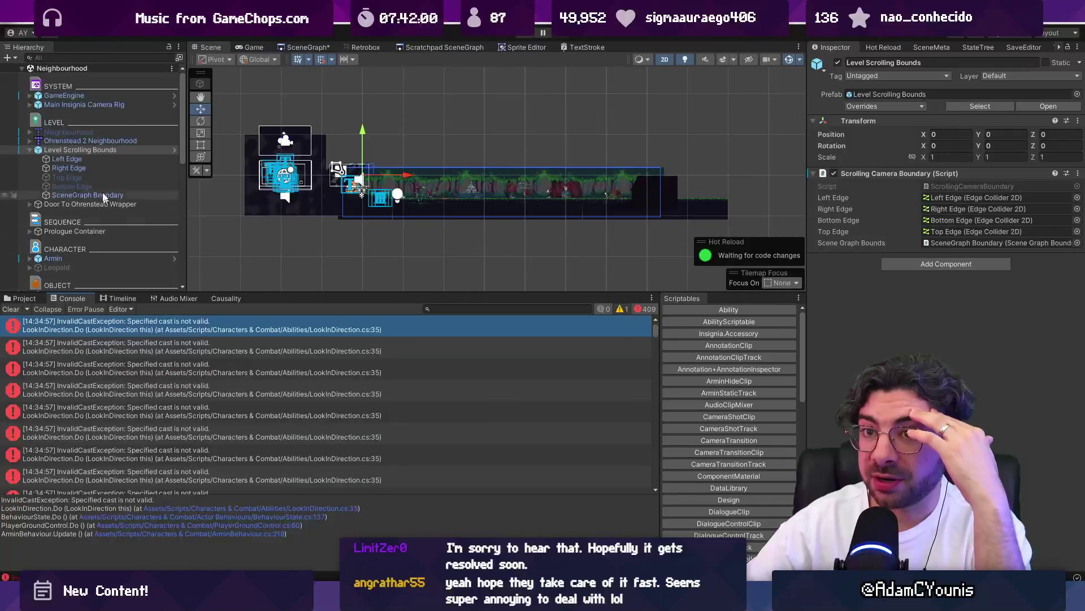
{"action": "scroll", "coordinate": [95, 158], "scroll_direction": "down", "scroll_amount": 1}
{"action": "scroll", "coordinate": [100, 177], "scroll_direction": "up", "scroll_amount": 1}
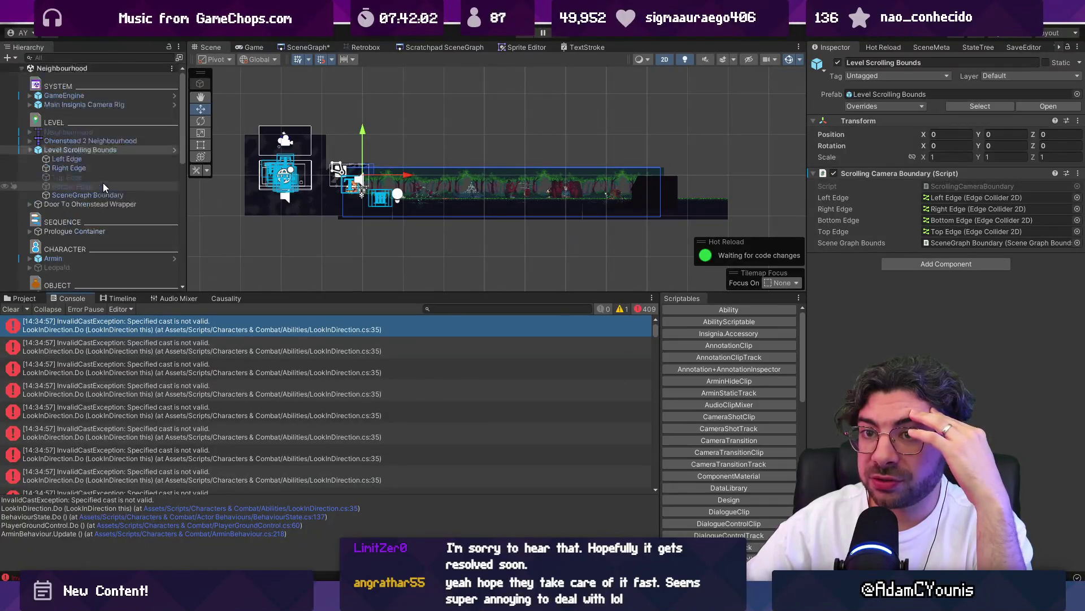
{"action": "left_click", "coordinate": [53, 107]}
{"action": "key", "text": "Right"}
{"action": "left_click", "coordinate": [76, 132]}
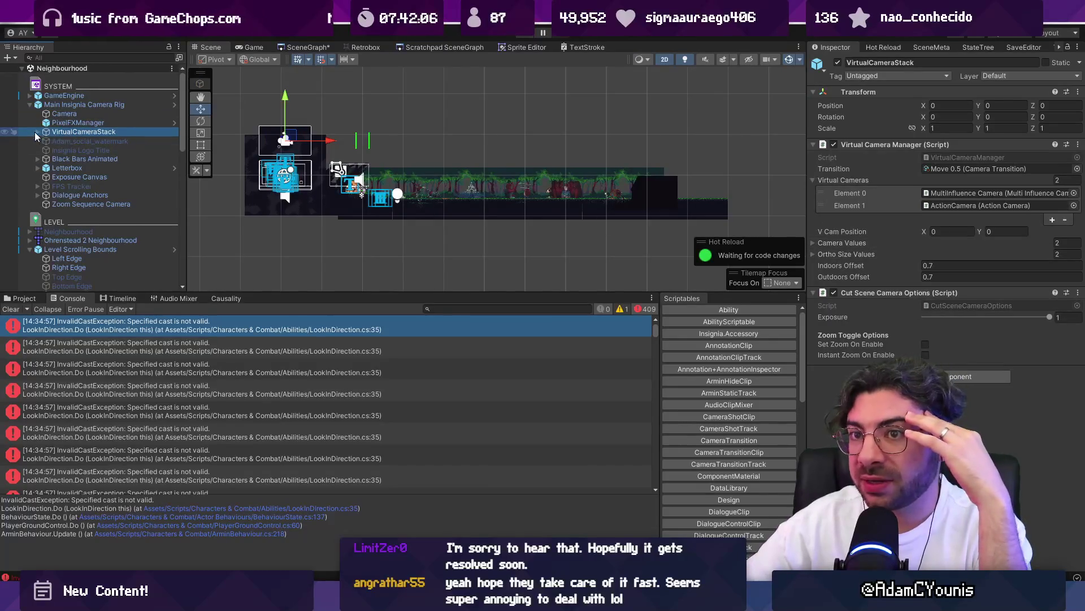
{"action": "left_click", "coordinate": [38, 131]}
{"action": "left_click", "coordinate": [60, 149]}
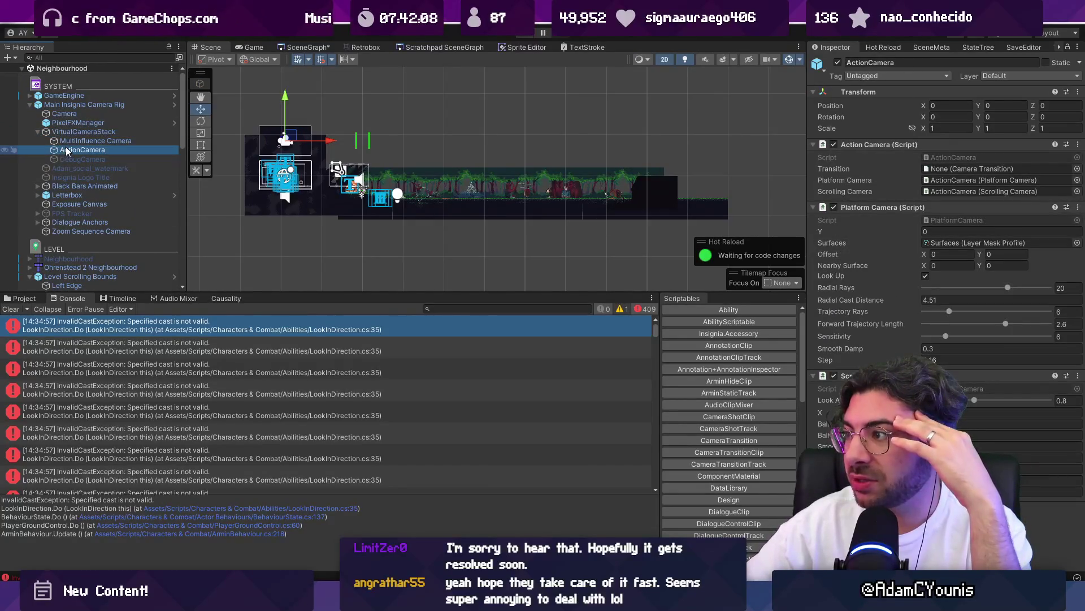
{"action": "left_click", "coordinate": [79, 131]}
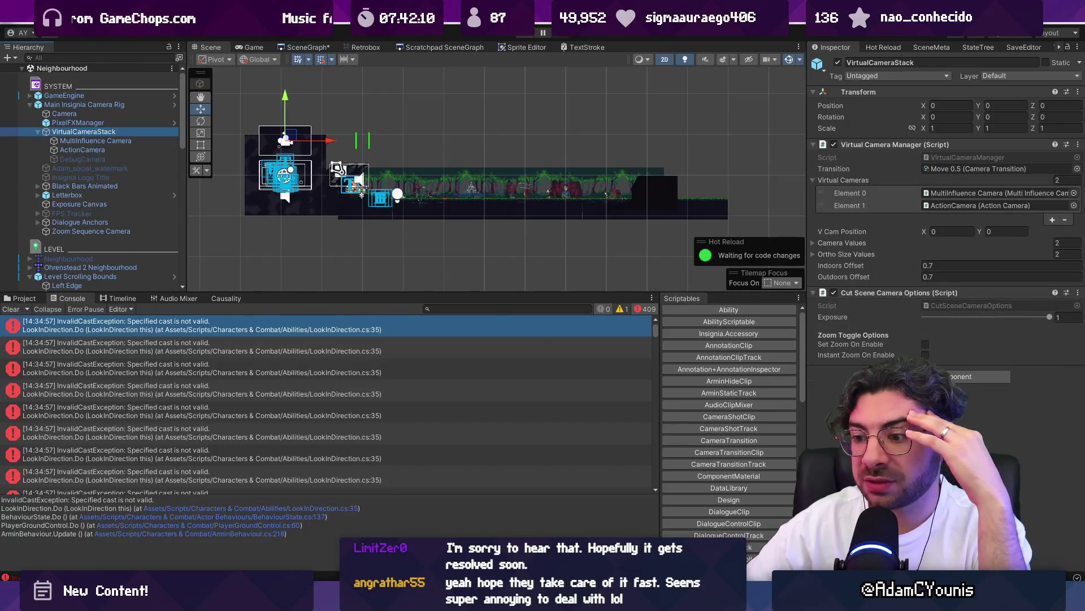
{"action": "key", "text": "alt+Tab"}
{"action": "key", "text": "ctrl+Tab"}
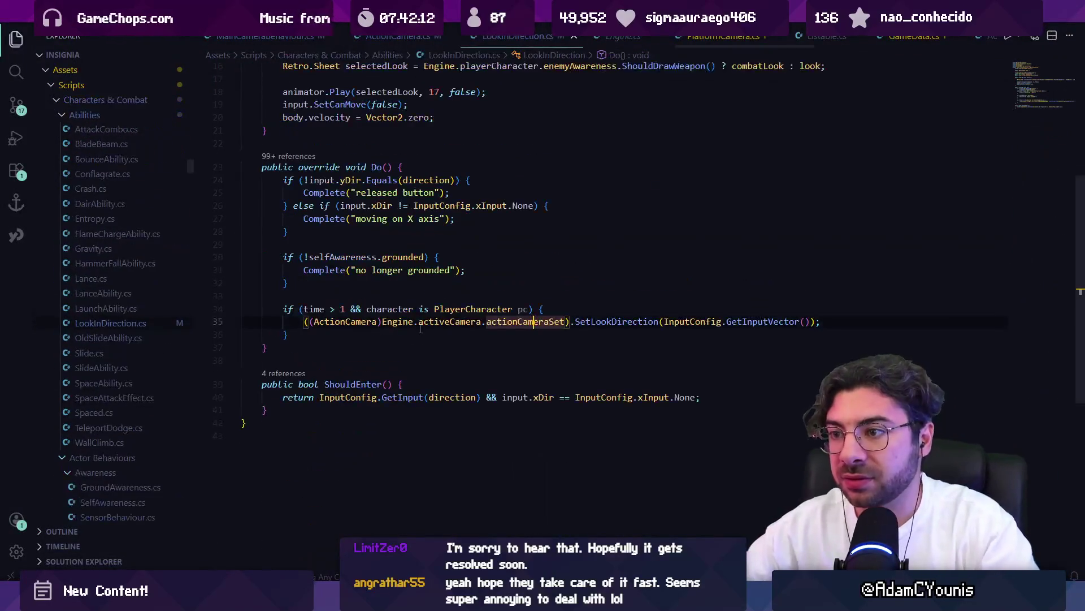
- Replace line 35's (ActionCamera) cast with actionCameraSet.GetComponentInChildren<ActionCamera>() and save
{"action": "key", "text": "ctrl+Left"}
{"action": "key", "text": "ctrl+Left"}
{"action": "key", "text": "ctrl+Left"}
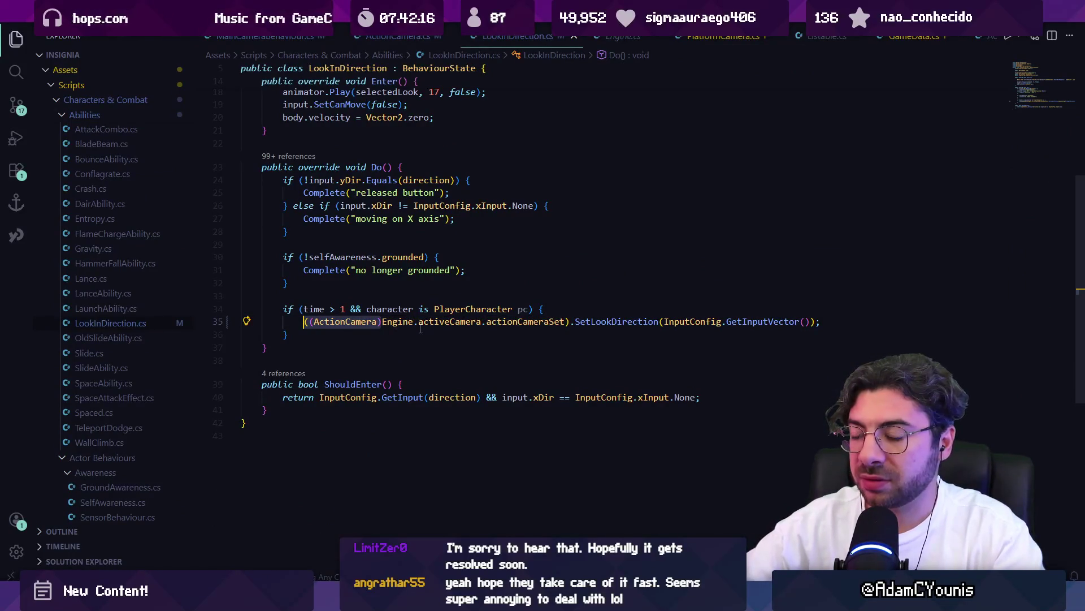
{"action": "key", "text": "Delete"}
{"action": "key", "text": "ctrl+Right"}
{"action": "key", "text": "ctrl+Right"}
{"action": "key", "text": "ctrl+Right"}
{"action": "key", "text": "BackSpace"}
{"action": "key", "text": "BackSpace"}
{"action": "type", "text": ".getcom"}
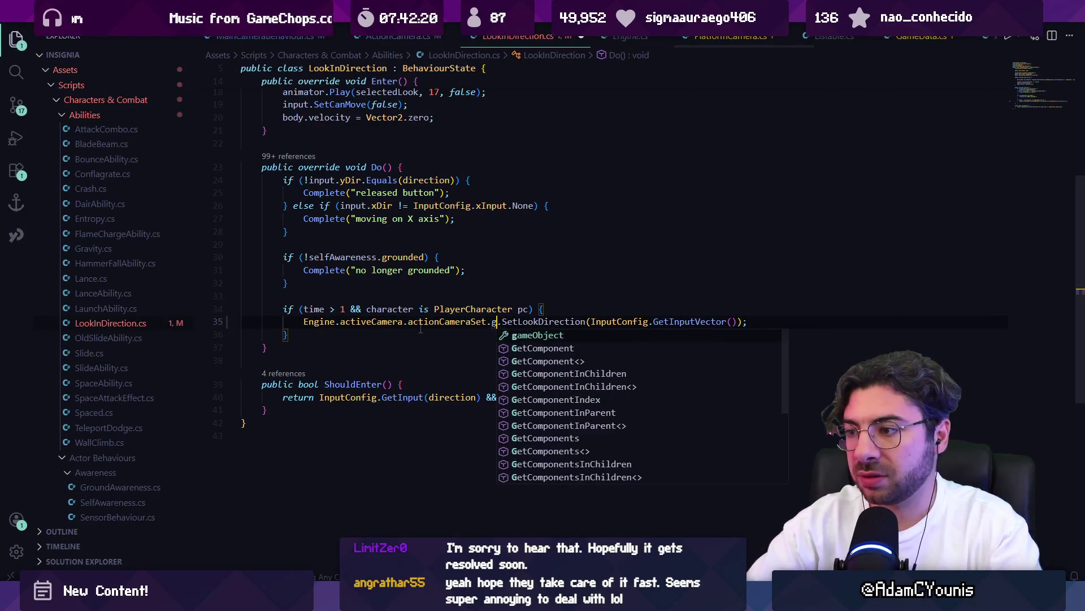
{"action": "key", "text": "Down"}
{"action": "key", "text": "Tab"}
{"action": "type", "text": "ActionCamera>("}
{"action": "key", "text": "ctrl+s"}
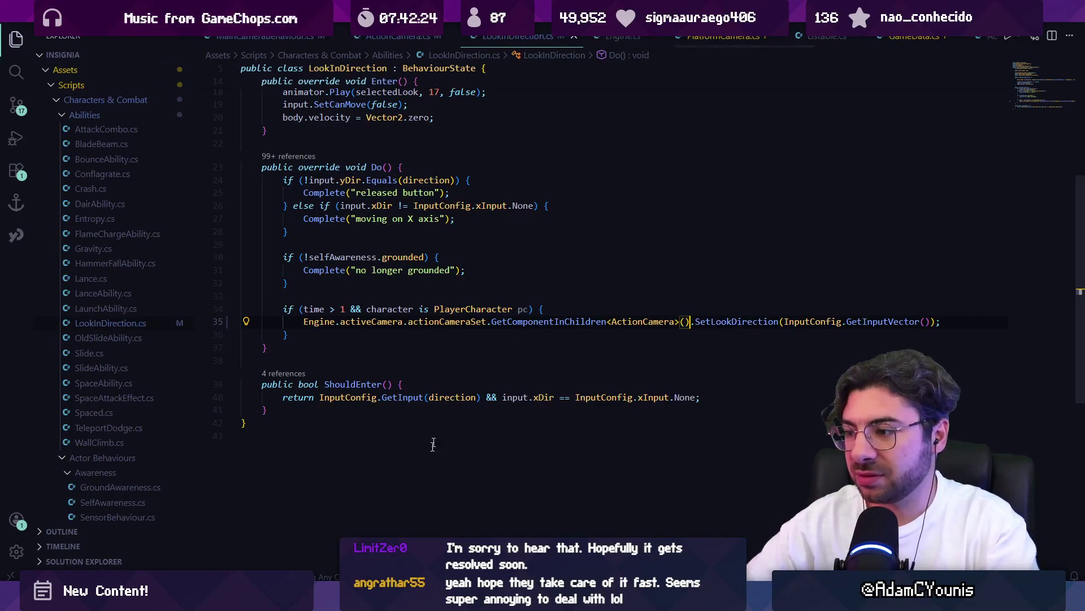
{"action": "key", "text": "alt+Tab"}
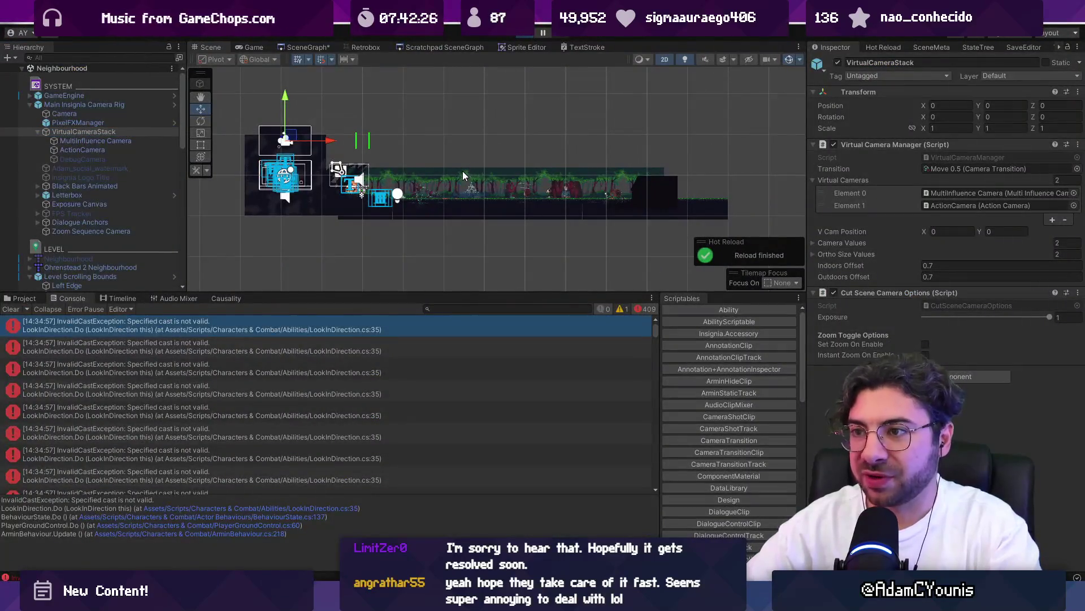
- Play the game and view the ActionCamera's Inspector values under VirtualCameraStack while running
{"action": "key", "text": "ctrl+p"}
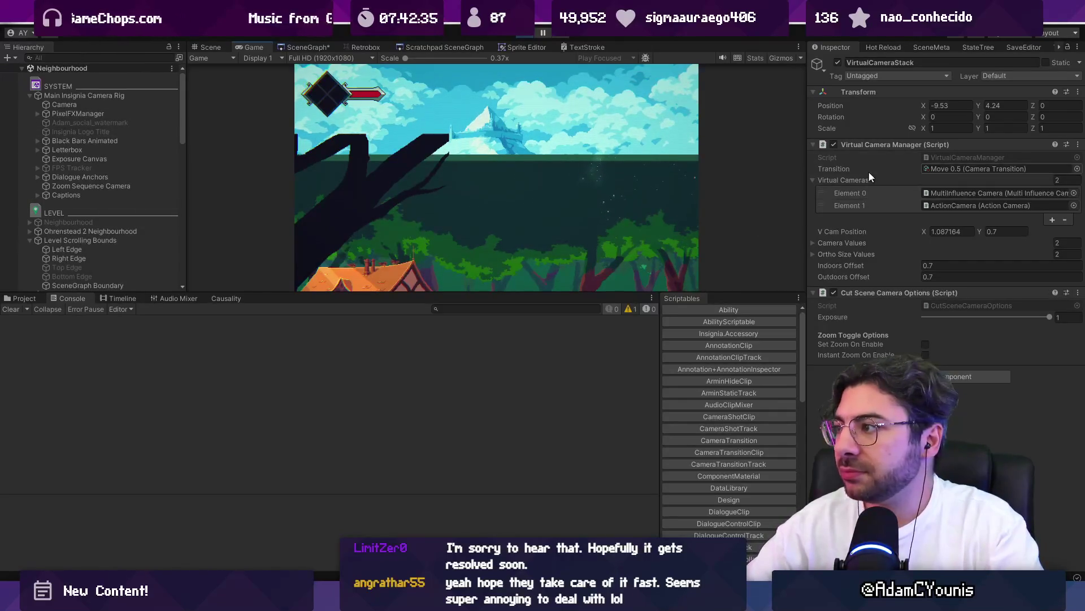
{"action": "scroll", "coordinate": [118, 178], "scroll_direction": "down", "scroll_amount": 10}
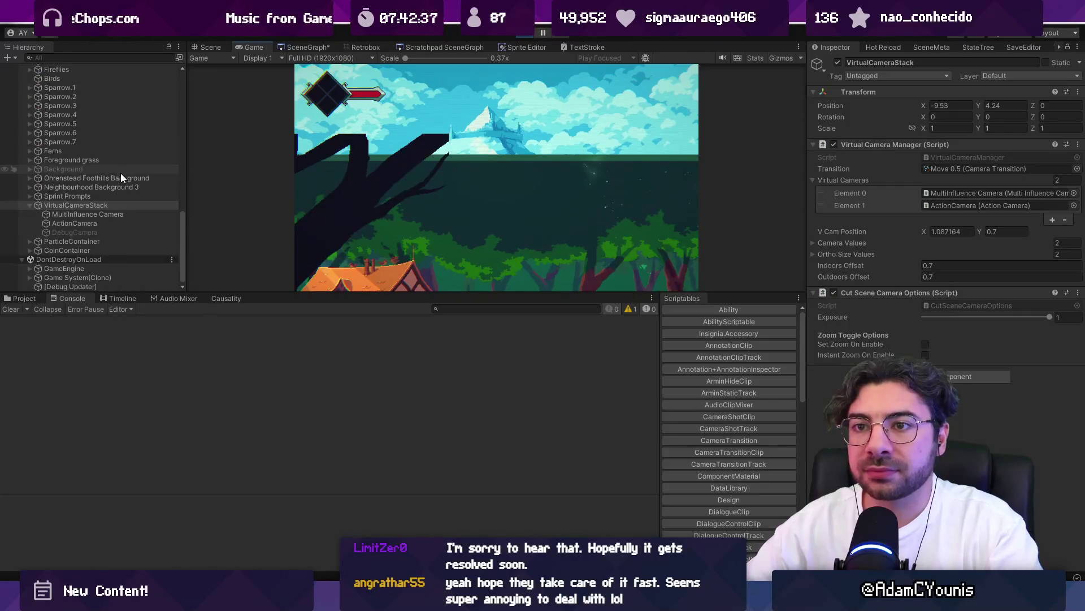
{"action": "left_click", "coordinate": [73, 224]}
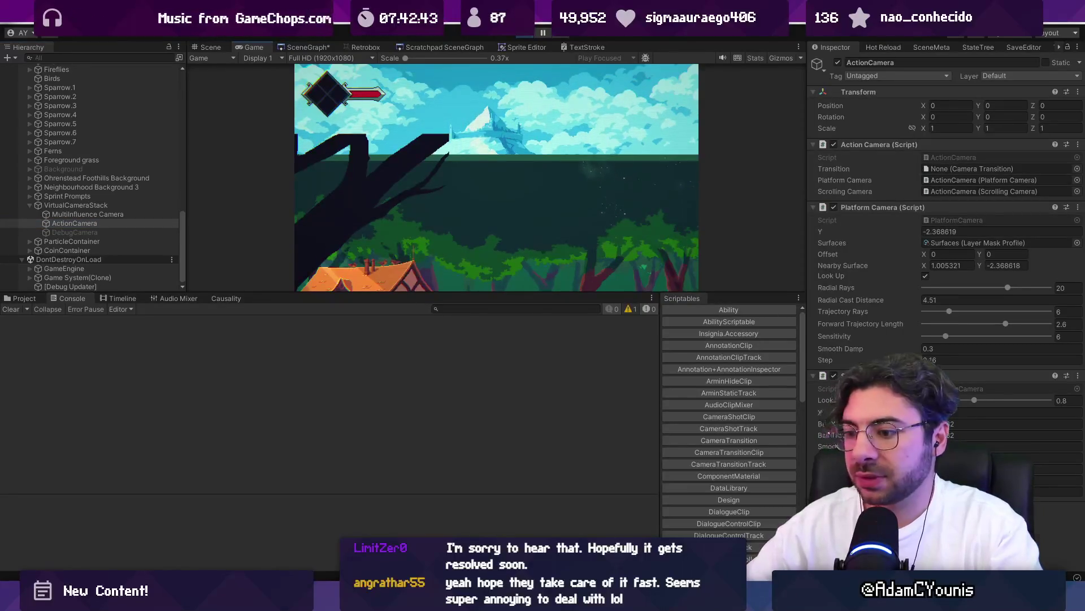
{"action": "key", "text": "alt+Tab"}
{"action": "scroll", "coordinate": [528, 268], "scroll_direction": "up", "scroll_amount": 4}
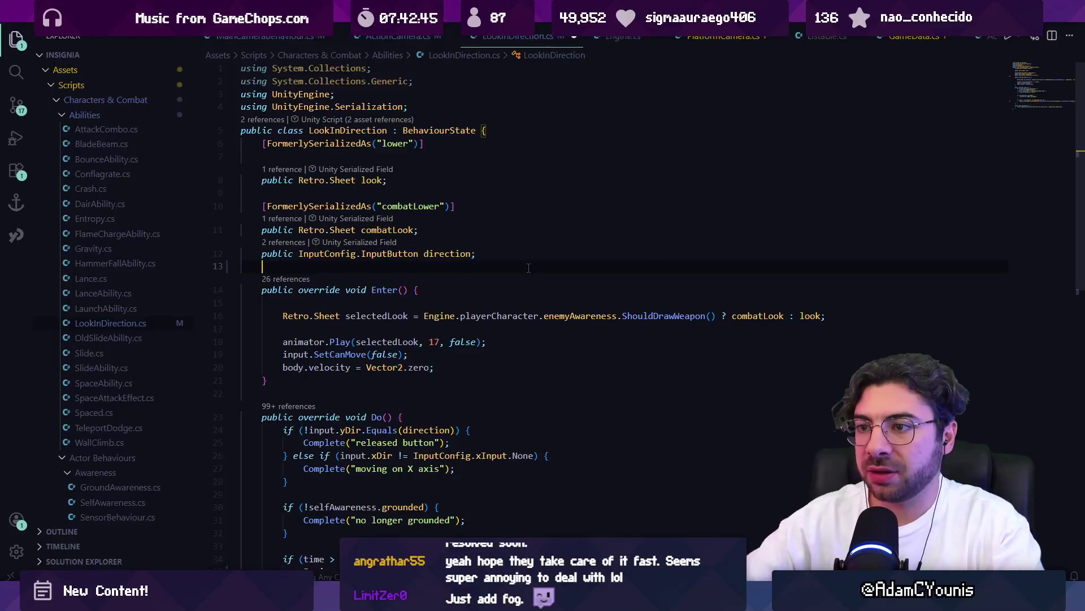
- Type a public Vector2 field in LookInDirection.cs, then delete it again
{"action": "type", "text": "public "}
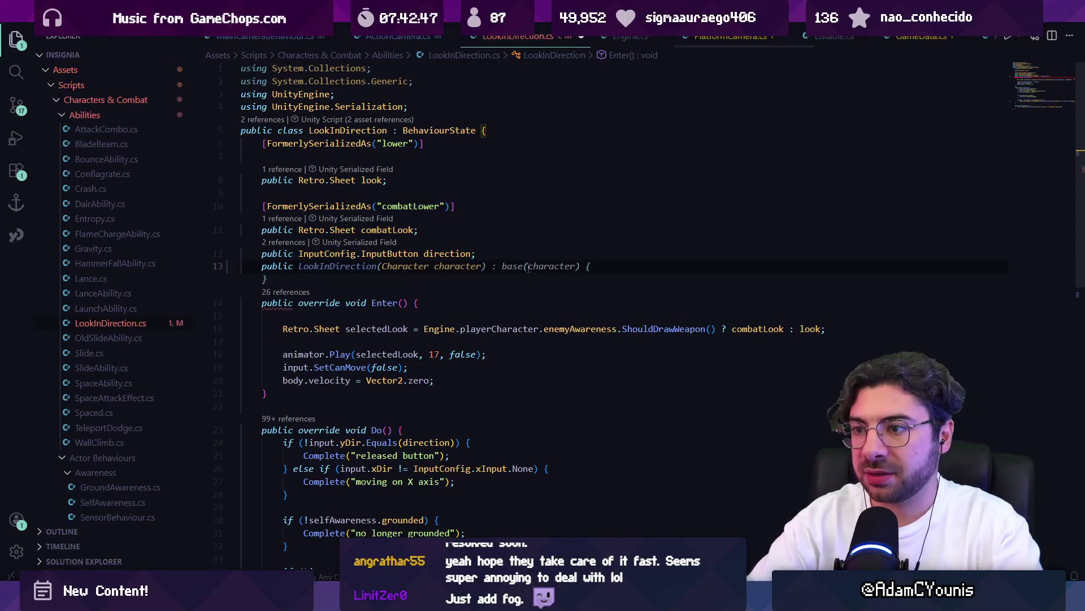
{"action": "type", "text": "Vector2"}
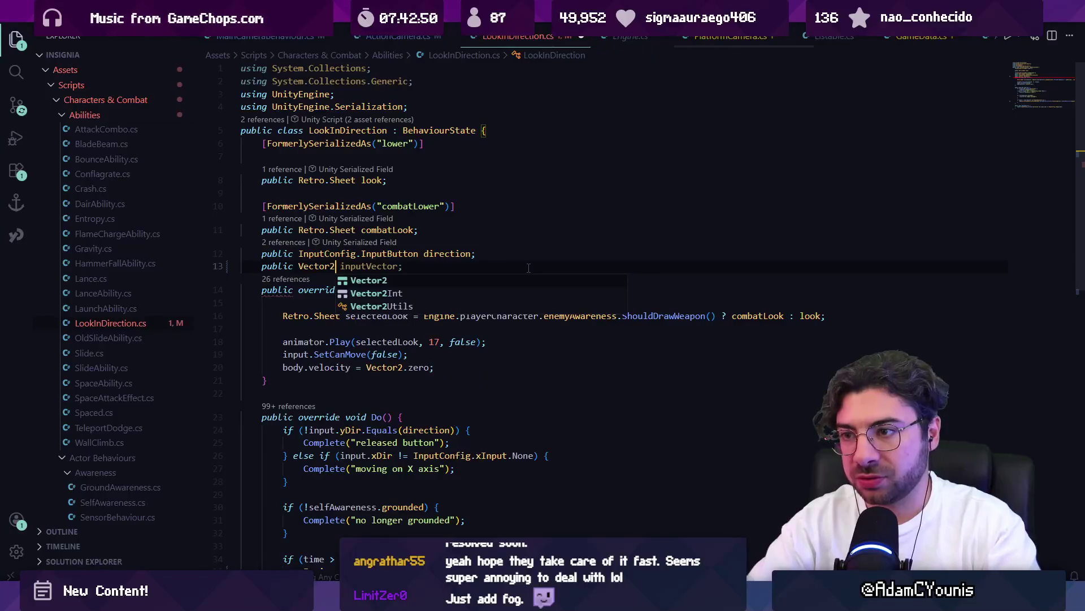
{"action": "key", "text": "shift+Home"}
{"action": "key", "text": "BackSpace"}
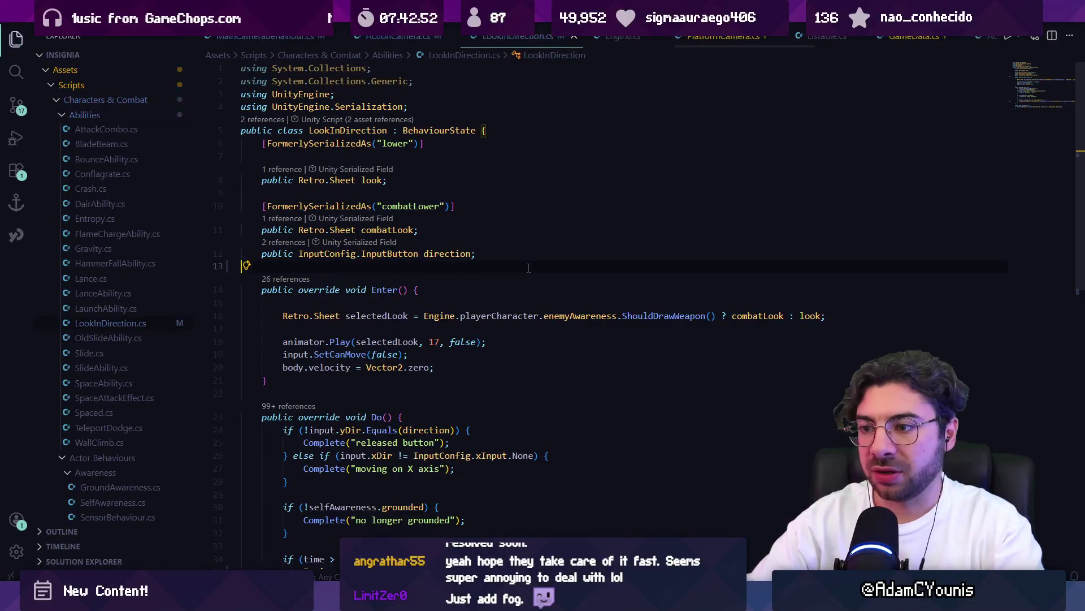
{"action": "scroll", "coordinate": [530, 274], "scroll_direction": "down", "scroll_amount": 3}
{"action": "scroll", "coordinate": [428, 318], "scroll_direction": "down", "scroll_amount": 3}
{"action": "scroll", "coordinate": [429, 376], "scroll_direction": "up", "scroll_amount": 6}
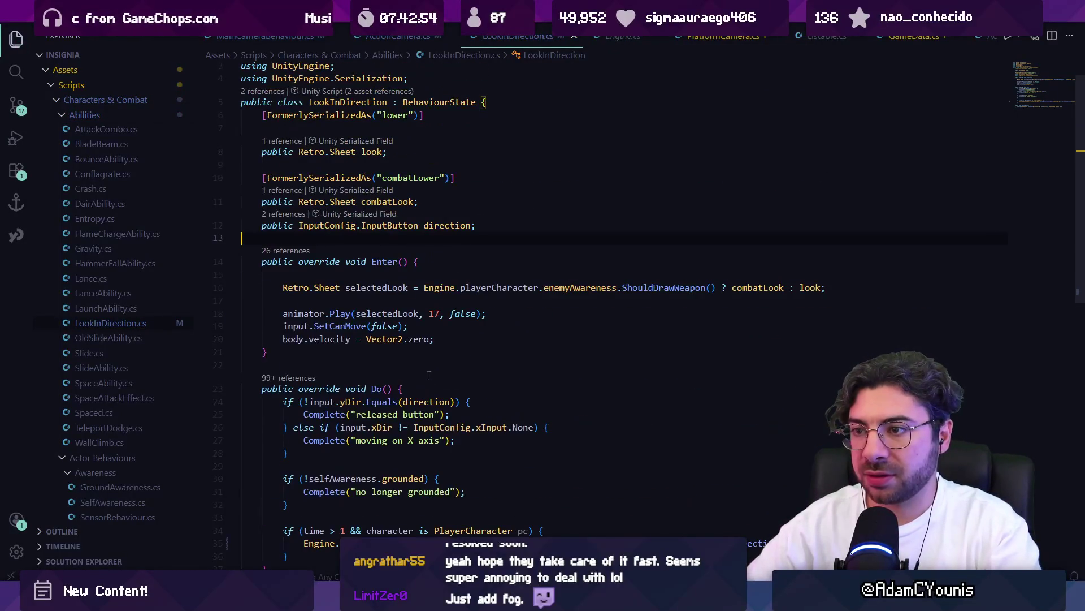
- Open ActionCamera.cs and look up what GetLookOffset returns
{"action": "key", "text": "ctrl+p"}
{"action": "type", "text": "cam"}
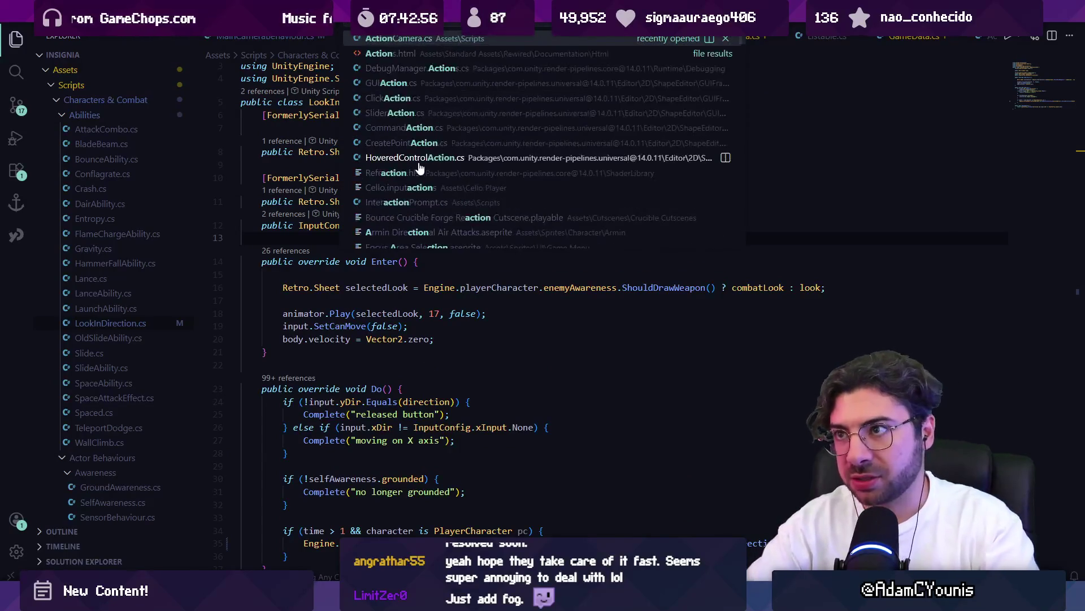
{"action": "key", "text": "Return"}
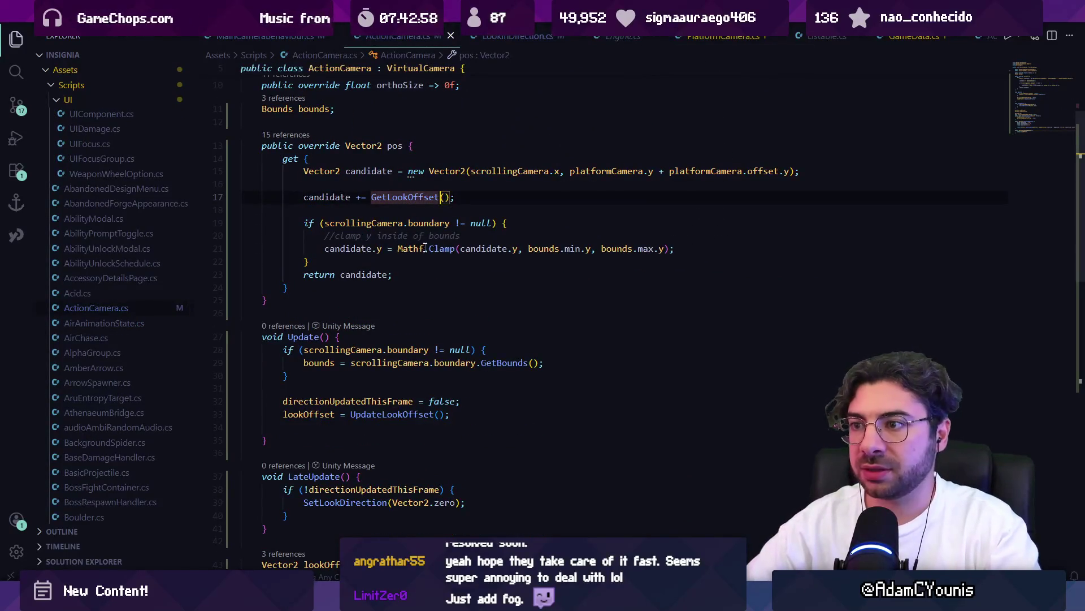
{"action": "left_click", "coordinate": [420, 196], "text": "ctrl"}
{"action": "left_click", "coordinate": [346, 246]}
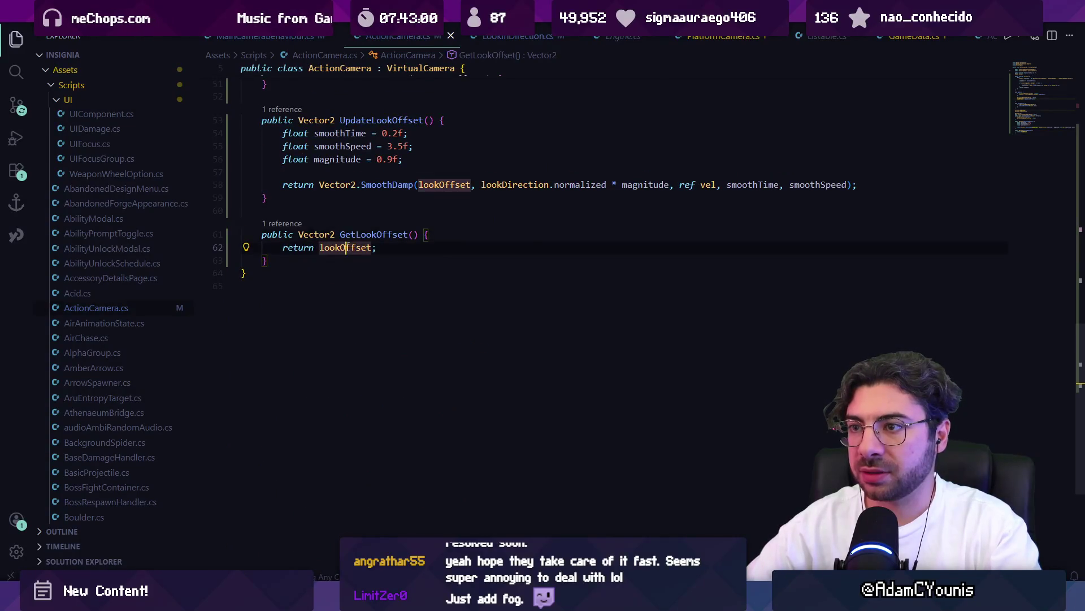
{"action": "scroll", "coordinate": [354, 252], "scroll_direction": "up", "scroll_amount": 5}
{"action": "scroll", "coordinate": [354, 252], "scroll_direction": "up", "scroll_amount": 4}
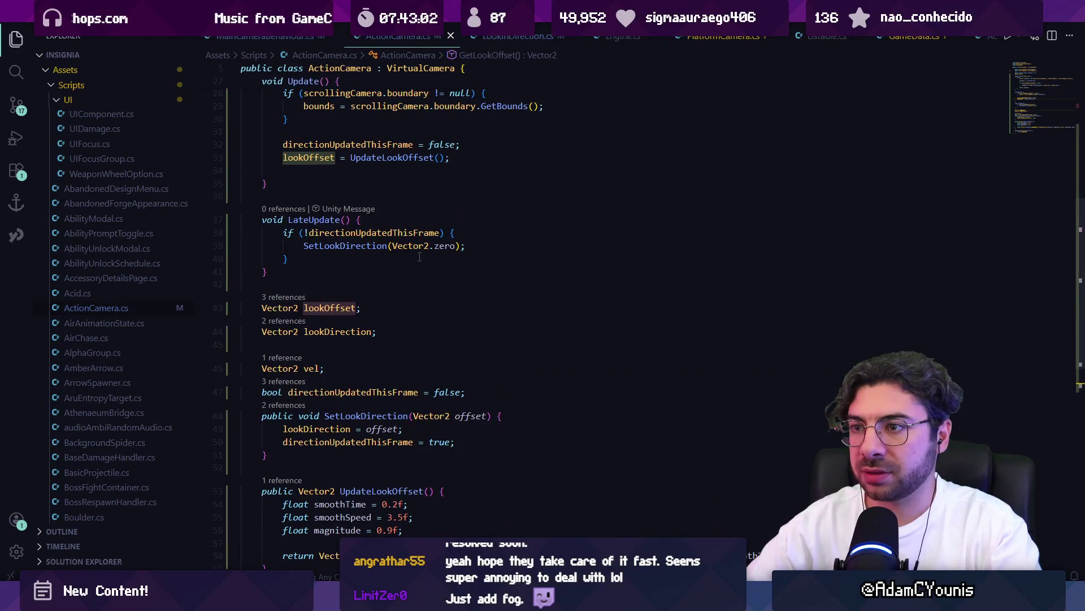
{"action": "scroll", "coordinate": [420, 257], "scroll_direction": "up", "scroll_amount": 3}
- Add Debug.Log("Look offset: " + lookOffset); after the lookOffset line in Update and save
{"action": "left_click", "coordinate": [473, 272]}
{"action": "key", "text": "Return"}
{"action": "type", "text": "De"}
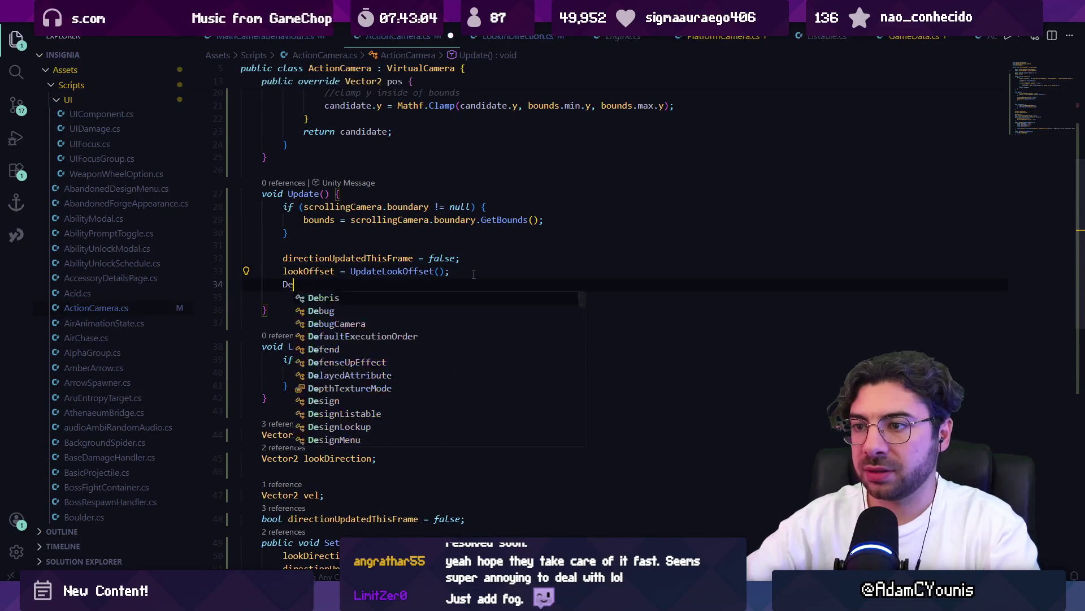
{"action": "type", "text": "bug.Log(\"Look offset: \" + lookOffset);"}
{"action": "key", "text": "ctrl+s"}
{"action": "key", "text": "alt+Tab"}
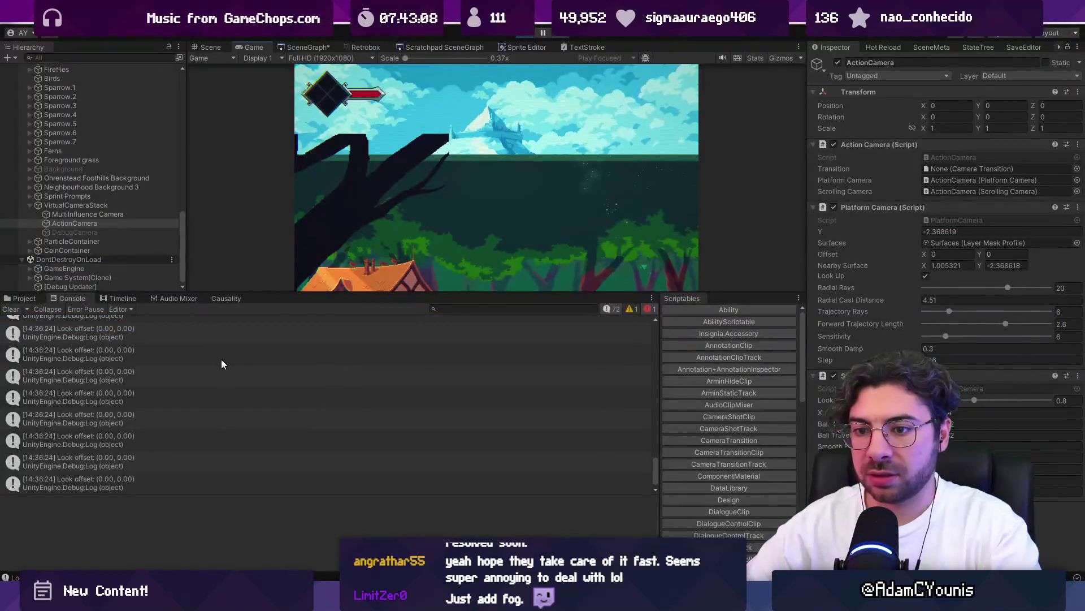
- Examine the pos getter's GetLookOffset, scrollingCamera usages and the Clamp arguments on line 21
{"action": "key", "text": "alt+Tab"}
{"action": "scroll", "coordinate": [407, 226], "scroll_direction": "up", "scroll_amount": 3}
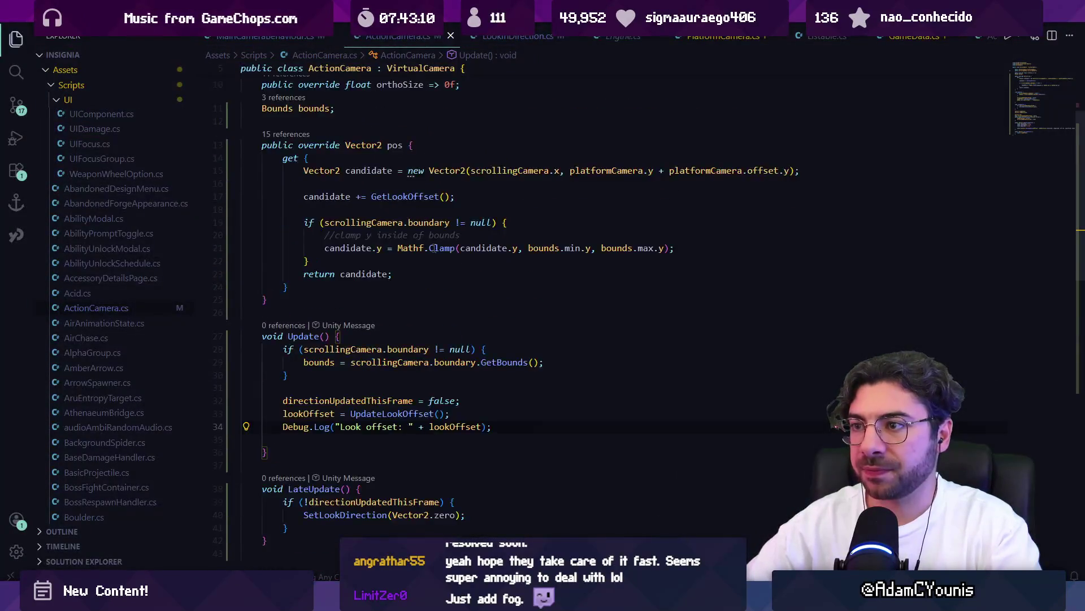
{"action": "left_click", "coordinate": [398, 225]}
{"action": "left_click", "coordinate": [481, 199]}
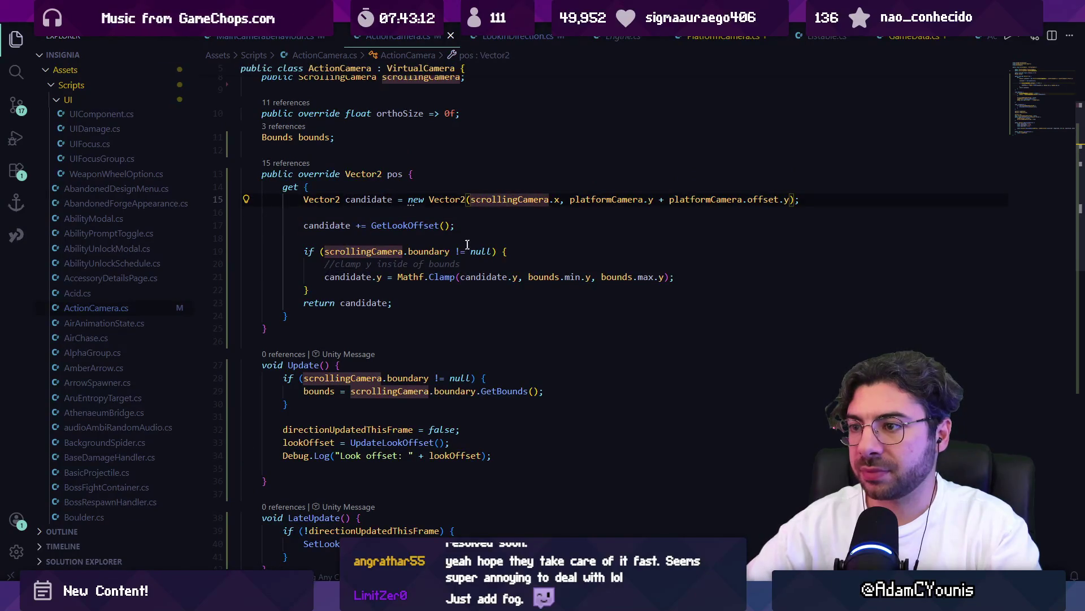
{"action": "left_click", "coordinate": [438, 276]}
{"action": "left_click", "coordinate": [484, 276]}
{"action": "left_click", "coordinate": [540, 277]}
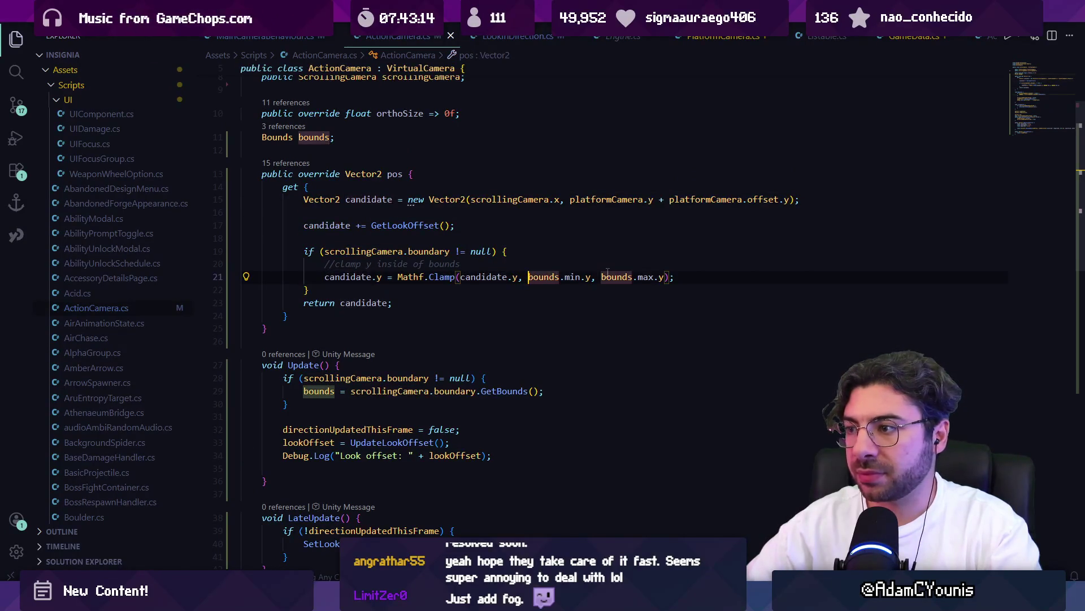
- Reorder the Clamp limits to bounds.max.y before bounds.min.y and save
{"action": "left_click_drag", "start_coordinate": [528, 277], "coordinate": [581, 276]}
{"action": "key", "text": "shift+Right"}
{"action": "key", "text": "shift+Right"}
{"action": "key", "text": "ctrl+Right"}
{"action": "key", "text": "ctrl+Right"}
{"action": "type", "text": ", bounds.max.y"}
{"action": "key", "text": "ctrl+s"}
- Clear the old logs in Unity's Console and return to the code editor
{"action": "key", "text": "alt+Tab"}
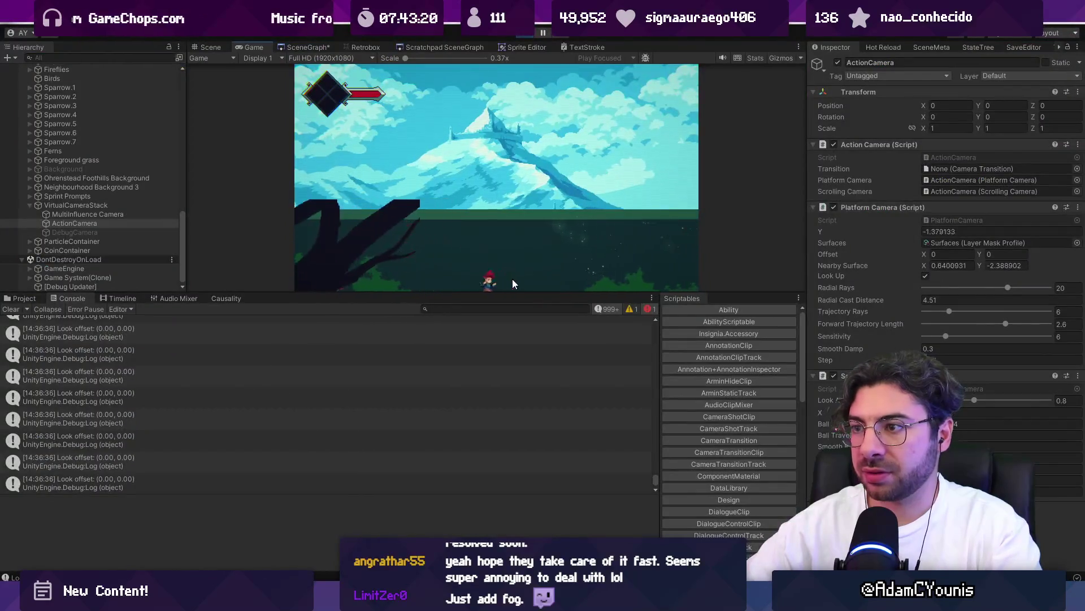
{"action": "left_click", "coordinate": [10, 310]}
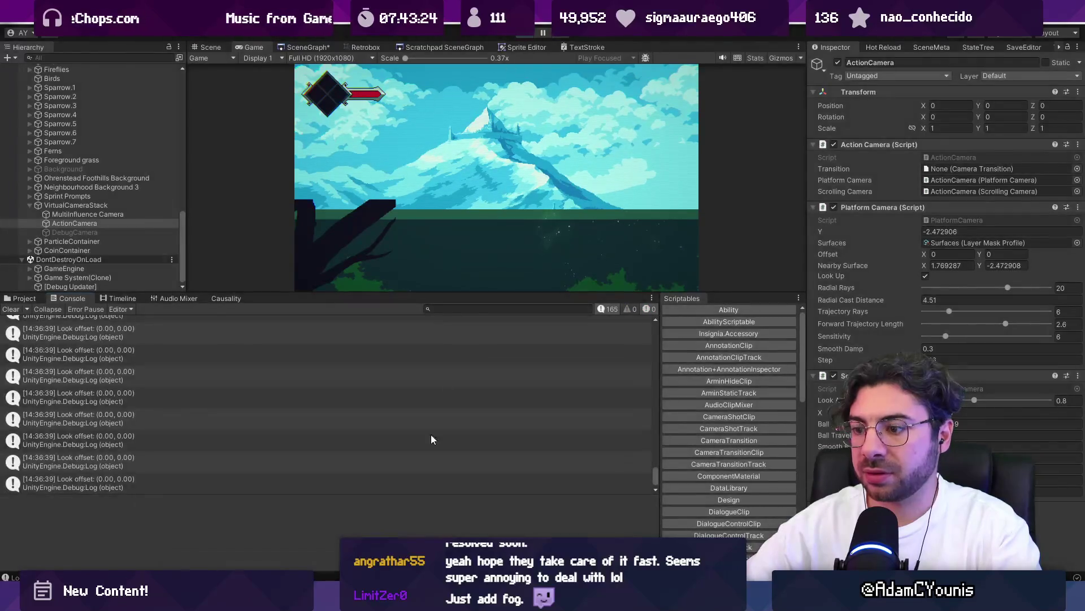
{"action": "key", "text": "alt+Tab"}
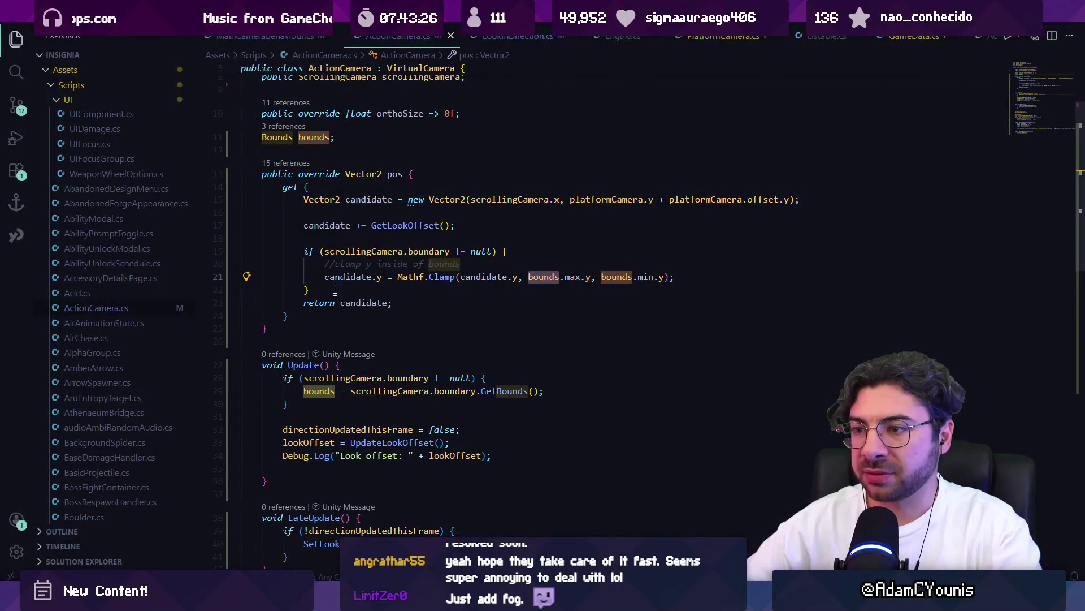
- Comment out line 21's Mathf.Clamp call in the pos getter with Ctrl+/
{"action": "left_click", "coordinate": [451, 276]}
{"action": "left_click", "coordinate": [487, 277]}
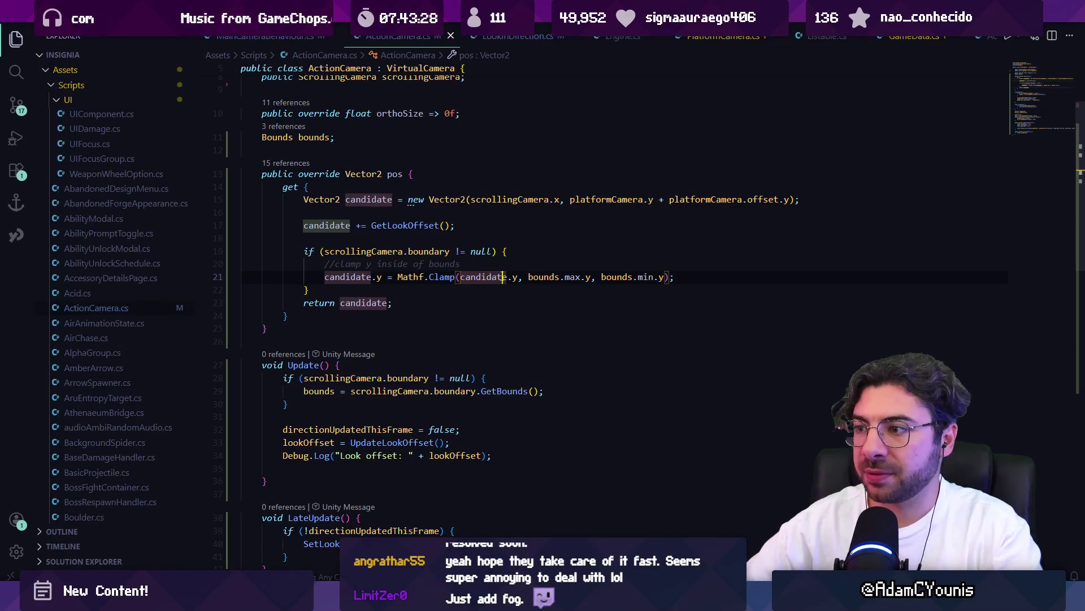
{"action": "left_click", "coordinate": [542, 276]}
{"action": "left_click", "coordinate": [589, 277]}
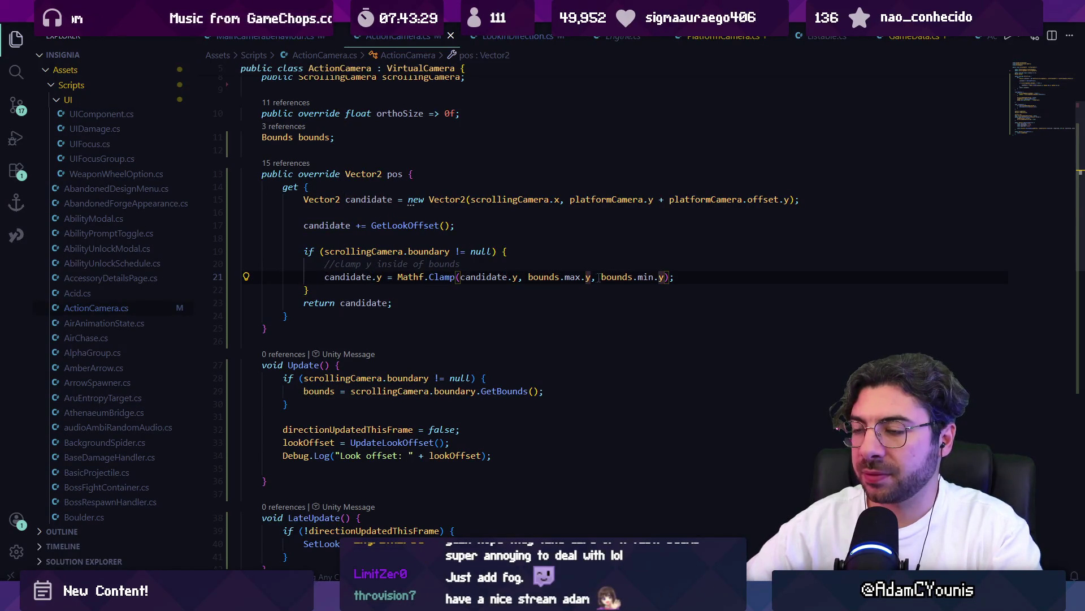
{"action": "left_click", "coordinate": [326, 278]}
{"action": "key", "text": "ctrl+slash"}
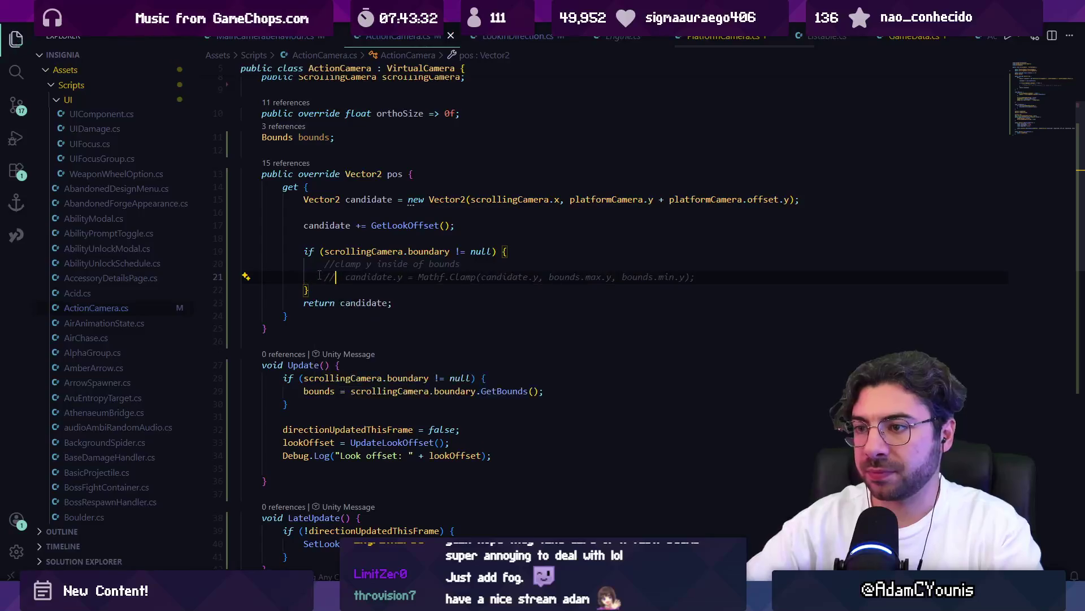
{"action": "key", "text": "alt+Tab"}
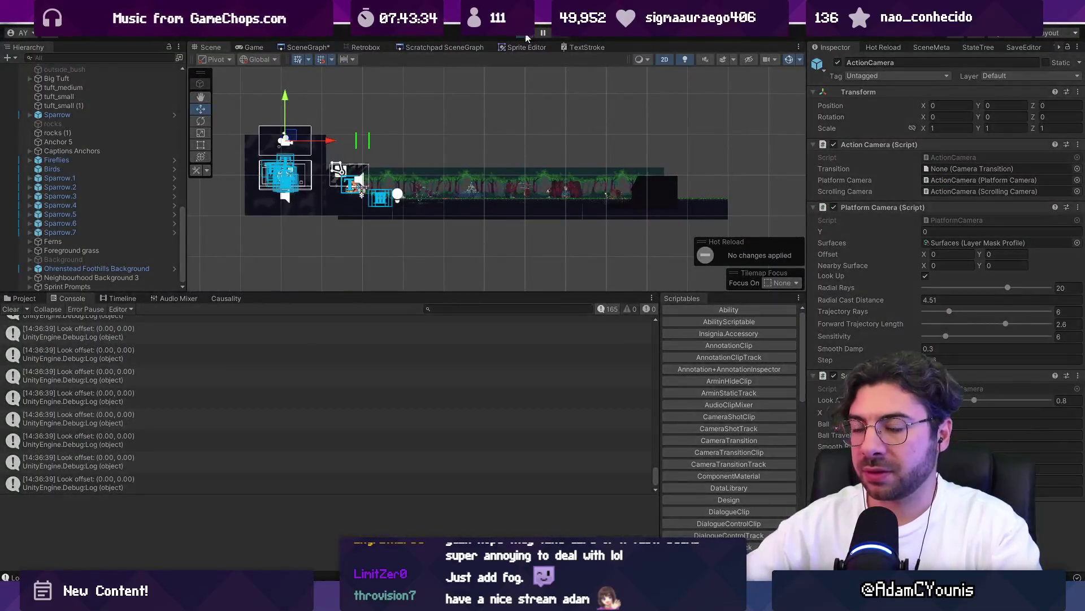
- Play the game, look below the player with the clamp disabled, and stop
{"action": "left_click", "coordinate": [525, 37]}
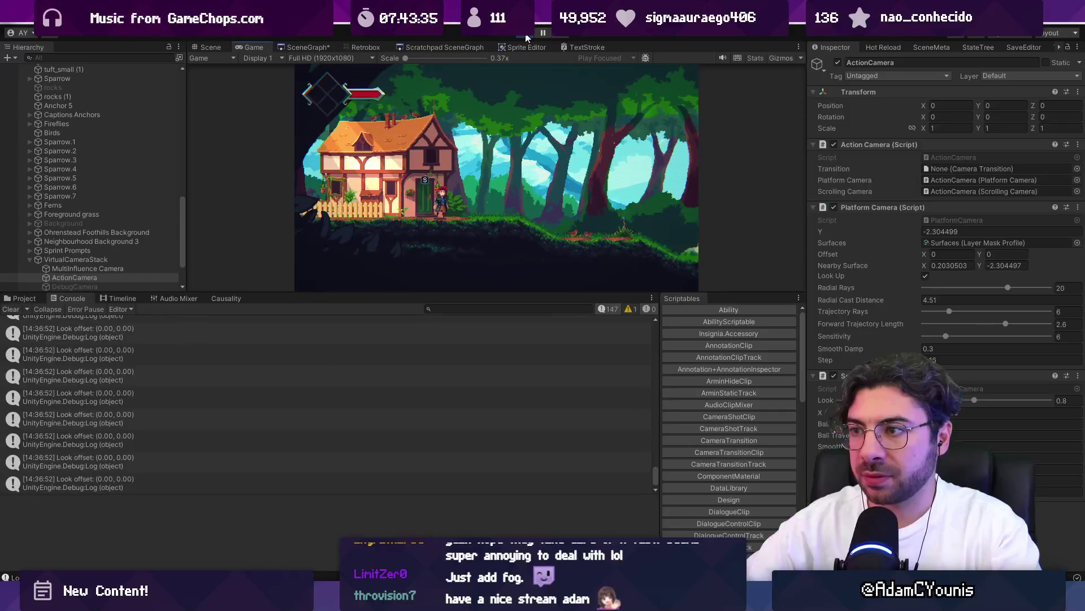
{"action": "key", "text": "Down"}
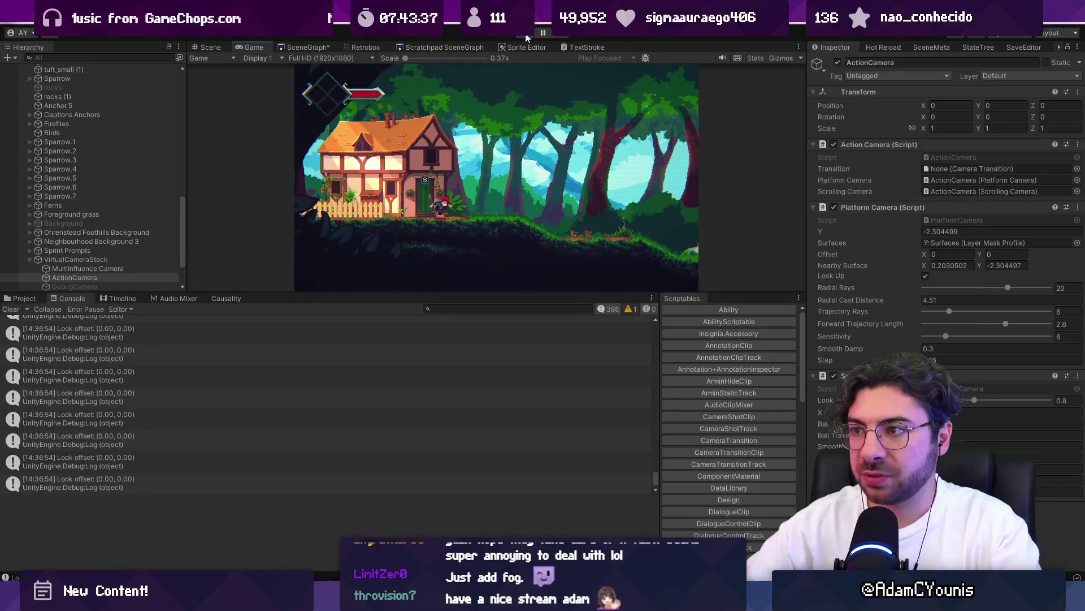
{"action": "left_click", "coordinate": [526, 37]}
- Jump from a Console log to the look-offset Debug.Log line in ActionCamera and delete it
{"action": "left_click", "coordinate": [204, 364]}
{"action": "double_click", "coordinate": [205, 364]}
{"action": "key", "text": "ctrl+shift+k"}
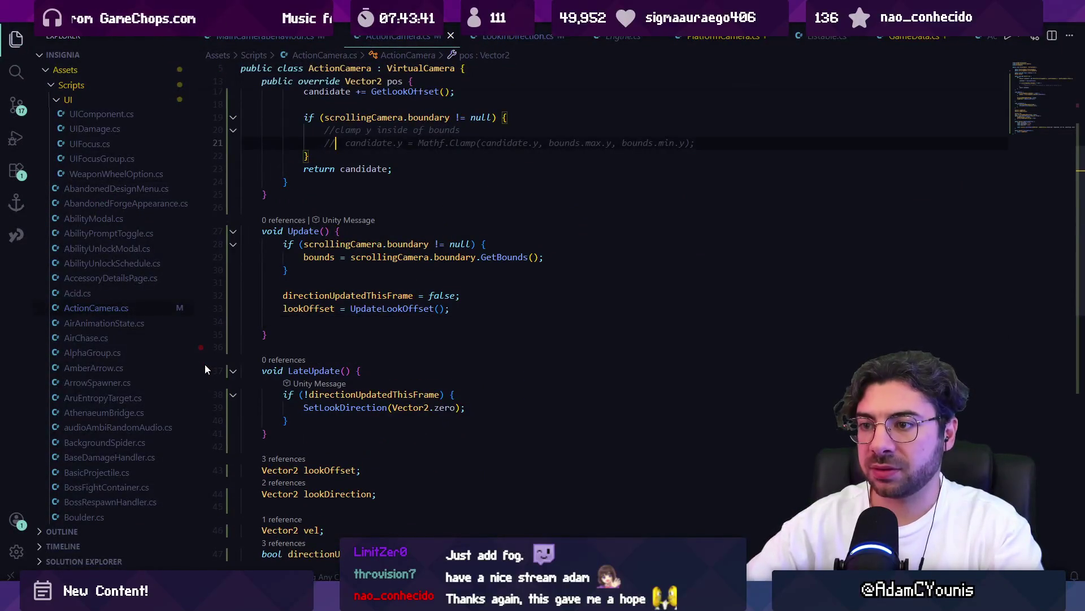
- Back in LookInDirection.cs, declare an ActionCamera actionCamera field
{"action": "key", "text": "alt+Left"}
{"action": "key", "text": "alt+Left"}
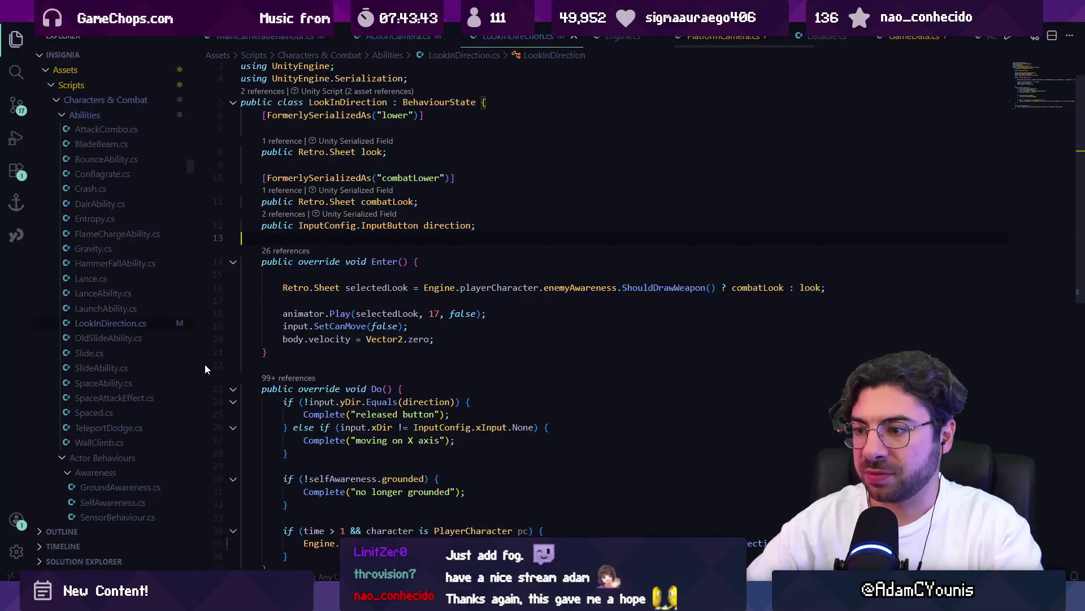
{"action": "key", "text": "alt+Left"}
{"action": "scroll", "coordinate": [542, 294], "scroll_direction": "up", "scroll_amount": 5}
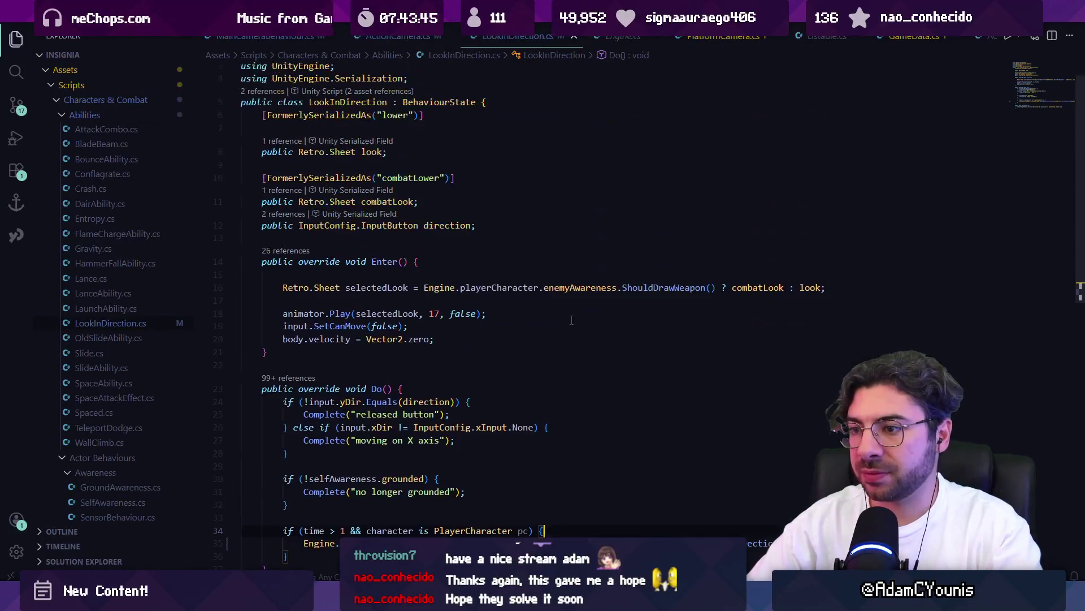
{"action": "scroll", "coordinate": [476, 265], "scroll_direction": "down", "scroll_amount": 5}
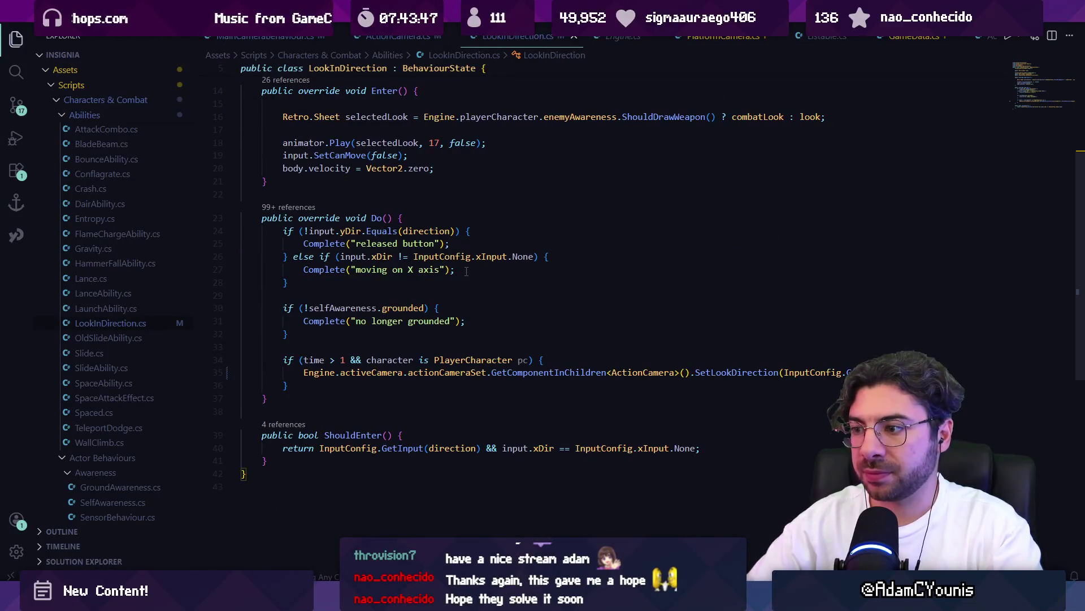
{"action": "type", "text": "ActionCamera ac"}
{"action": "key", "text": "Tab"}
{"action": "type", "text": ";"}
- Try assigning actionCamera inside Enter, then undo that assignment and save
{"action": "left_click", "coordinate": [482, 266]}
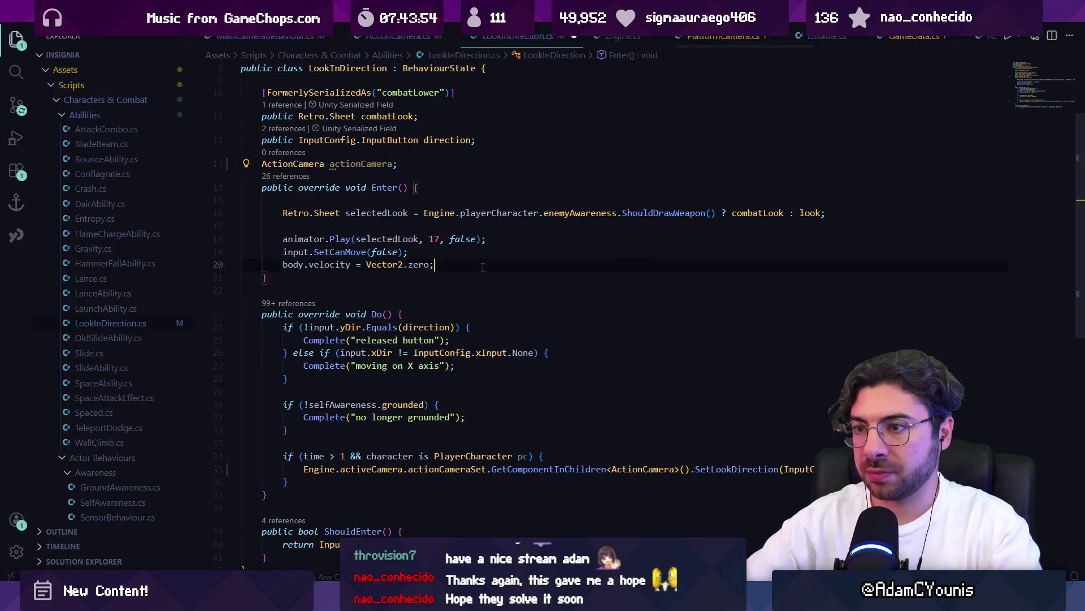
{"action": "key", "text": "Return"}
{"action": "type", "text": "actionCamera ="}
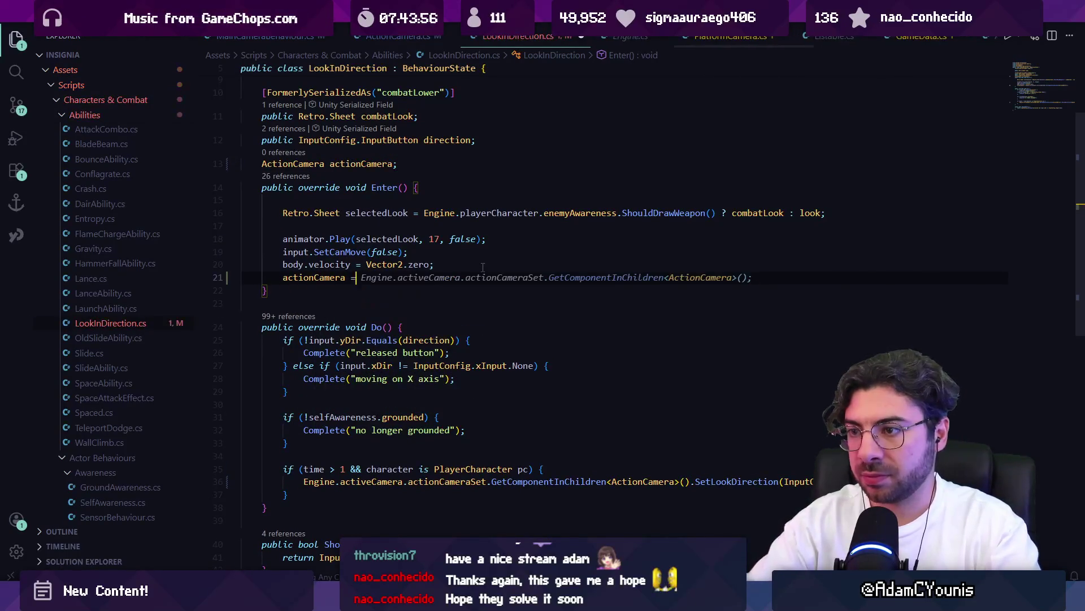
{"action": "key", "text": "Tab"}
{"action": "key", "text": "ctrl+s"}
{"action": "scroll", "coordinate": [483, 265], "scroll_direction": "down", "scroll_amount": 4}
{"action": "double_click", "coordinate": [375, 385]}
{"action": "key", "text": "ctrl+z"}
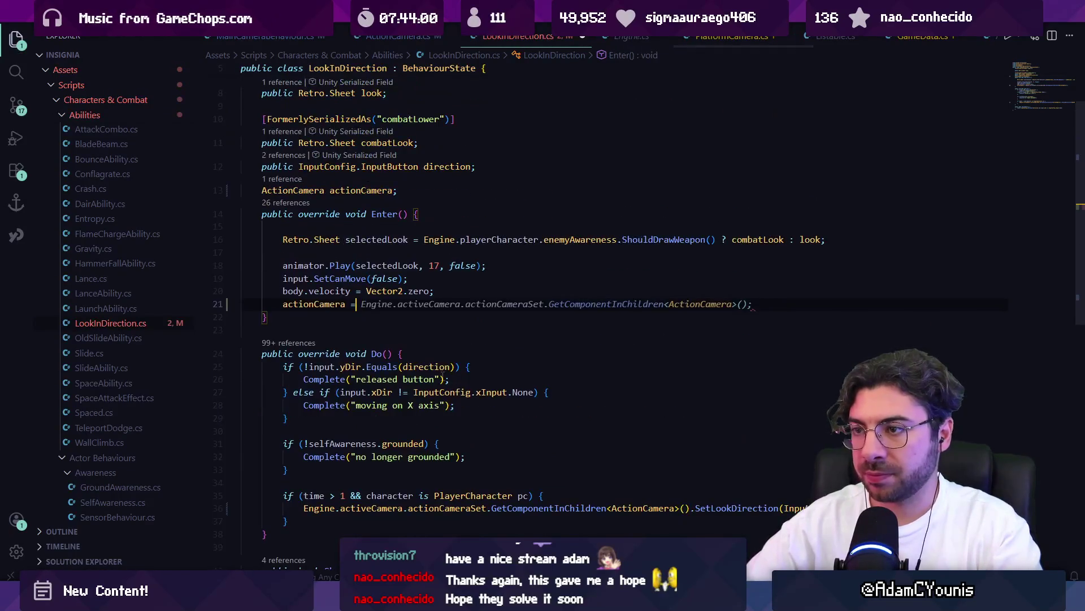
{"action": "key", "text": "ctrl+z"}
{"action": "key", "text": "ctrl+z"}
{"action": "key", "text": "ctrl+s"}
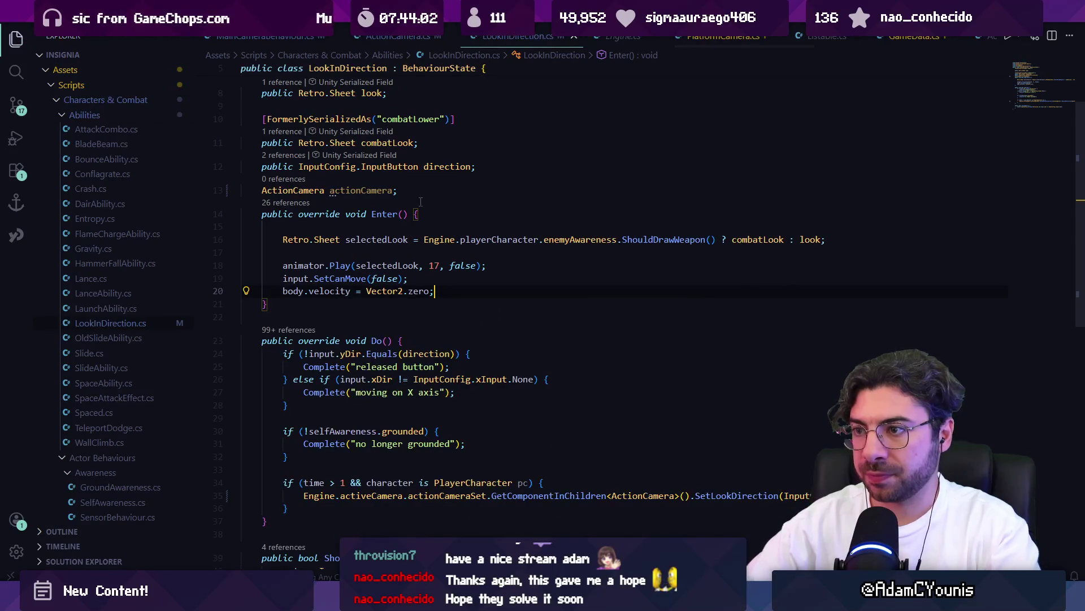
- Add a public void Start() method that assigns actionCamera, and save
{"action": "key", "text": "Return"}
{"action": "key", "text": "Return"}
{"action": "type", "text": "public v"}
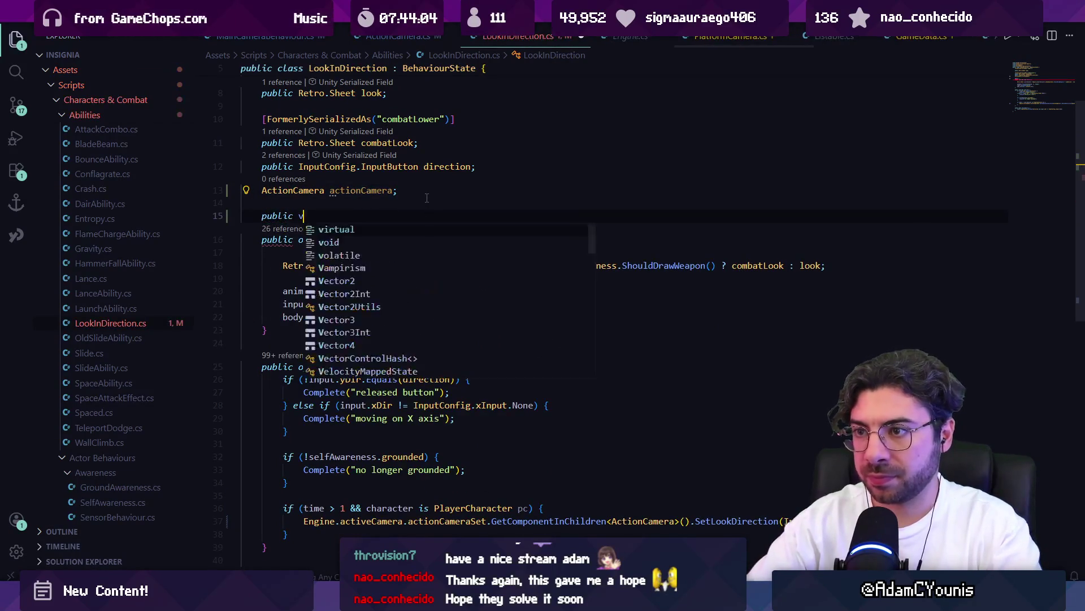
{"action": "type", "text": "oid Start() {"}
{"action": "key", "text": "Return"}
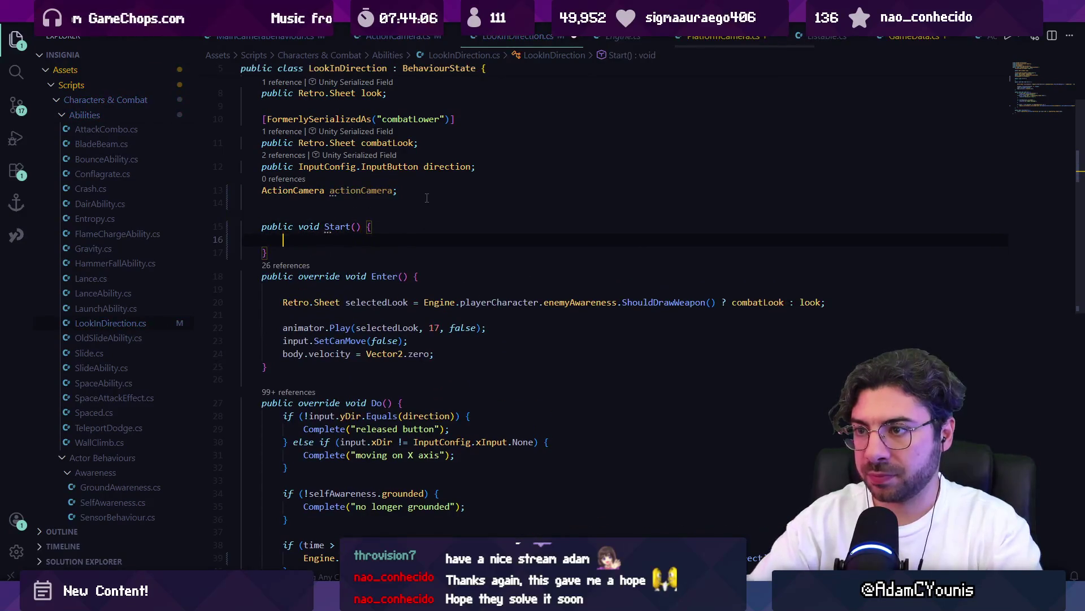
{"action": "type", "text": "ac"}
{"action": "key", "text": "Tab"}
{"action": "key", "text": "ctrl+s"}
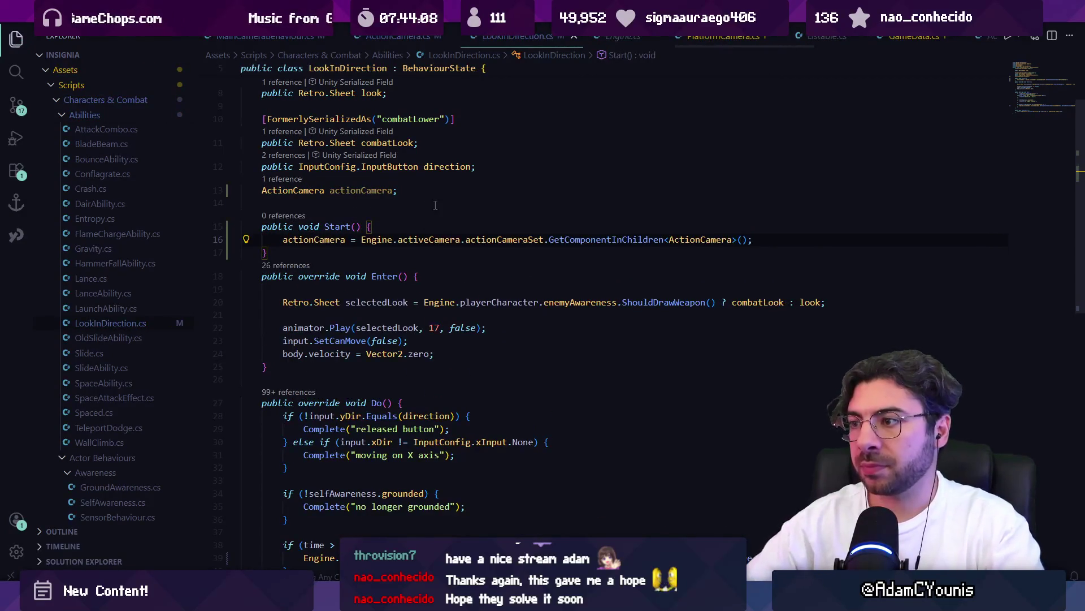
- Make Do() call actionCamera.SetLookDirection(InputConfig.GetInputVector()) using the cached field
{"action": "scroll", "coordinate": [436, 204], "scroll_direction": "down", "scroll_amount": 5}
{"action": "double_click", "coordinate": [409, 464]}
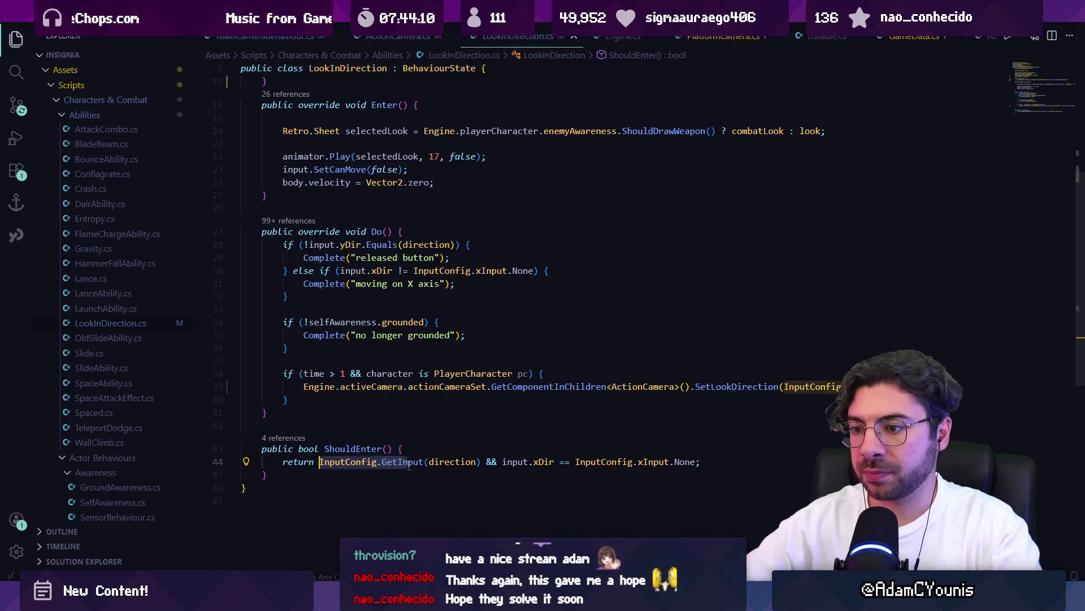
{"action": "key", "text": "shift+alt+Right"}
{"action": "key", "text": "shift+alt+Right"}
{"action": "key", "text": "Left"}
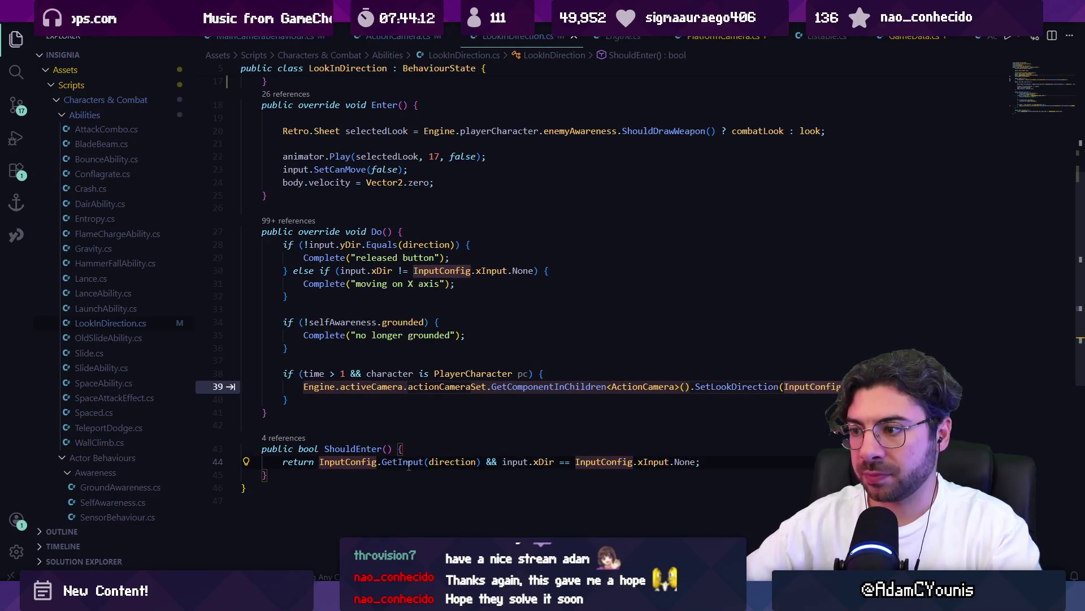
{"action": "key", "text": "Tab"}
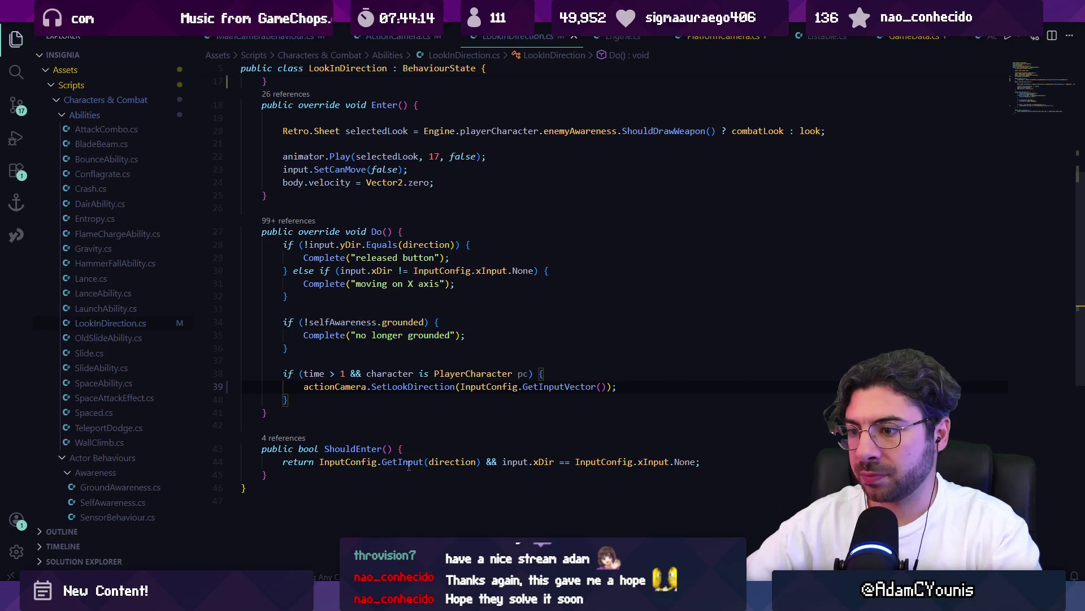
{"action": "key", "text": "alt+Tab"}
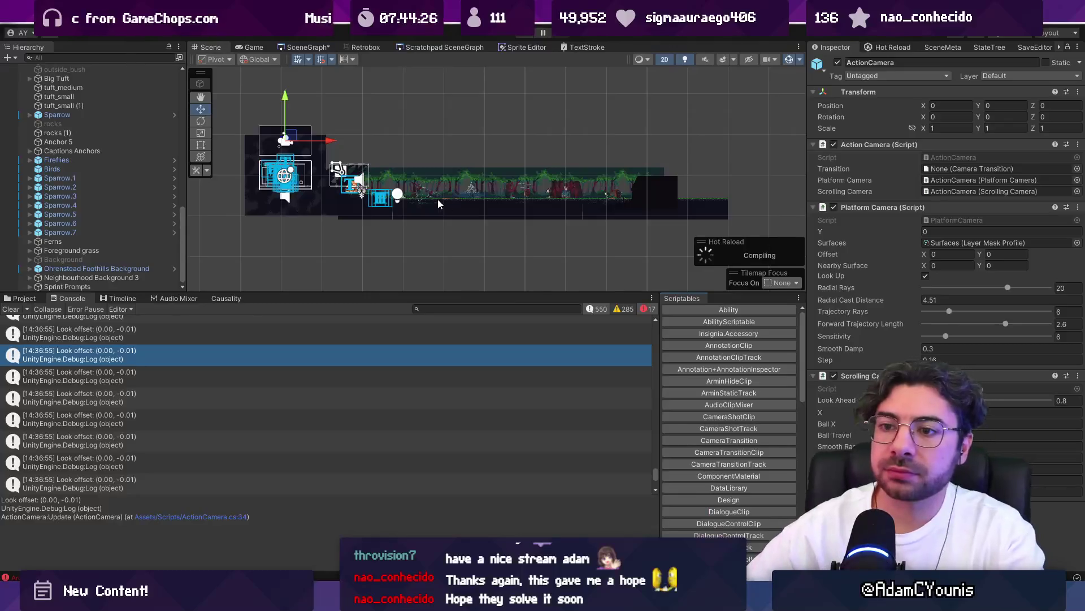
- Clear the Console, then run the game briefly and stop it
{"action": "left_click", "coordinate": [11, 310]}
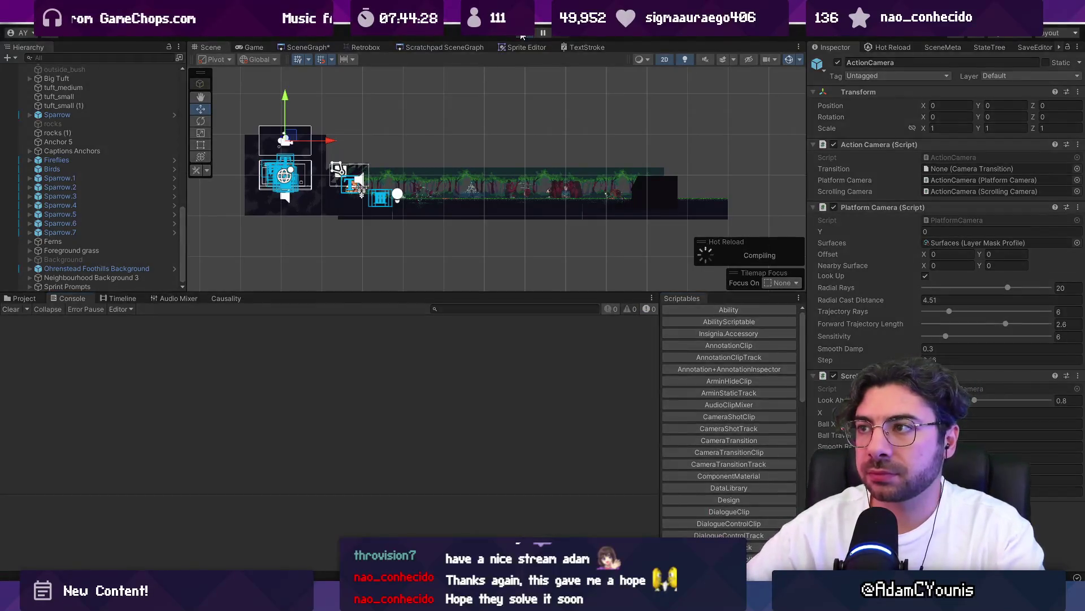
{"action": "left_click", "coordinate": [522, 37]}
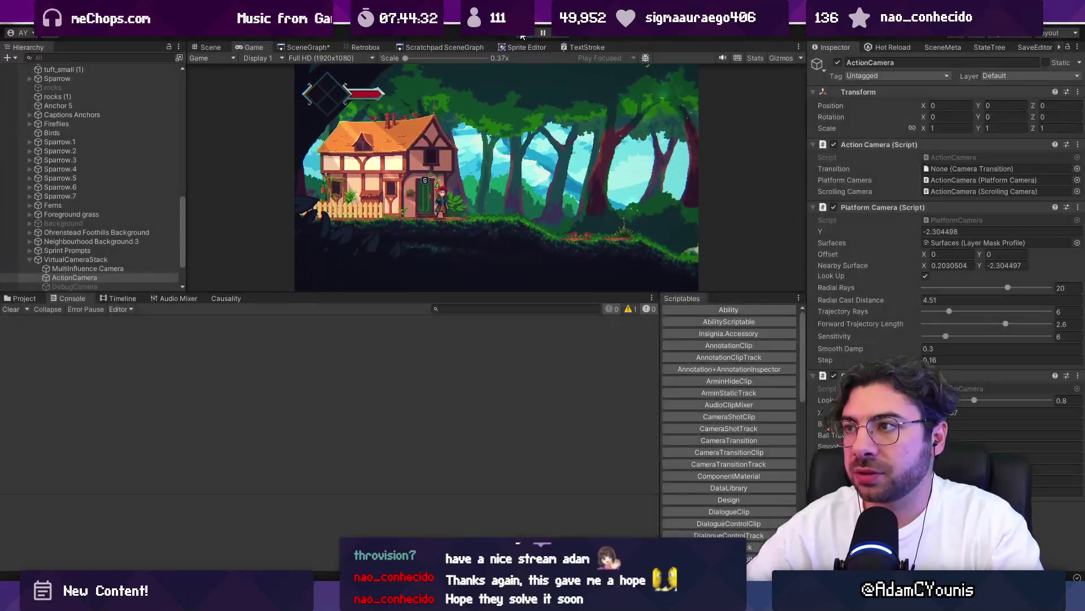
{"action": "key", "text": "ctrl+p"}
- Open ActionCamera.cs in Visual Studio Code via the actioncam file search
{"action": "key", "text": "alt+Tab"}
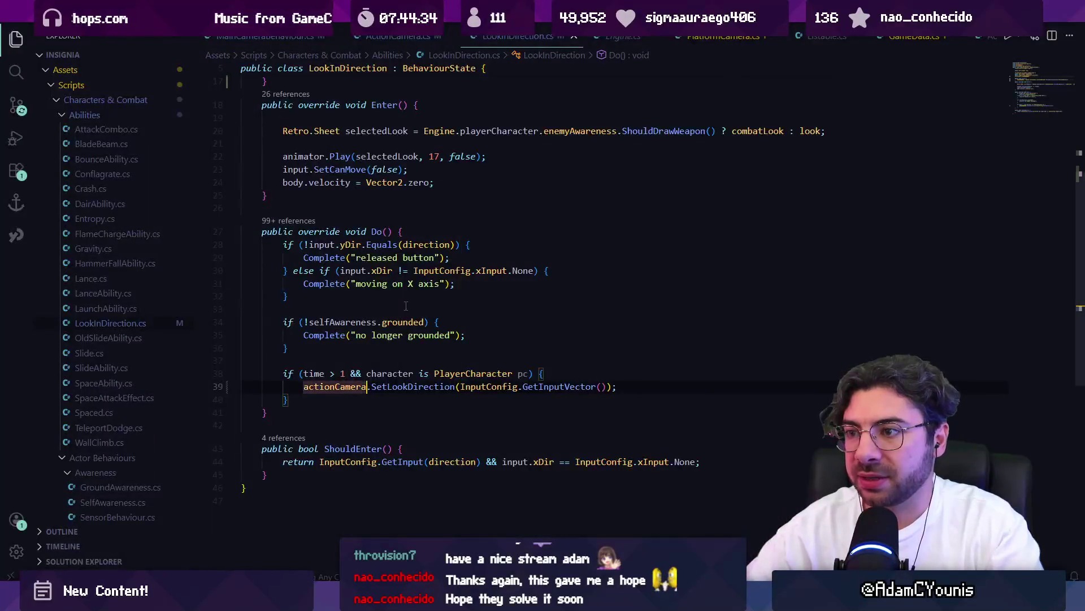
{"action": "key", "text": "alt+Left"}
{"action": "key", "text": "alt+Left"}
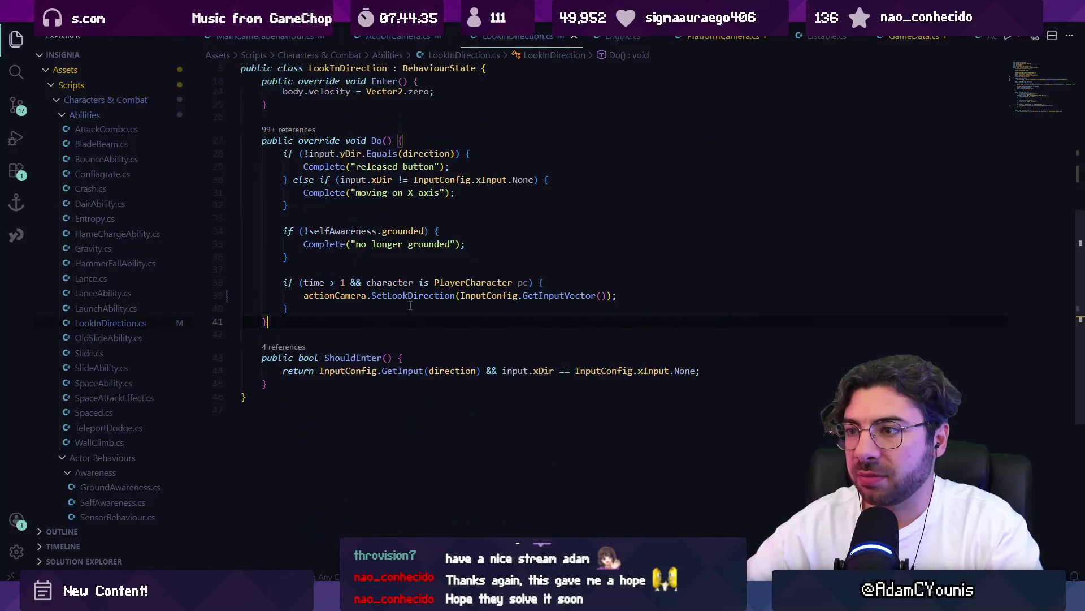
{"action": "key", "text": "alt+Left"}
{"action": "key", "text": "alt+Left"}
{"action": "key", "text": "ctrl+p"}
{"action": "type", "text": "actioncam"}
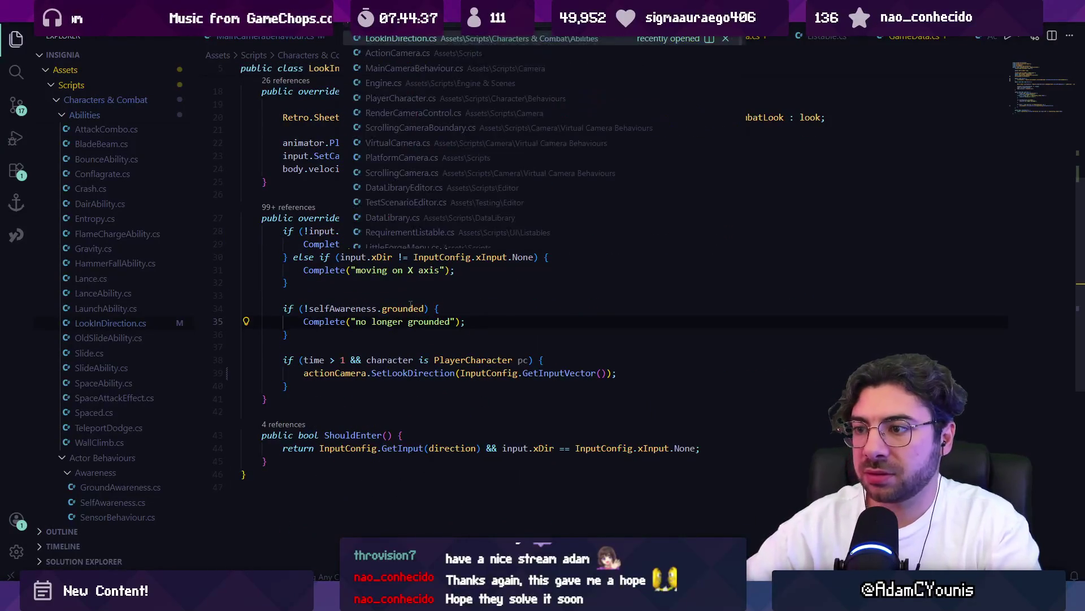
{"action": "key", "text": "Return"}
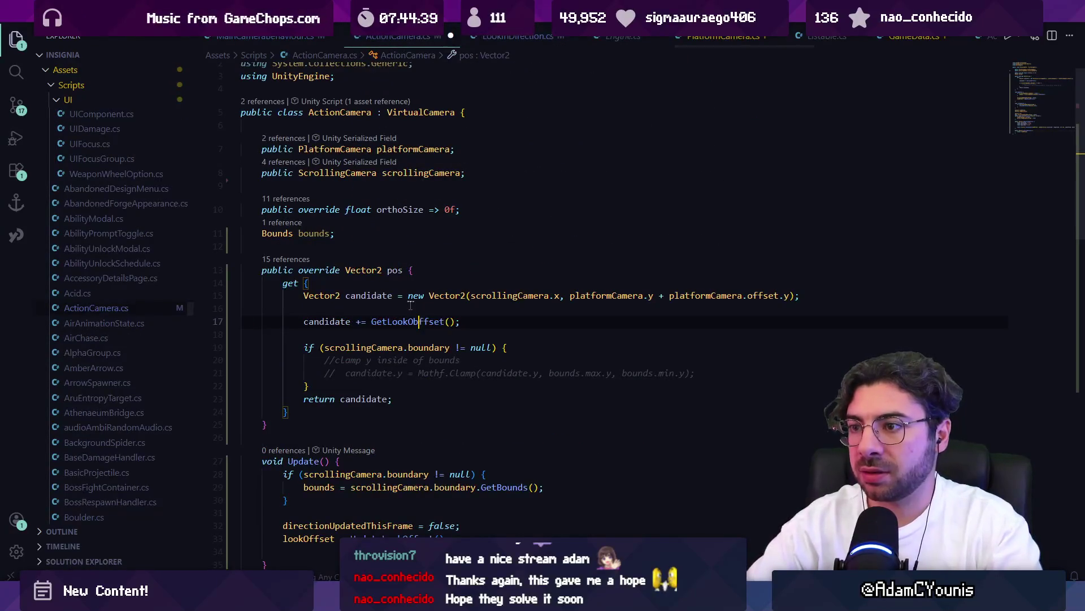
- Add a Debug.Log line printing bounds and candidate above the commented clamp line
{"action": "type", "text": "bouncs"}
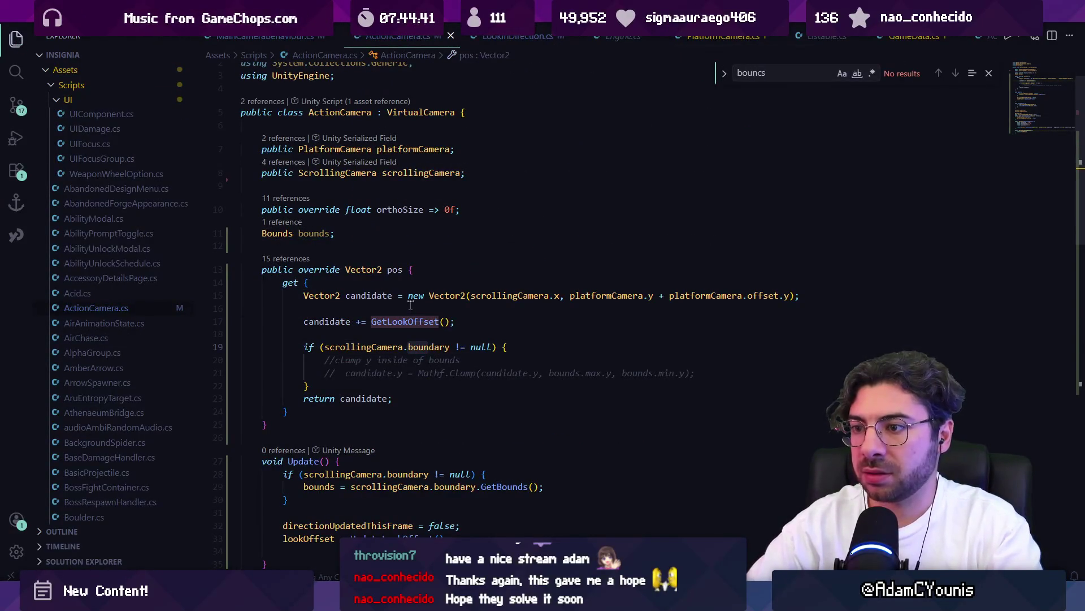
{"action": "key", "text": "Escape"}
{"action": "left_click", "coordinate": [340, 373]}
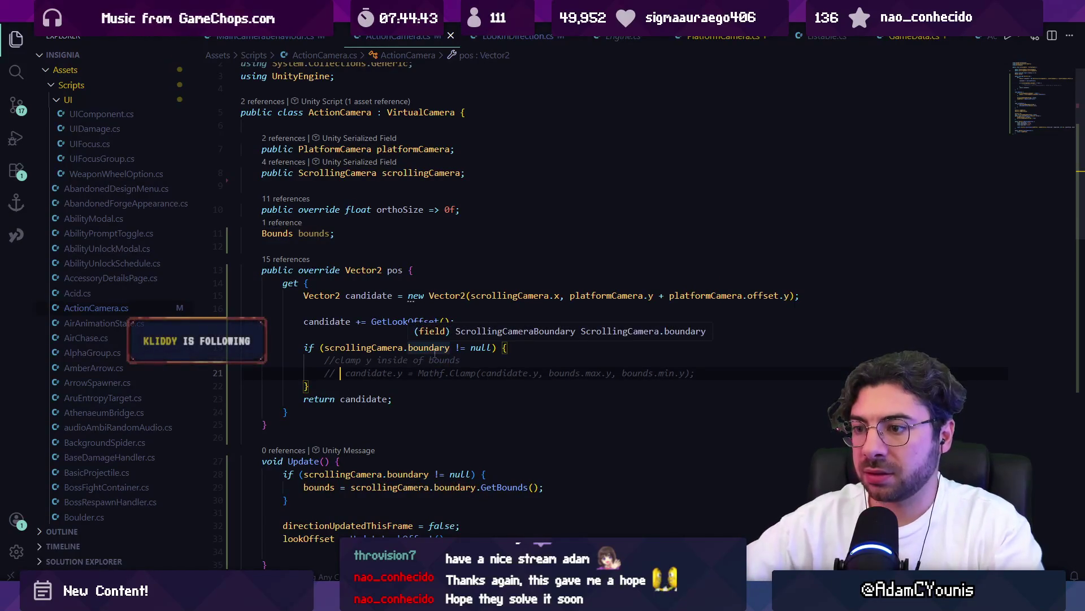
{"action": "key", "text": "Down"}
{"action": "key", "text": "Return"}
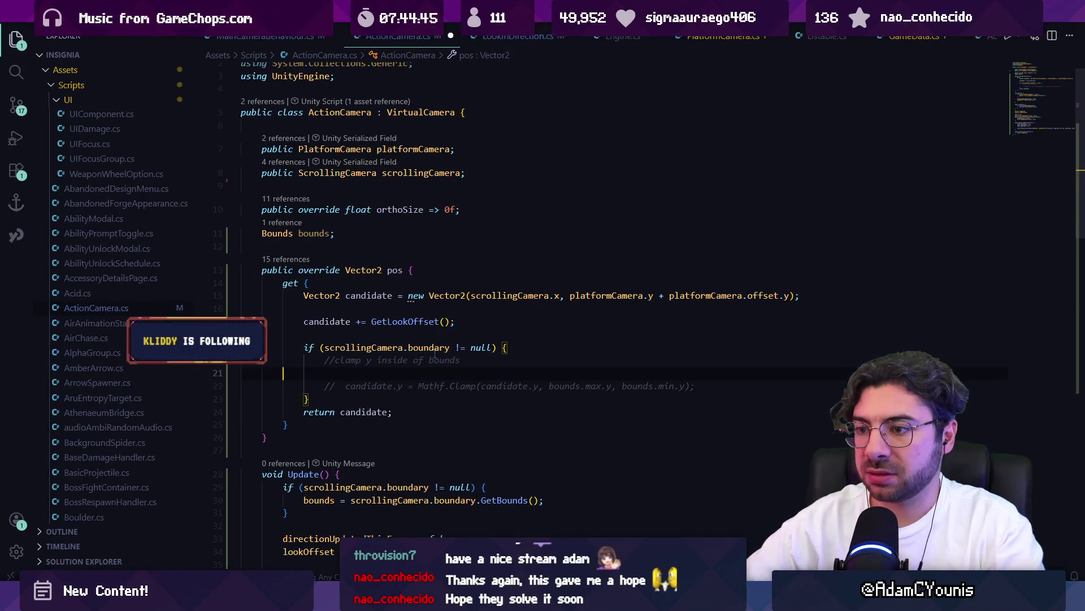
{"action": "type", "text": "DEbvug.Log(bounds);"}
{"action": "key", "text": "shift+End"}
{"action": "type", "text": "ebug.Log('"}
{"action": "key", "text": "Tab"}
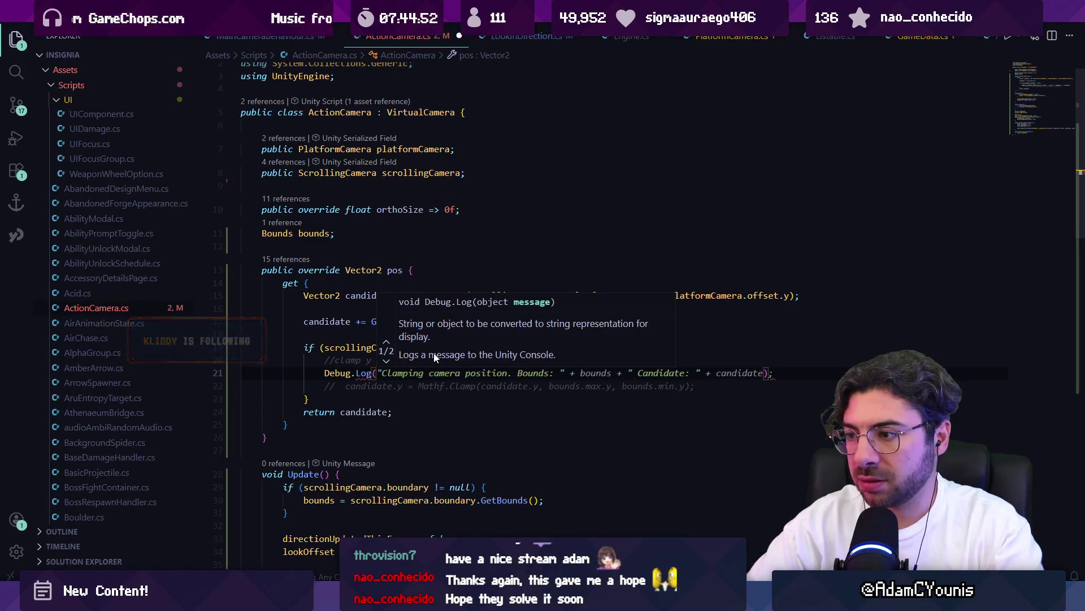
{"action": "key", "text": "Escape"}
- Uncomment the Mathf.Clamp line to clamp candidate.y between bounds.min.y and bounds.max.y, and save
{"action": "key", "text": "Down"}
{"action": "key", "text": "shift+Home"}
{"action": "key", "text": "BackSpace"}
{"action": "key", "text": "Delete"}
{"action": "double_click", "coordinate": [572, 385]}
{"action": "type", "text": "mi"}
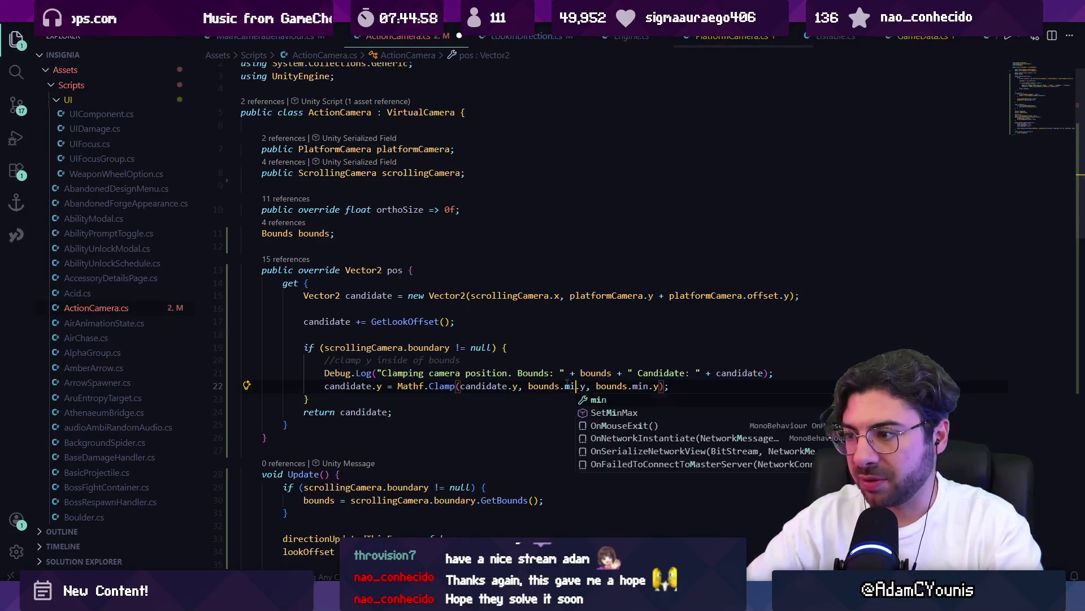
{"action": "type", "text": "n"}
{"action": "key", "text": "ctrl+Right"}
{"action": "key", "text": "ctrl+Right"}
{"action": "key", "text": "ctrl+Right"}
{"action": "key", "text": "BackSpace"}
{"action": "key", "text": "BackSpace"}
{"action": "key", "text": "BackSpace"}
{"action": "type", "text": "max"}
{"action": "key", "text": "ctrl+s"}
- Inspect the Bounds type and the GetBounds method to see how the scrolling bounds are built
{"action": "left_click", "coordinate": [541, 385], "text": "ctrl"}
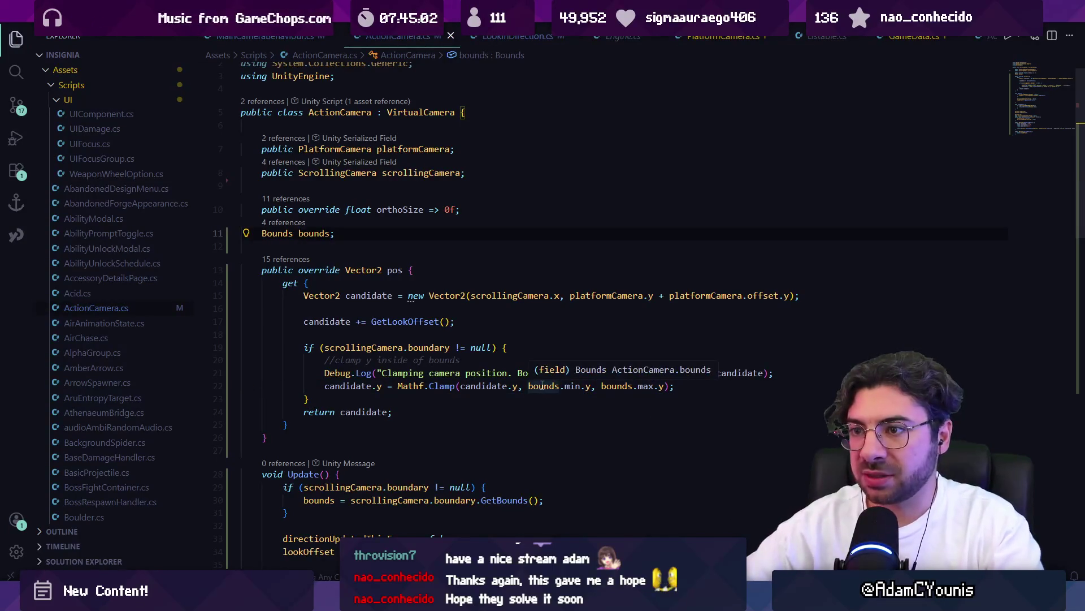
{"action": "left_click", "coordinate": [274, 232], "text": "ctrl"}
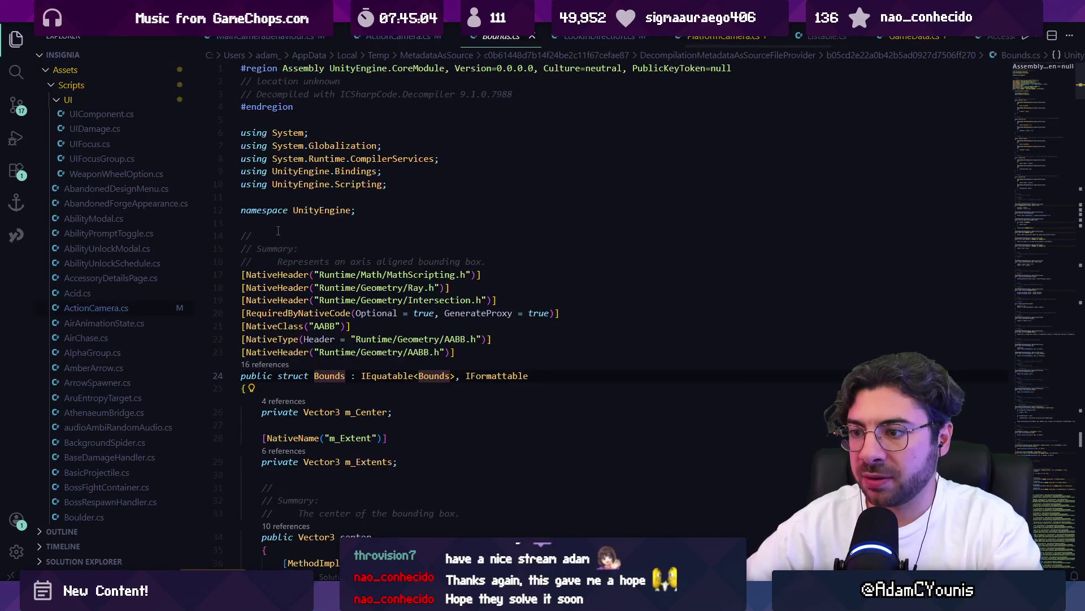
{"action": "key", "text": "alt+Left"}
{"action": "scroll", "coordinate": [384, 311], "scroll_direction": "down", "scroll_amount": 3}
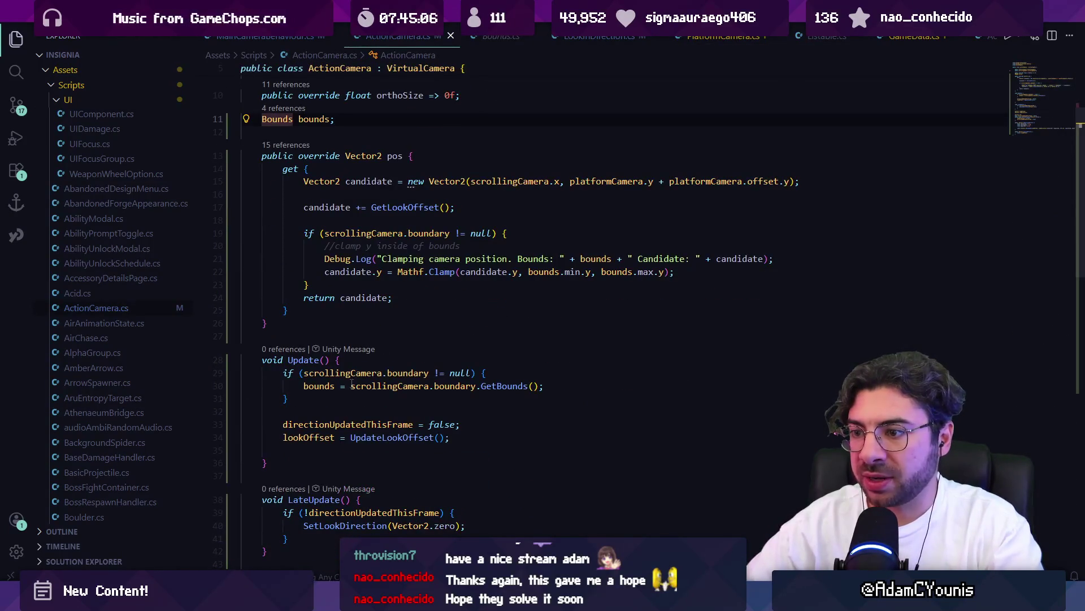
{"action": "left_click", "coordinate": [312, 385]}
{"action": "left_click", "coordinate": [497, 386], "text": "ctrl"}
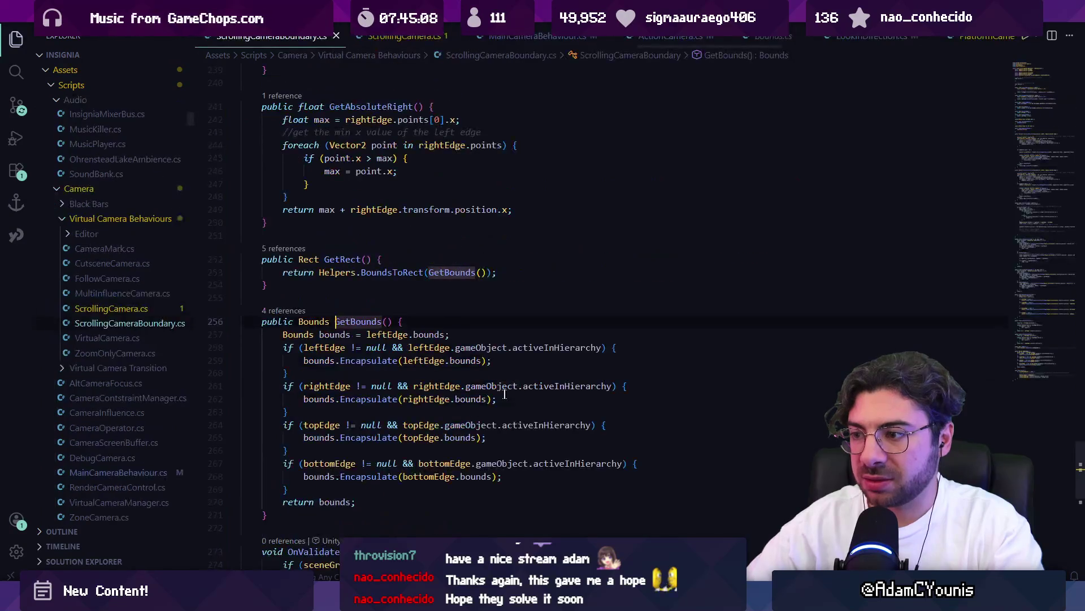
{"action": "left_click", "coordinate": [415, 304]}
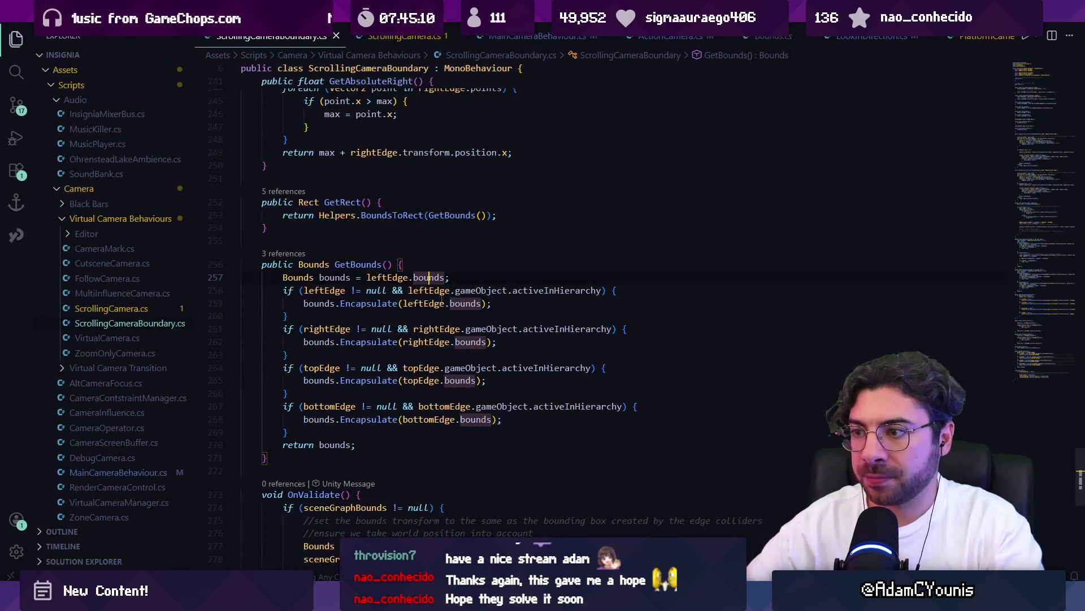
{"action": "left_click", "coordinate": [434, 277]}
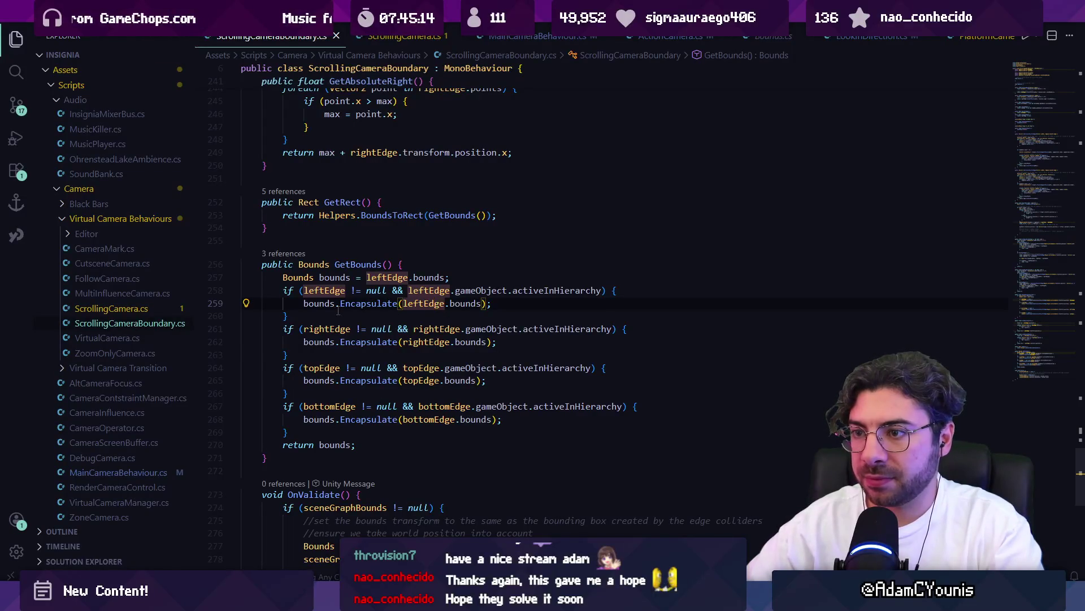
{"action": "key", "text": "alt+Left"}
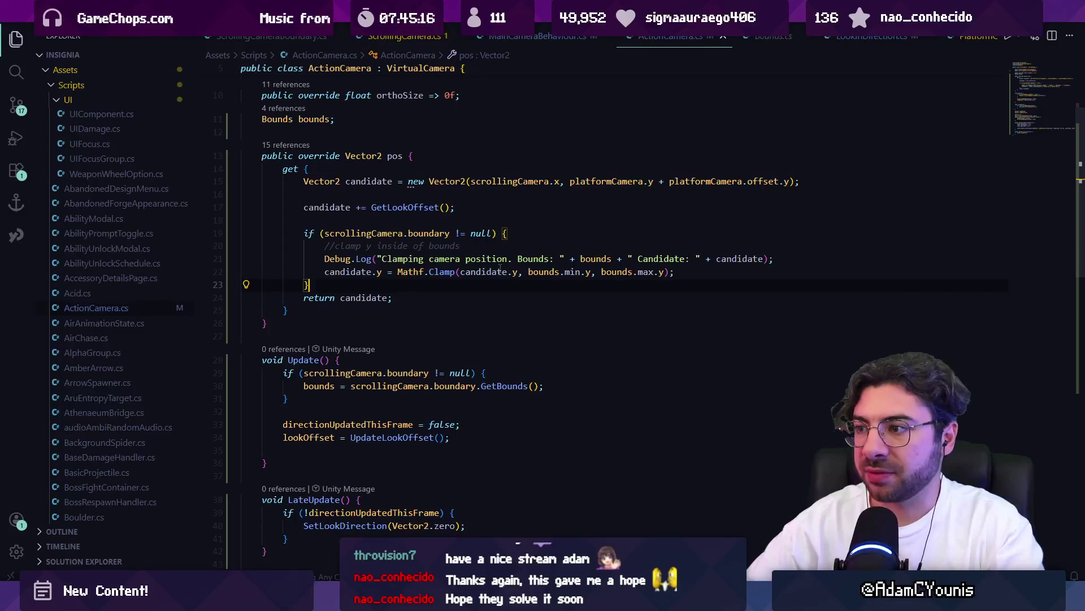
{"action": "key", "text": "alt+Tab"}
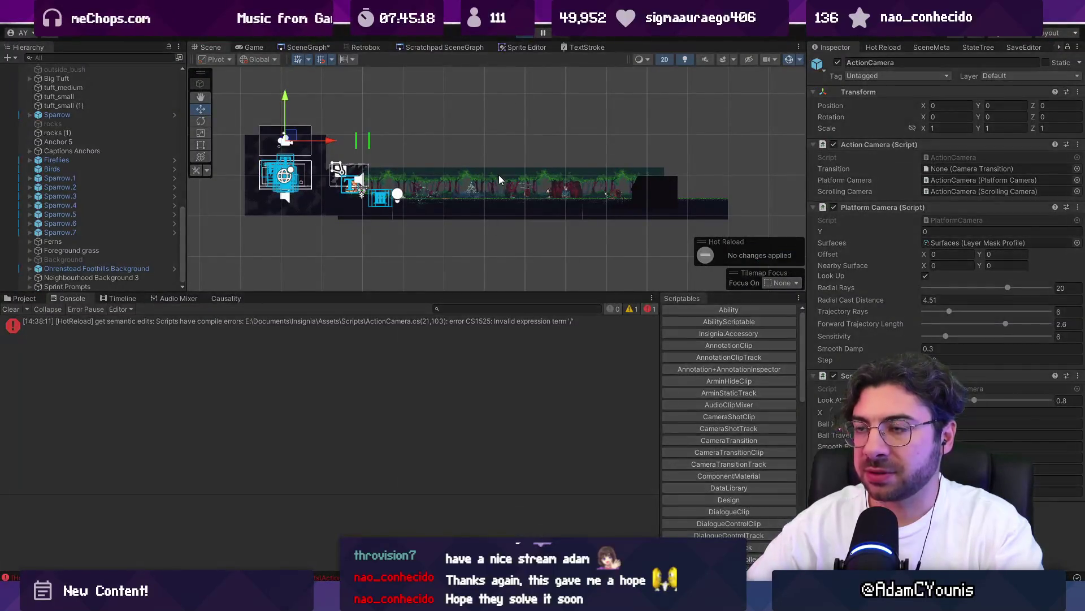
- Run the game to read the logged bounds and candidate values, replaying after the code reloads
{"action": "left_click", "coordinate": [530, 32]}
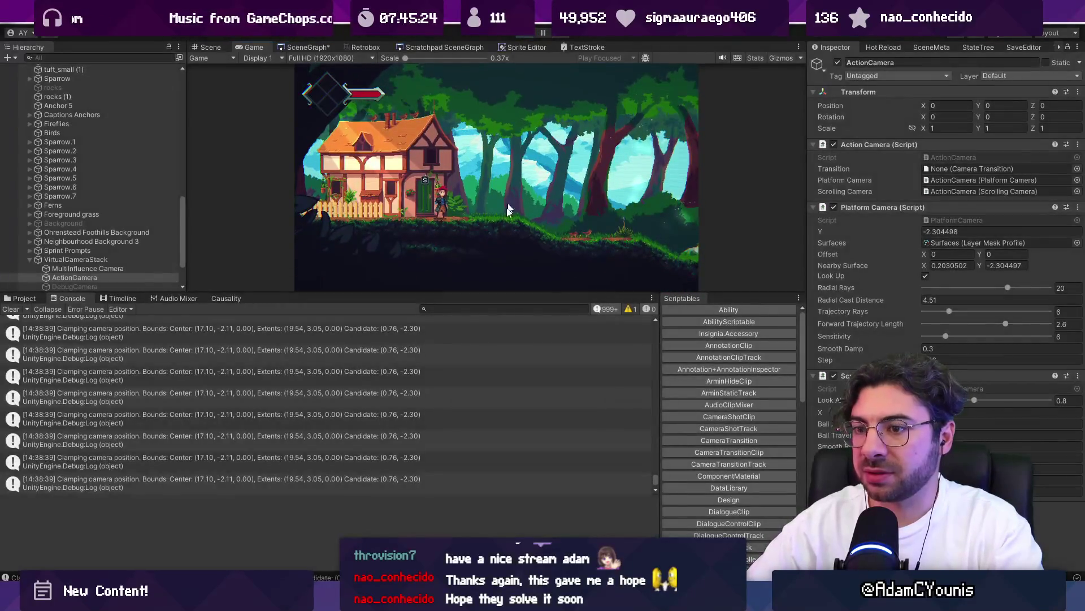
{"action": "key", "text": "ctrl+p"}
{"action": "key", "text": "alt+Tab"}
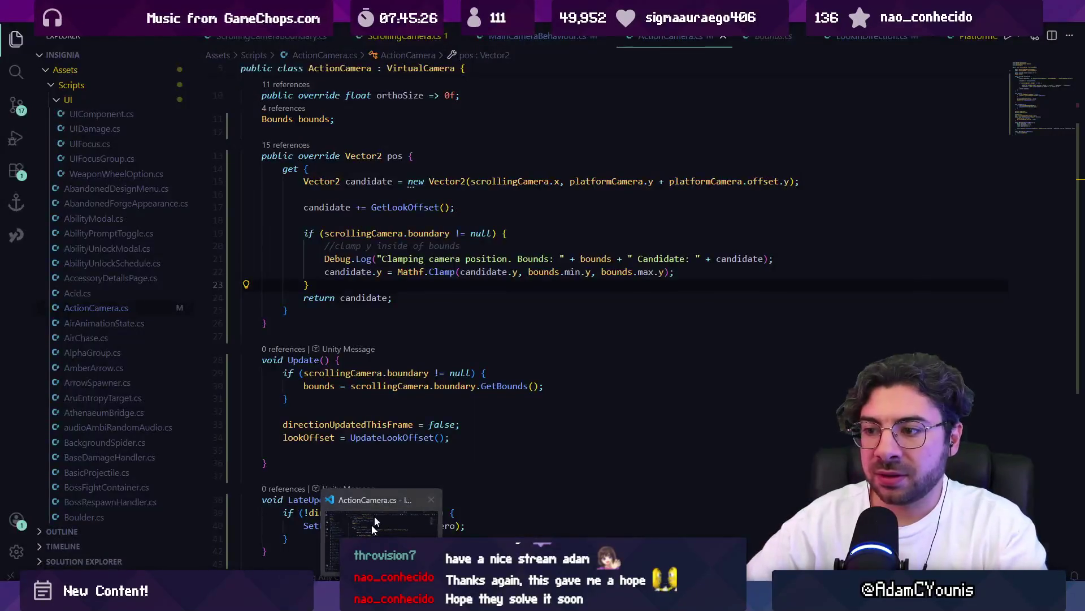
{"action": "key", "text": "alt+Tab"}
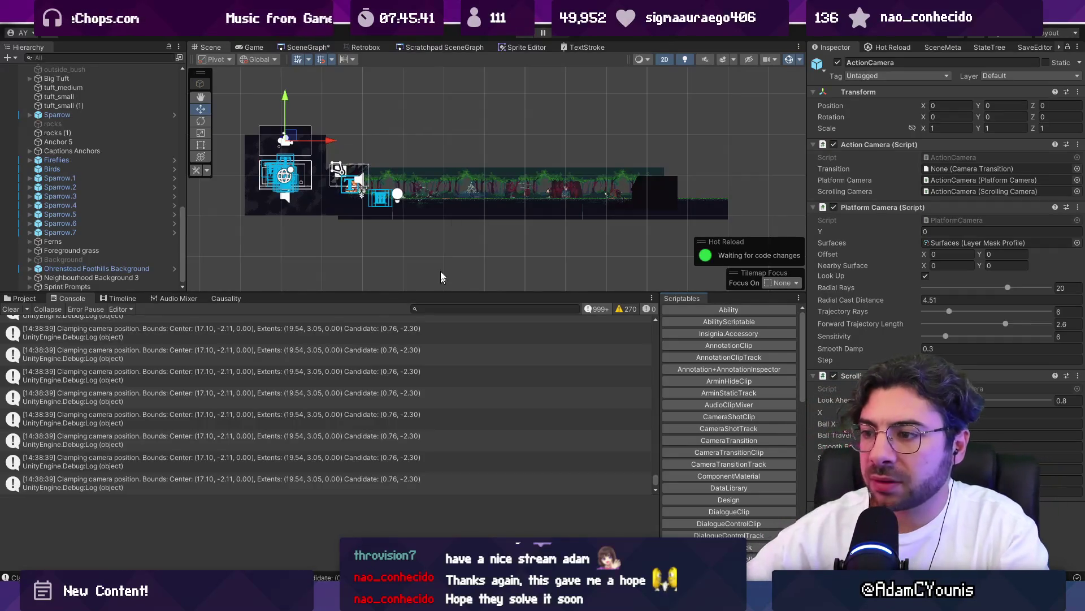
{"action": "left_click", "coordinate": [528, 37]}
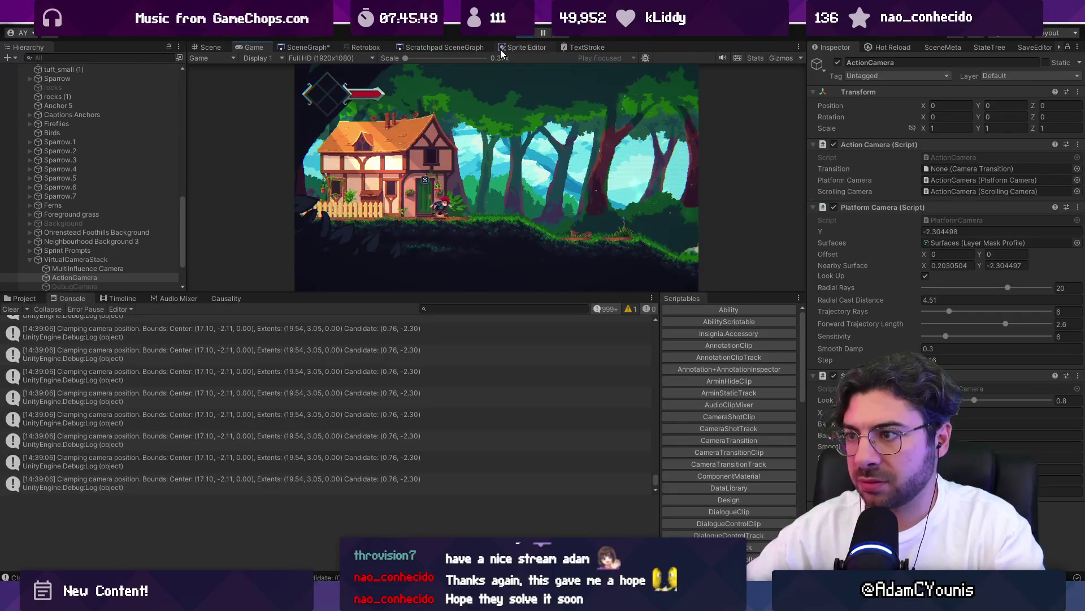
{"action": "key", "text": "alt+Tab"}
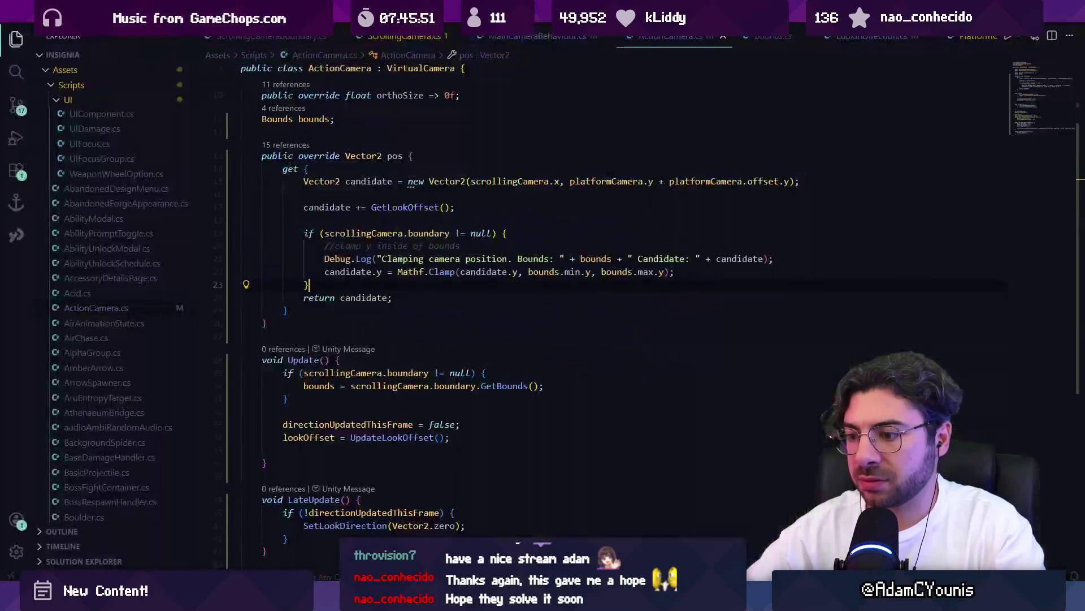
- Delete the bounds/candidate Debug.Log line so only the clamp remains, then show Unity's Scene view
{"action": "double_click", "coordinate": [425, 258]}
{"action": "left_click", "coordinate": [425, 258]}
{"action": "key", "text": "alt+Tab"}
{"action": "key", "text": "alt+Tab"}
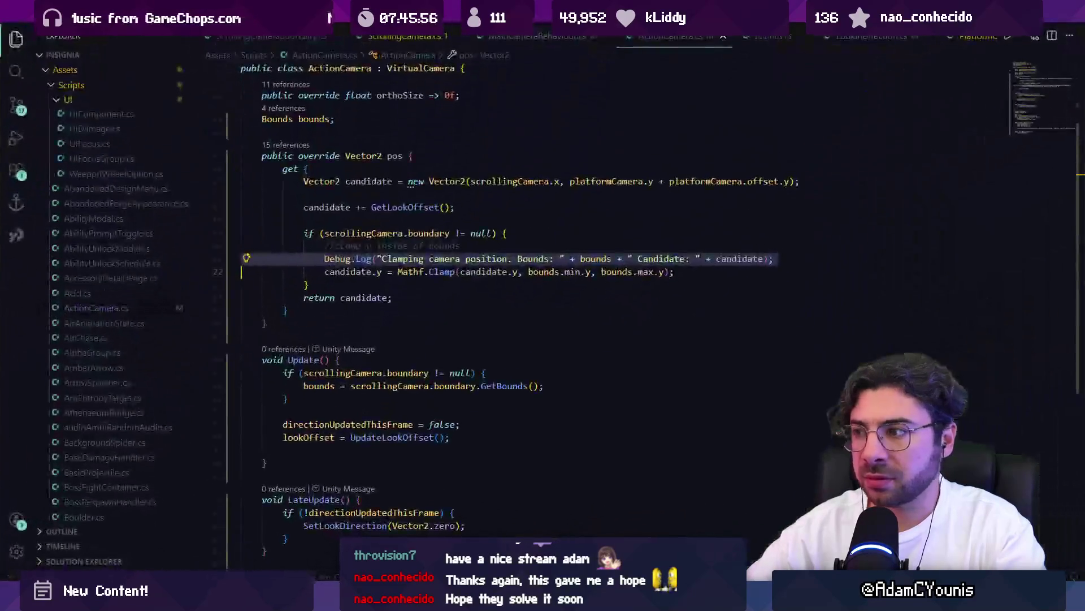
{"action": "key", "text": "alt+Tab"}
{"action": "double_click", "coordinate": [156, 398]}
{"action": "key", "text": "Delete"}
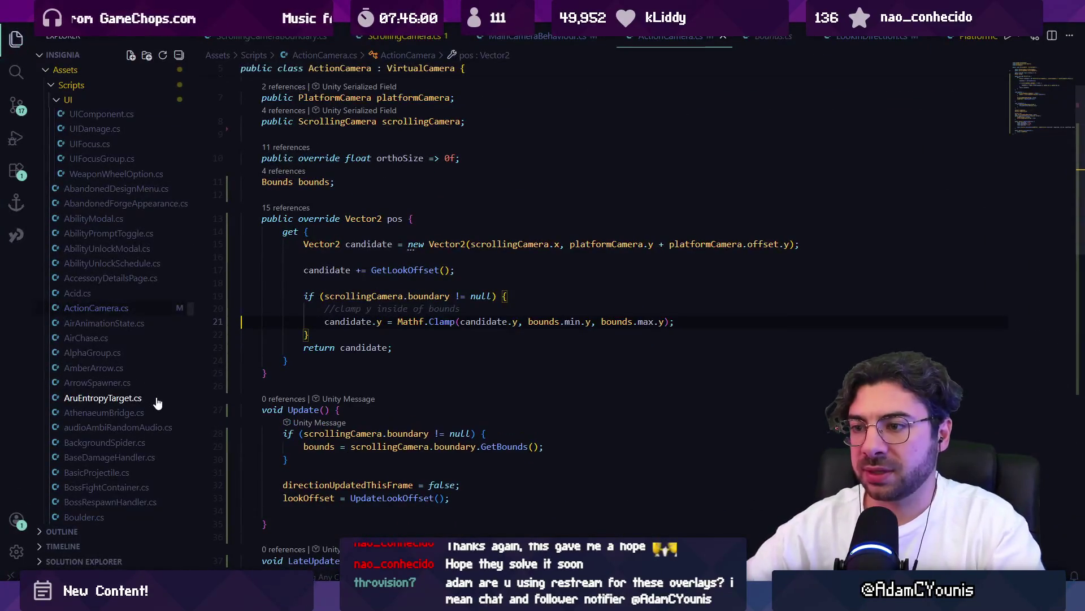
{"action": "left_click", "coordinate": [355, 332]}
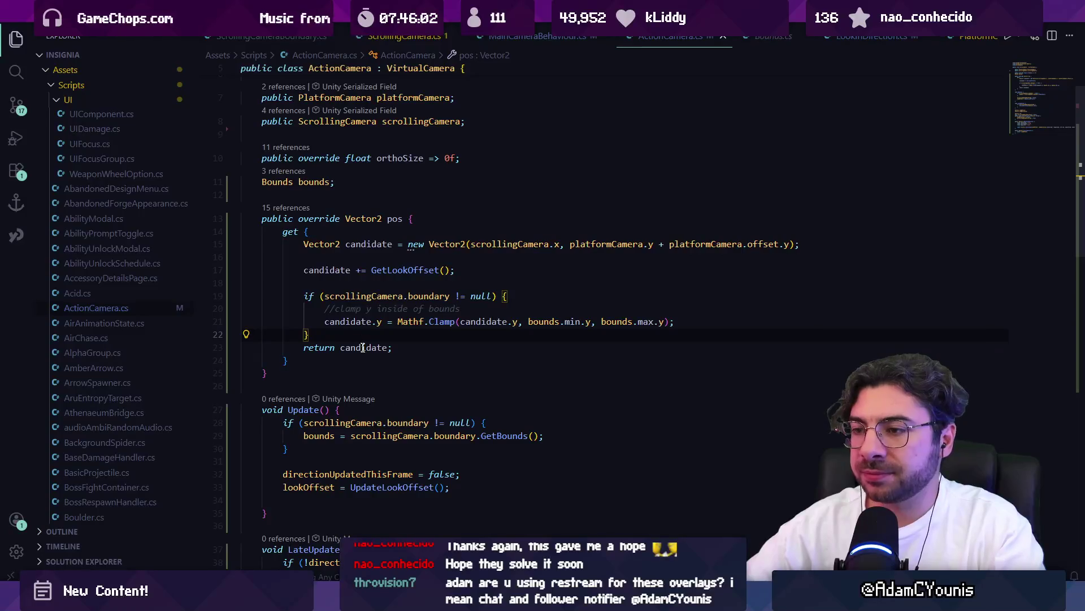
{"action": "mouse_move", "coordinate": [382, 600]}
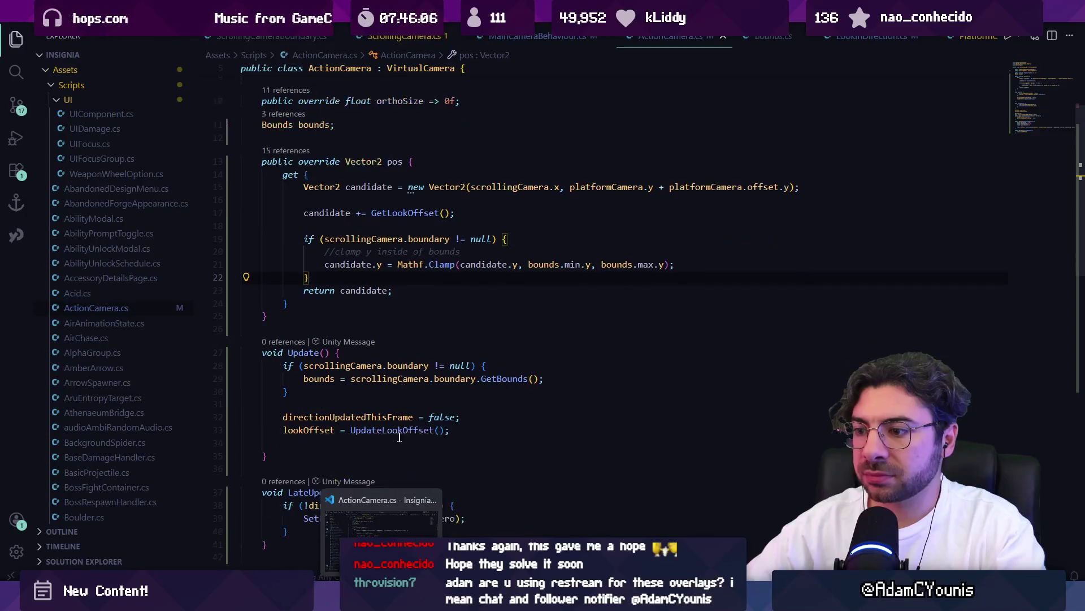
{"action": "key", "text": "alt+Tab"}
{"action": "left_click", "coordinate": [208, 50]}
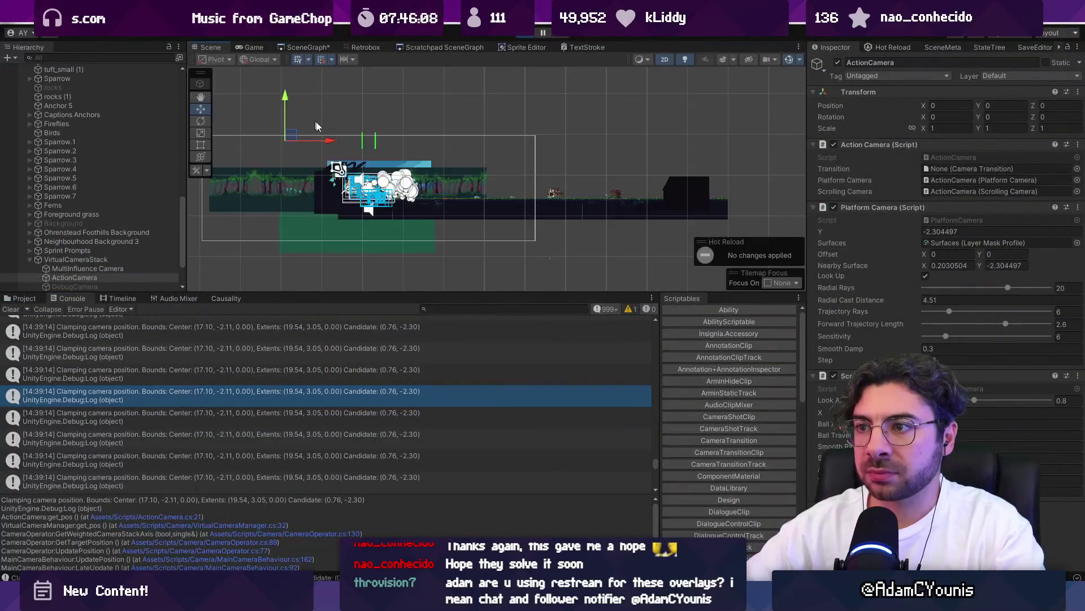
- Select the Level Scrolling Bounds object in the Hierarchy and stop the running game
{"action": "scroll", "coordinate": [70, 128], "scroll_direction": "up", "scroll_amount": 10}
{"action": "left_click", "coordinate": [72, 103]}
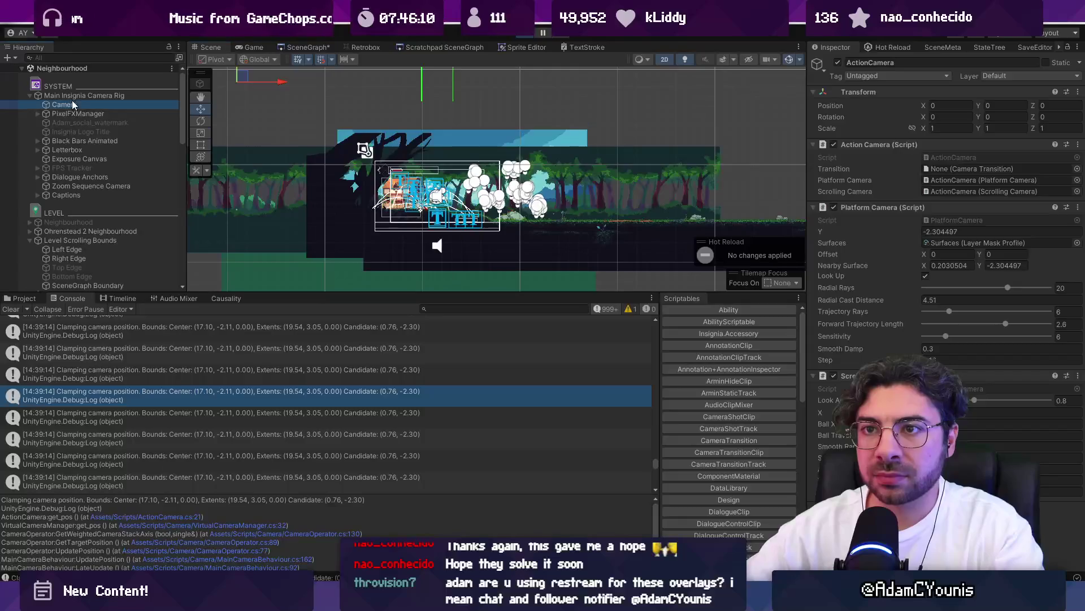
{"action": "left_click", "coordinate": [82, 241]}
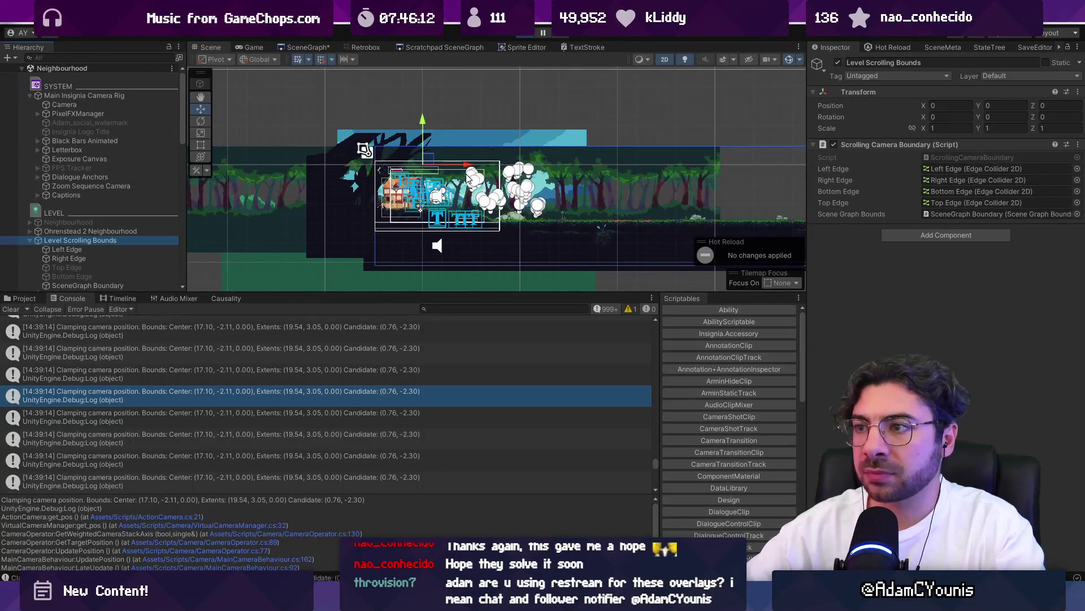
{"action": "scroll", "coordinate": [460, 144], "scroll_direction": "up", "scroll_amount": 5}
{"action": "left_click", "coordinate": [525, 35]}
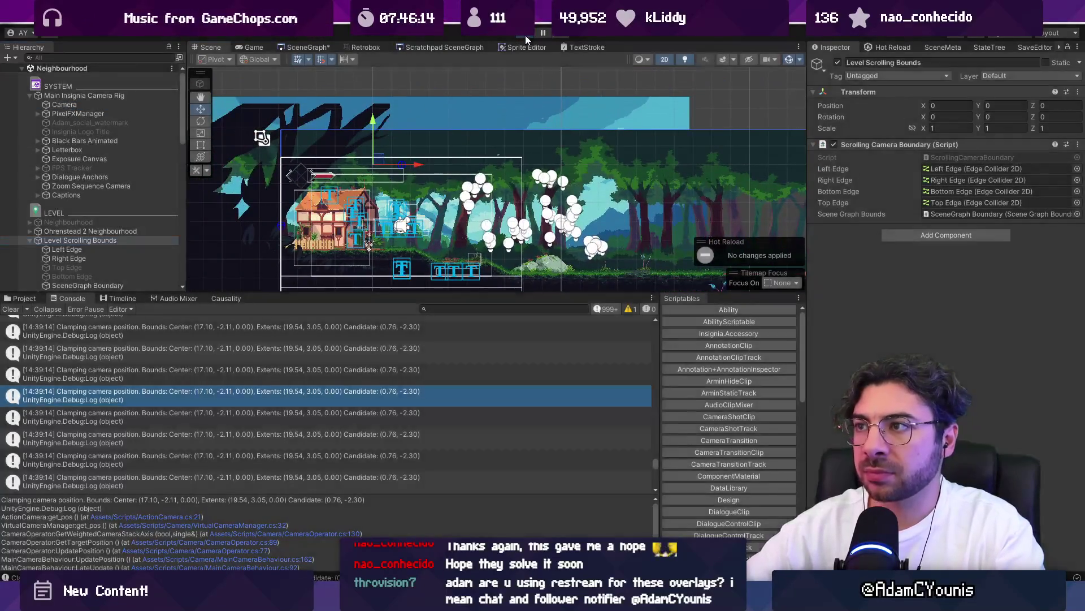
- Edit the Left Edge collider, moving its top point down
{"action": "scroll", "coordinate": [121, 277], "scroll_direction": "down", "scroll_amount": 3}
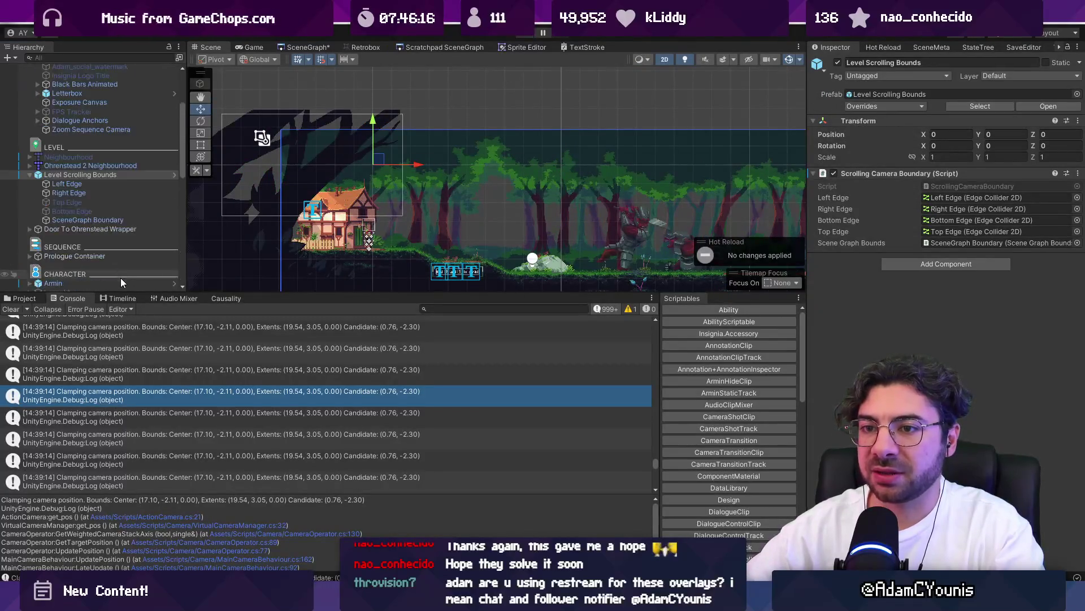
{"action": "left_click", "coordinate": [106, 187]}
{"action": "scroll", "coordinate": [278, 153], "scroll_direction": "down", "scroll_amount": 2}
{"action": "left_click", "coordinate": [928, 161]}
{"action": "left_click_drag", "start_coordinate": [282, 140], "coordinate": [283, 154]}
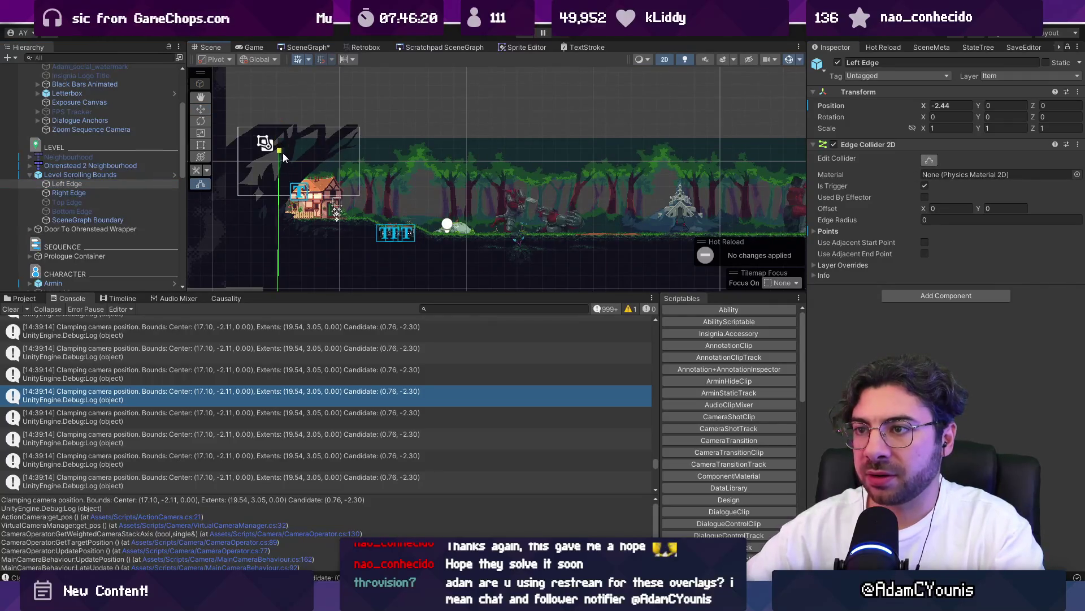
- Frame the Right Edge bound and pan across the level's right side, then stop play
{"action": "left_click", "coordinate": [111, 194]}
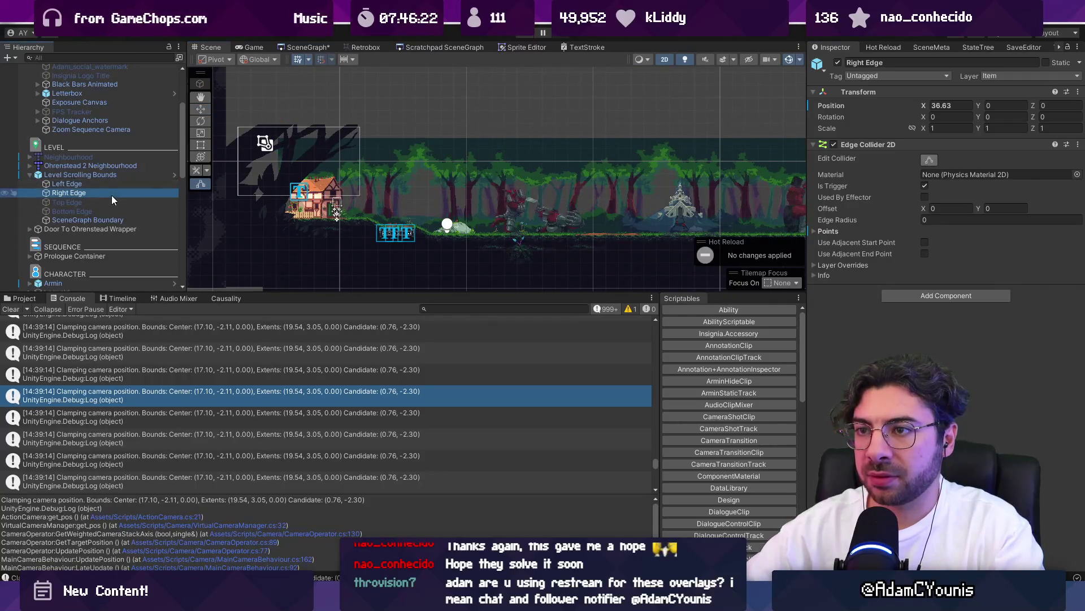
{"action": "left_click", "coordinate": [116, 175]}
{"action": "double_click", "coordinate": [118, 193]}
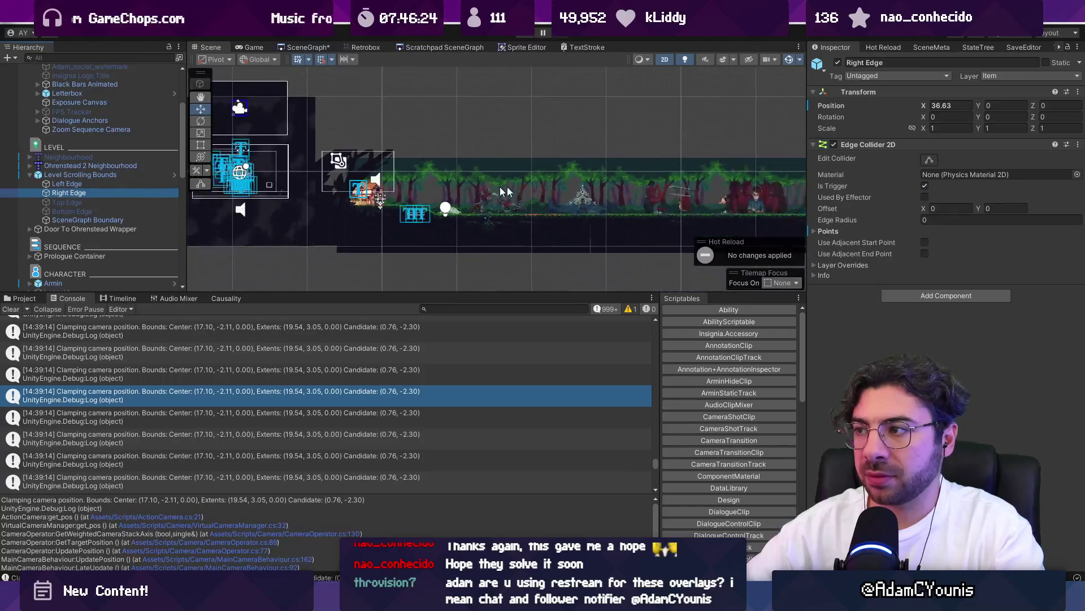
{"action": "scroll", "coordinate": [552, 180], "scroll_direction": "up", "scroll_amount": 3}
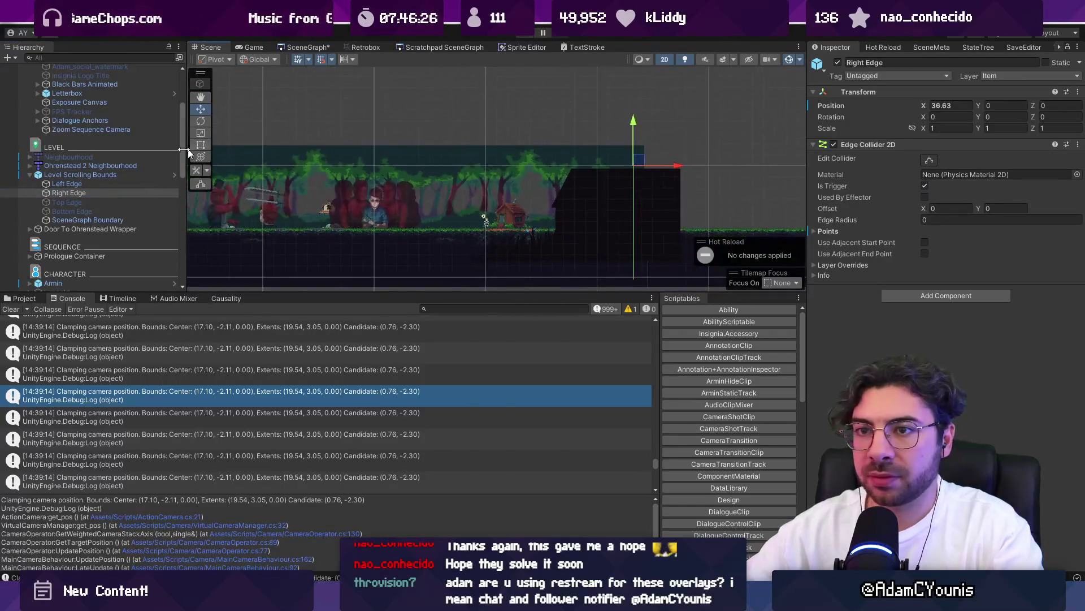
{"action": "left_click", "coordinate": [115, 175]}
{"action": "left_click_drag", "start_coordinate": [520, 215], "coordinate": [762, 218]}
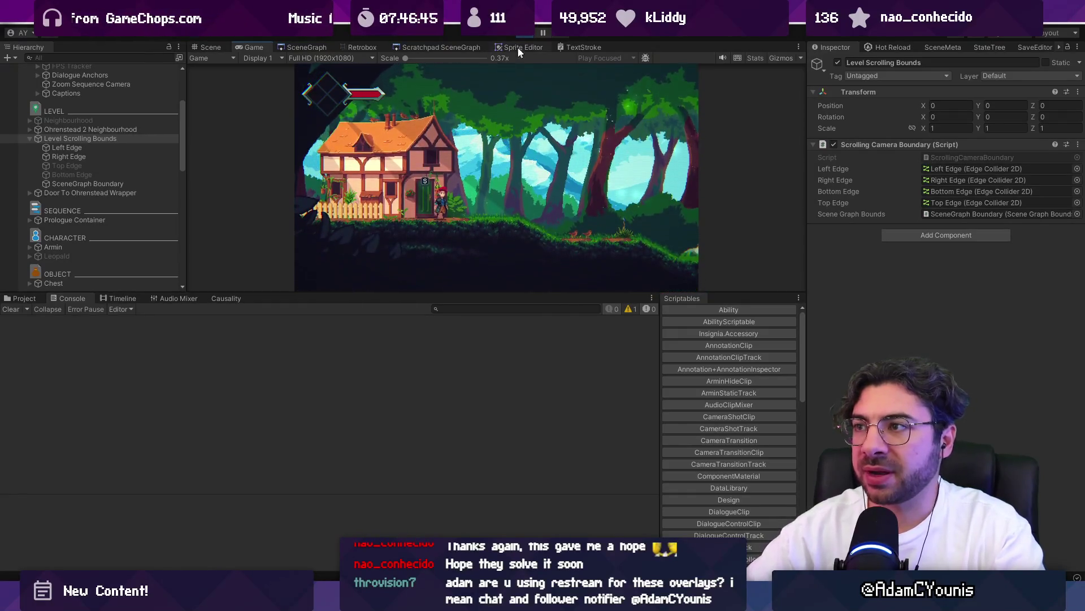
{"action": "left_click", "coordinate": [525, 34]}
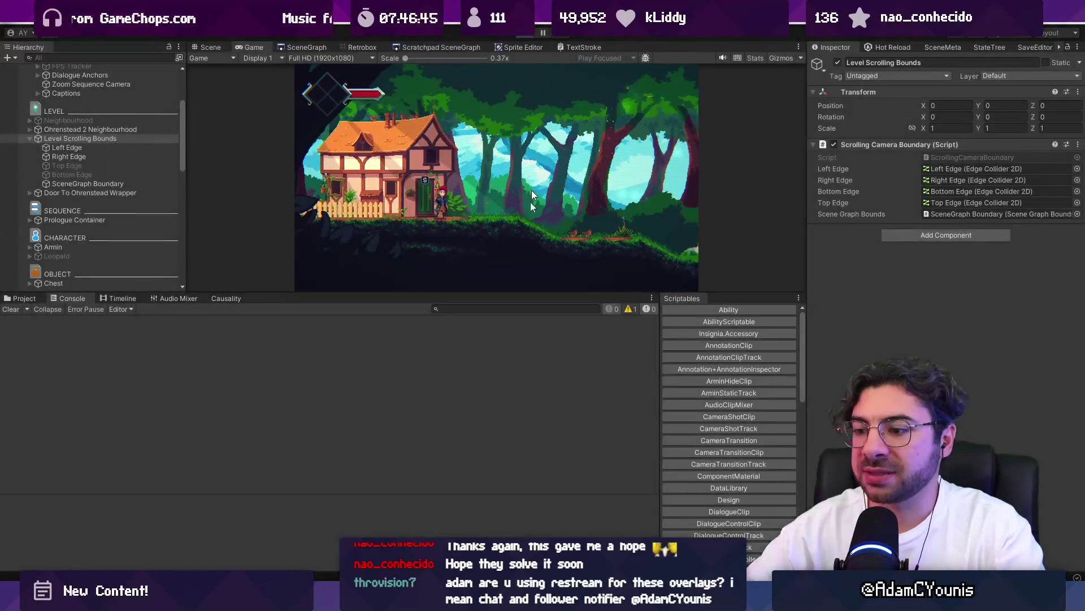
{"action": "key", "text": "alt+Tab"}
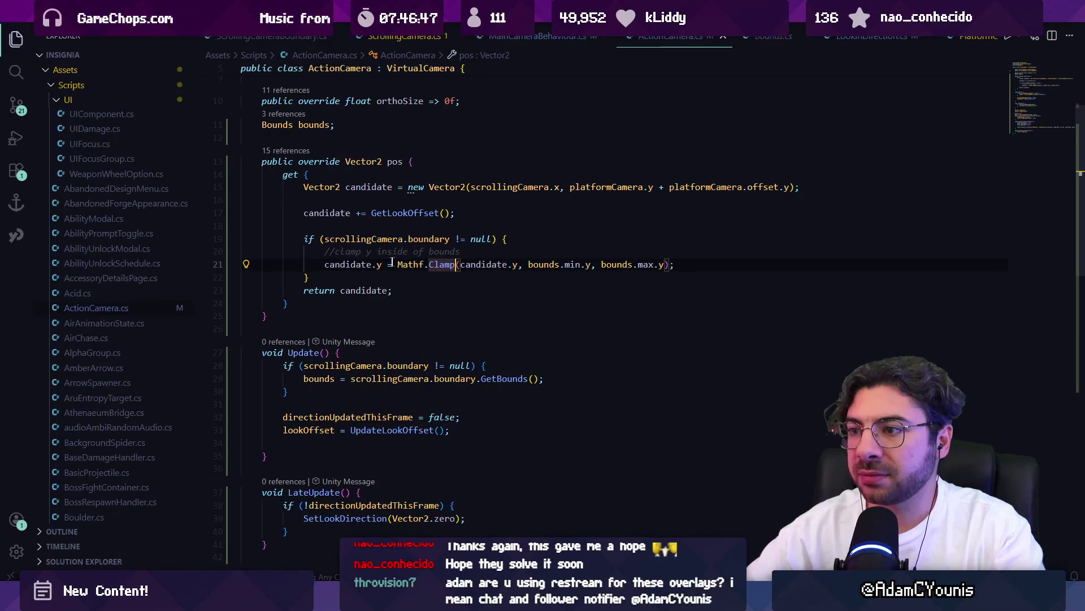
- Append ', plusht' to the clamp comment above the Mathf.Clamp line
{"action": "left_click", "coordinate": [398, 264]}
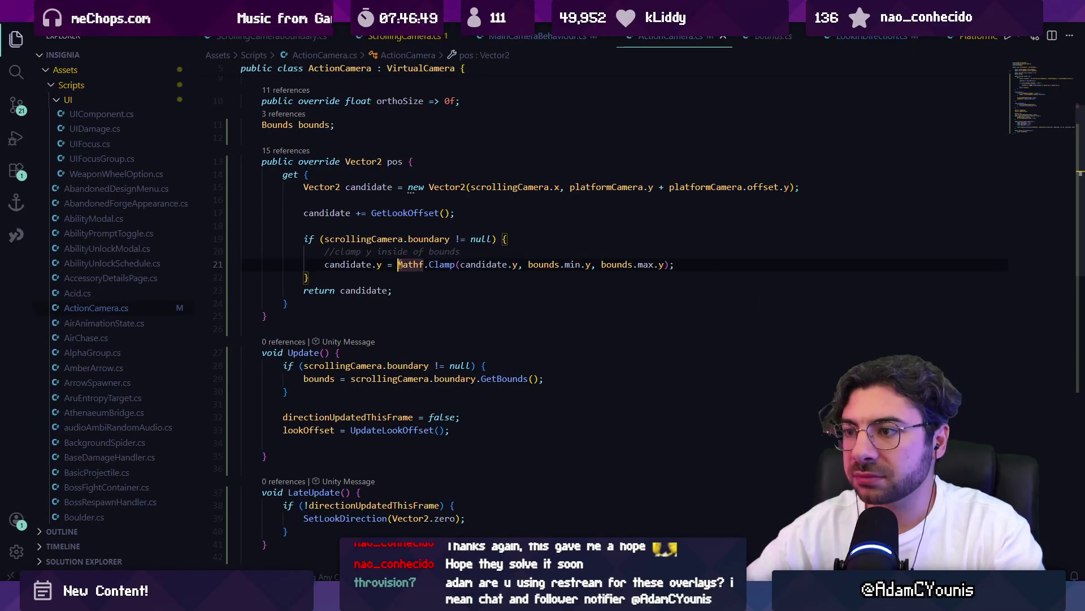
{"action": "left_click", "coordinate": [423, 252]}
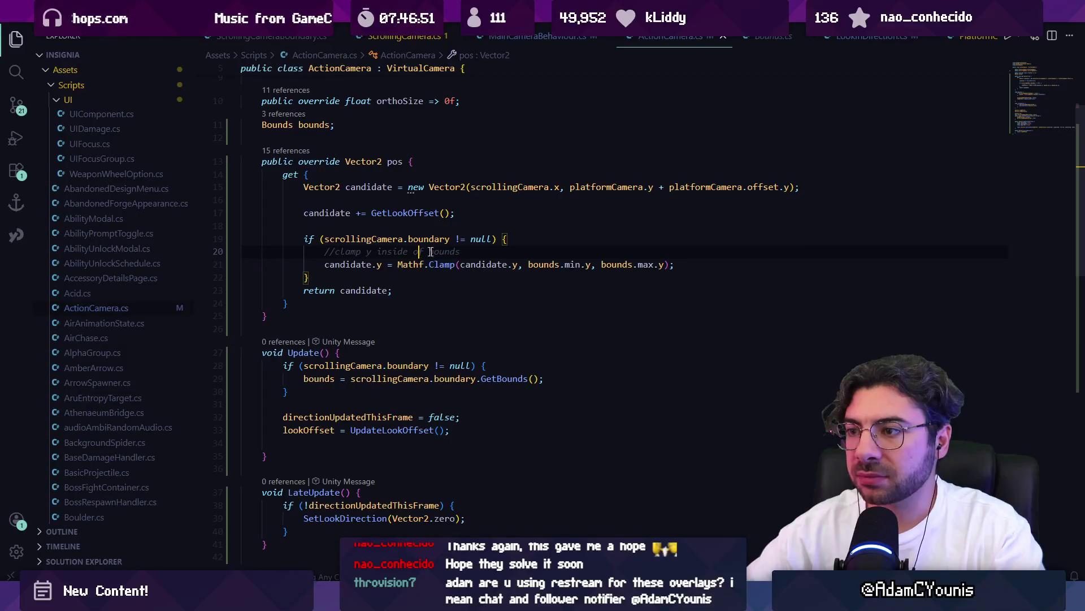
{"action": "key", "text": "ctrl+Left"}
{"action": "key", "text": "ctrl+Left"}
{"action": "key", "text": "ctrl+Left"}
{"action": "key", "text": "Left"}
{"action": "type", "text": ", plus"}
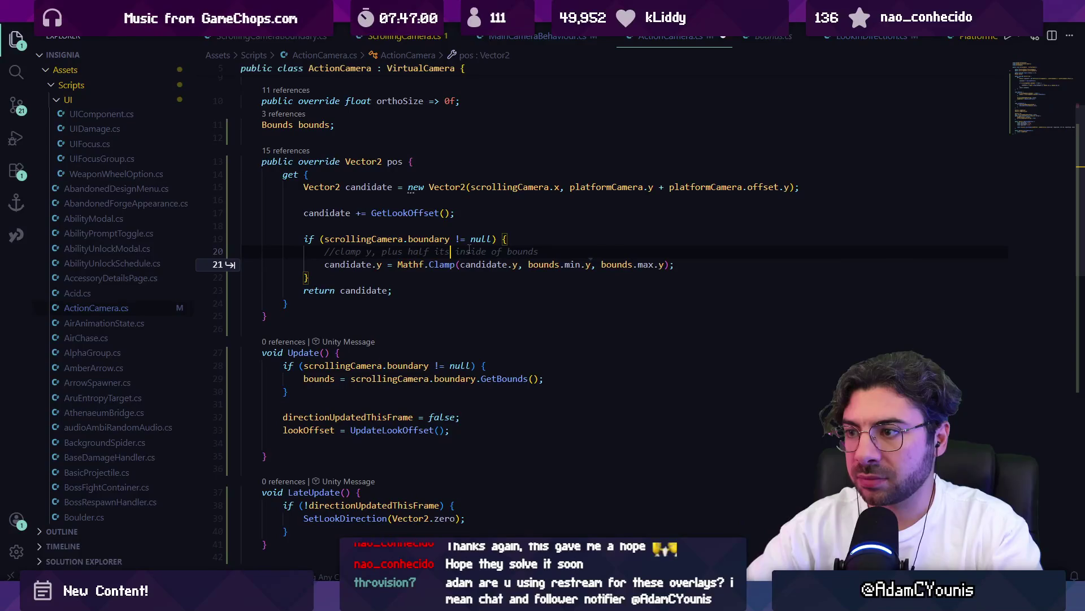
{"action": "type", "text": "ht"}
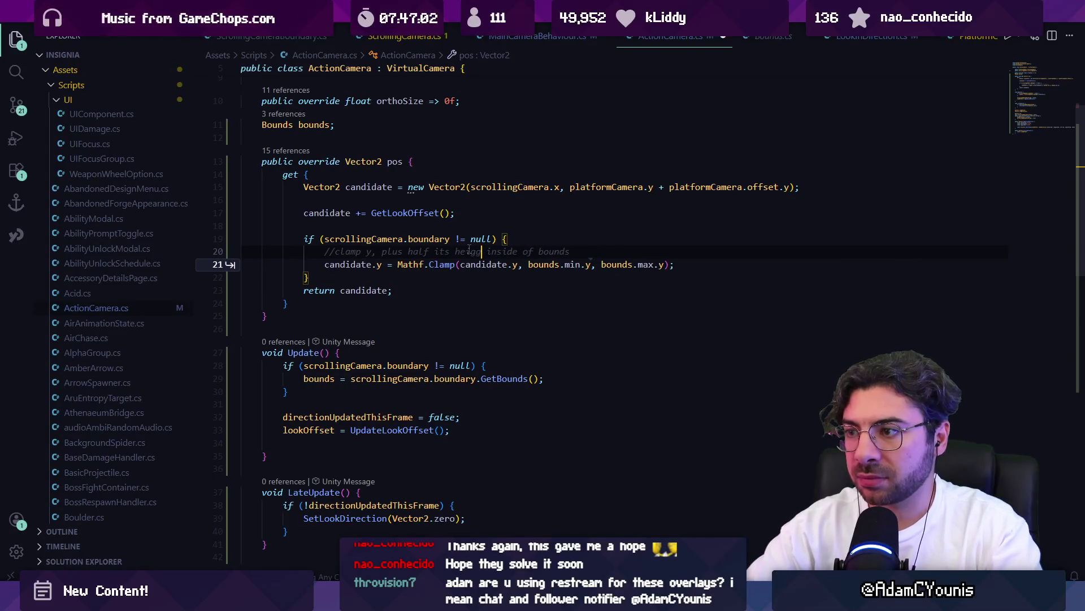
- Replace the old Mathf.Clamp line with a camHeight variable taken from orthographicSize
{"action": "key", "text": "Down"}
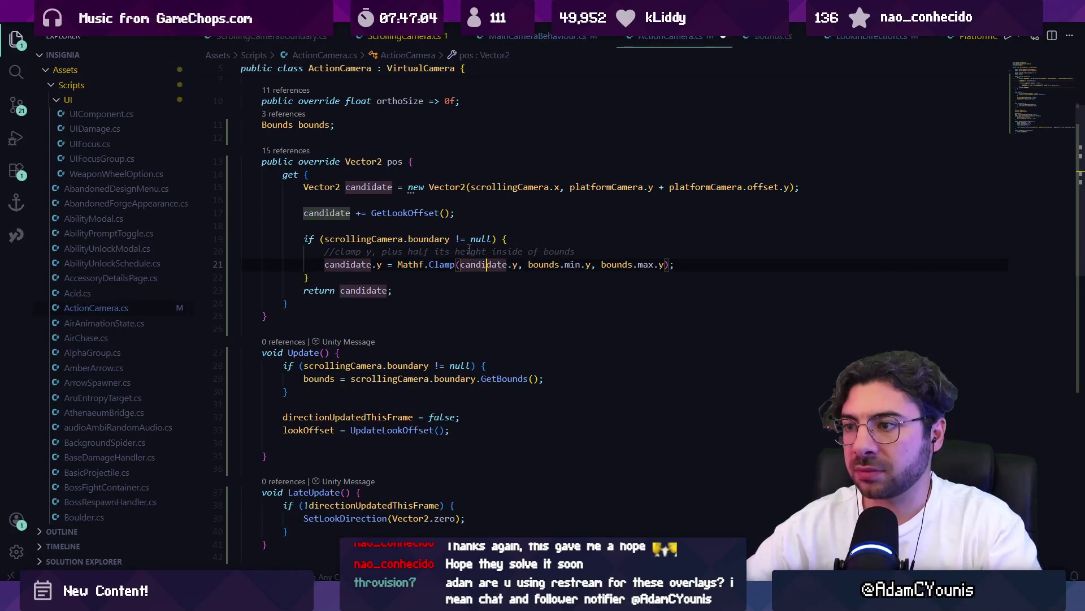
{"action": "key", "text": "Up"}
{"action": "key", "text": "shift+Home"}
{"action": "key", "text": "BackSpace"}
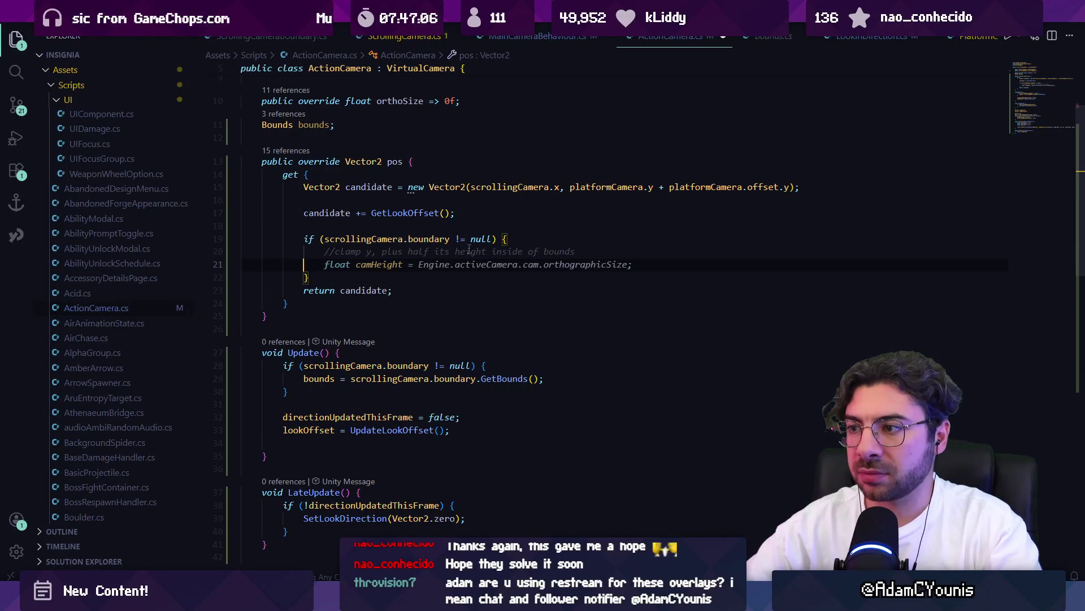
{"action": "key", "text": "Tab"}
{"action": "key", "text": "Return"}
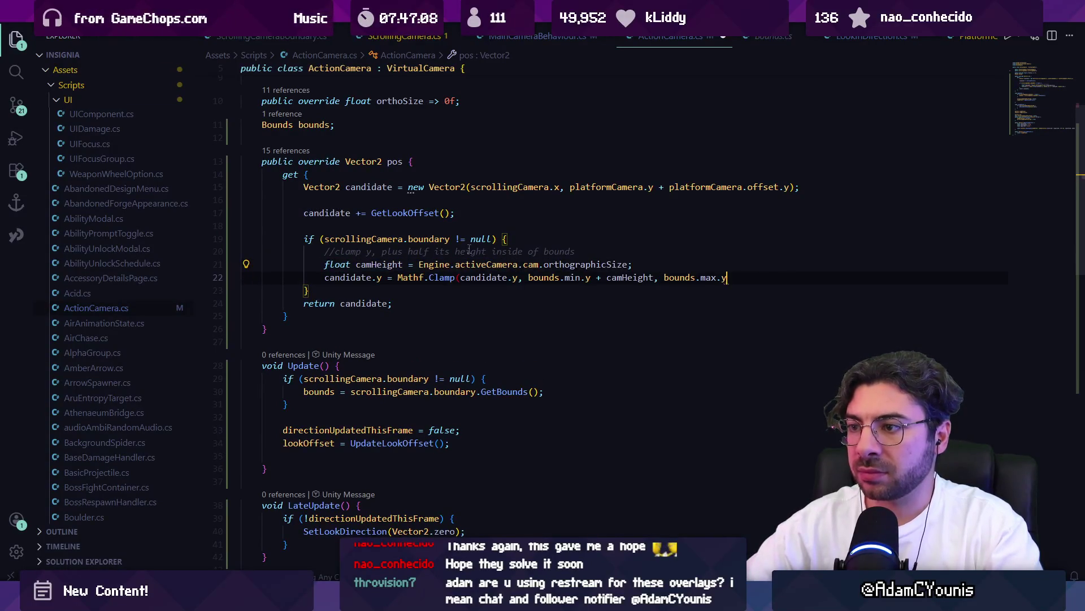
{"action": "key", "text": "Tab"}
{"action": "key", "text": "Return"}
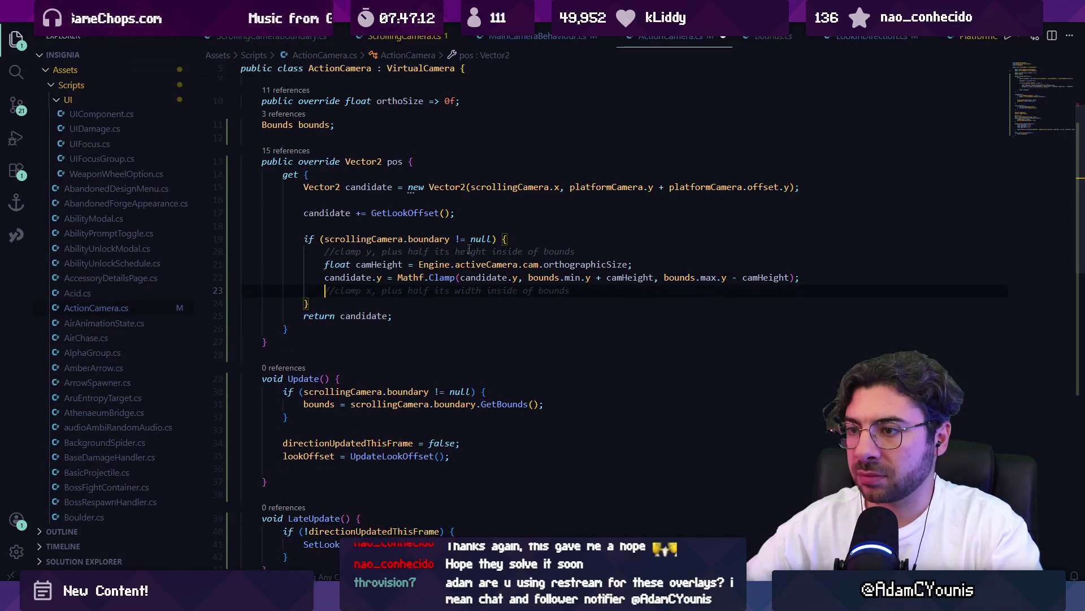
{"action": "key", "text": "Up"}
{"action": "key", "text": "Up"}
{"action": "key", "text": "Down"}
{"action": "key", "text": "shift+End"}
{"action": "key", "text": "BackSpace"}
- Add //above and //below if-blocks keeping candidate.y within bounds by camHeight
{"action": "key", "text": "Down"}
{"action": "type", "text": "//above"}
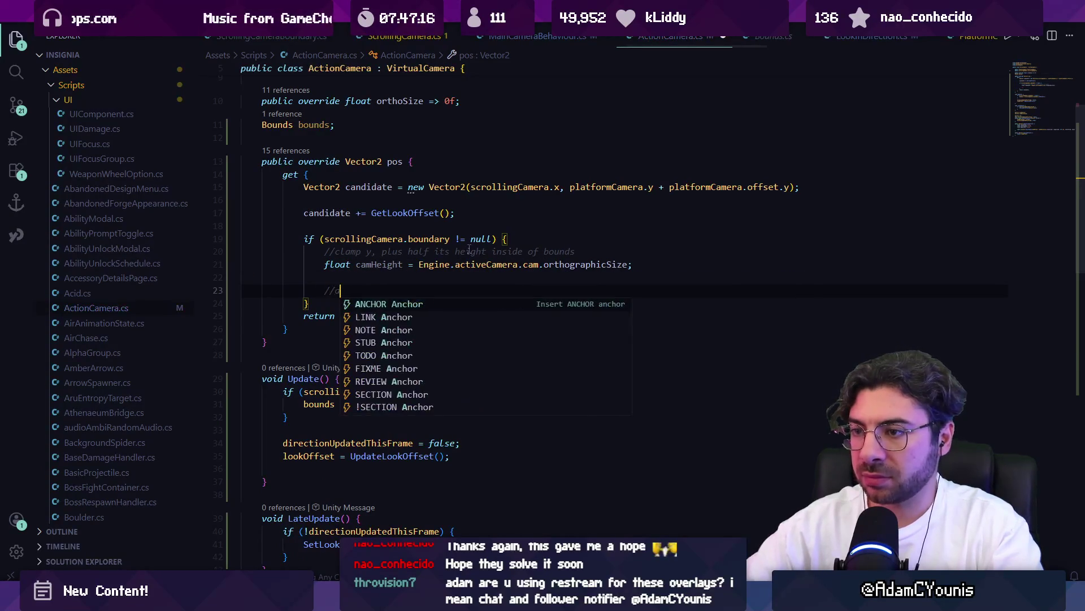
{"action": "key", "text": "Return"}
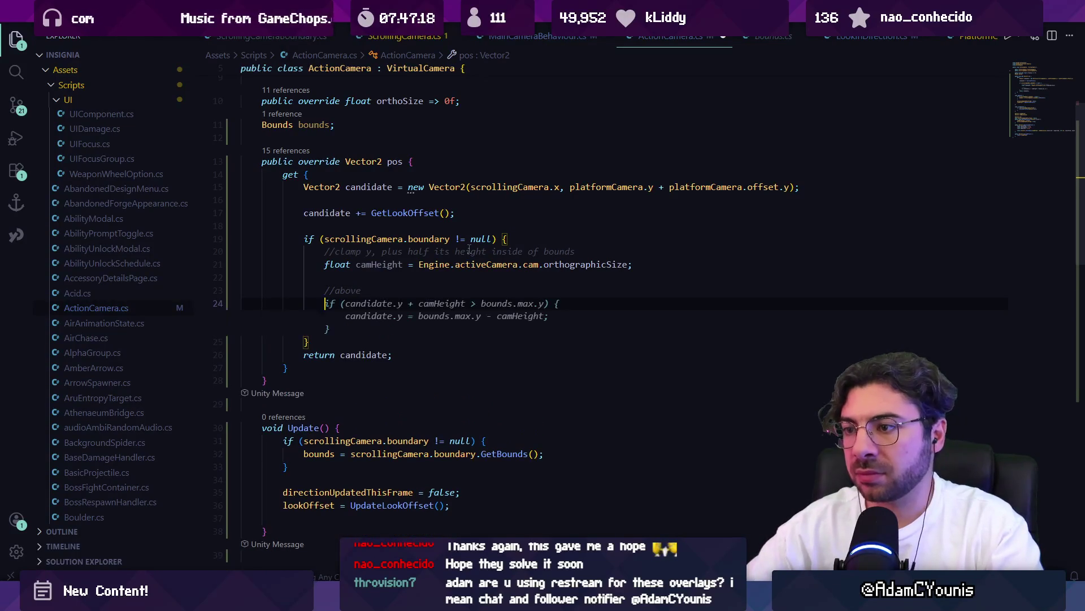
{"action": "key", "text": "Tab"}
{"action": "key", "text": "Return"}
{"action": "key", "text": "Return"}
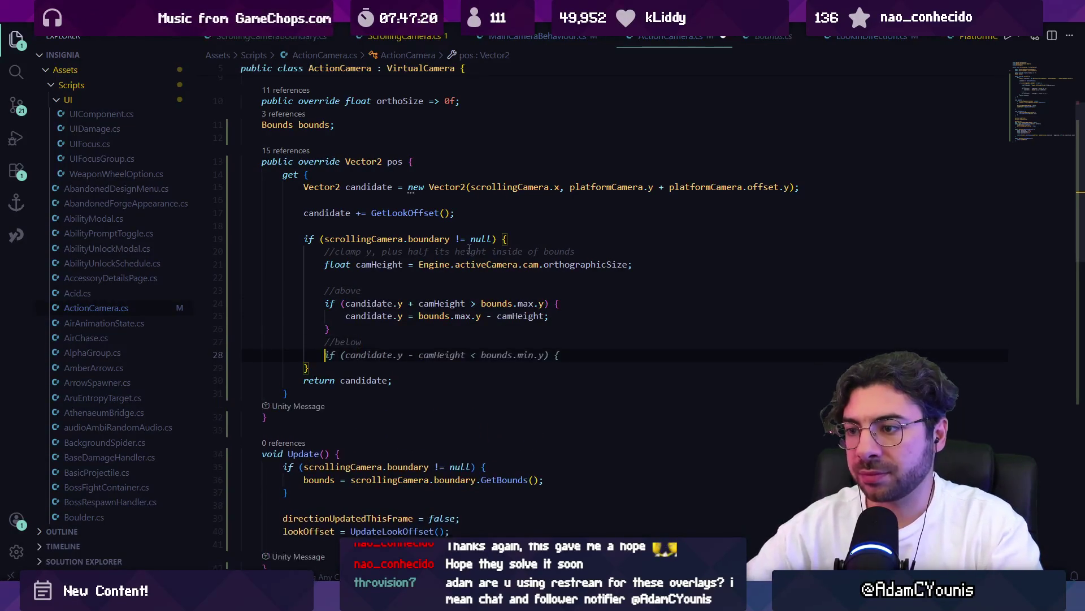
{"action": "key", "text": "Tab"}
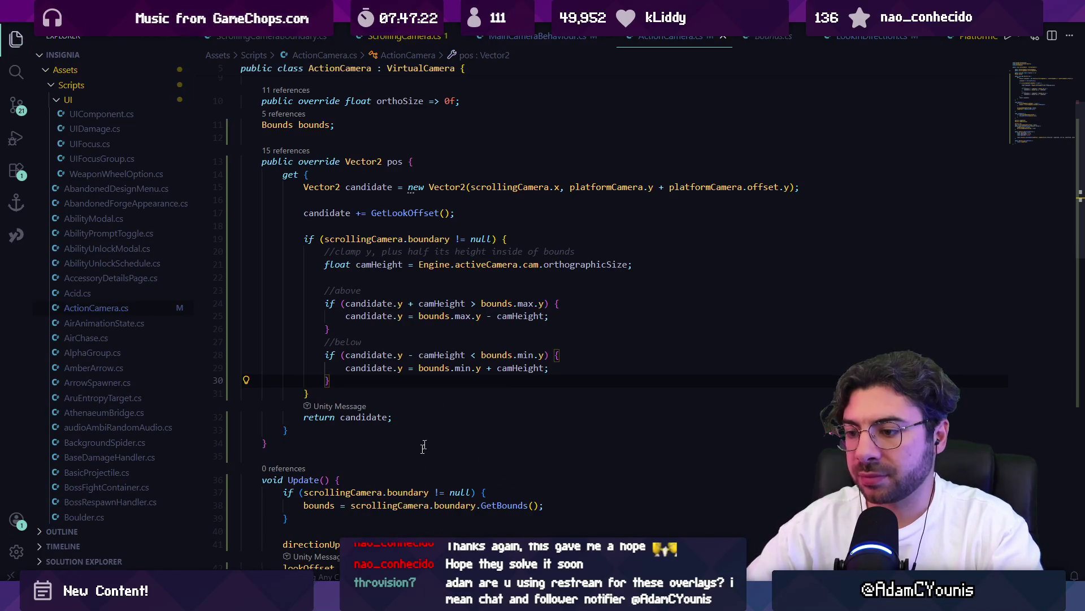
{"action": "key", "text": "alt+Tab"}
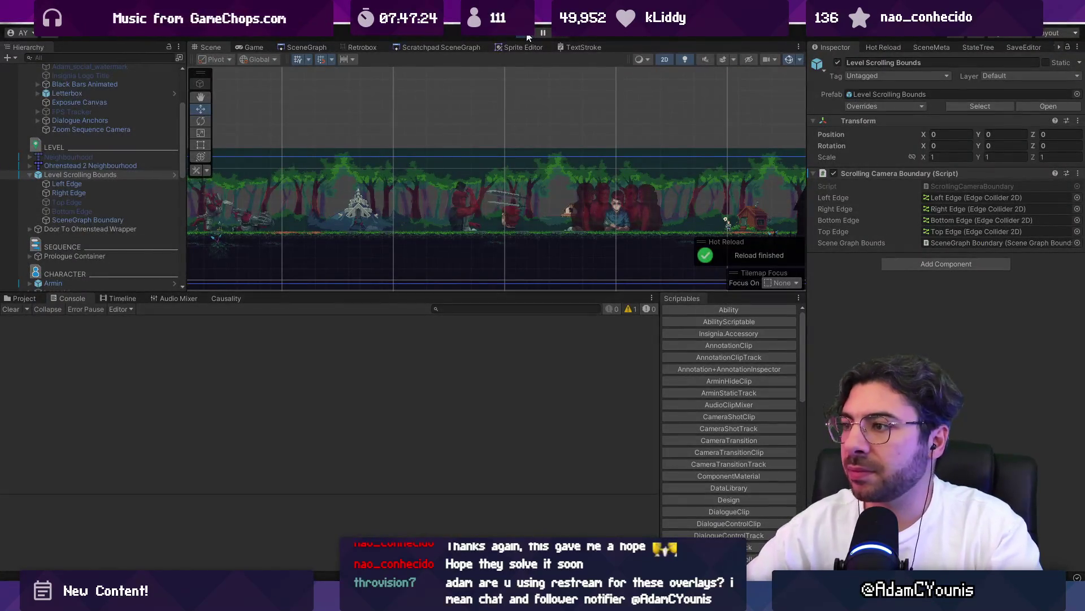
- Play and stop the scene to test the camHeight-based above/below clamping, then return to ActionCamera.cs
{"action": "left_click", "coordinate": [524, 34]}
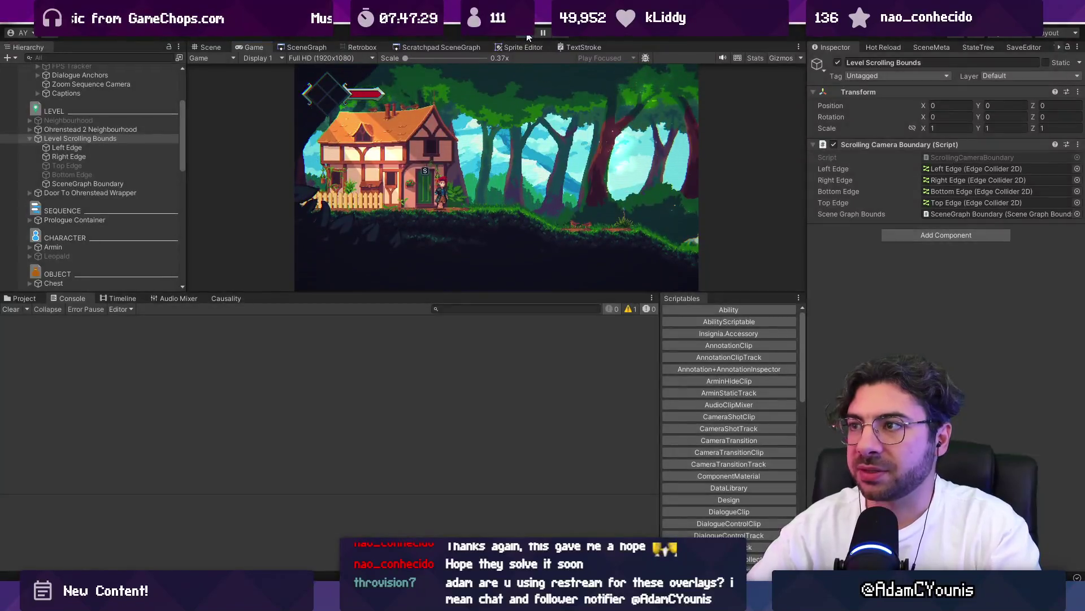
{"action": "left_click", "coordinate": [527, 35]}
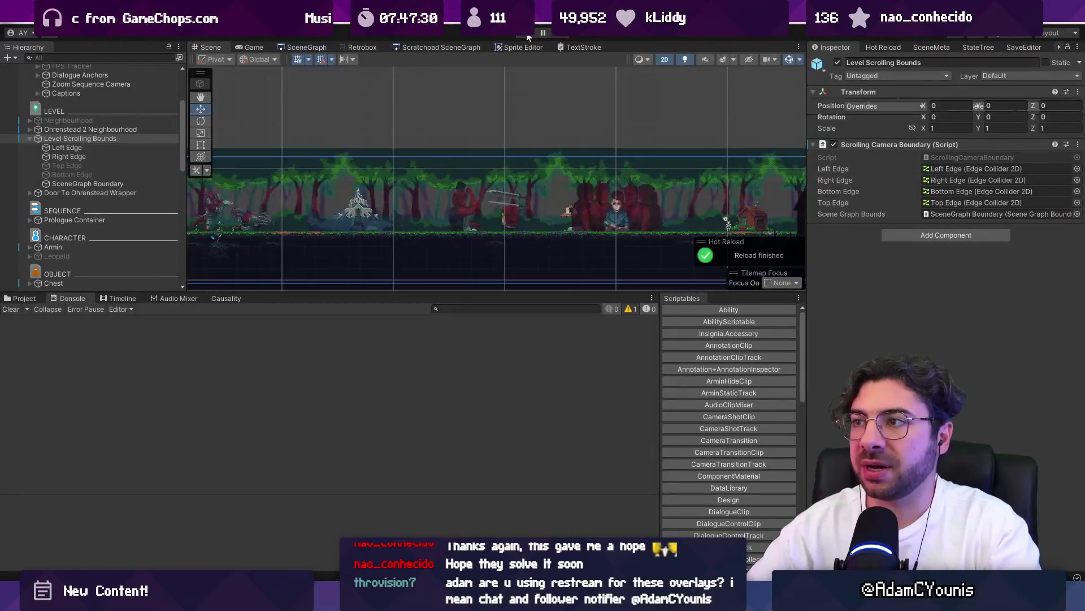
{"action": "key", "text": "alt+Tab"}
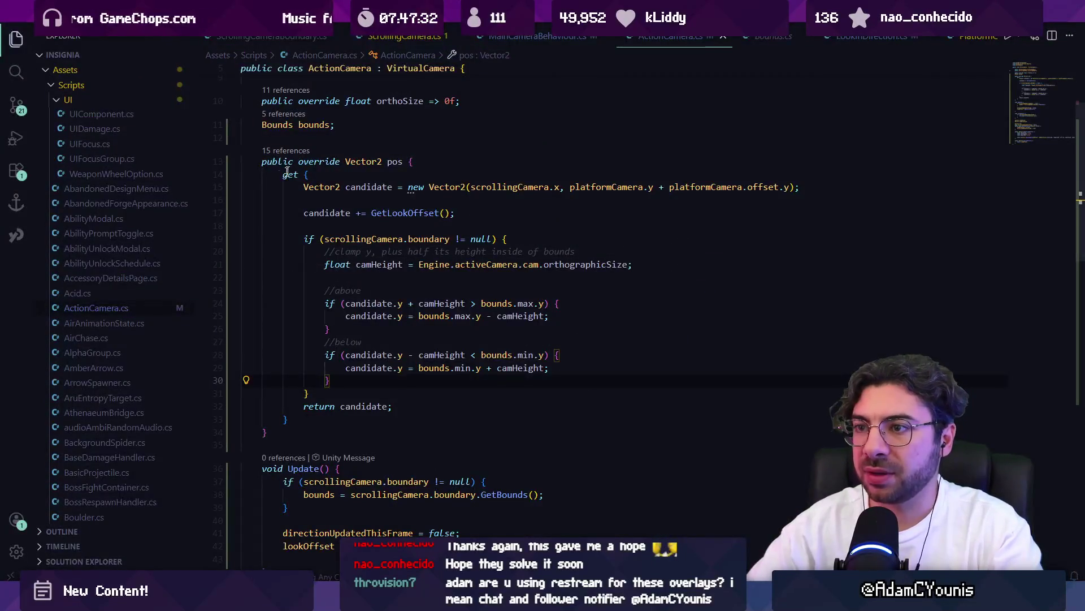
{"action": "mouse_move", "coordinate": [357, 599]}
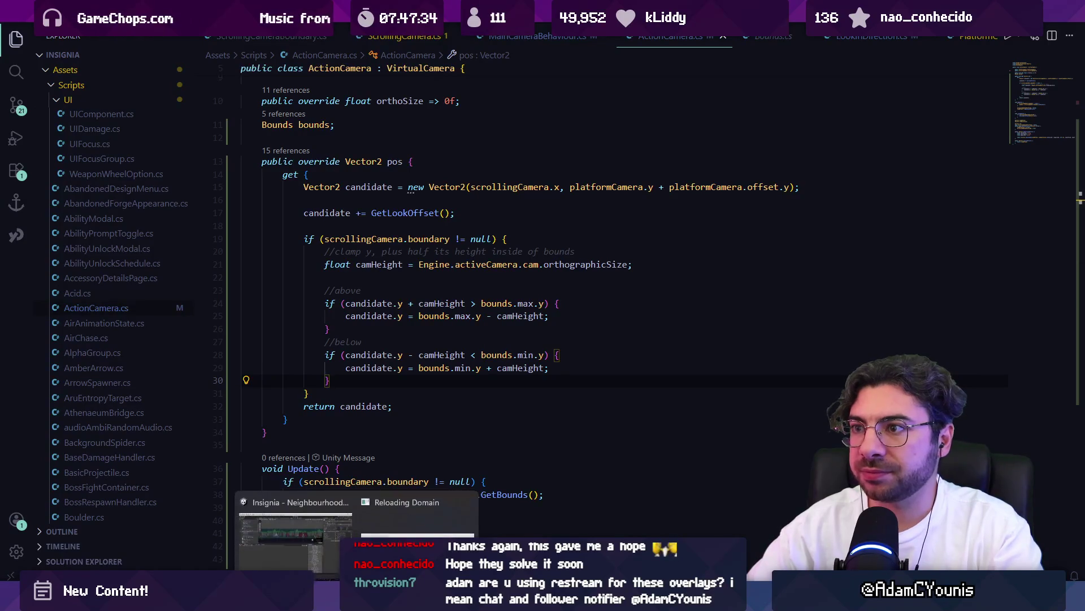
{"action": "left_click", "coordinate": [326, 536]}
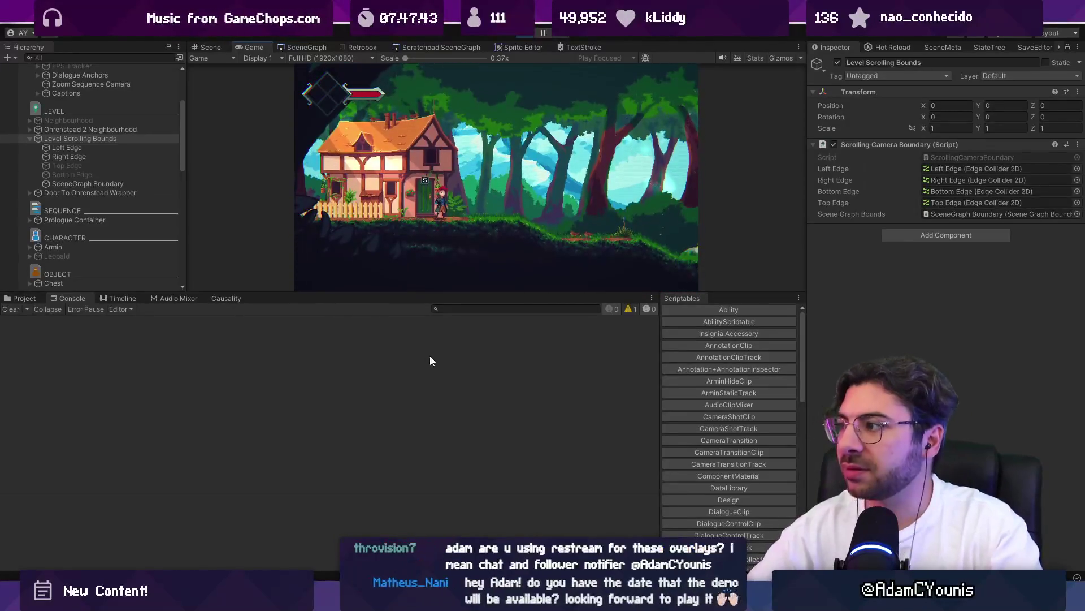
{"action": "key", "text": "alt+Tab"}
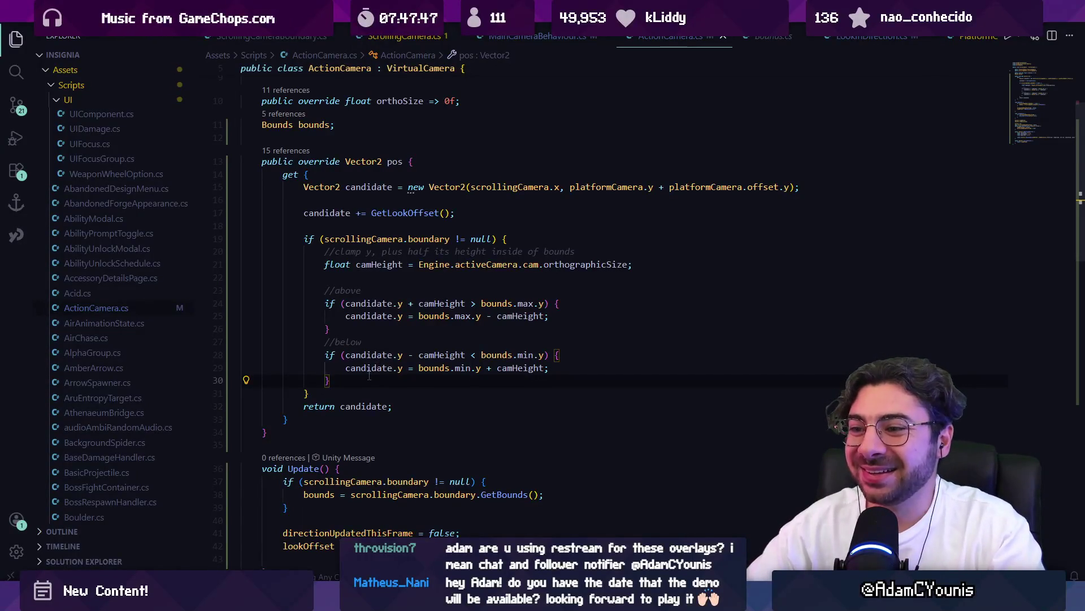
{"action": "scroll", "coordinate": [370, 379], "scroll_direction": "down", "scroll_amount": 10}
{"action": "left_click", "coordinate": [330, 502]}
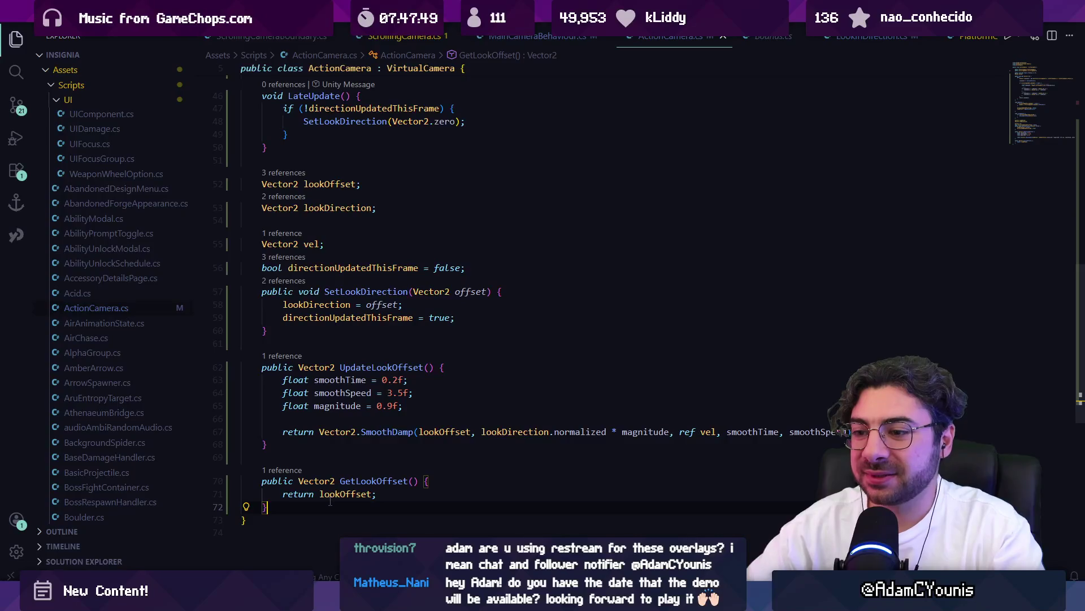
{"action": "scroll", "coordinate": [330, 501], "scroll_direction": "down", "scroll_amount": 1}
{"action": "key", "text": "Return"}
{"action": "key", "text": "Return"}
{"action": "type", "text": "void OnDraw"}
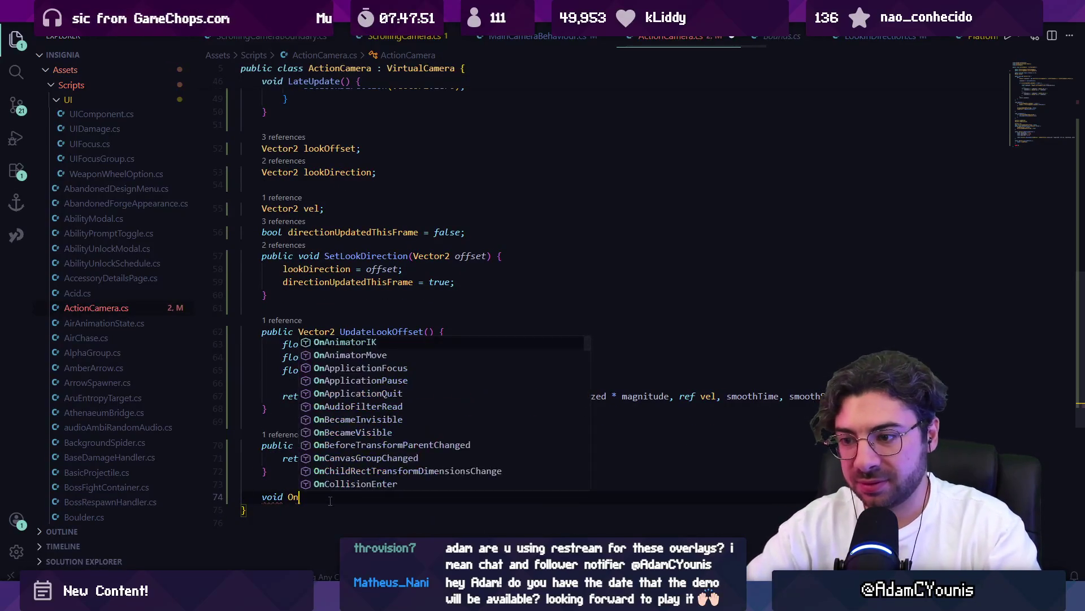
{"action": "key", "text": "Return"}
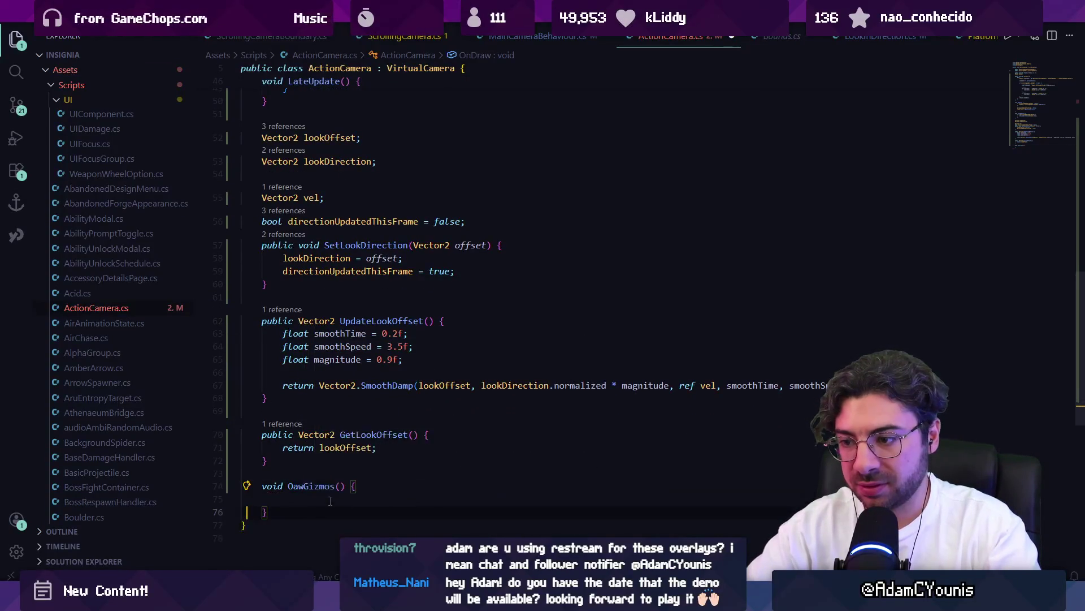
{"action": "key", "text": "ctrl+Right"}
{"action": "key", "text": "Right"}
{"action": "type", "text": "nDr"}
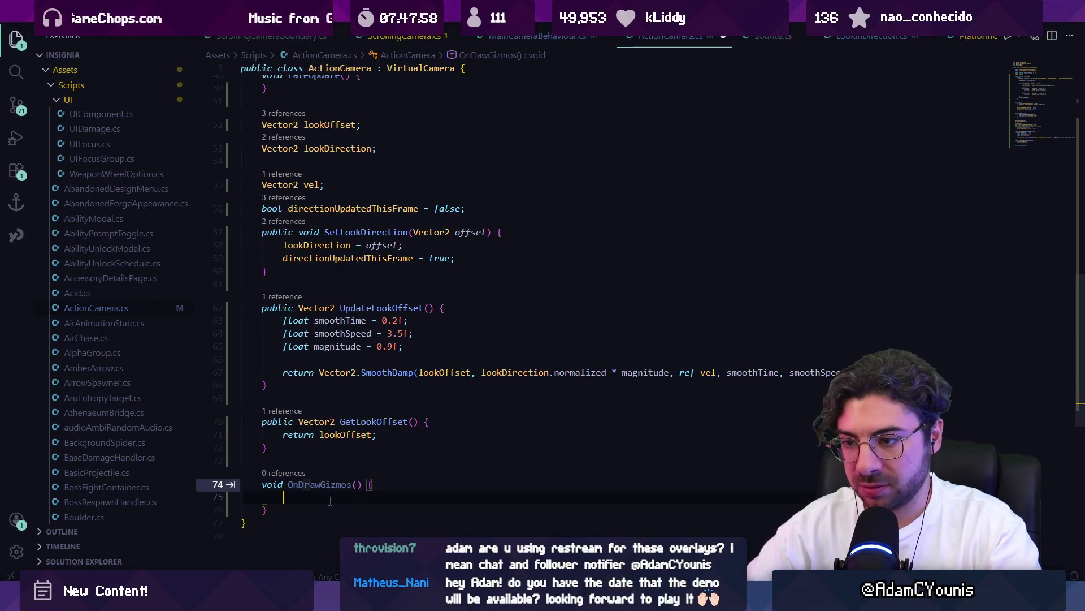
{"action": "left_click", "coordinate": [330, 501]}
{"action": "type", "text": "//draw camera bounds"}
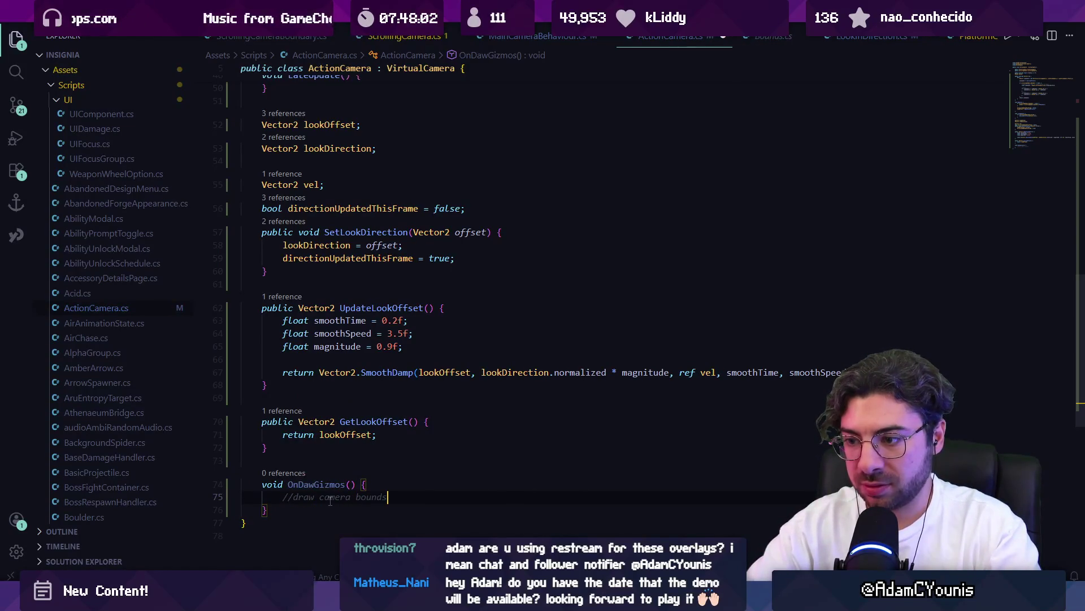
{"action": "key", "text": "Tab"}
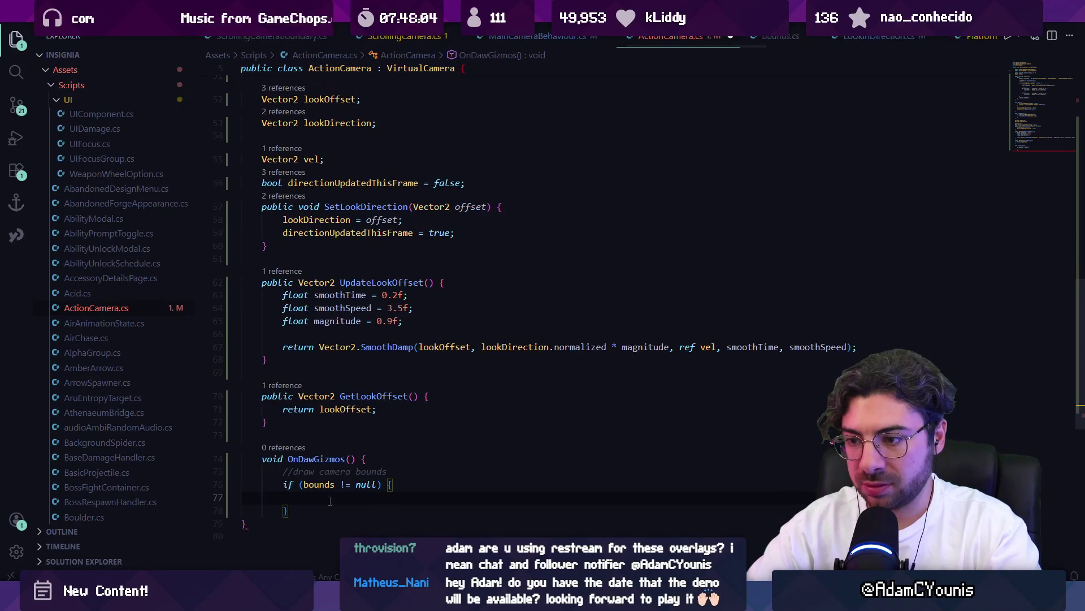
{"action": "key", "text": "Tab"}
{"action": "key", "text": "Down"}
{"action": "key", "text": "Return"}
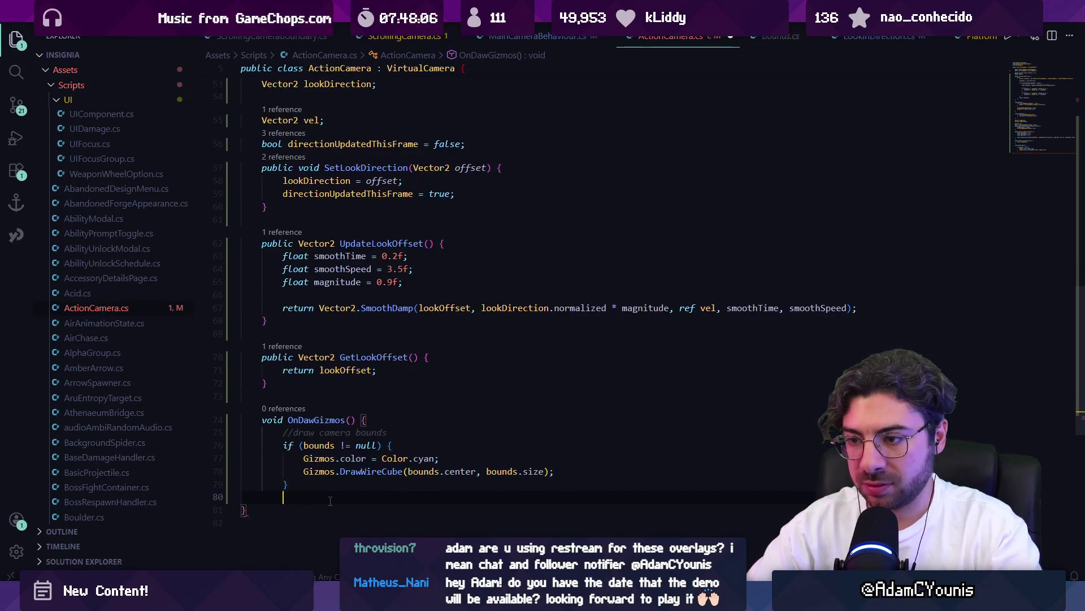
{"action": "type", "text": "//draw look direction"}
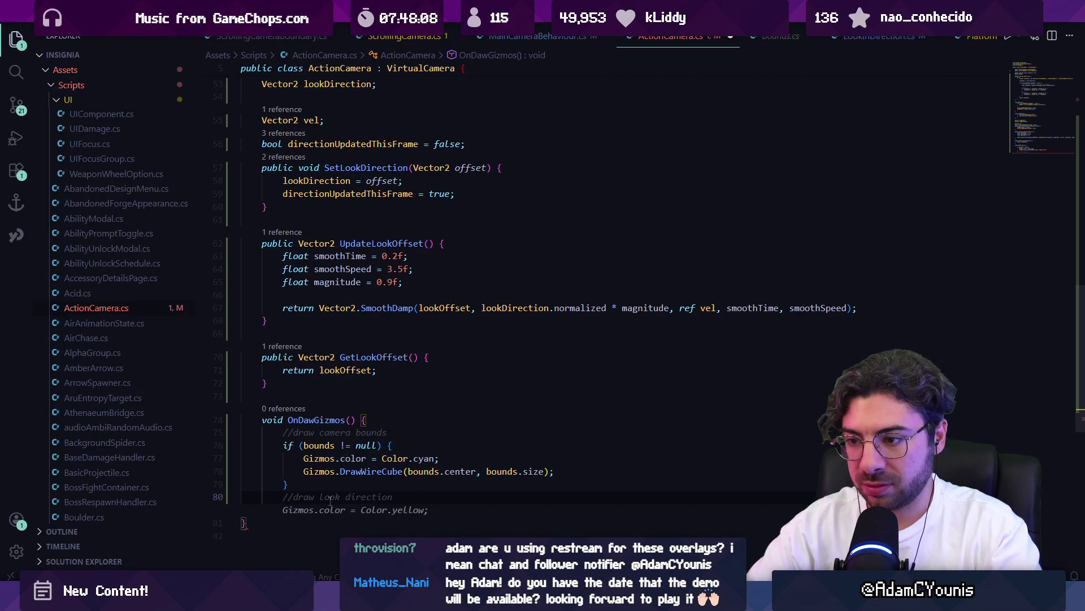
{"action": "key", "text": "Home"}
{"action": "key", "text": "Delete"}
{"action": "key", "text": "Delete"}
{"action": "key", "text": "Escape"}
{"action": "key", "text": "ctrl+z"}
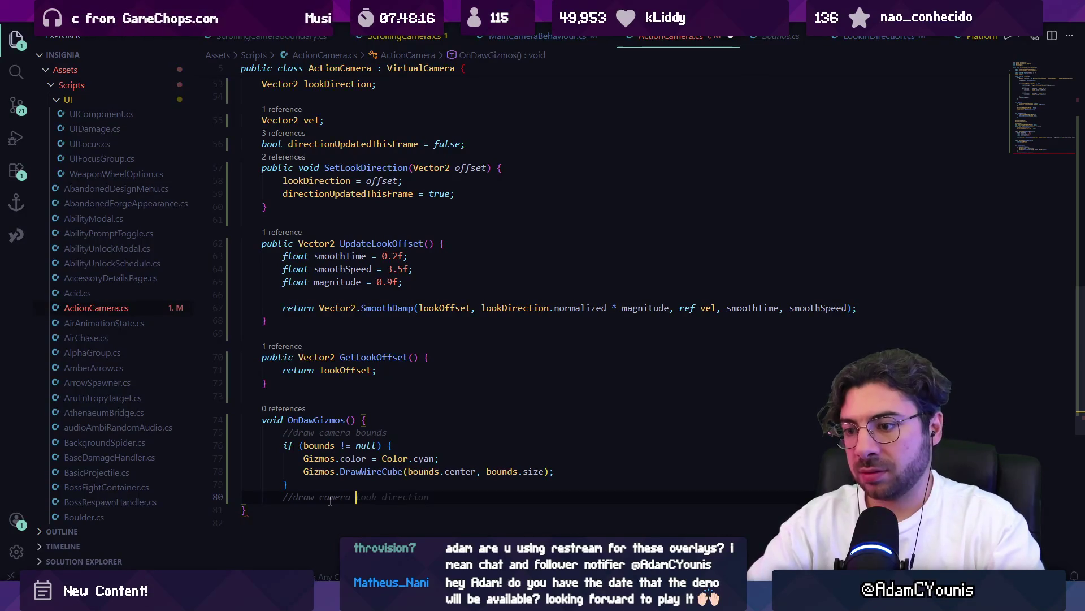
{"action": "key", "text": "Up"}
{"action": "key", "text": "Up"}
{"action": "key", "text": "Up"}
{"action": "key", "text": "Home"}
{"action": "key", "text": "shift+Down"}
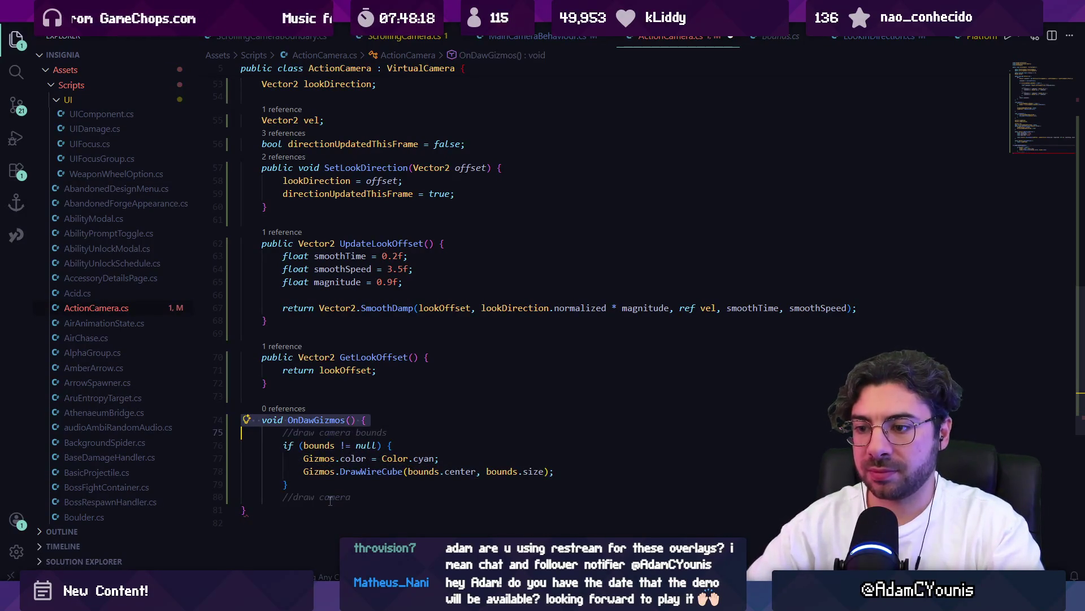
{"action": "key", "text": "shift+Down"}
{"action": "key", "text": "shift+Down"}
{"action": "key", "text": "shift+Down"}
{"action": "key", "text": "BackSpace"}
{"action": "scroll", "coordinate": [527, 398], "scroll_direction": "up", "scroll_amount": 15}
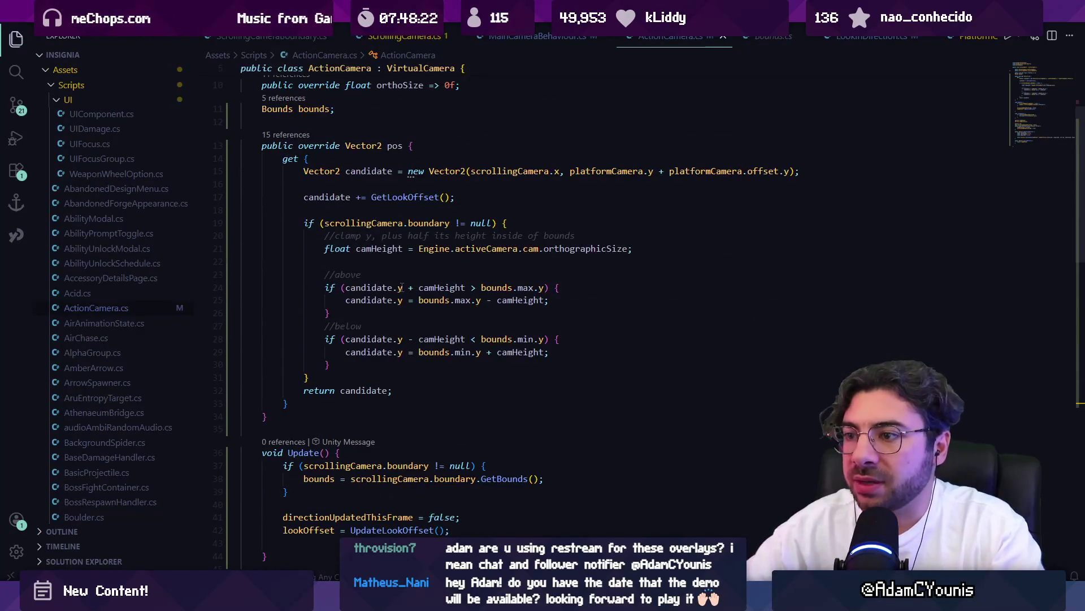
- Review how candidate, camHeight, bounds and orthographicSize are used in the above/below checks
{"action": "left_click", "coordinate": [370, 287]}
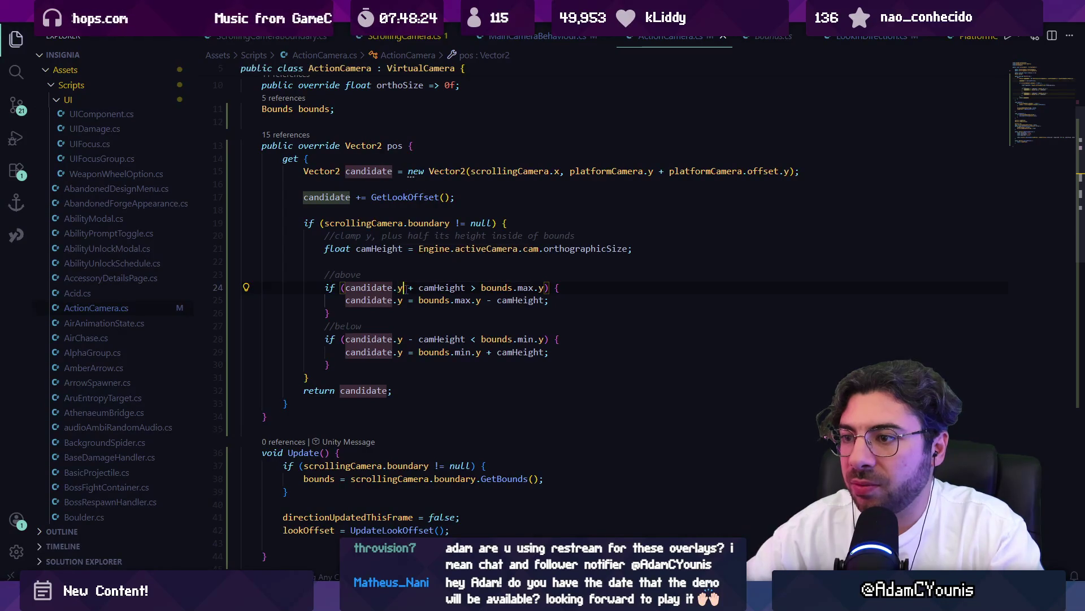
{"action": "left_click", "coordinate": [419, 287]}
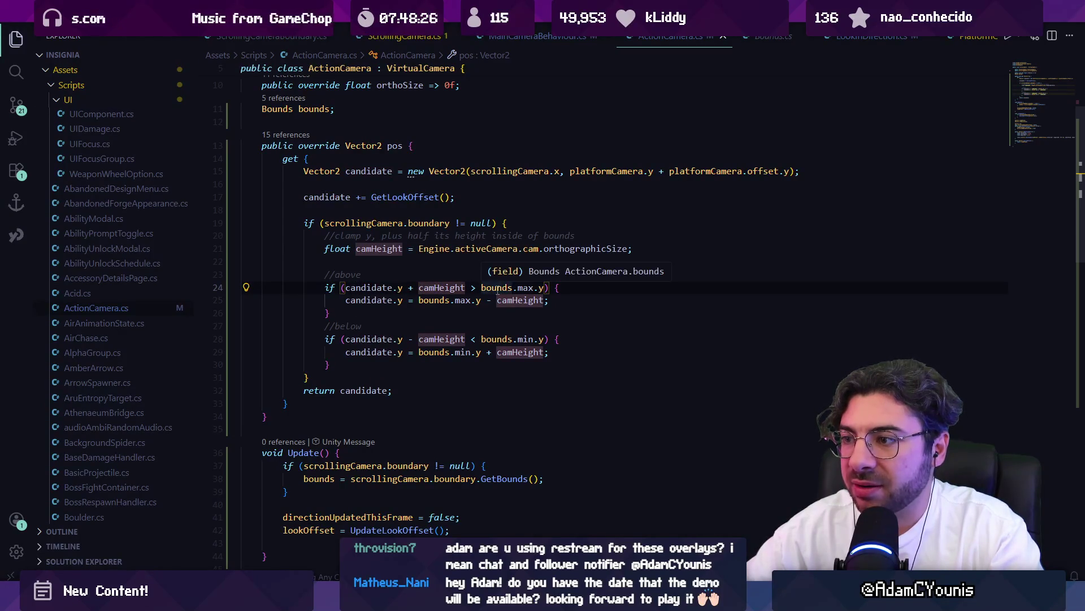
{"action": "left_click", "coordinate": [533, 287]}
{"action": "left_click", "coordinate": [552, 290]}
{"action": "left_click", "coordinate": [486, 249]}
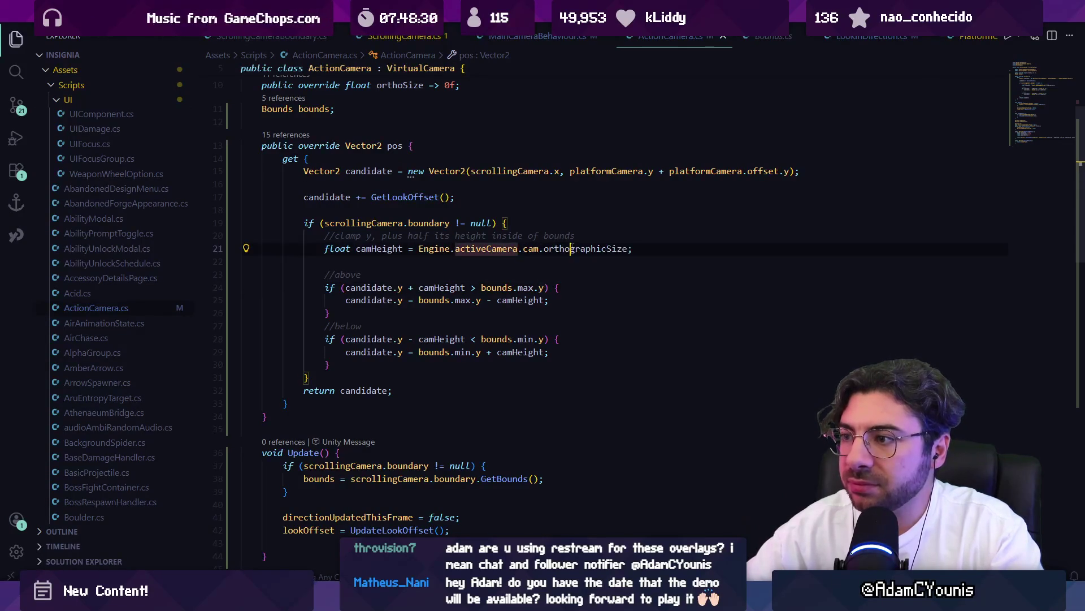
{"action": "left_click", "coordinate": [571, 249]}
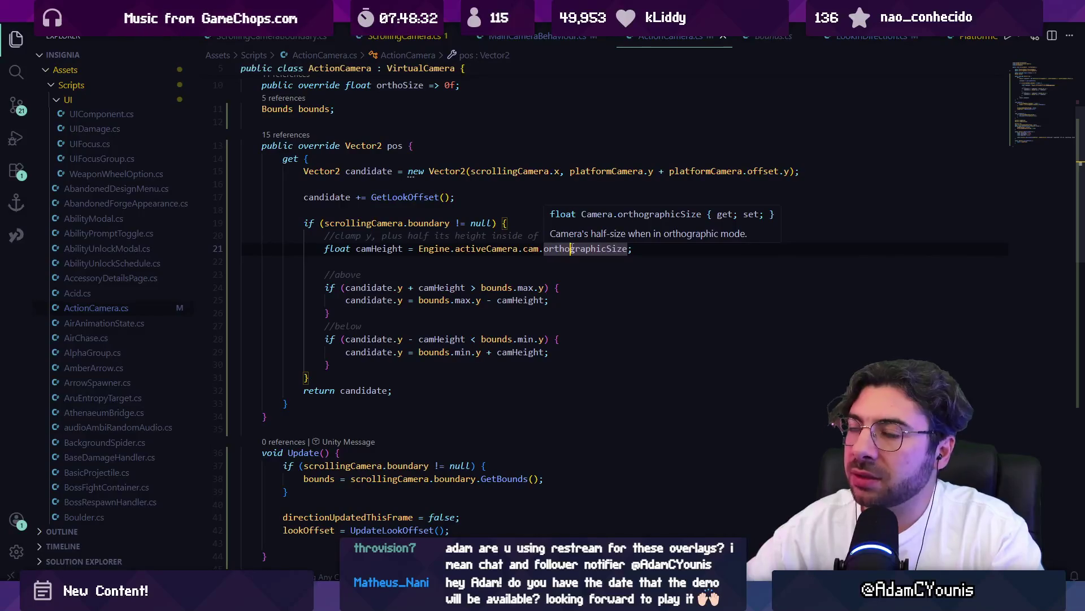
{"action": "left_click", "coordinate": [482, 300]}
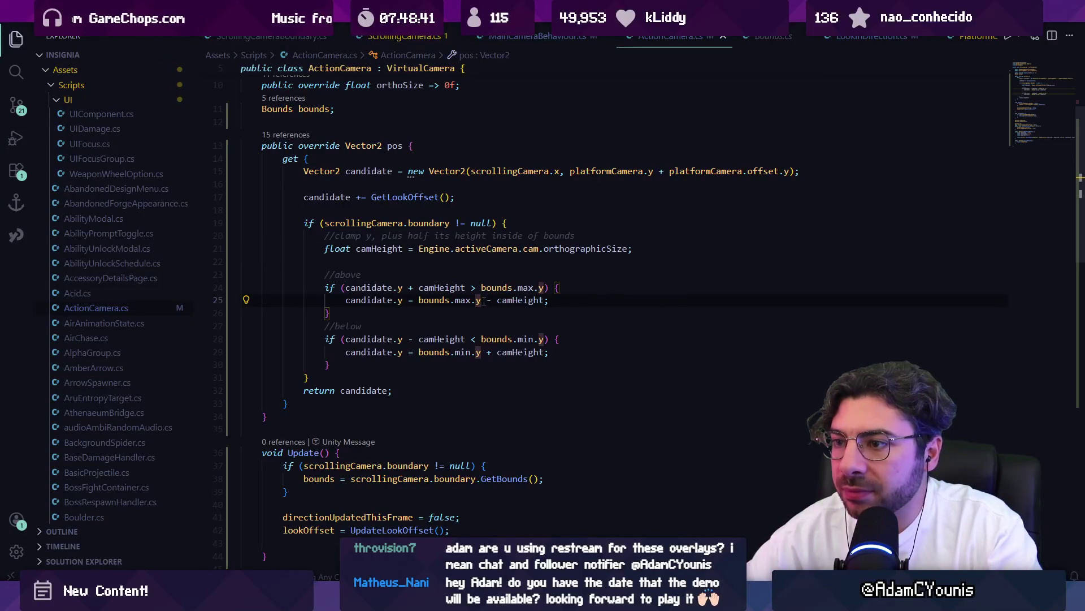
{"action": "left_click", "coordinate": [376, 367]}
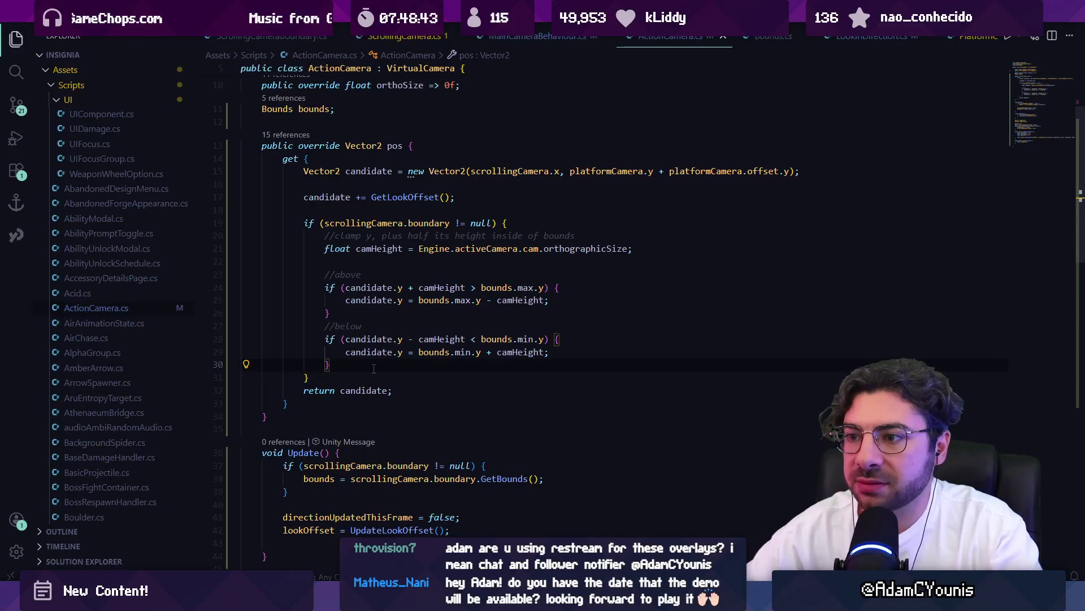
{"action": "left_click", "coordinate": [365, 311]}
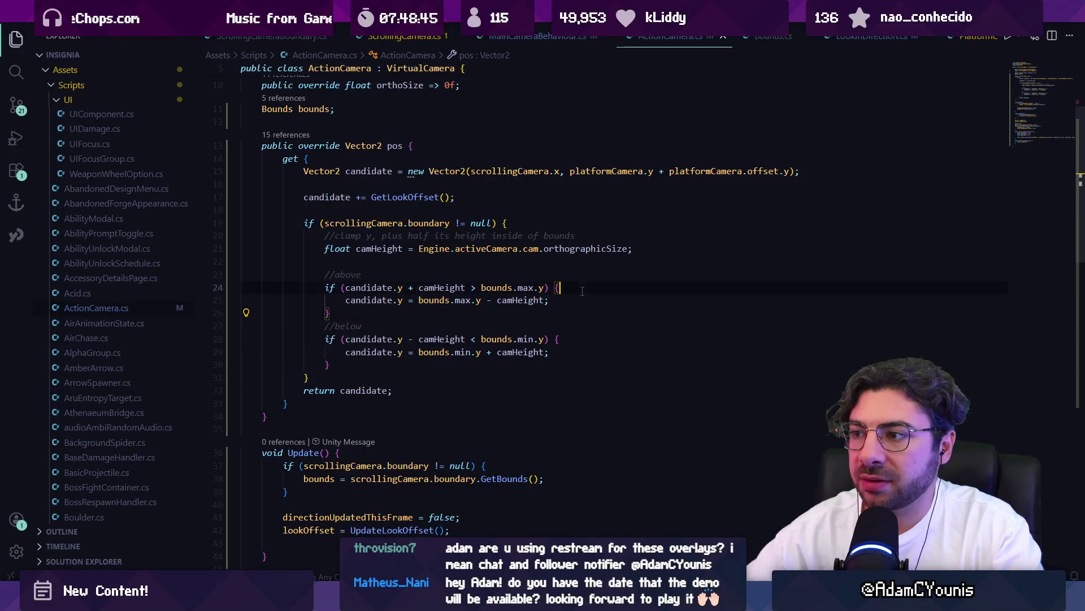
{"action": "key", "text": "Return"}
{"action": "key", "text": "ctrl+z"}
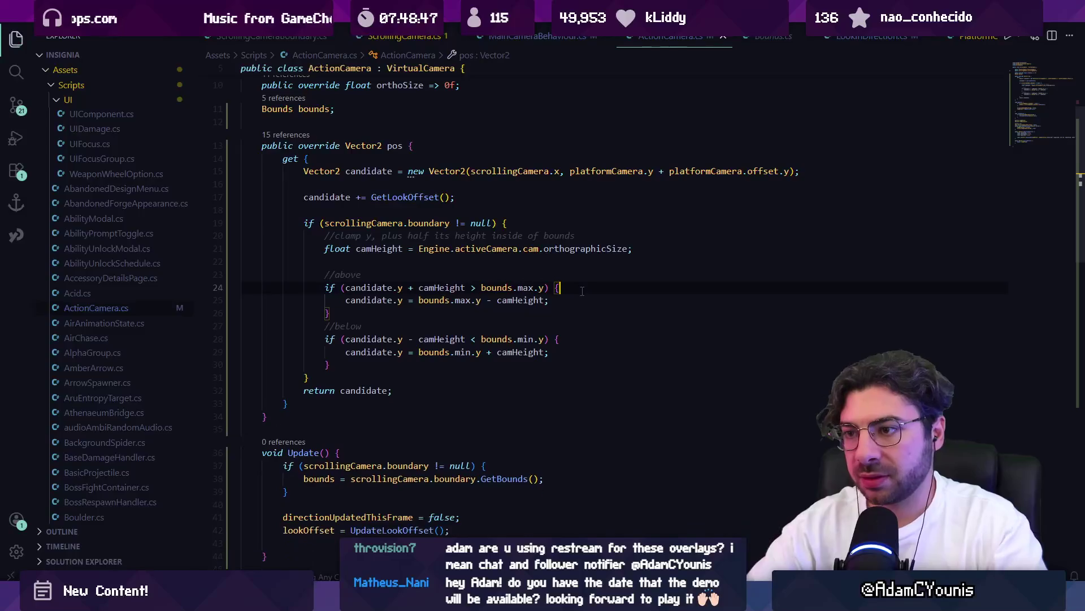
{"action": "scroll", "coordinate": [426, 312], "scroll_direction": "down", "scroll_amount": 10}
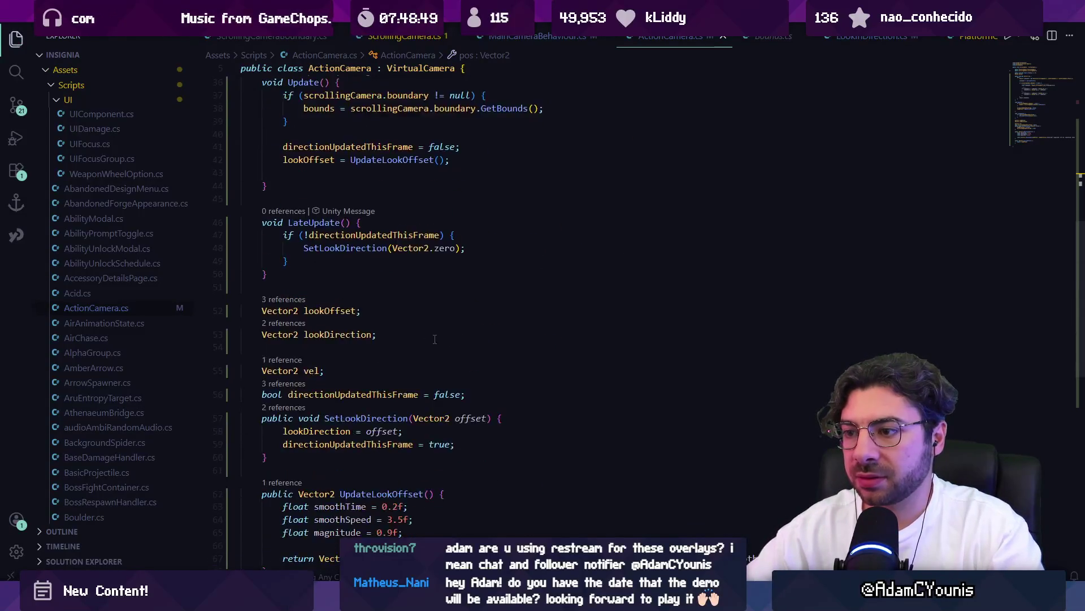
{"action": "left_click", "coordinate": [405, 420]}
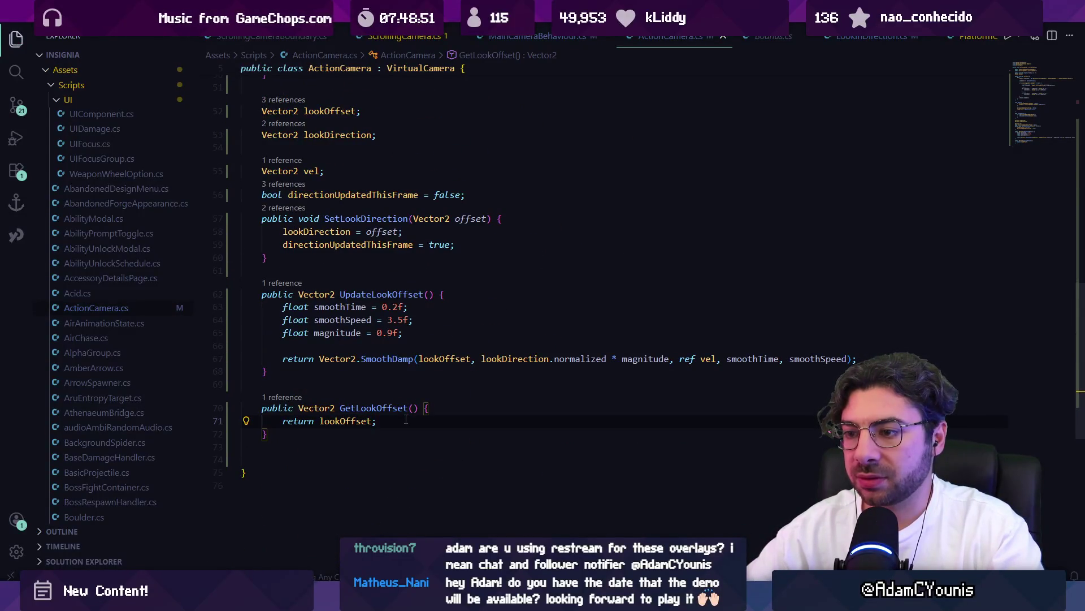
{"action": "scroll", "coordinate": [584, 325], "scroll_direction": "up", "scroll_amount": 10}
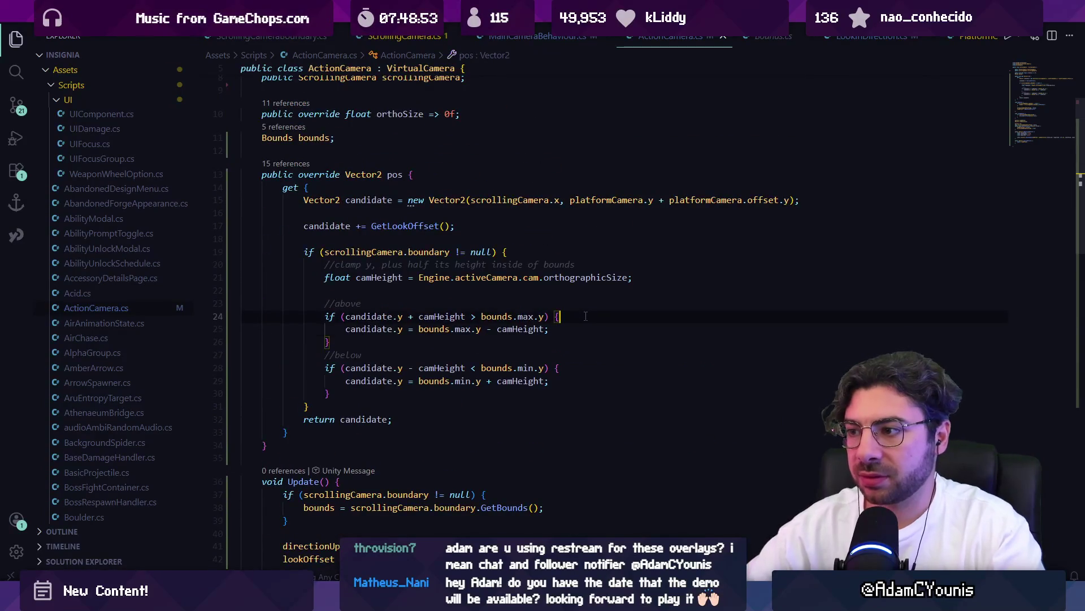
- Log "Clamping camera above" and a matching below message inside the clamp ifs, then test in Unity
{"action": "left_click", "coordinate": [586, 316]}
{"action": "key", "text": "Return"}
{"action": "type", "text": "Debug.Log(\"Clamping camera above\");"}
{"action": "key", "text": "ctrl+v"}
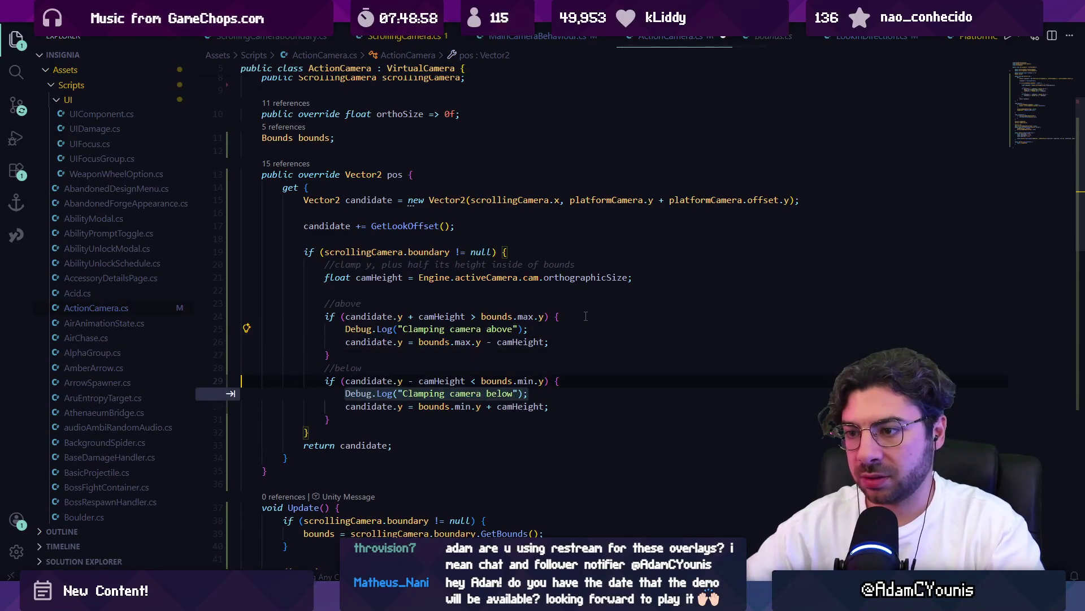
{"action": "key", "text": "alt+Tab"}
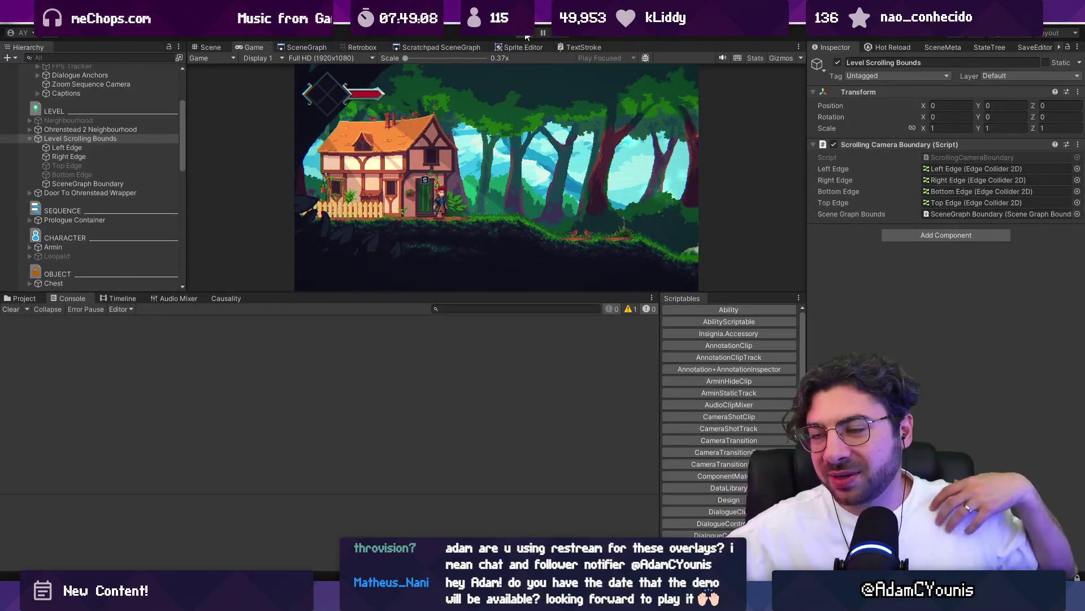
{"action": "left_click", "coordinate": [526, 36]}
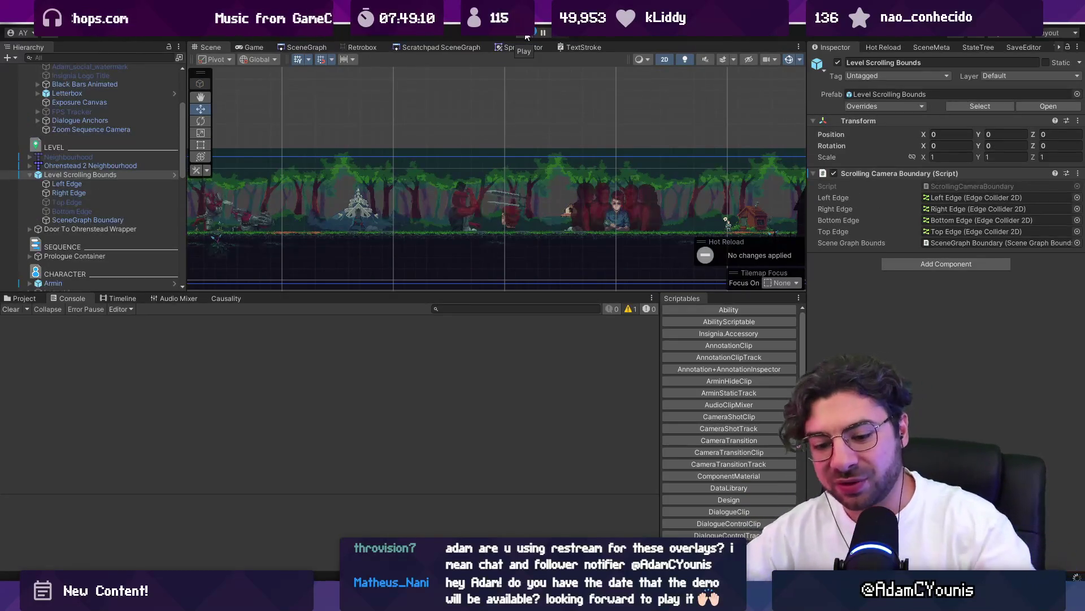
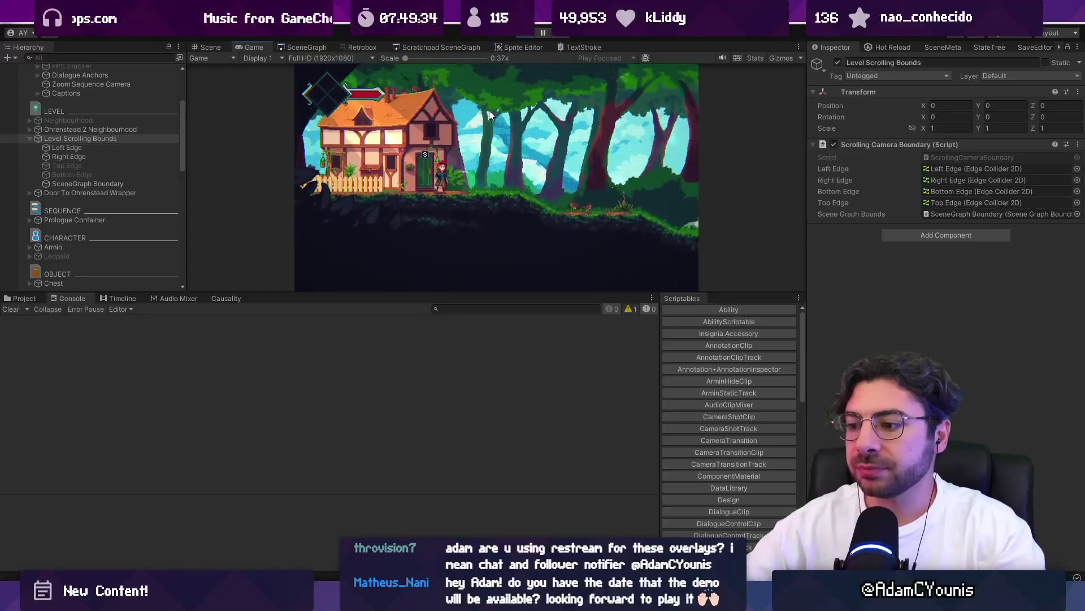
- Add an else block containing a Debug.Log statement to ActionCamera's upper clamp check
{"action": "key", "text": "alt+Tab"}
{"action": "type", "text": "else {"}
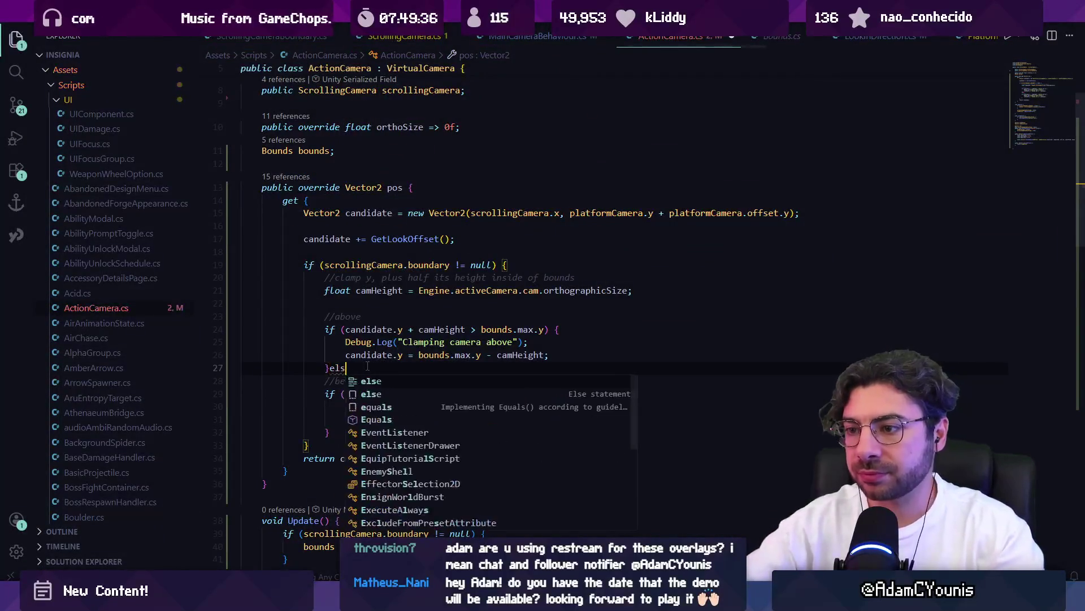
{"action": "key", "text": "Return"}
{"action": "type", "text": "Debug"}
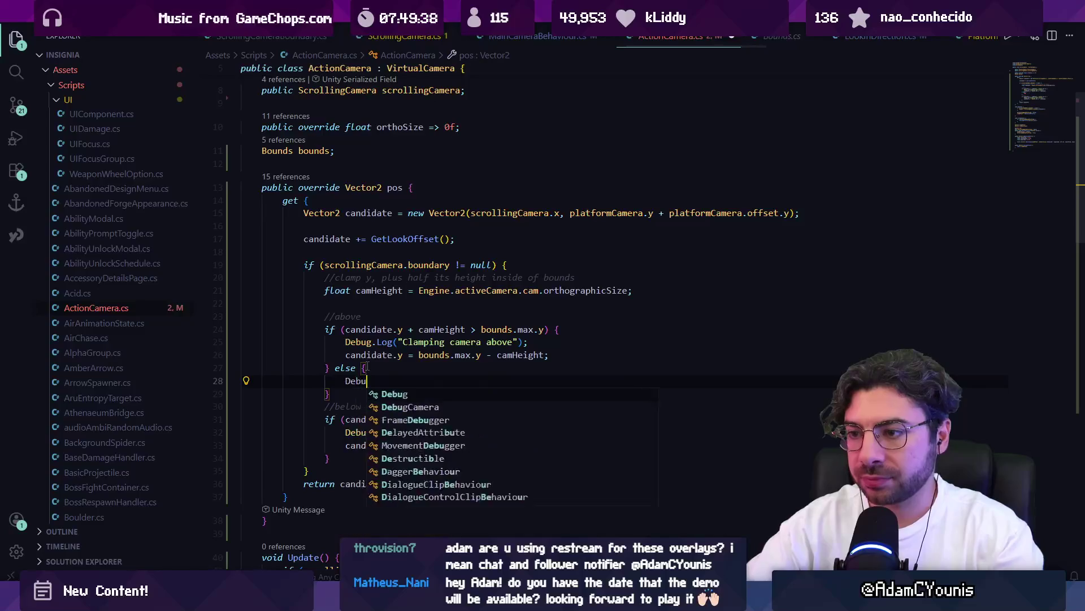
{"action": "key", "text": "Tab"}
{"action": "key", "text": "alt+Tab"}
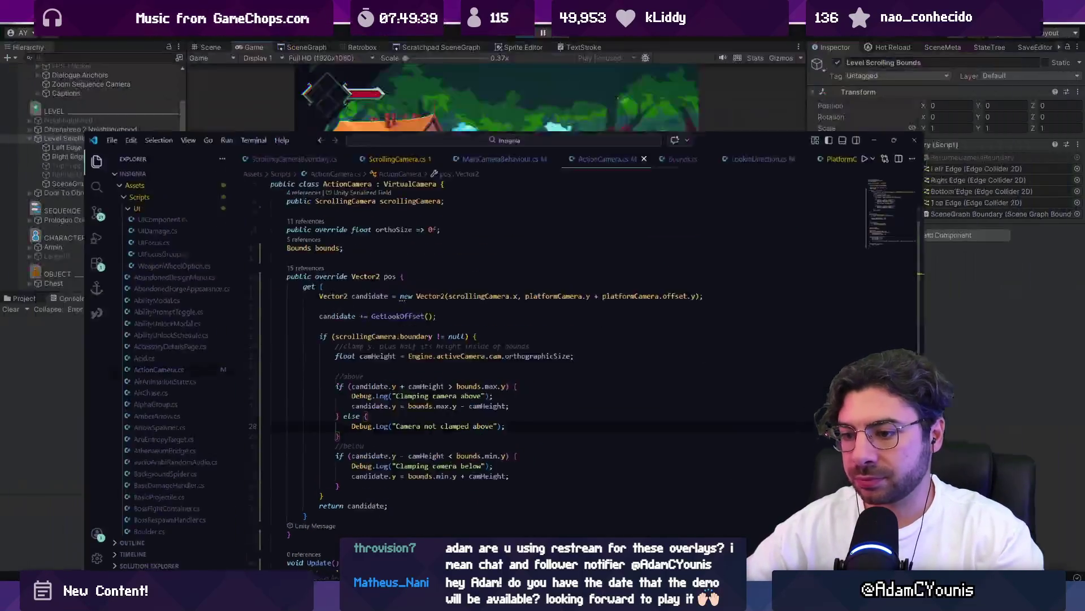
{"action": "key", "text": "alt+Tab"}
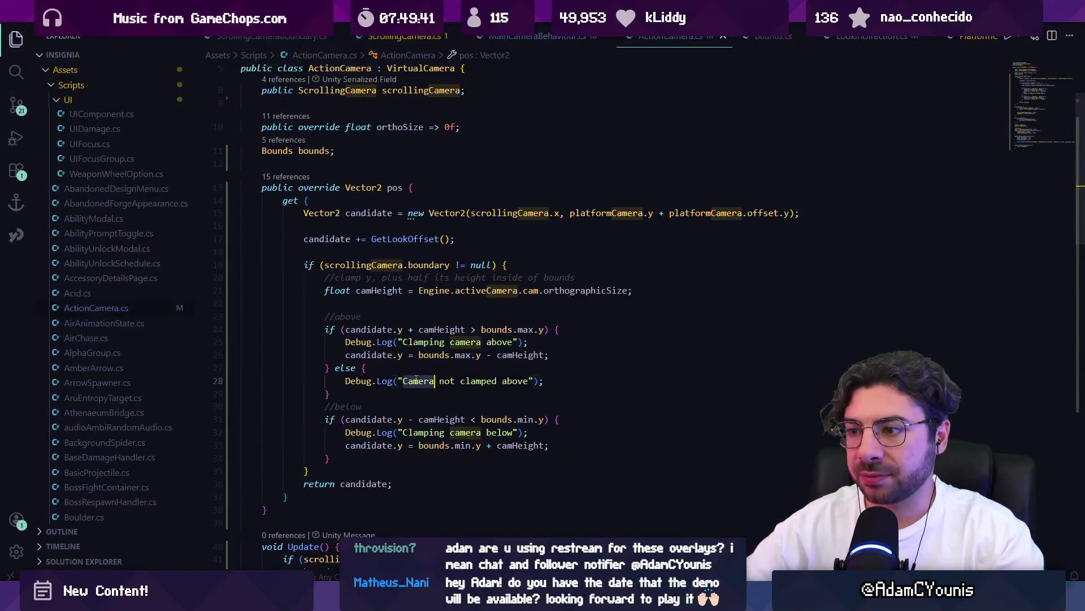
- Rewrite the else log as "camera pos is" with candidate.y and the upper bound, then save
{"action": "triple_click", "coordinate": [413, 377]}
{"action": "key", "text": "BackSpace"}
{"action": "key", "text": "Tab"}
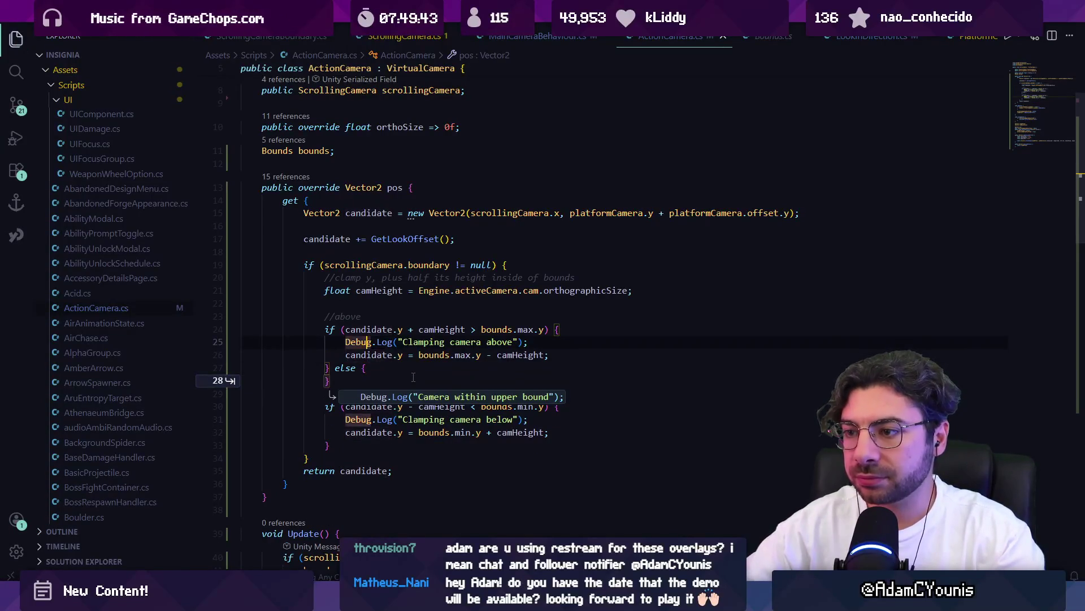
{"action": "key", "text": "ctrl+z"}
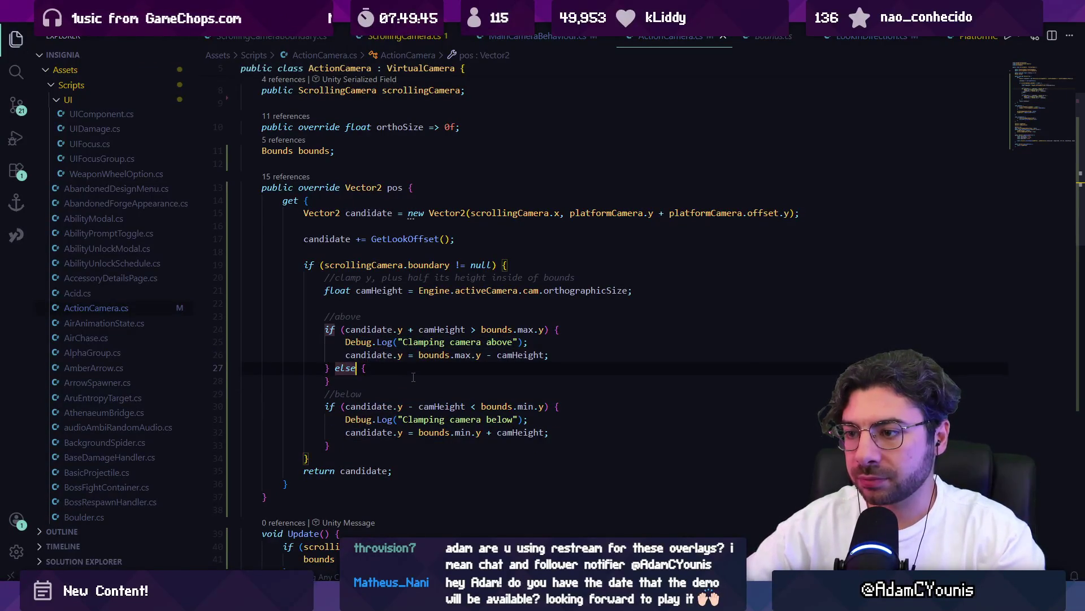
{"action": "key", "text": "ctrl+z"}
{"action": "key", "text": "ctrl+z"}
{"action": "key", "text": "ctrl+shift+z"}
{"action": "key", "text": "ctrl+z"}
{"action": "key", "text": "ctrl+z"}
{"action": "type", "text": "\"camera "}
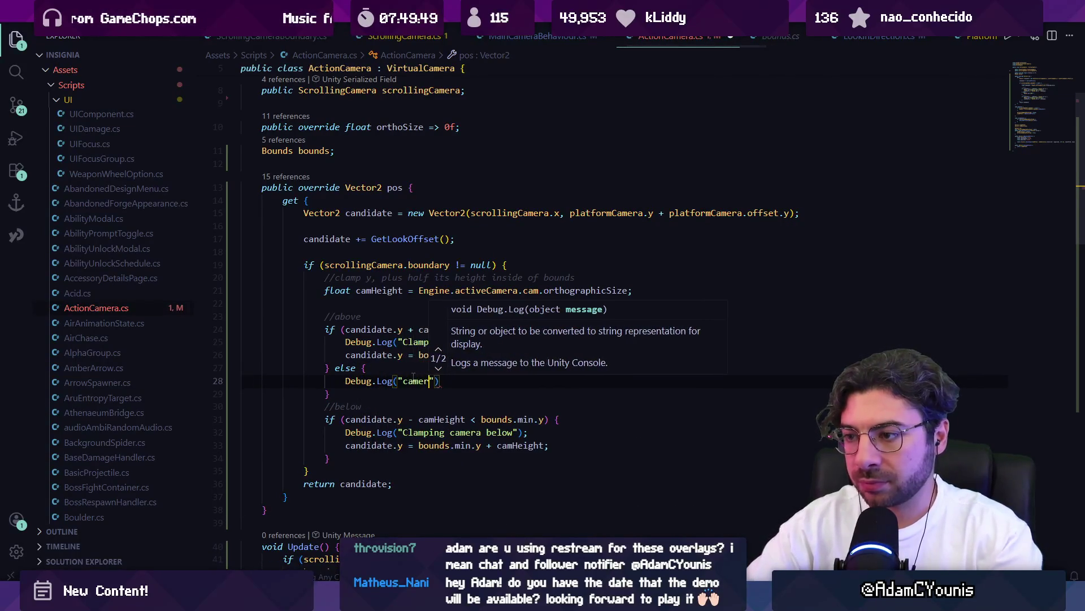
{"action": "type", "text": "pos"}
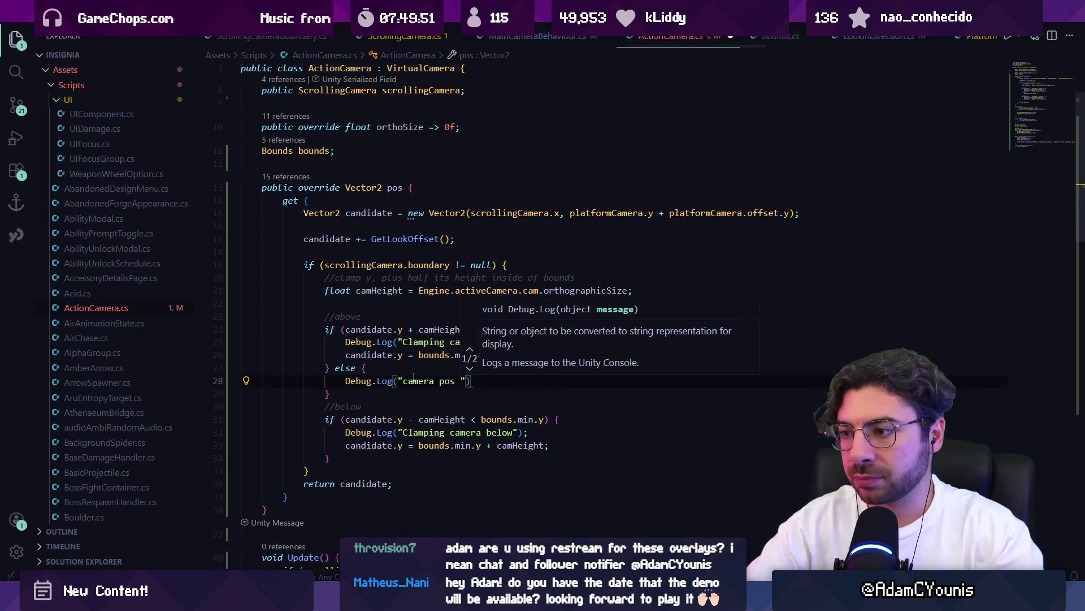
{"action": "key", "text": "Tab"}
{"action": "key", "text": "ctrl+s"}
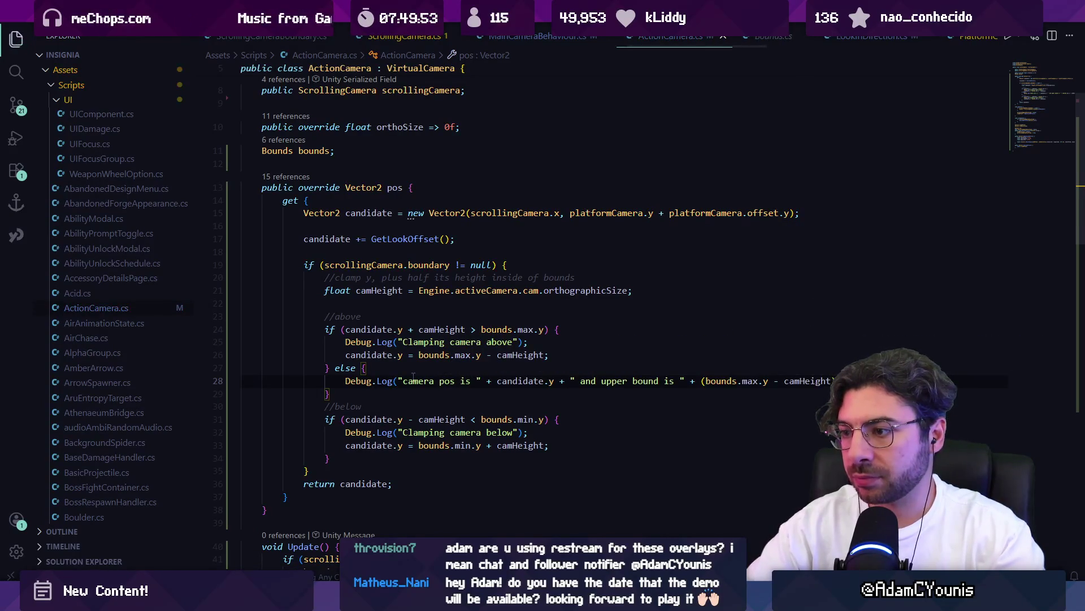
{"action": "key", "text": "alt+Tab"}
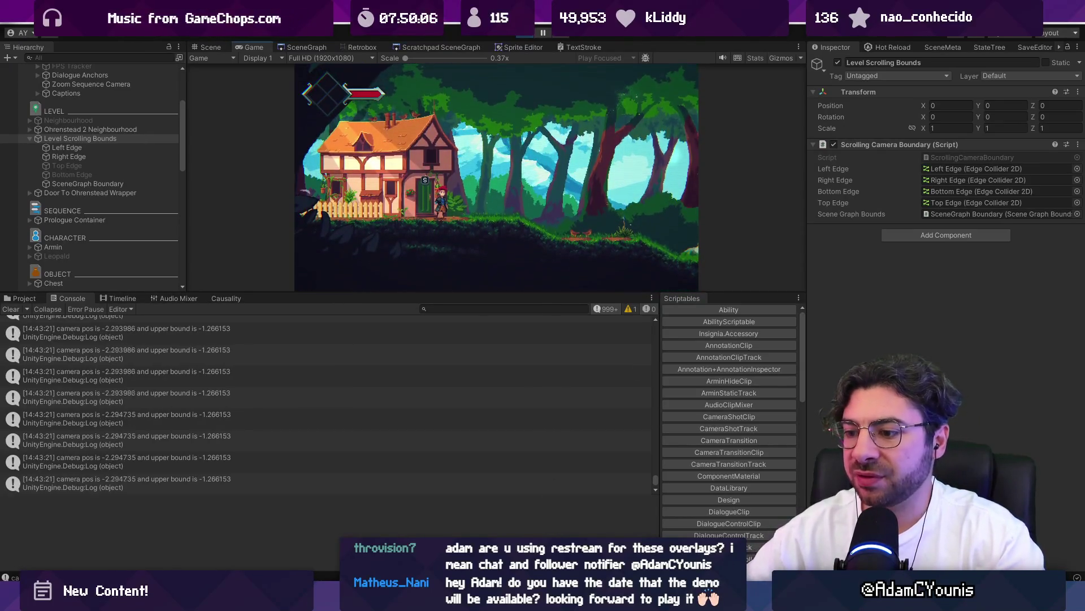
- Try a *2 multiplier on the line 21 camHeight calculation, then revert to the plain orthographic size
{"action": "key", "text": "alt+Tab"}
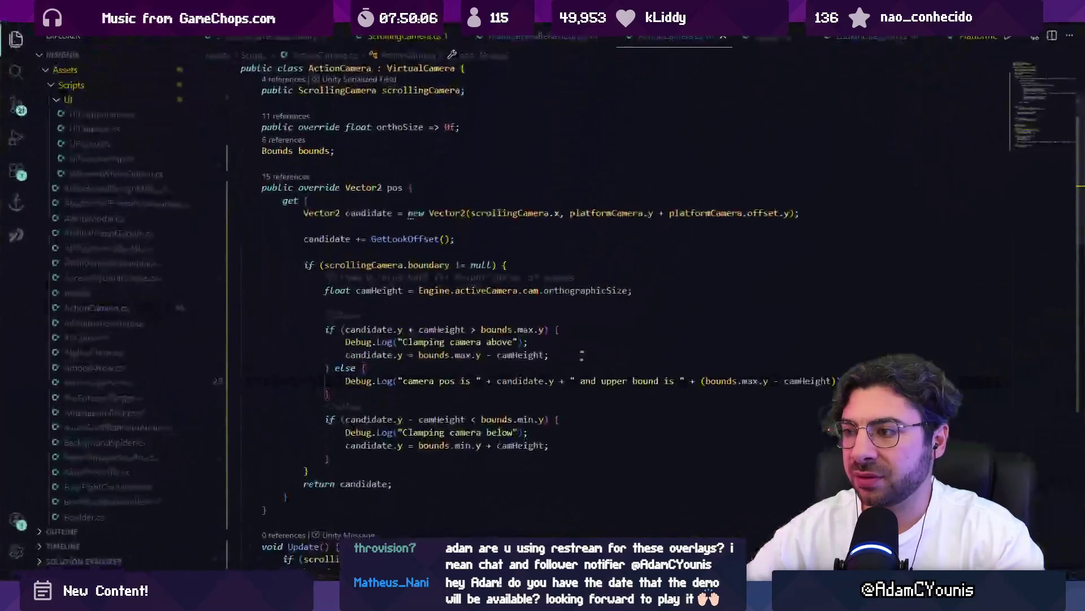
{"action": "left_click", "coordinate": [603, 294]}
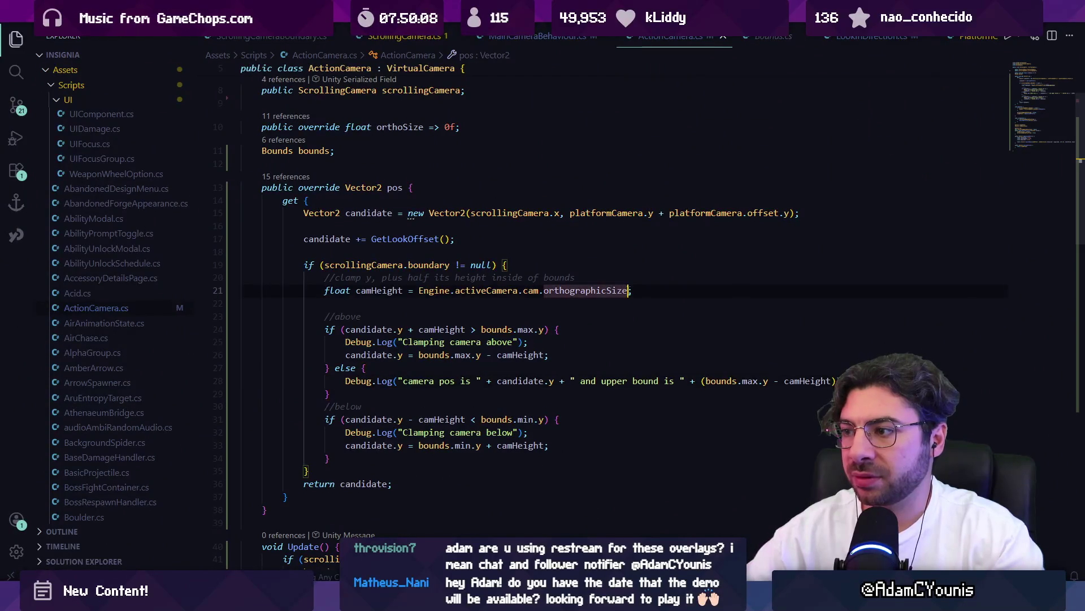
{"action": "type", "text": "* 2"}
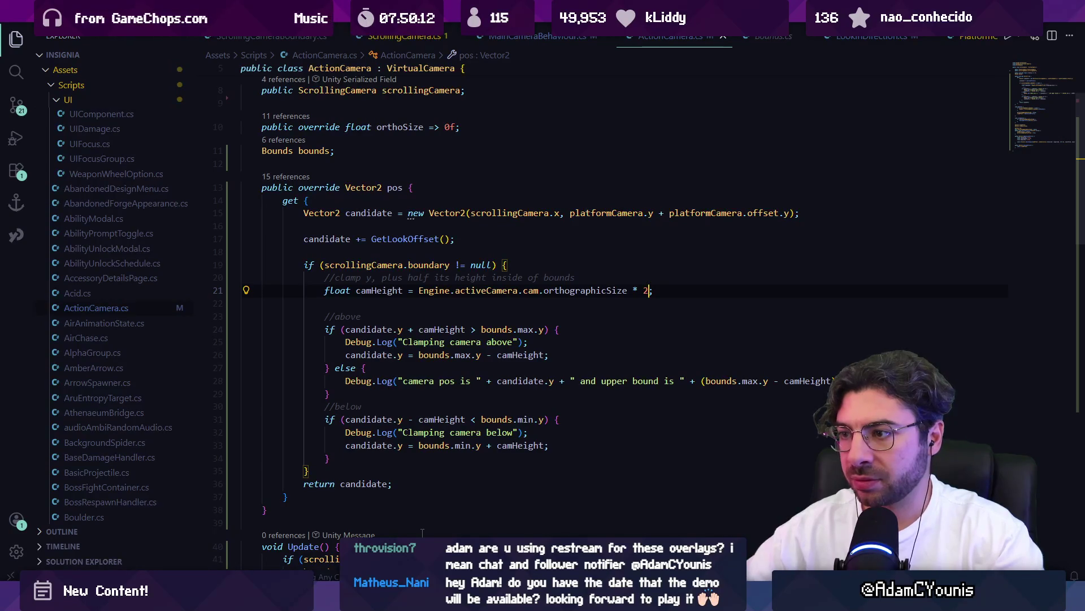
{"action": "double_click", "coordinate": [501, 292]}
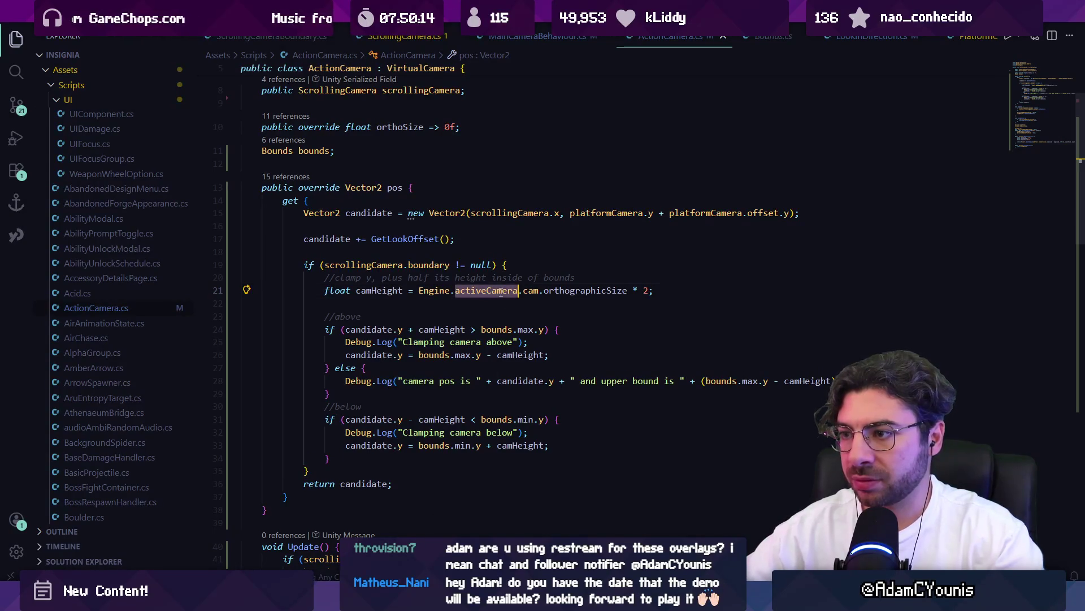
{"action": "key", "text": "ctrl+shift+Right"}
{"action": "key", "text": "End"}
{"action": "key", "text": "Left"}
{"action": "key", "text": "BackSpace"}
{"action": "key", "text": "BackSpace"}
{"action": "key", "text": "BackSpace"}
{"action": "type", "text": "*2"}
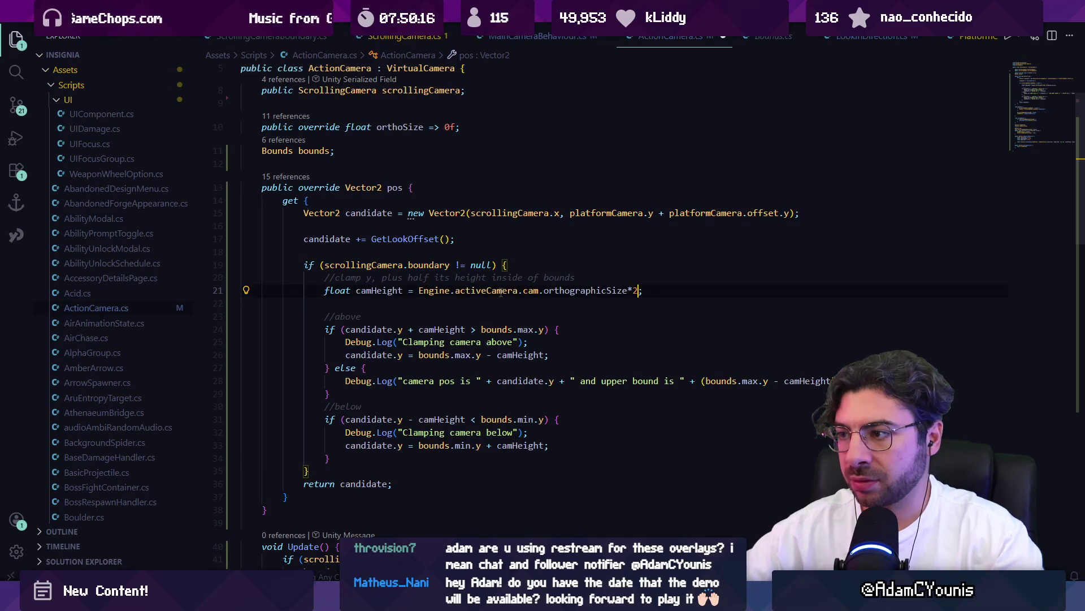
{"action": "key", "text": "ctrl+shift+Left"}
{"action": "key", "text": "ctrl+shift+Left"}
{"action": "key", "text": "ctrl+shift+Left"}
- Replace Engine.activeCamera.cam with Camera.main in the camHeight line and save
{"action": "double_click", "coordinate": [501, 292]}
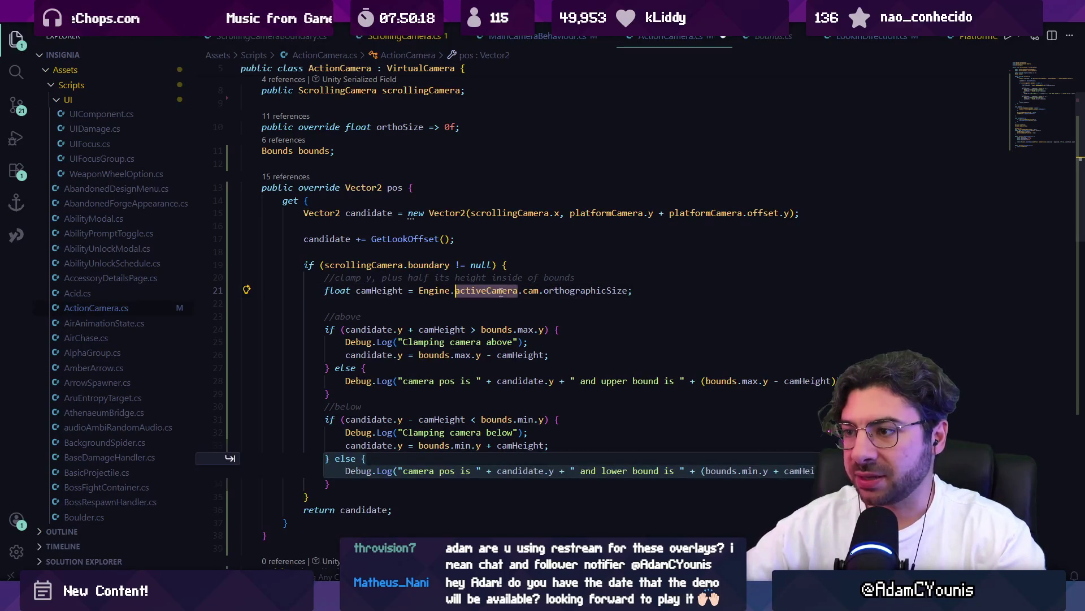
{"action": "key", "text": "ctrl+shift+Left"}
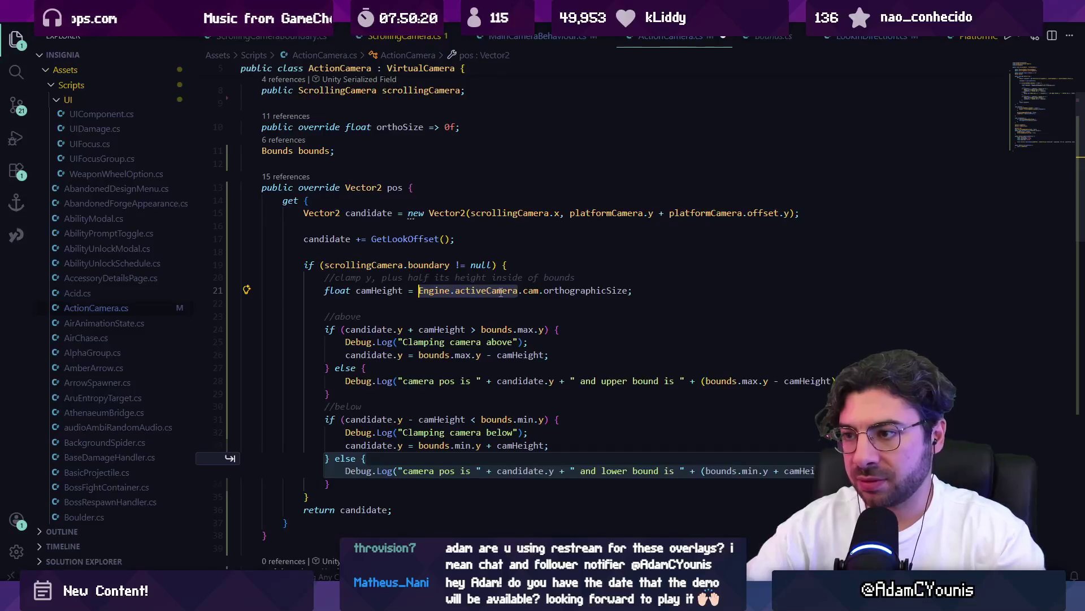
{"action": "type", "text": "Maincam"}
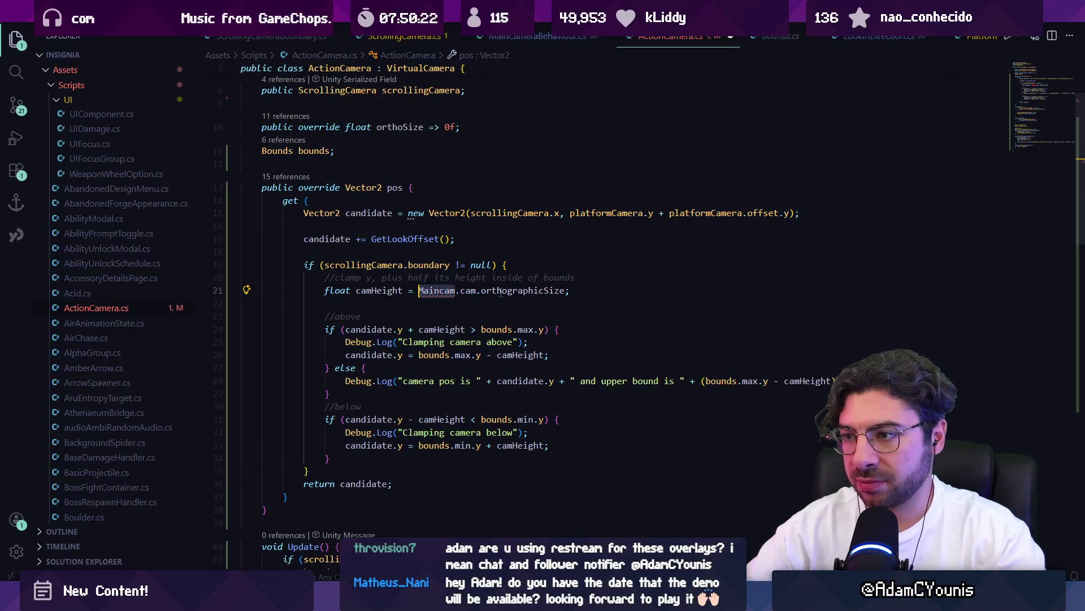
{"action": "type", "text": "Camera.main"}
{"action": "key", "text": "ctrl+Right"}
{"action": "key", "text": "BackSpace"}
{"action": "key", "text": "BackSpace"}
{"action": "key", "text": "BackSpace"}
{"action": "key", "text": "ctrl+s"}
{"action": "key", "text": "alt+Tab"}
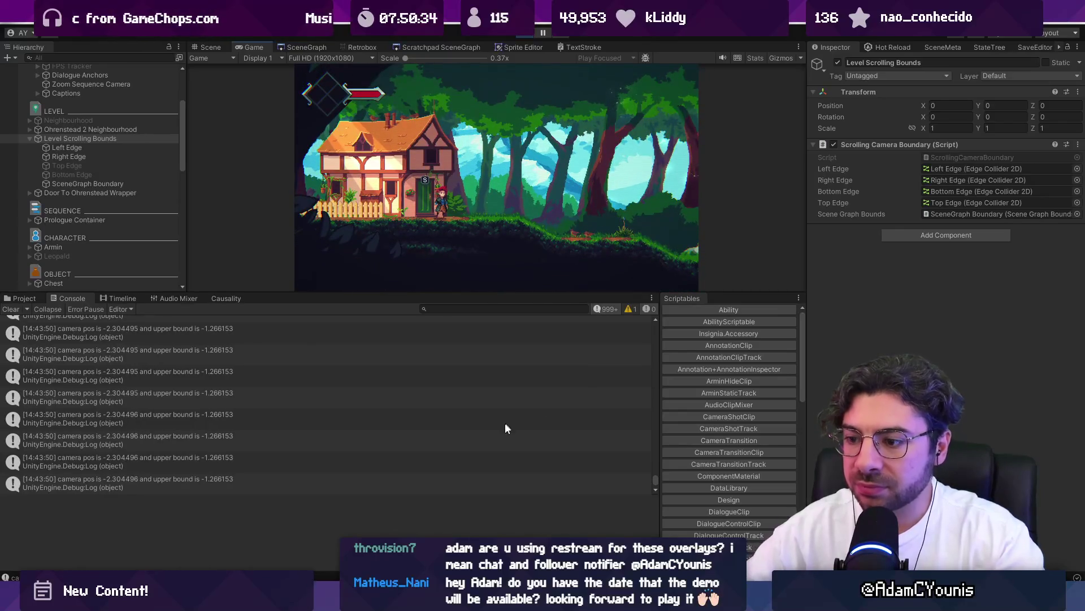
- Append * 2 to orthographicSize, save, and test by running the player right then left
{"action": "left_click", "coordinate": [396, 594]}
{"action": "left_click", "coordinate": [564, 291]}
{"action": "type", "text": "* 2 * transform.localScale.y / 2;"}
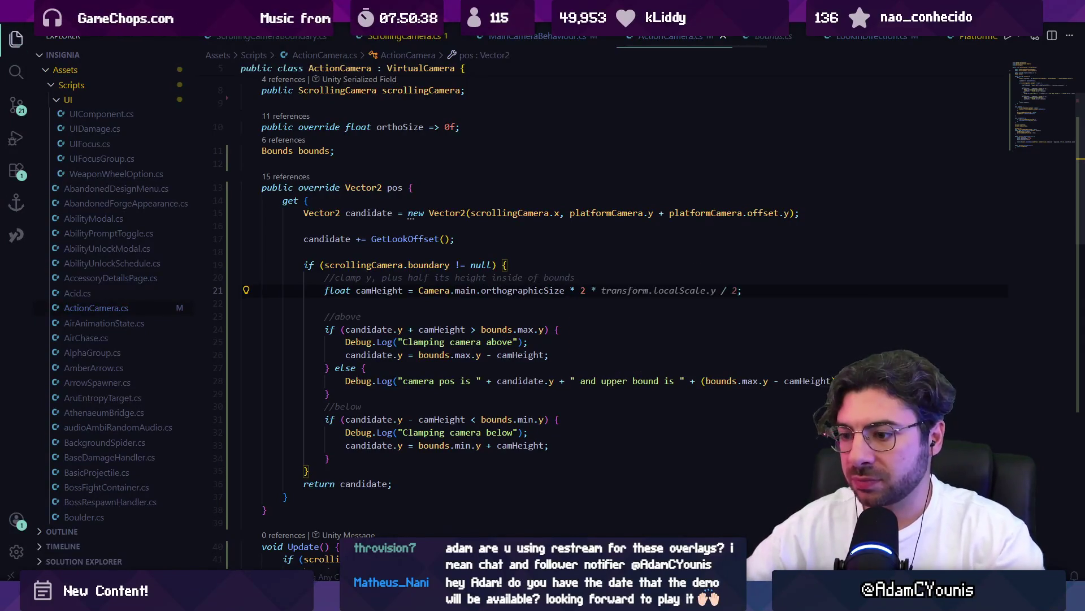
{"action": "key", "text": "ctrl+s"}
{"action": "key", "text": "alt+Tab"}
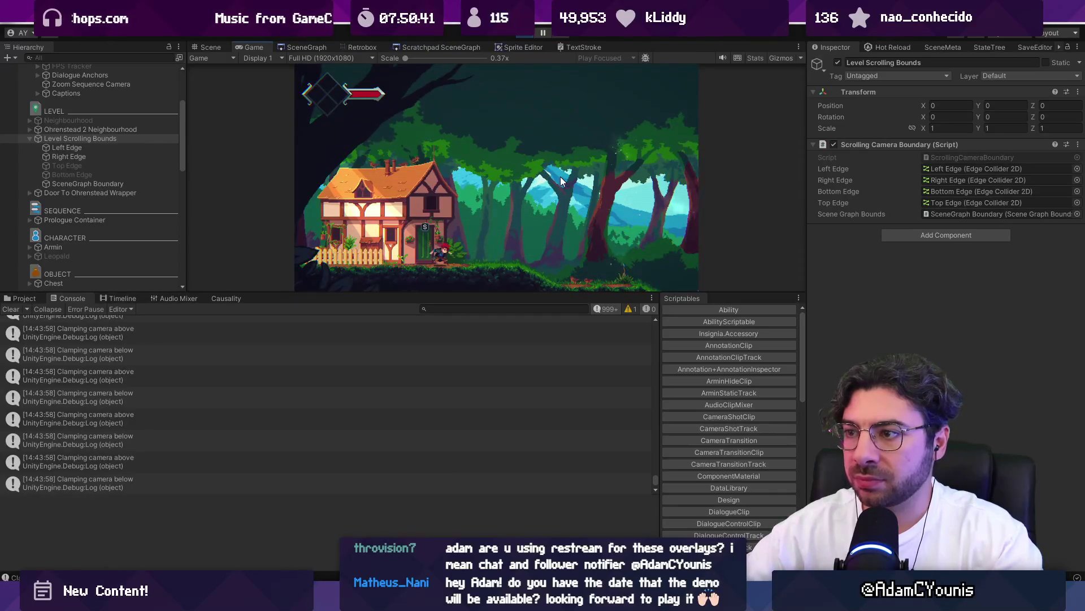
{"action": "key", "text": "Right"}
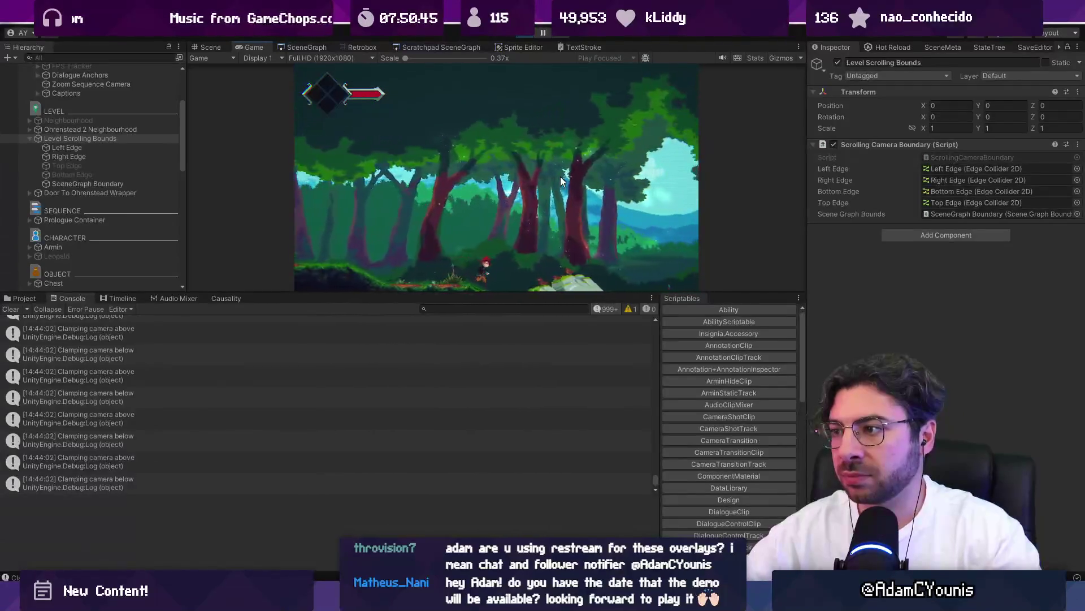
{"action": "key", "text": "Left"}
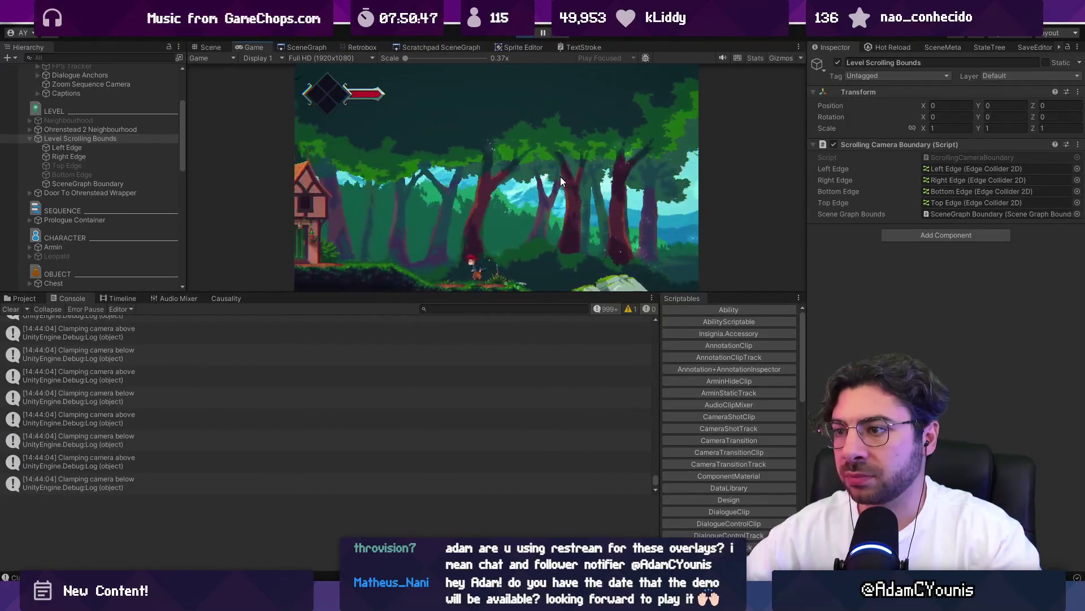
- Inspect the camHeight and bounds max terms of the upper-bound check and its log line
{"action": "key", "text": "alt+Tab"}
{"action": "left_click", "coordinate": [467, 330]}
{"action": "left_click", "coordinate": [469, 341]}
{"action": "left_click", "coordinate": [382, 331]}
{"action": "left_click", "coordinate": [444, 329]}
{"action": "left_click", "coordinate": [528, 330]}
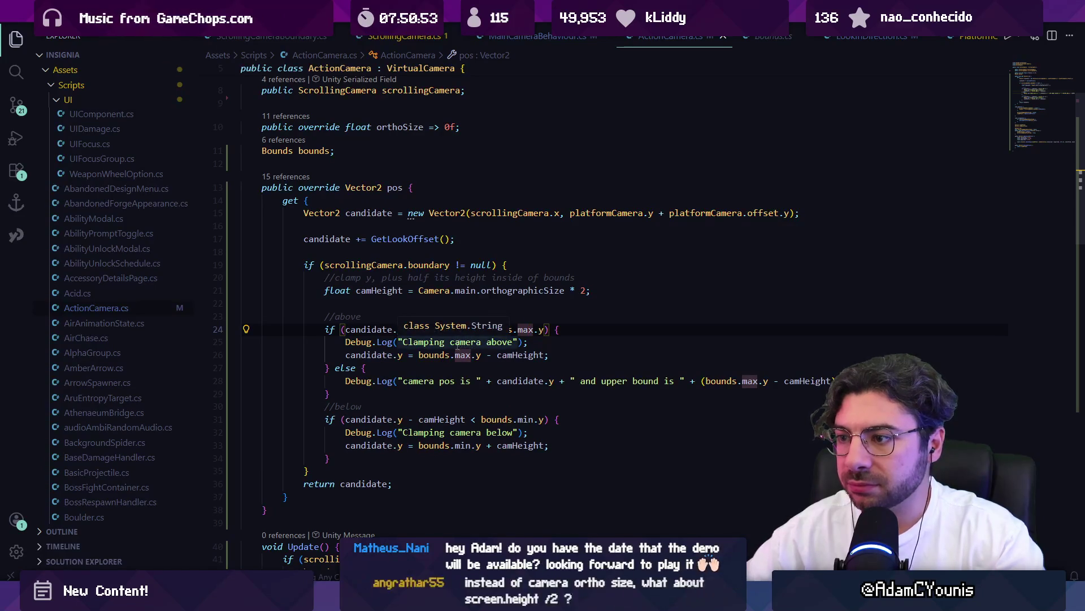
- Delete the Clamping camera above log, the else block, and the Clamping camera below log
{"action": "left_click", "coordinate": [486, 354]}
{"action": "left_click", "coordinate": [404, 341]}
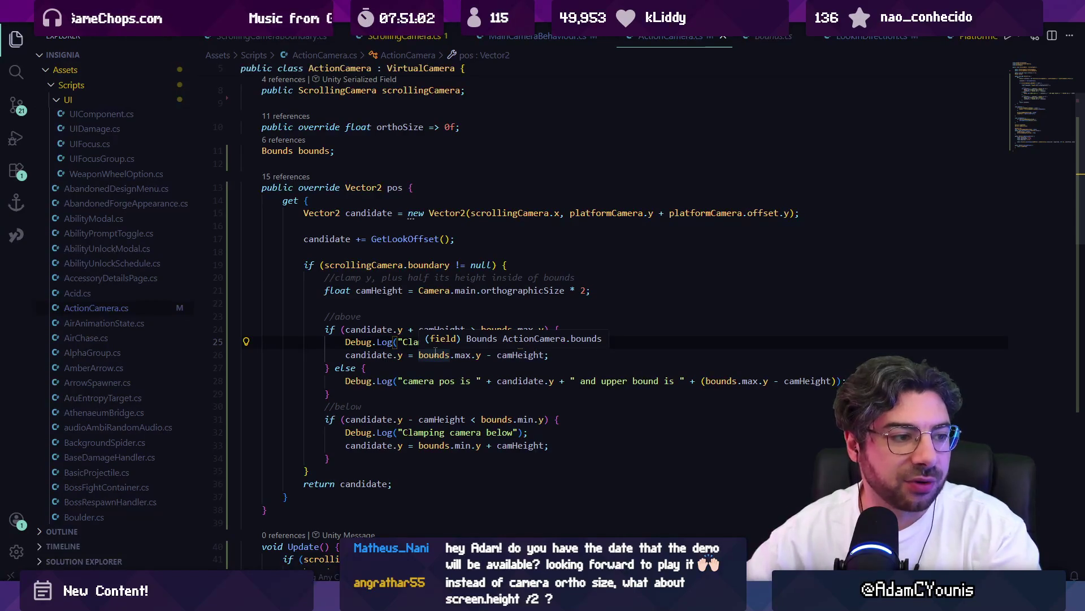
{"action": "left_click", "coordinate": [437, 313]}
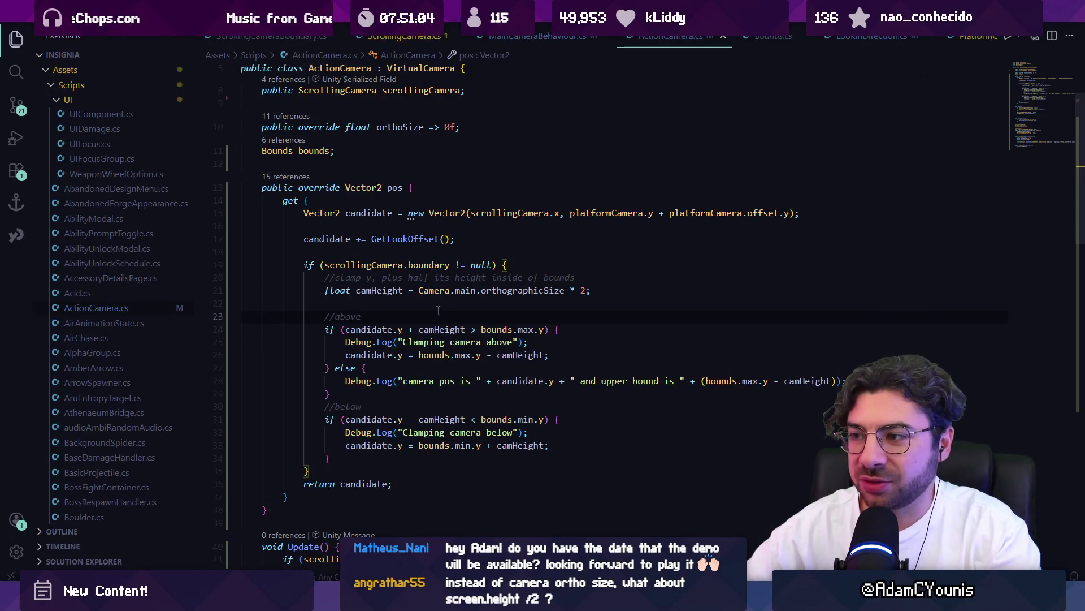
{"action": "scroll", "coordinate": [438, 310], "scroll_direction": "down", "scroll_amount": 2}
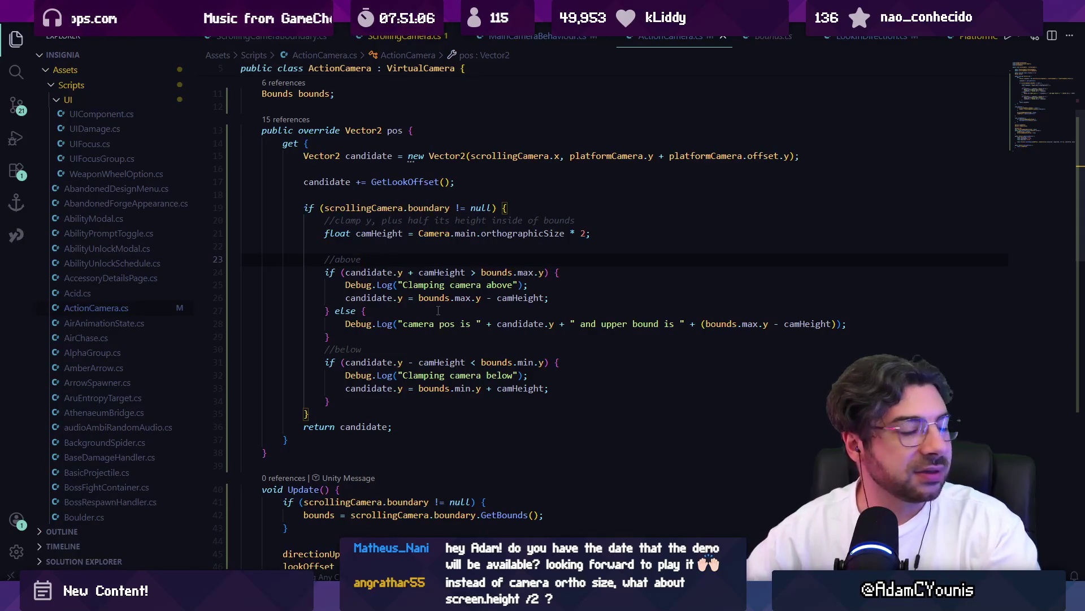
{"action": "left_click", "coordinate": [463, 310]}
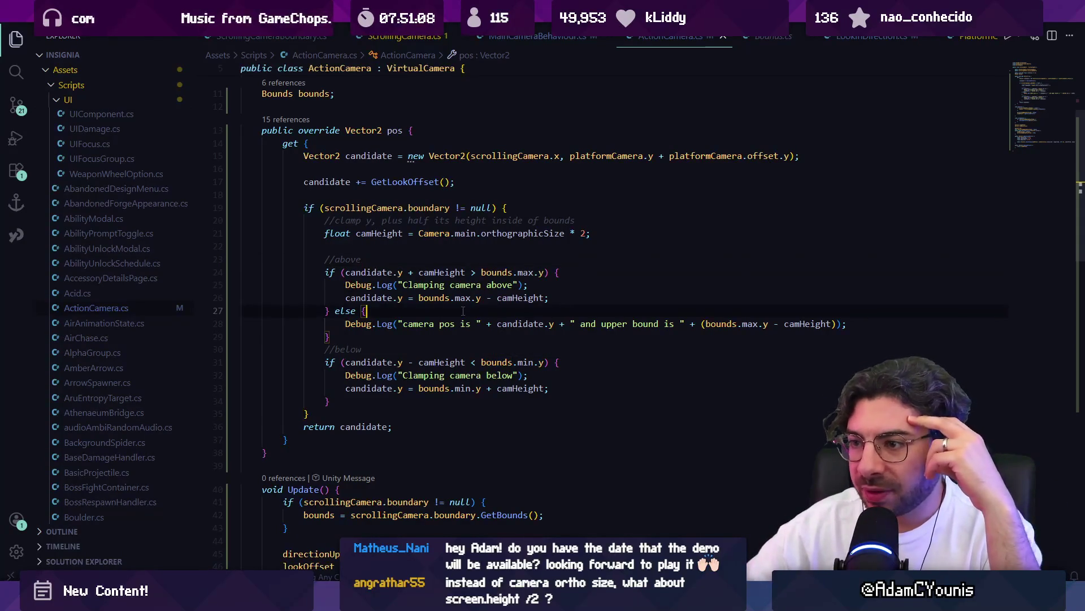
{"action": "triple_click", "coordinate": [409, 285]}
{"action": "key", "text": "BackSpace"}
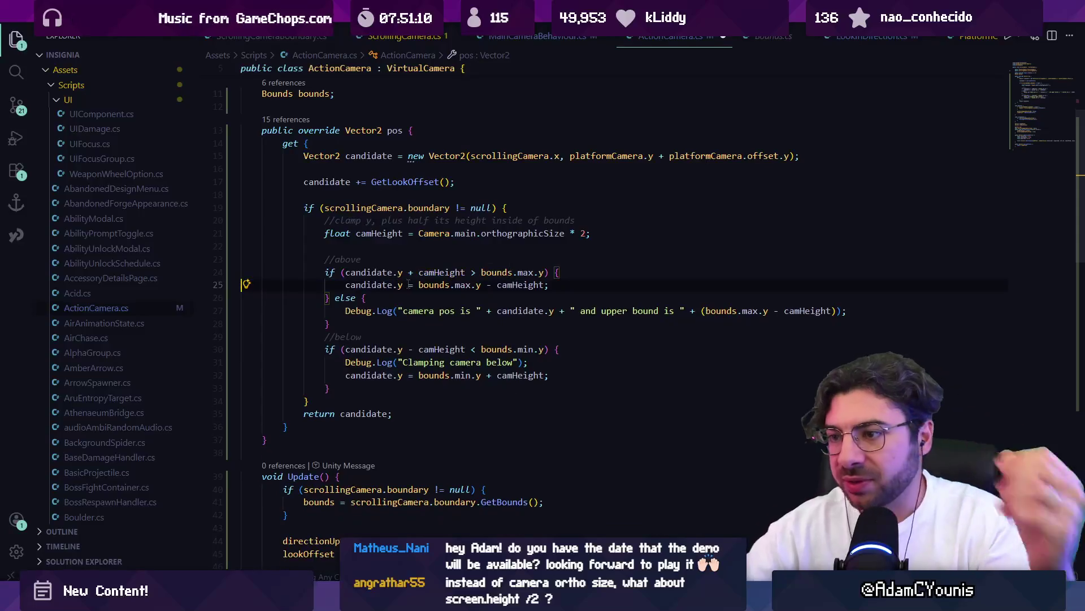
{"action": "key", "text": "shift+Up"}
{"action": "key", "text": "shift+Up"}
{"action": "key", "text": "BackSpace"}
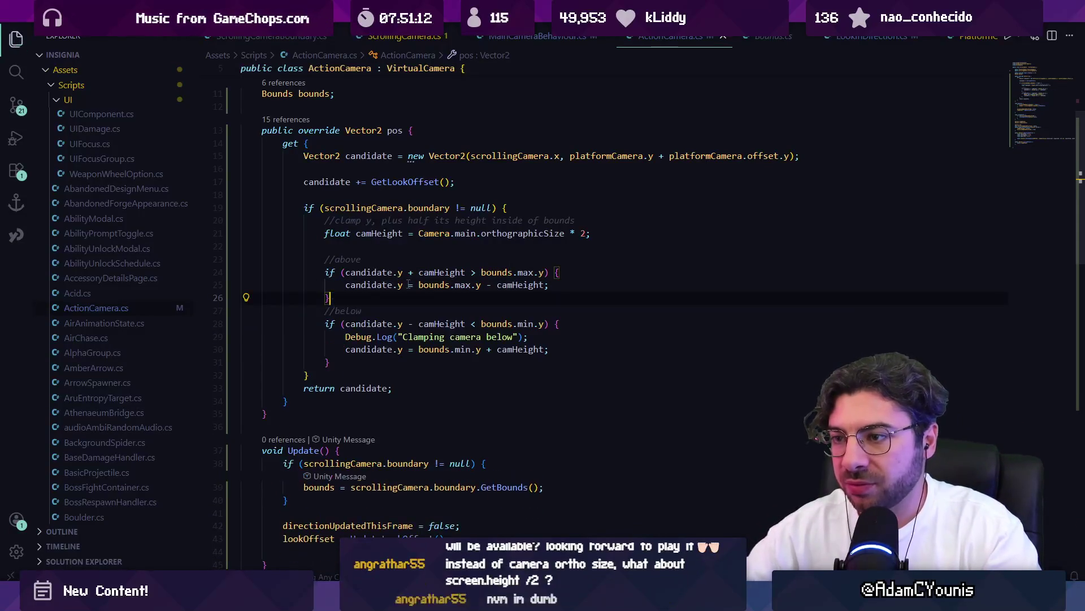
{"action": "key", "text": "Down"}
{"action": "key", "text": "Down"}
{"action": "key", "text": "Down"}
{"action": "key", "text": "shift+Down"}
{"action": "key", "text": "BackSpace"}
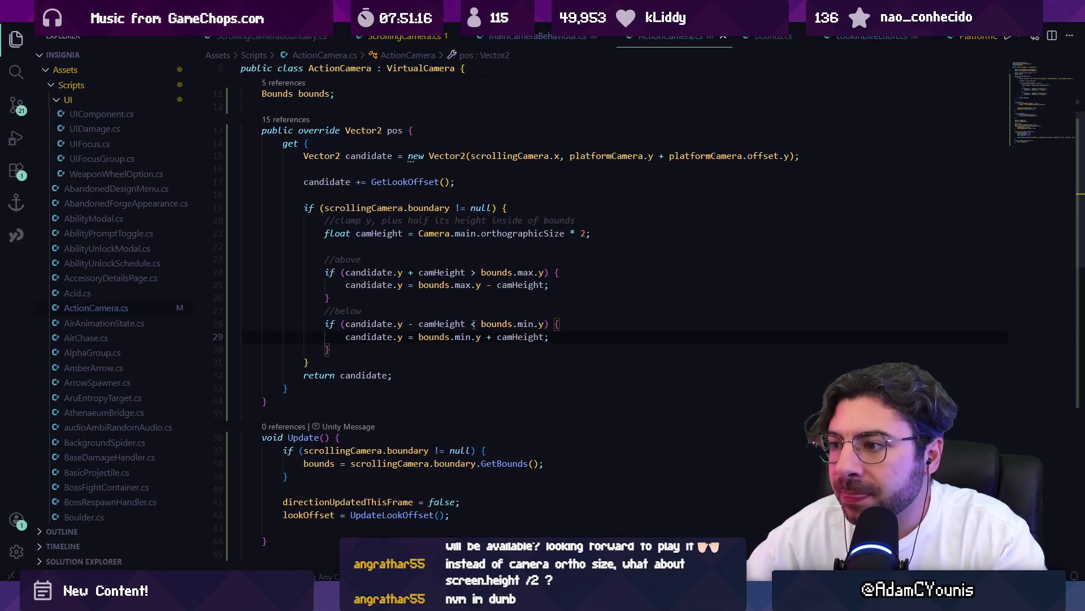
- Check camHeight in the upper bound check and test by walking the character left in play mode
{"action": "left_click", "coordinate": [466, 273]}
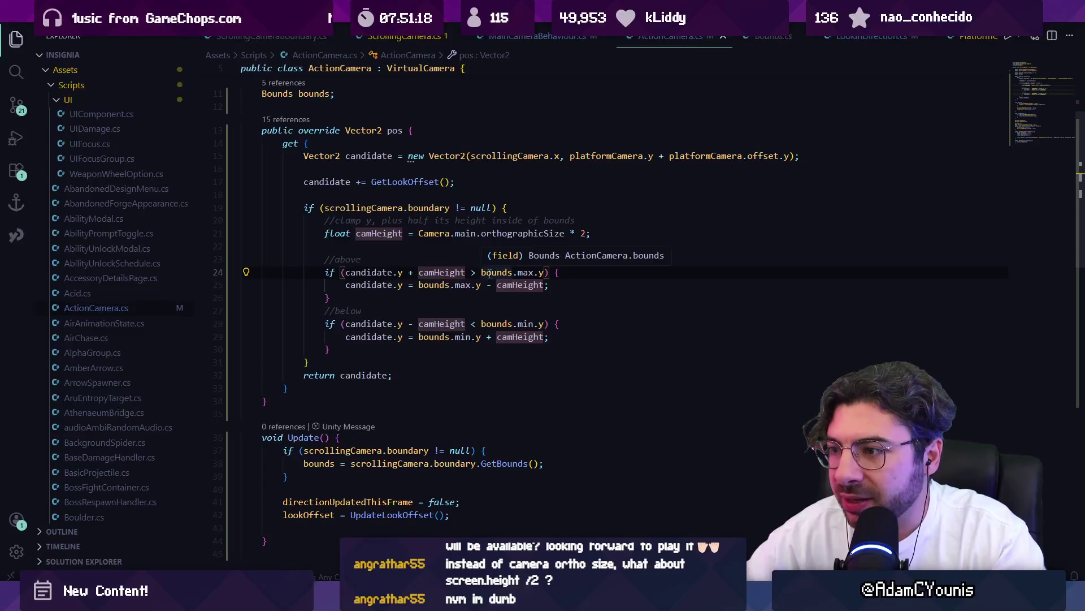
{"action": "left_click", "coordinate": [440, 273]}
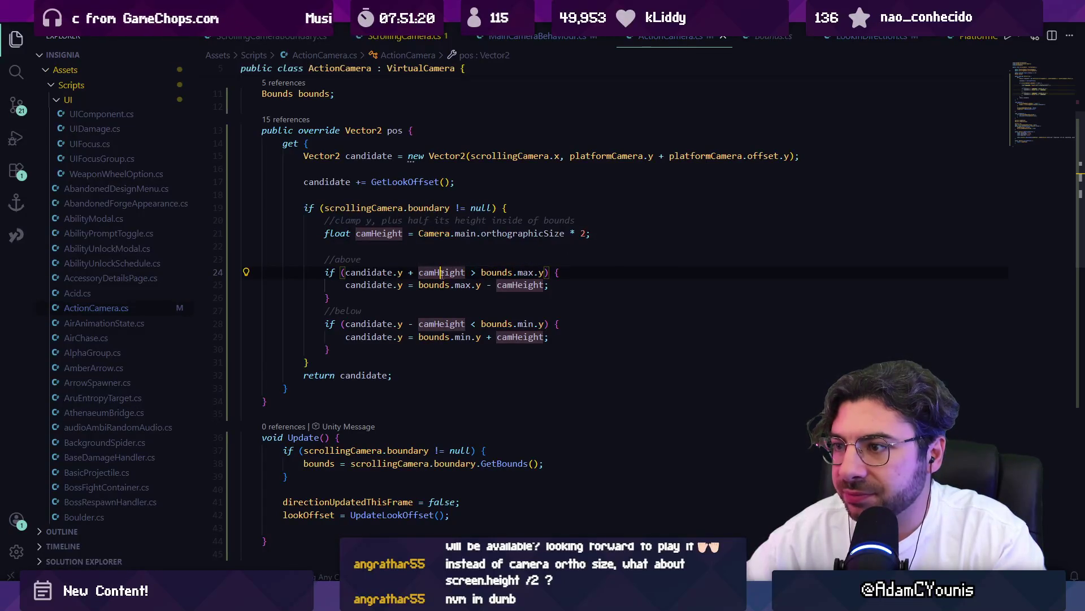
{"action": "key", "text": "alt+Tab"}
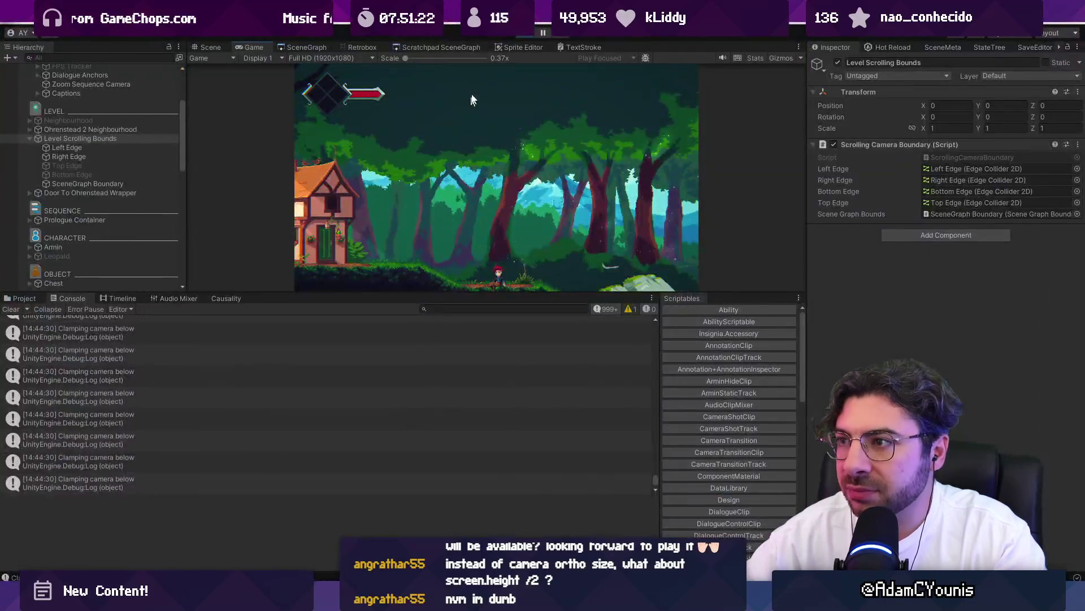
{"action": "key", "text": "Left"}
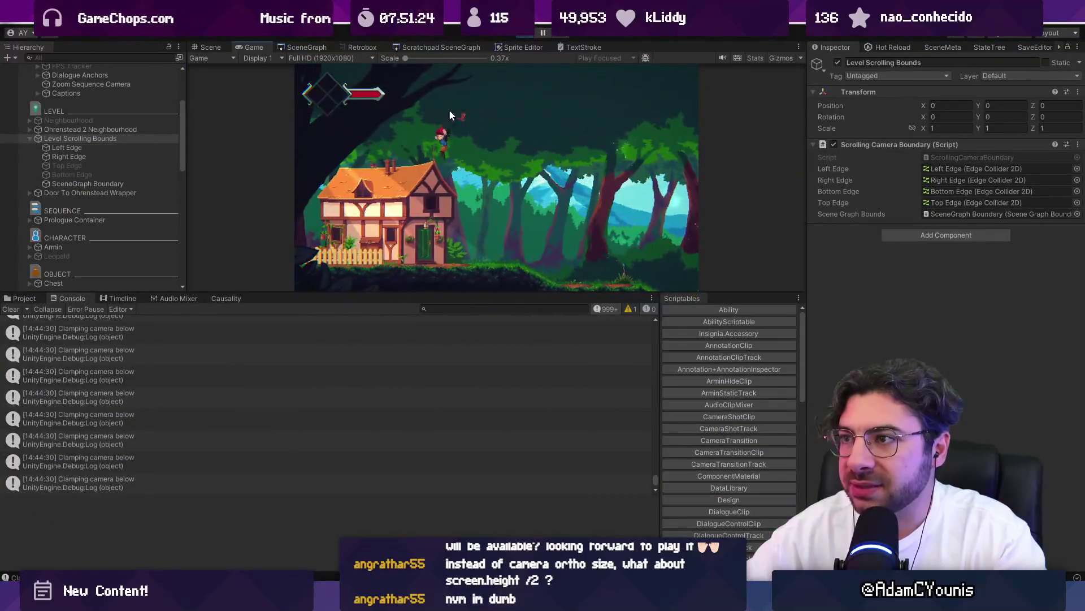
{"action": "key", "text": "alt+Tab"}
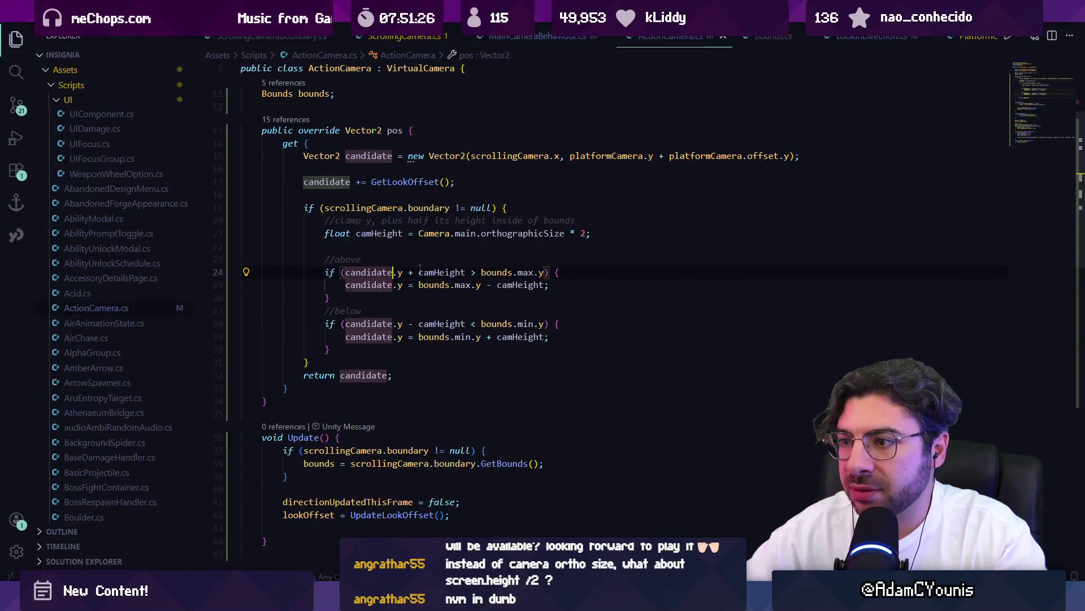
- Change the upper clamp's minus camHeight to plus
{"action": "left_click", "coordinate": [419, 284]}
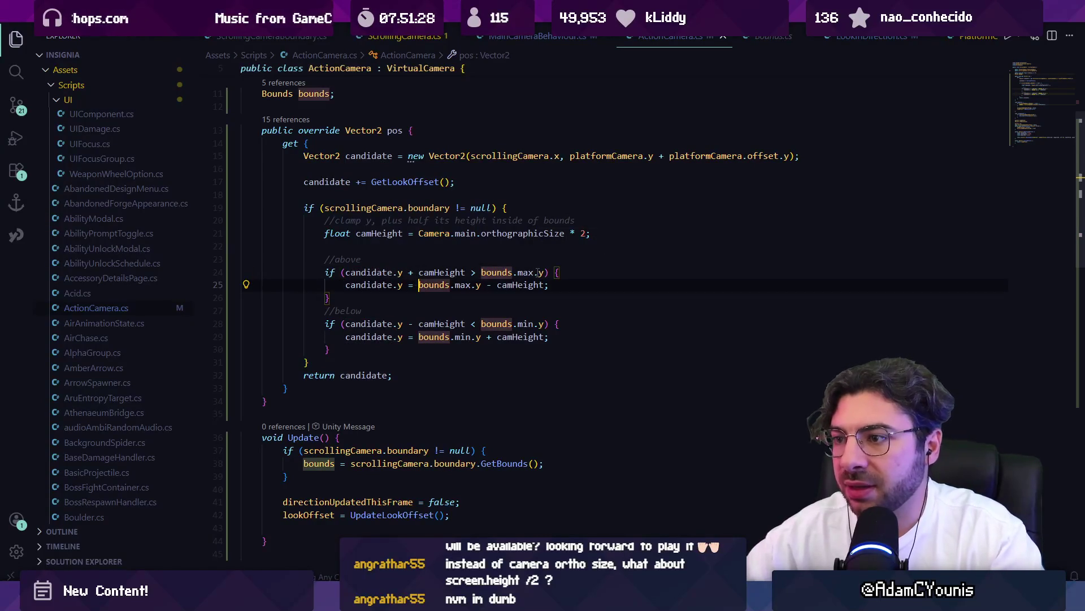
{"action": "key", "text": "Down"}
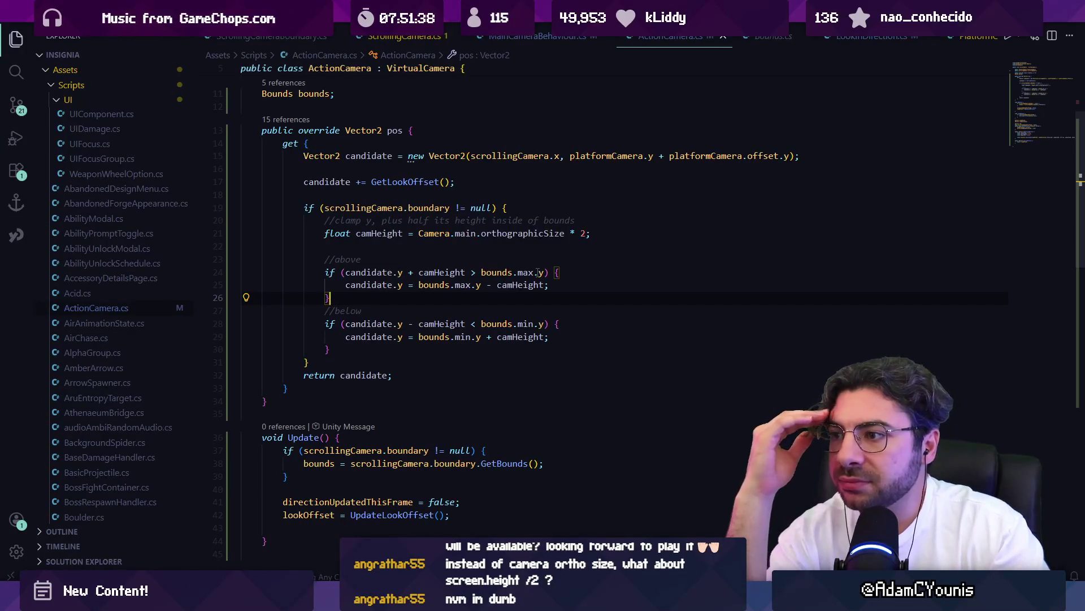
{"action": "key", "text": "BackSpace"}
{"action": "type", "text": "+"}
{"action": "left_click", "coordinate": [495, 337]}
- Restore '- camHeight' in the upper clamp and bring up the Windows Media Player playlist
{"action": "key", "text": "Tab"}
{"action": "key", "text": "Tab"}
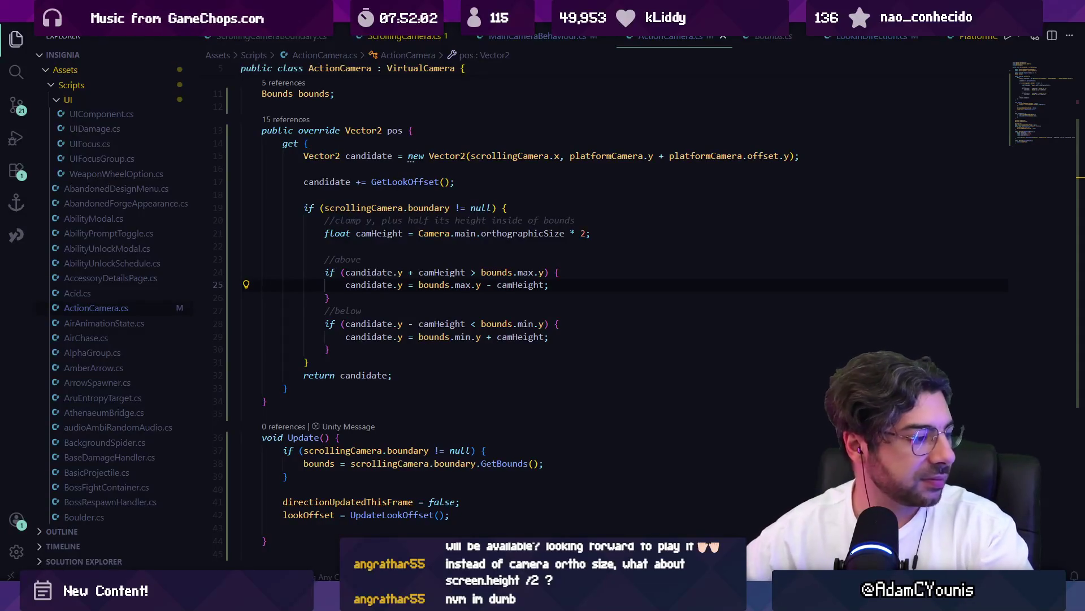
{"action": "key", "text": "alt+Tab"}
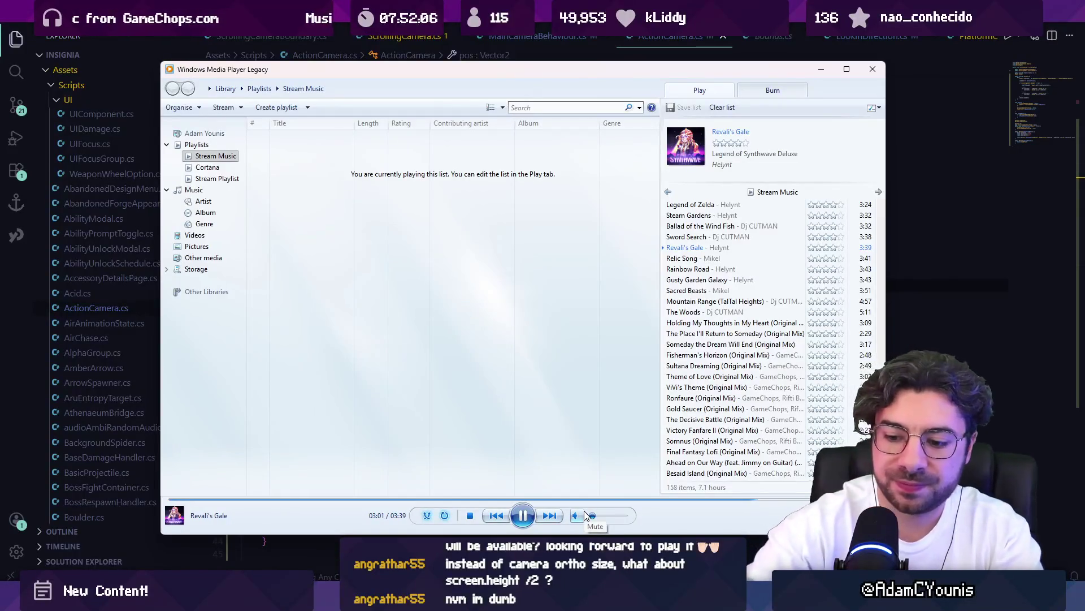
- Replace the stream-title.txt text with 'SFX Meeting' and save it
{"action": "key", "text": "alt+Tab"}
{"action": "key", "text": "ctrl+a"}
{"action": "type", "text": "x"}
{"action": "type", "text": "SFX "}
{"action": "type", "text": "sic"}
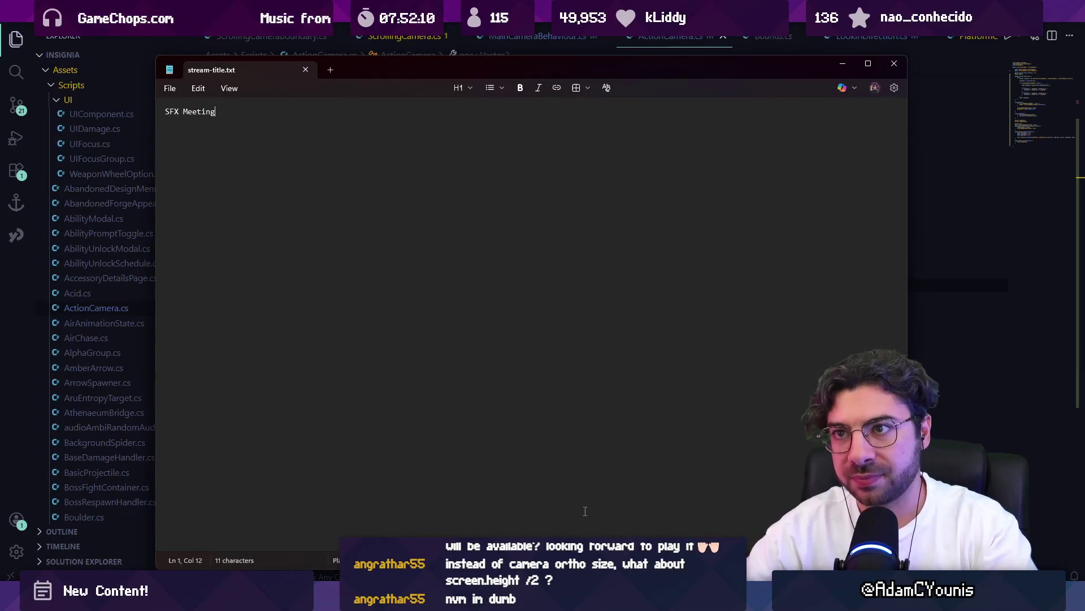
{"action": "key", "text": "alt+Tab"}
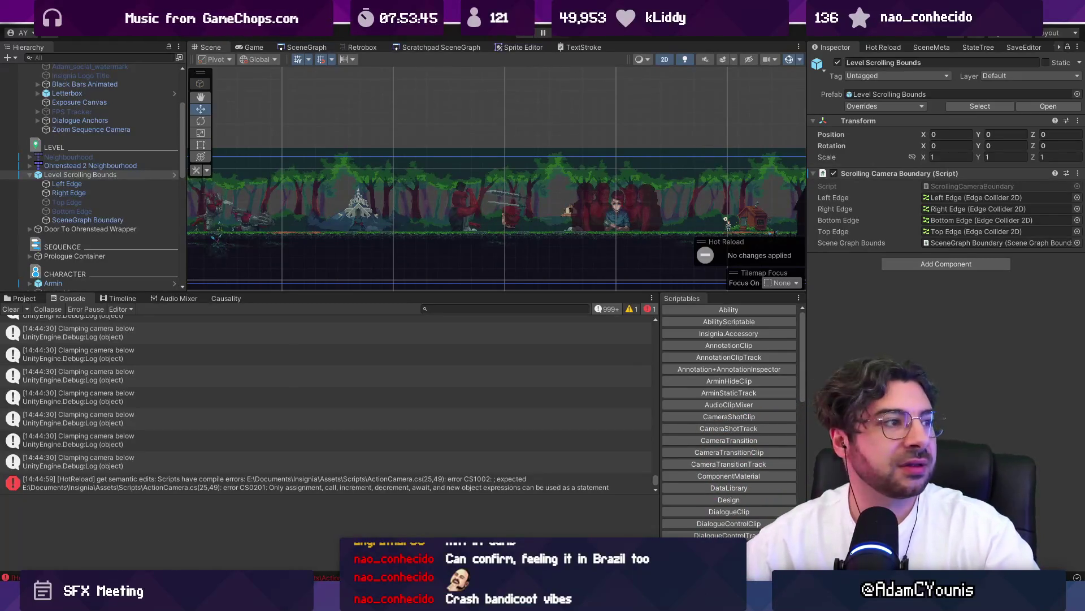
- Switch to Discord to watch the teammate's Unity screen share
{"action": "key", "text": "alt+Tab"}
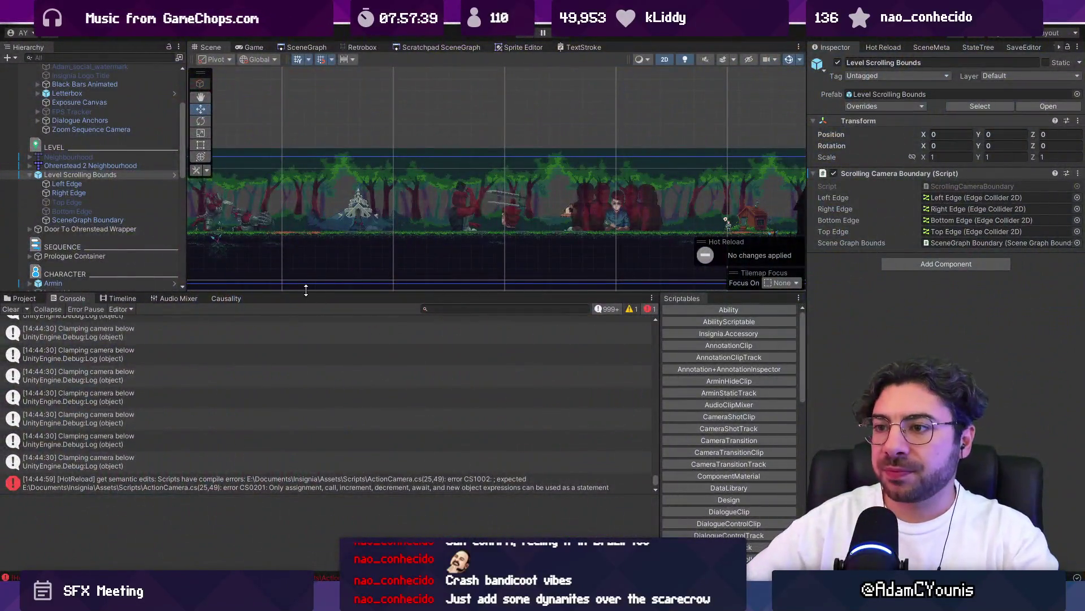
- Enlarge the scene view to show the level with its Level Scrolling Bounds
{"action": "left_click_drag", "start_coordinate": [305, 292], "coordinate": [311, 424]}
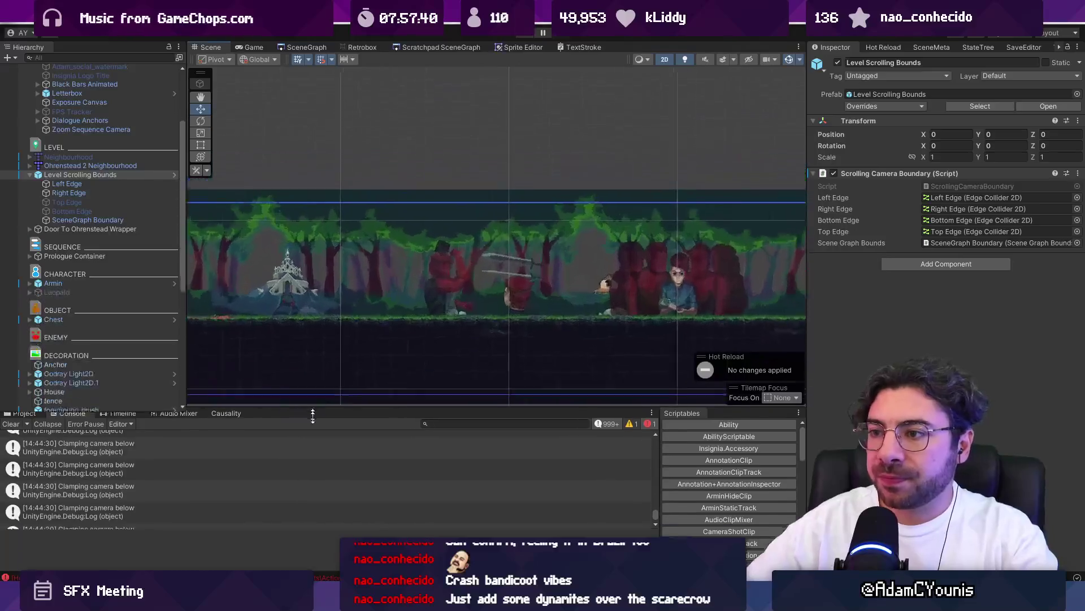
- Frame the level in the scene view
{"action": "key", "text": "f"}
{"action": "scroll", "coordinate": [543, 246], "scroll_direction": "down", "scroll_amount": 3}
{"action": "scroll", "coordinate": [452, 242], "scroll_direction": "up", "scroll_amount": 5}
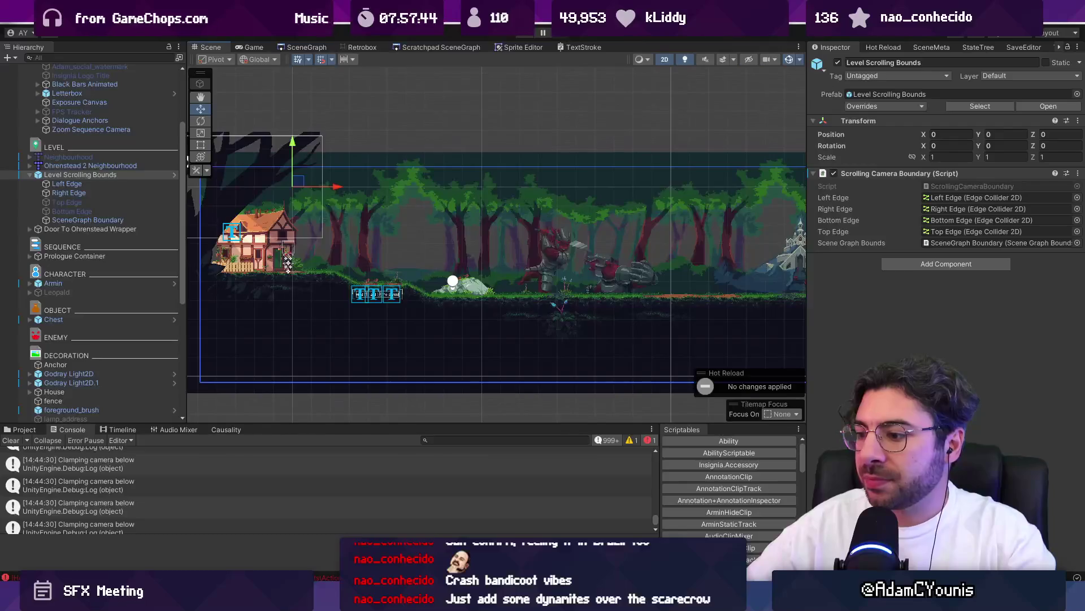
- Change stream-title.txt to 'Bug Fixing', then return to ActionCamera.cs at empty line 22
{"action": "mouse_move", "coordinate": [381, 599]}
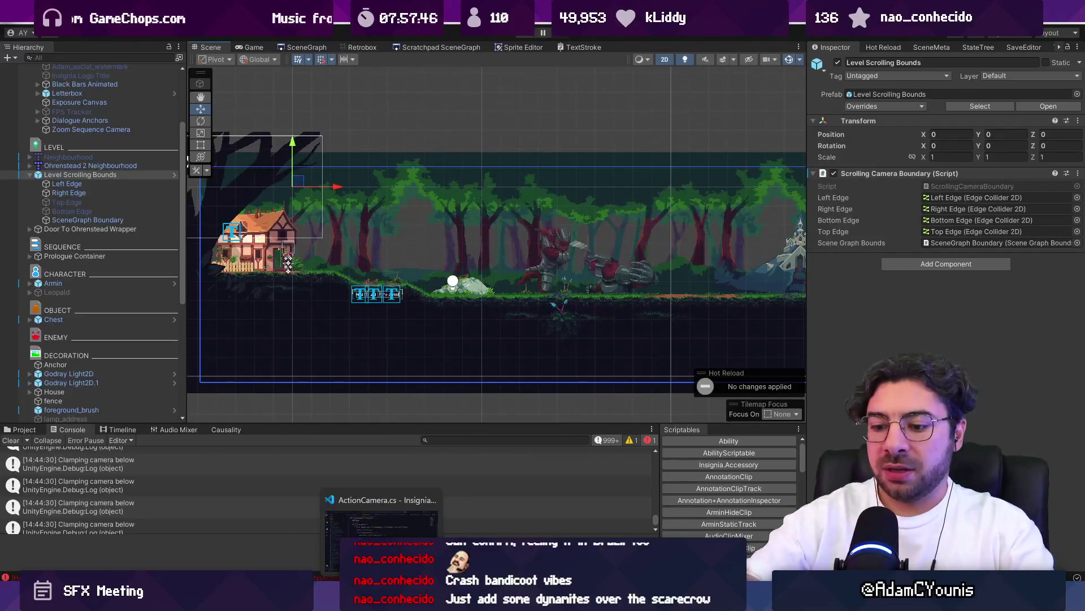
{"action": "key", "text": "alt+Tab"}
{"action": "key", "text": "ctrl+a"}
{"action": "type", "text": "Bug Fixing"}
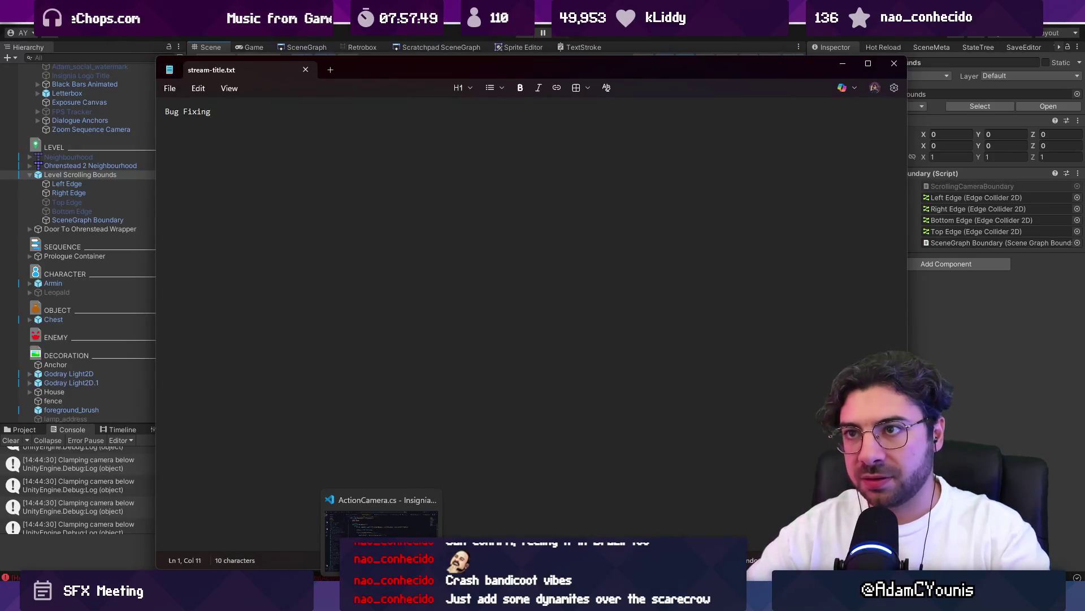
{"action": "key", "text": "alt+Tab"}
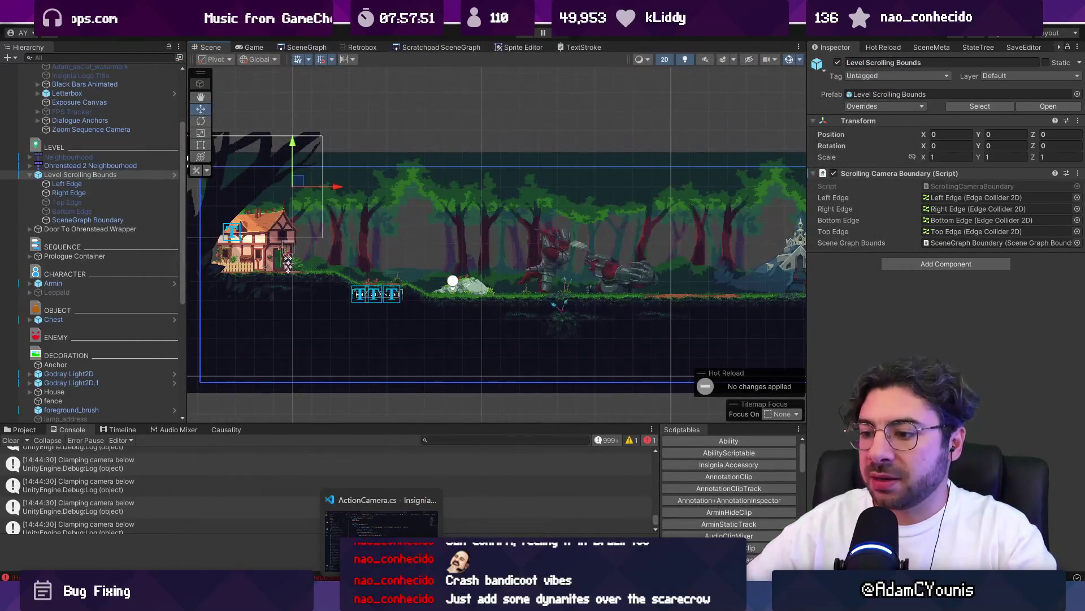
{"action": "left_click", "coordinate": [382, 526]}
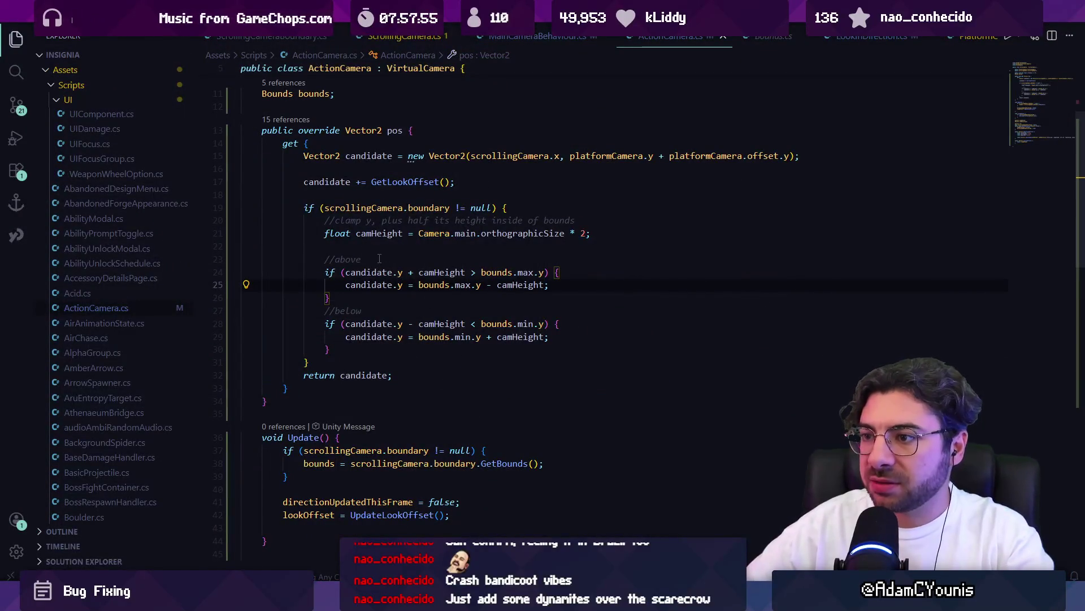
{"action": "left_click", "coordinate": [380, 248]}
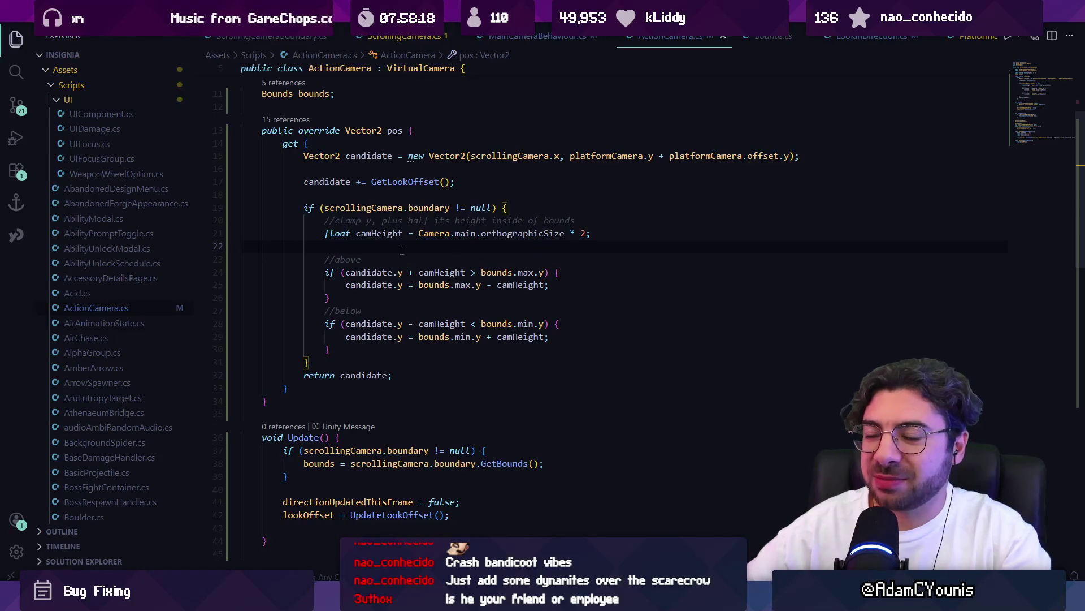
- Insert a 'Clamping camera above' Debug.Log with candidate y, camHeight and bounds max y, then save
{"action": "key", "text": "shift+Down"}
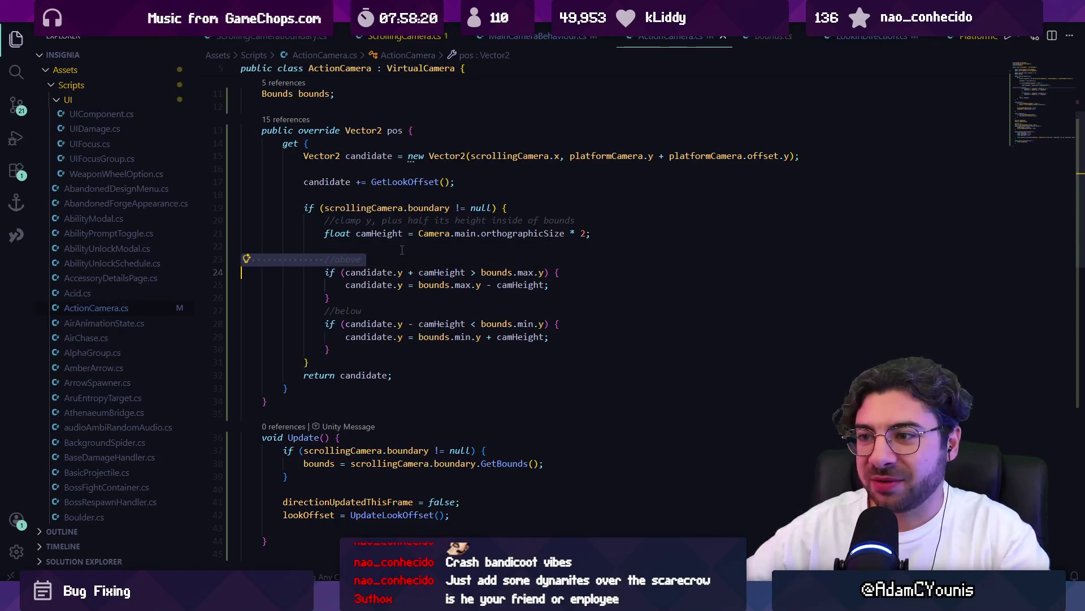
{"action": "key", "text": "shift+Up"}
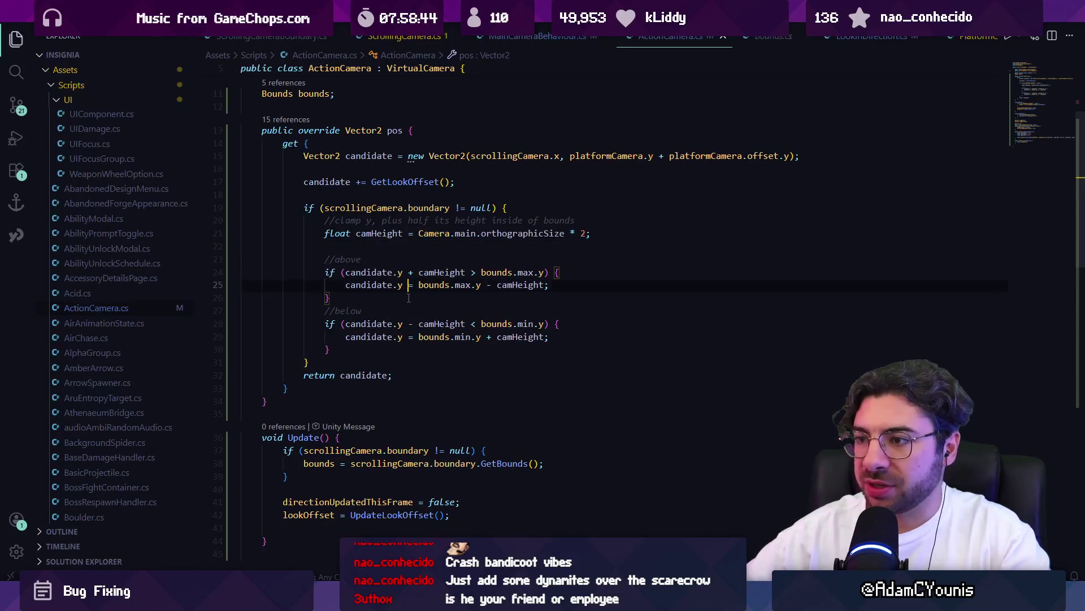
{"action": "left_click", "coordinate": [552, 286]}
{"action": "key", "text": "Return"}
{"action": "type", "text": "Debug"}
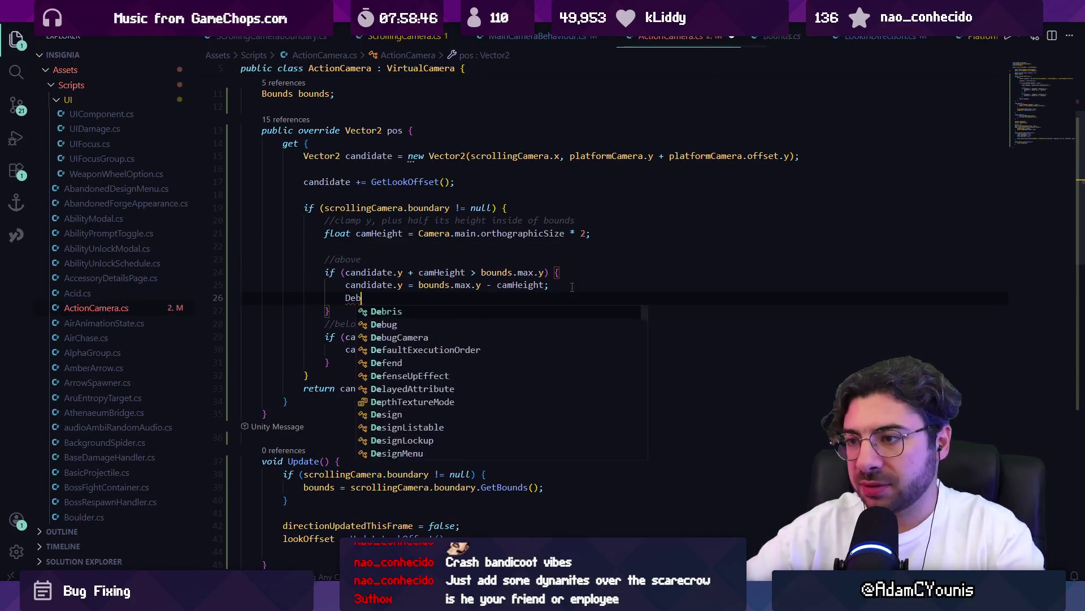
{"action": "key", "text": "alt+Up"}
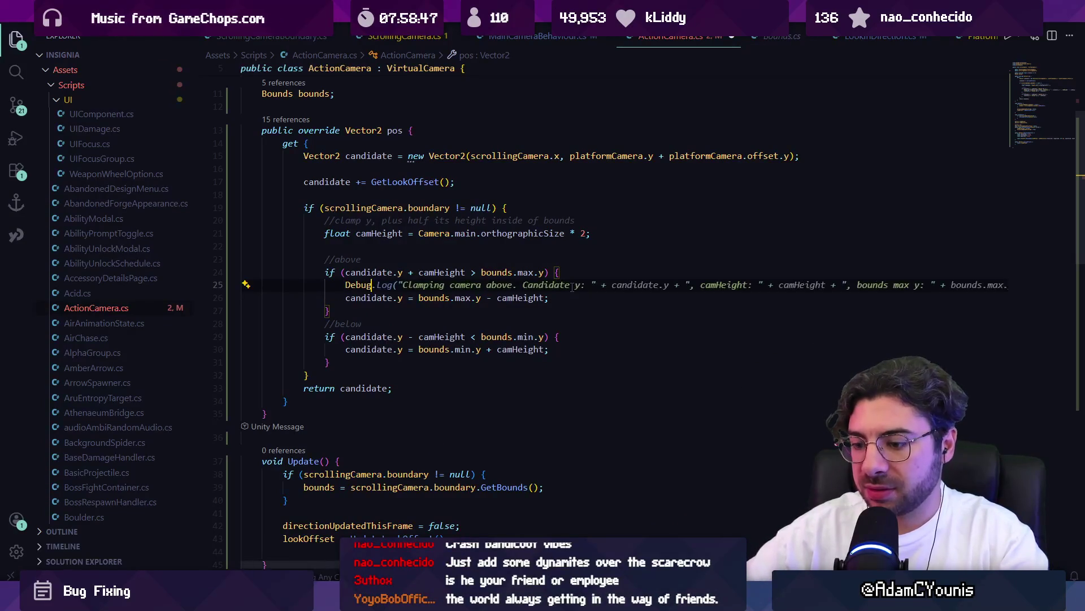
{"action": "type", "text": "."}
{"action": "key", "text": "Tab"}
{"action": "key", "text": "ctrl+s"}
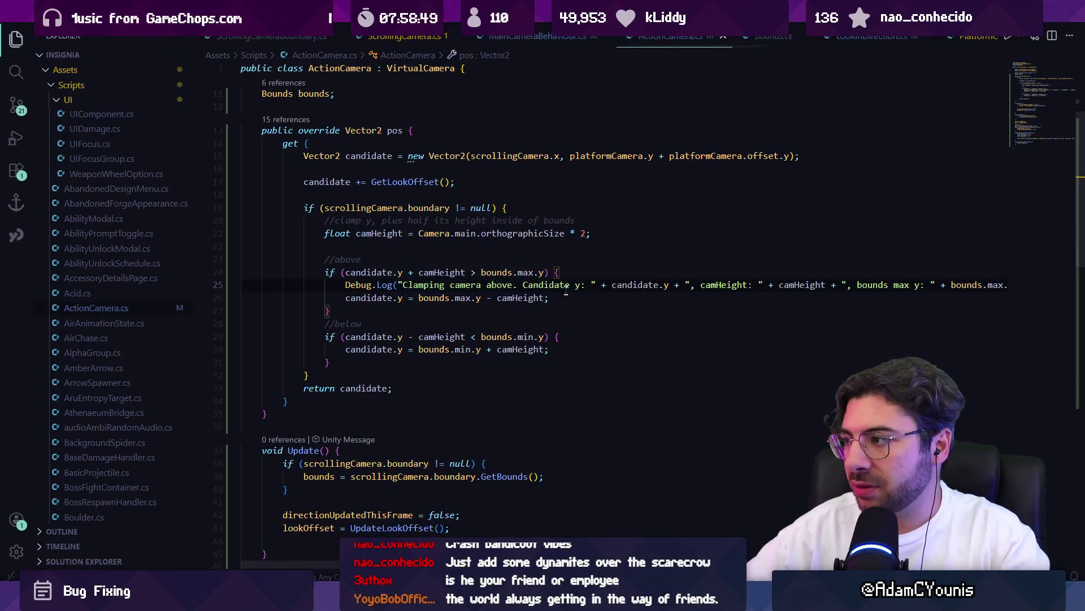
{"action": "key", "text": "alt+Tab"}
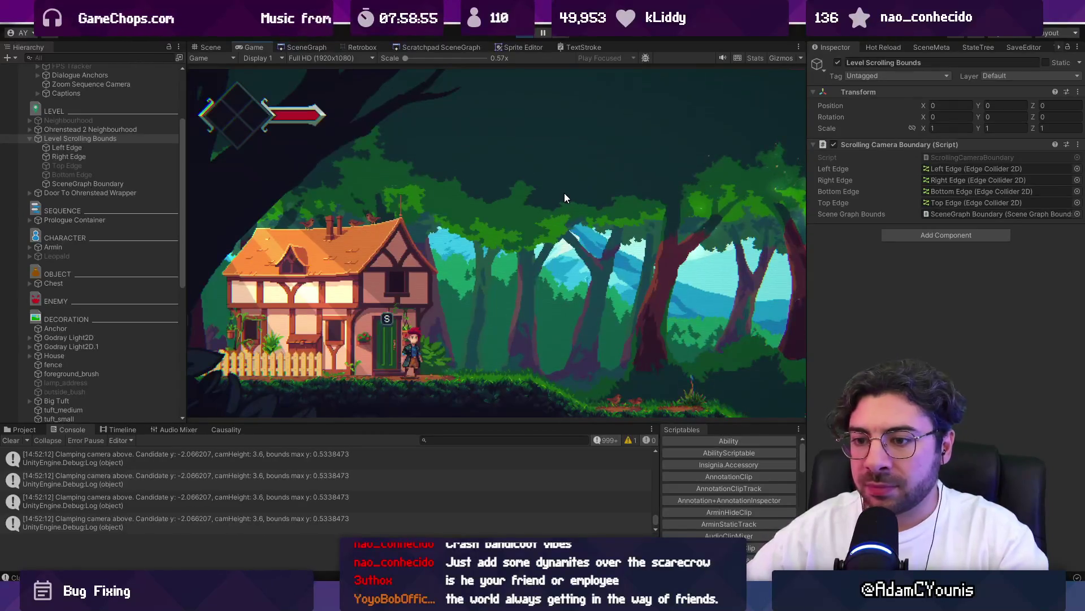
- Enlarge the console, then drop the ' * 2' so camHeight equals orthographicSize, and save
{"action": "left_click_drag", "start_coordinate": [357, 424], "coordinate": [366, 345]}
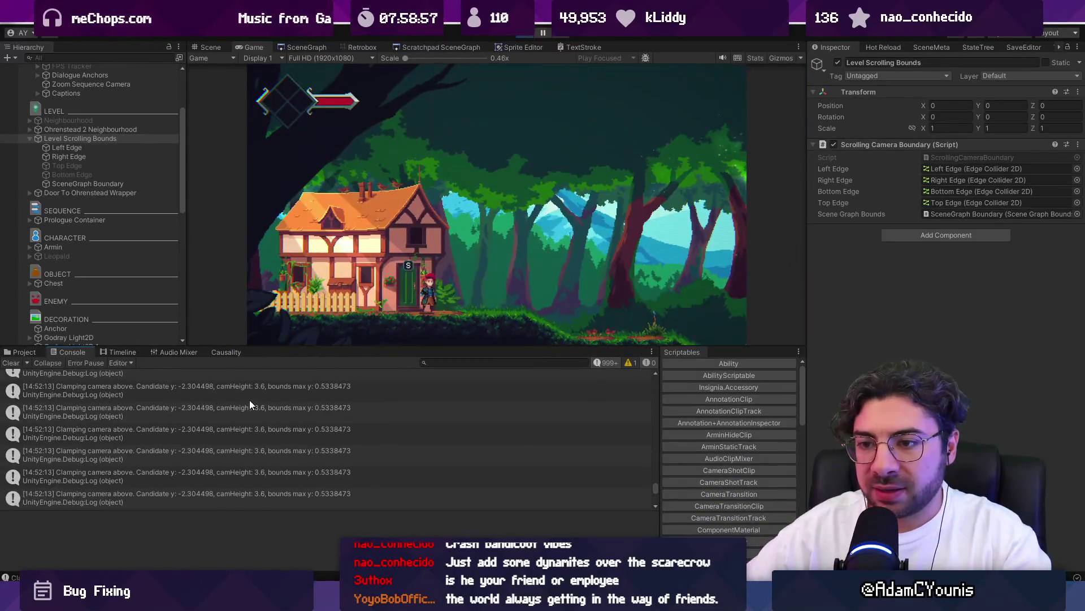
{"action": "key", "text": "ctrl+1"}
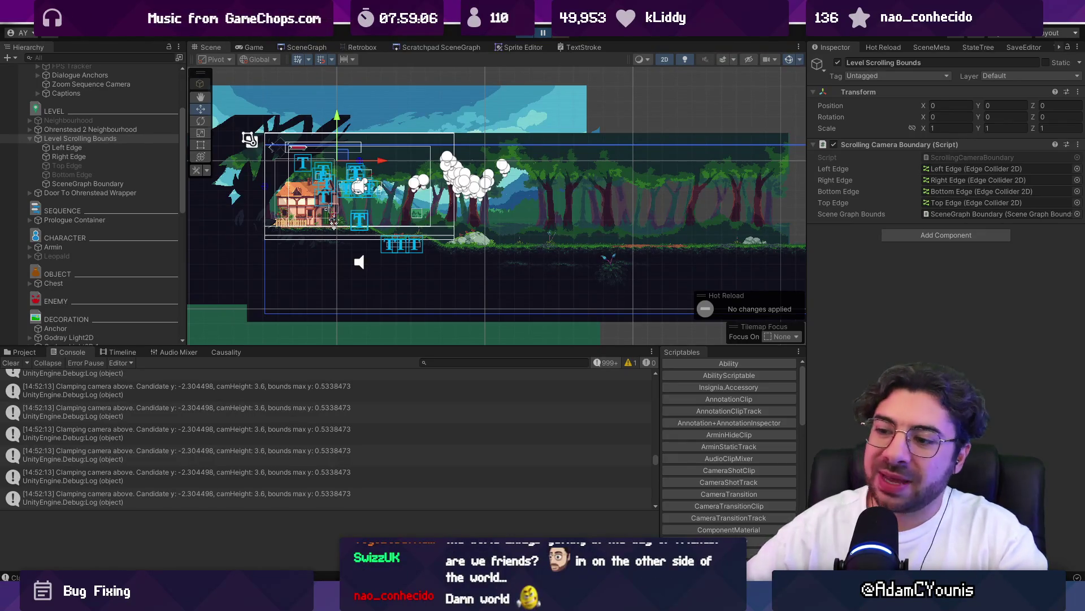
{"action": "key", "text": "alt+Tab"}
{"action": "left_click", "coordinate": [653, 227]}
{"action": "key", "text": "Left"}
{"action": "key", "text": "BackSpace"}
{"action": "key", "text": "BackSpace"}
{"action": "key", "text": "BackSpace"}
{"action": "key", "text": "ctrl+s"}
- Back in Unity's game view, clear the old clamping logs from the console
{"action": "key", "text": "alt+Tab"}
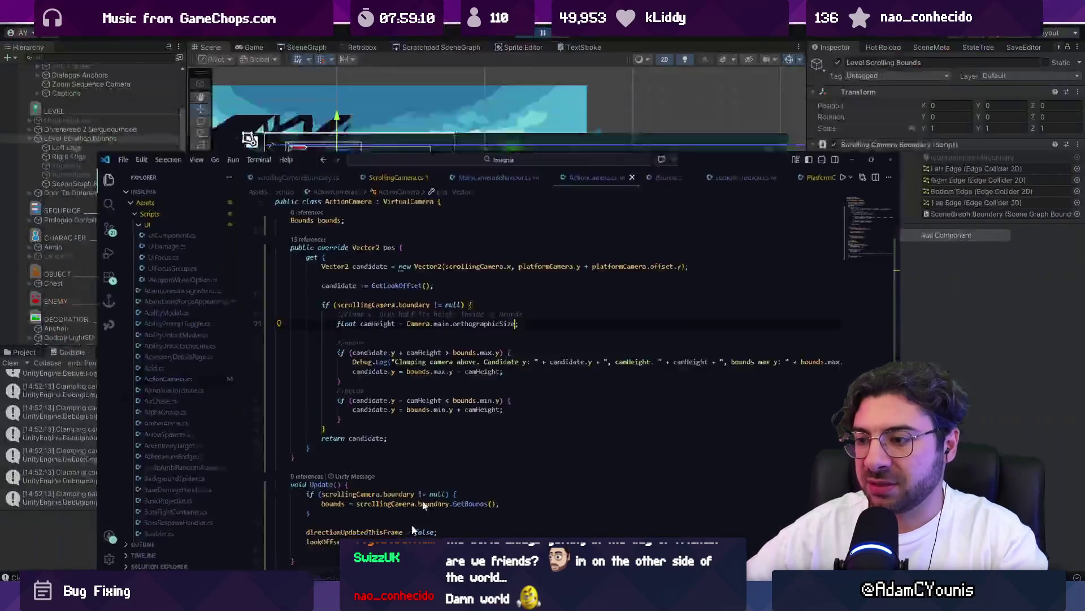
{"action": "left_click", "coordinate": [538, 35]}
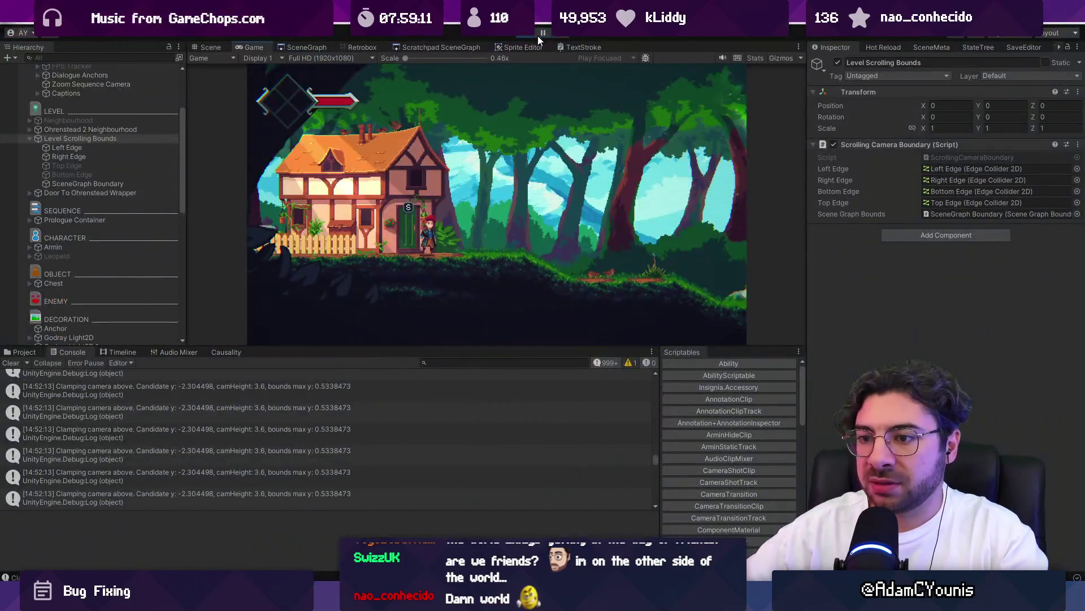
{"action": "left_click", "coordinate": [26, 362]}
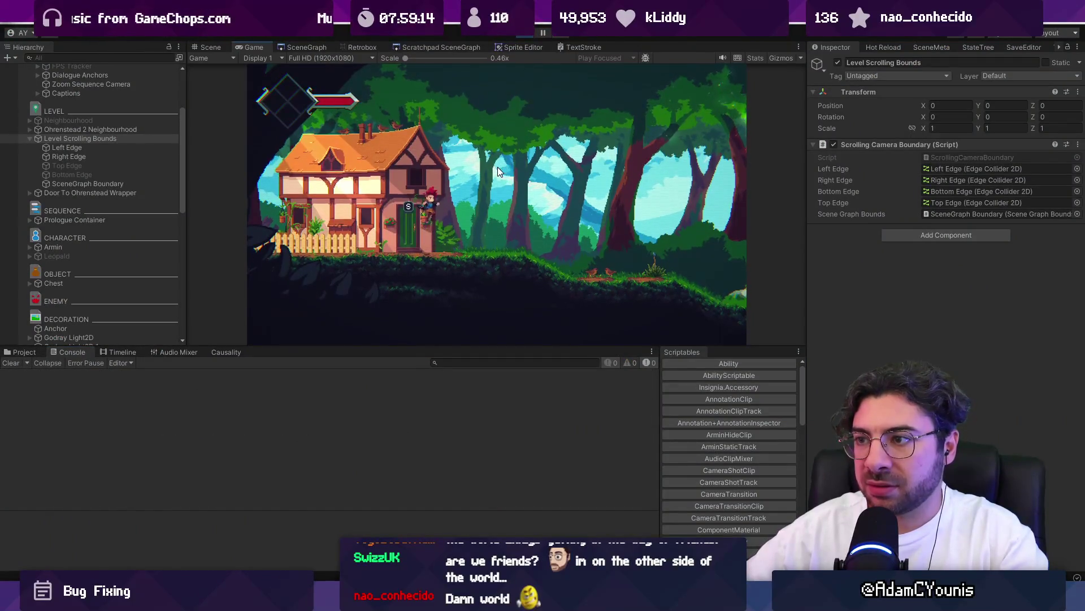
{"action": "key", "text": "alt+Tab"}
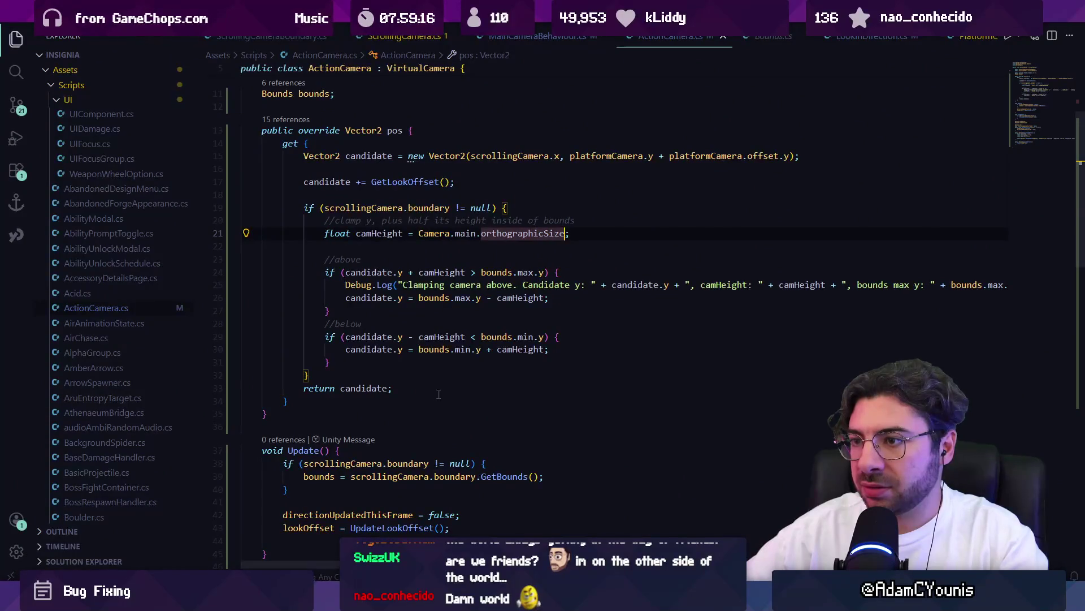
- Leave ActionCamera.cs and return to Unity's running level with the cleared console
{"action": "key", "text": "alt+Tab"}
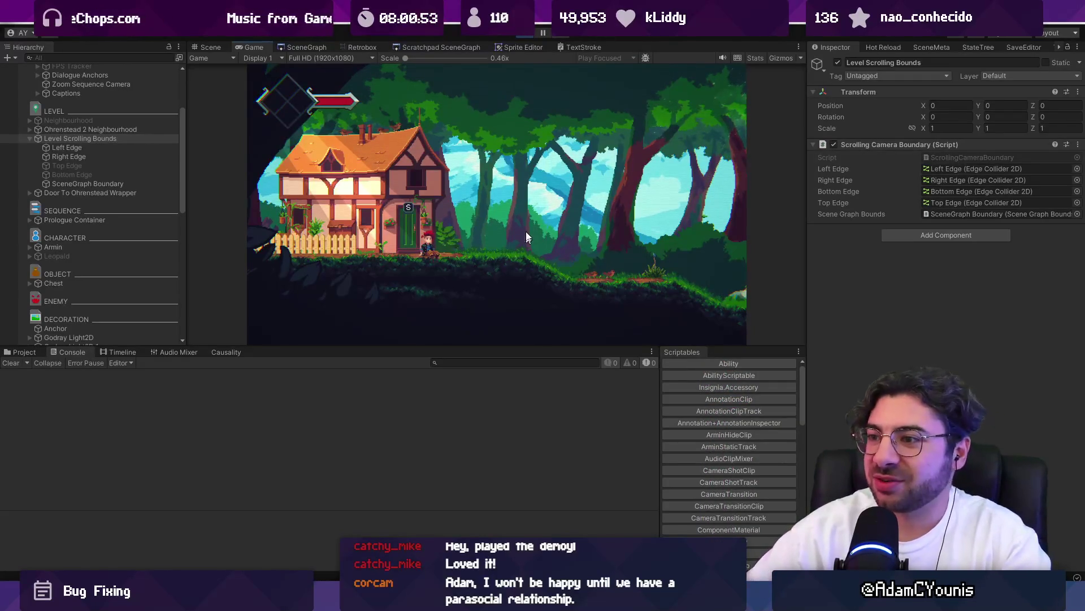
- Walk the character into the house doorway, then zoom the scene view around the house and bounds gizmos
{"action": "key", "text": "s"}
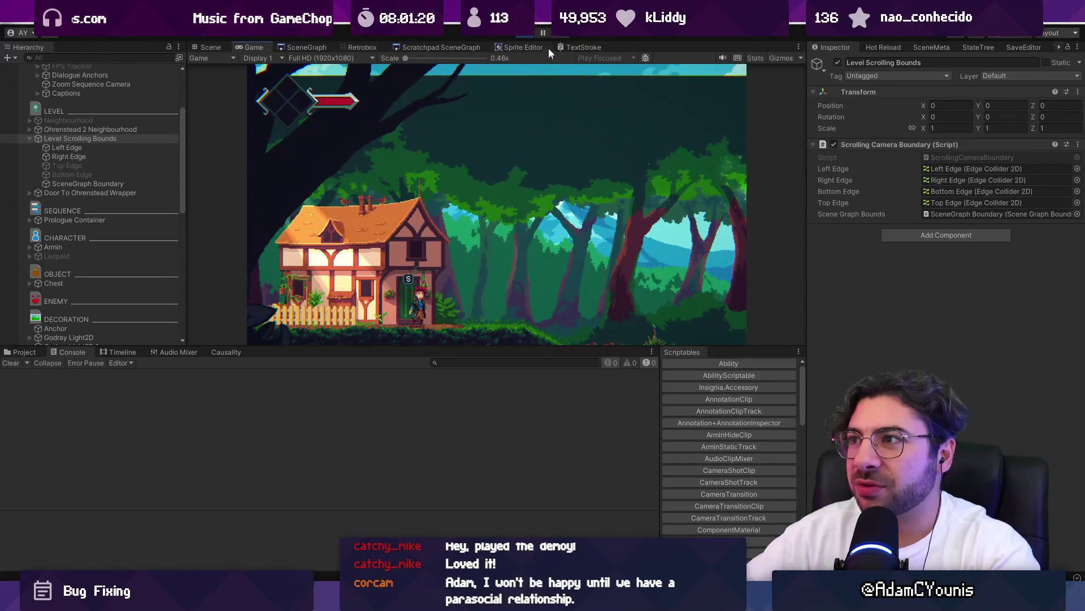
{"action": "left_click", "coordinate": [544, 33]}
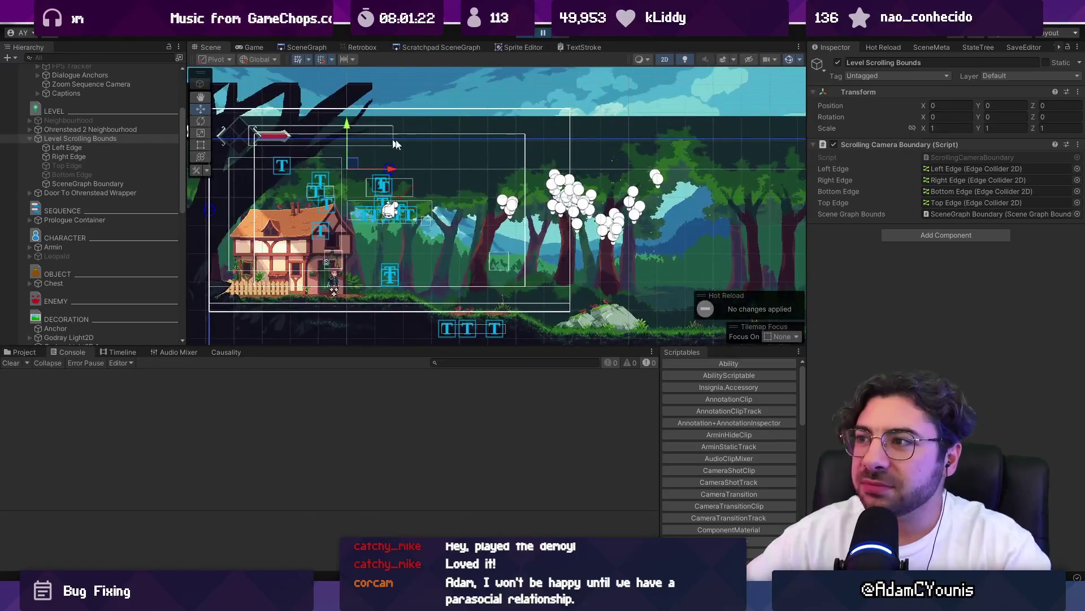
{"action": "scroll", "coordinate": [431, 126], "scroll_direction": "up", "scroll_amount": 2}
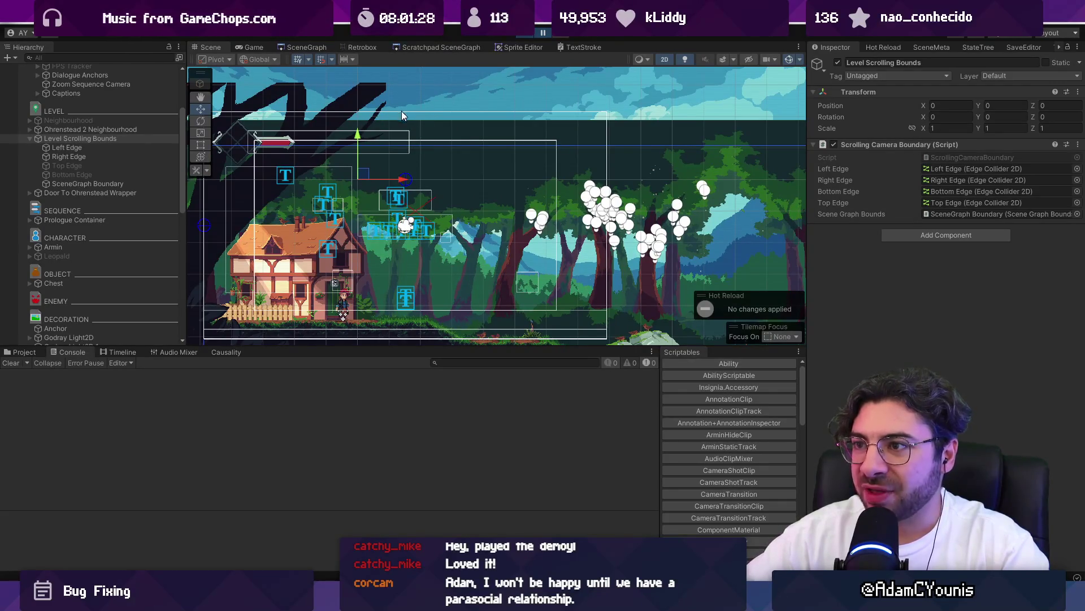
{"action": "scroll", "coordinate": [395, 188], "scroll_direction": "down", "scroll_amount": 1}
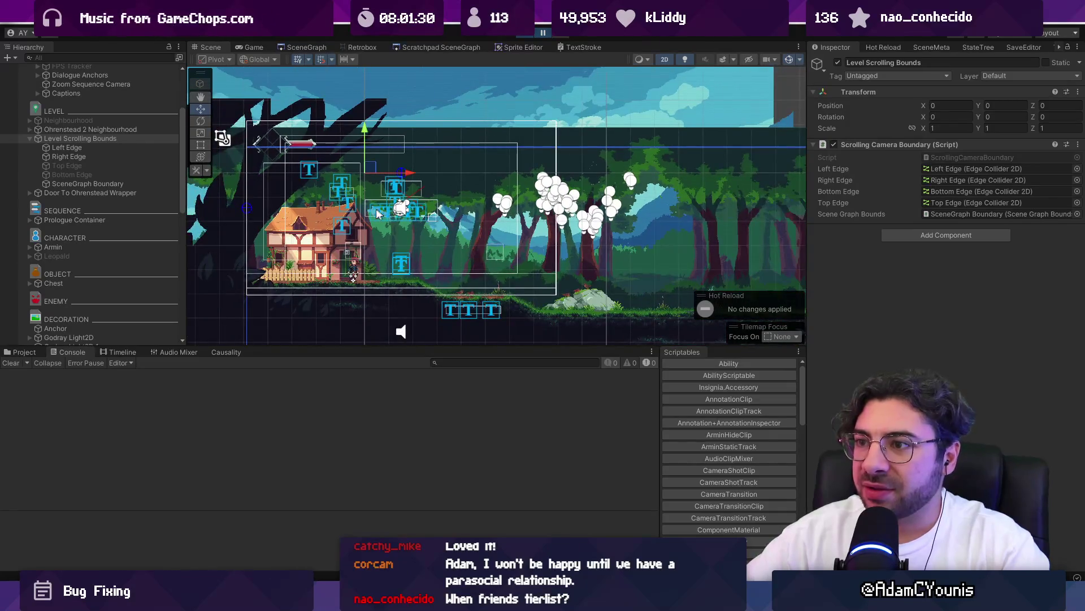
{"action": "scroll", "coordinate": [378, 213], "scroll_direction": "up", "scroll_amount": 1}
{"action": "scroll", "coordinate": [95, 185], "scroll_direction": "up", "scroll_amount": 5}
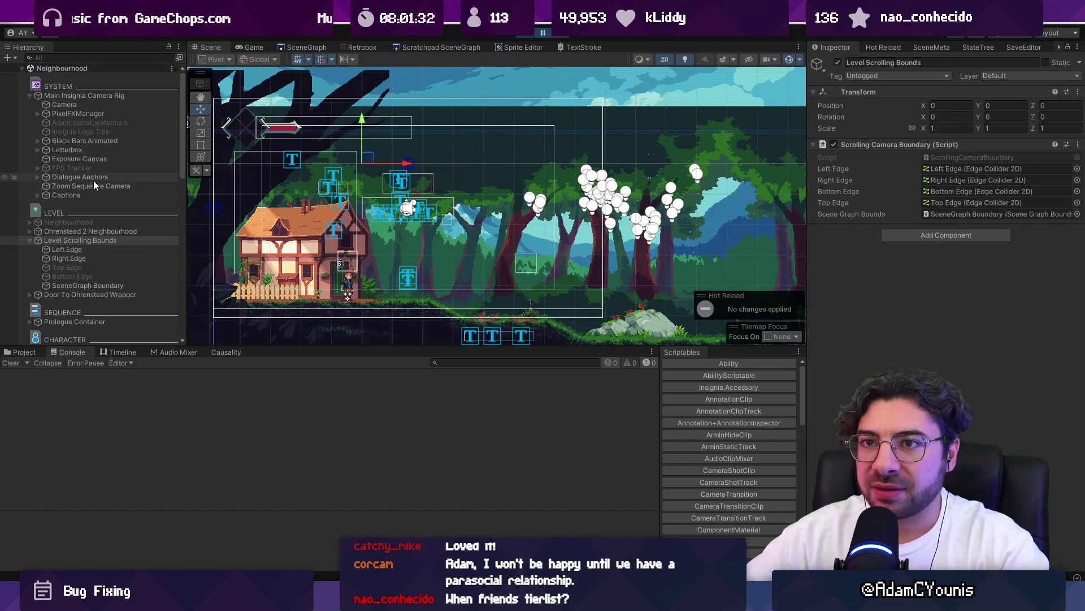
- Select the Camera inside the camera rig and zoom the scene view around the house
{"action": "left_click", "coordinate": [81, 106]}
{"action": "scroll", "coordinate": [419, 202], "scroll_direction": "up", "scroll_amount": 2}
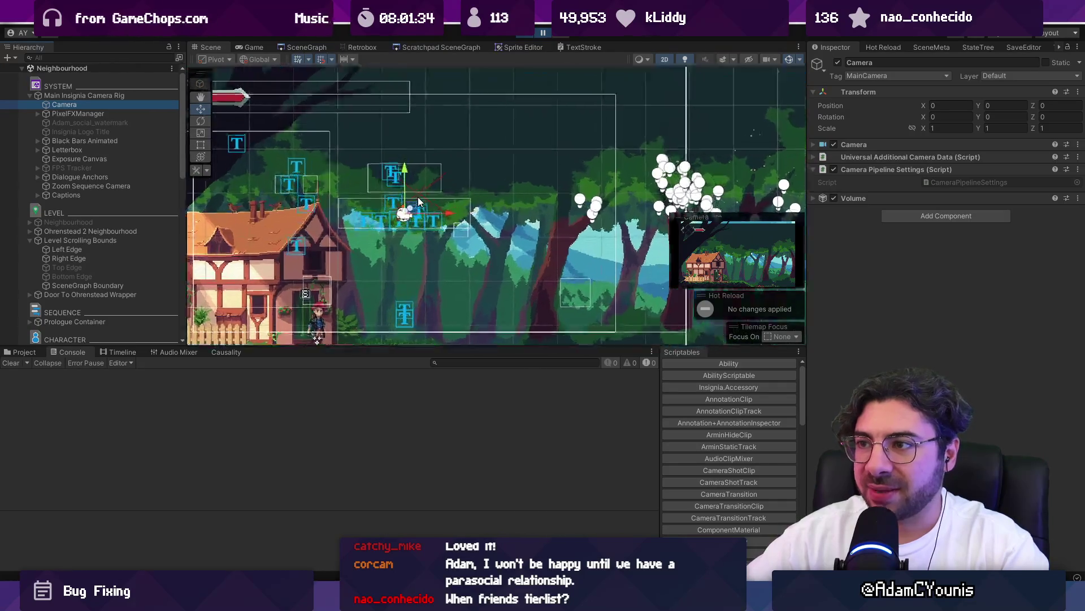
{"action": "scroll", "coordinate": [419, 202], "scroll_direction": "down", "scroll_amount": 2}
{"action": "left_click_drag", "start_coordinate": [515, 195], "coordinate": [490, 192]}
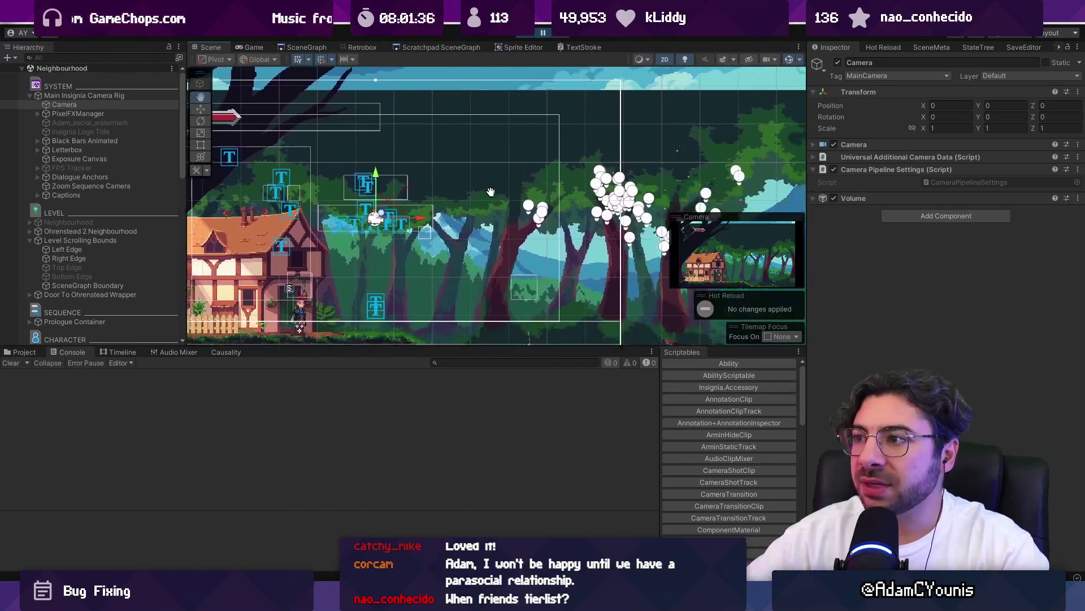
{"action": "scroll", "coordinate": [488, 191], "scroll_direction": "down", "scroll_amount": 1}
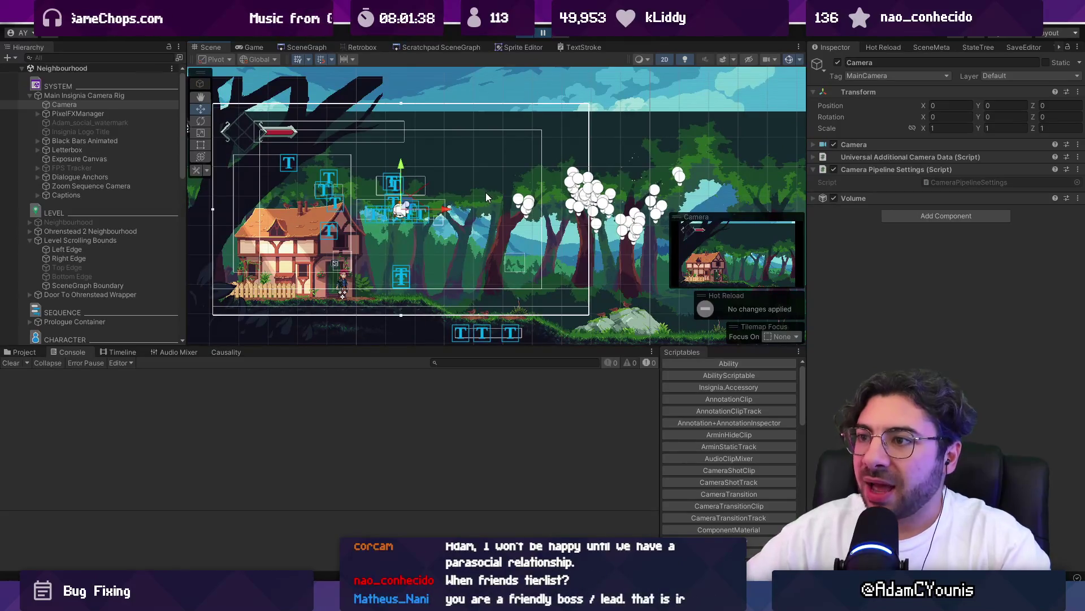
{"action": "scroll", "coordinate": [486, 131], "scroll_direction": "up", "scroll_amount": 2}
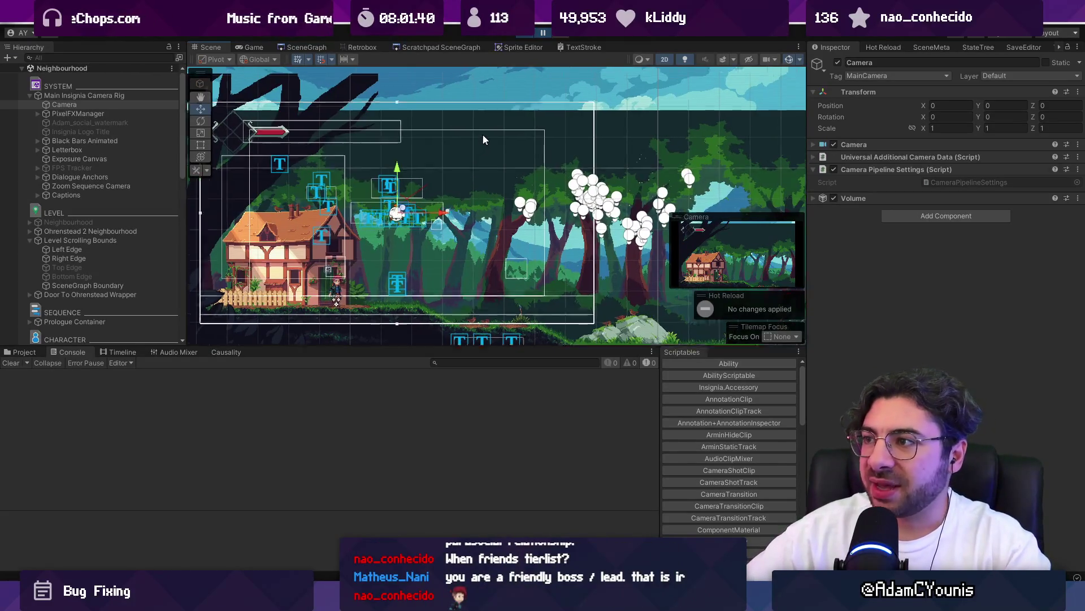
{"action": "scroll", "coordinate": [497, 116], "scroll_direction": "down", "scroll_amount": 2}
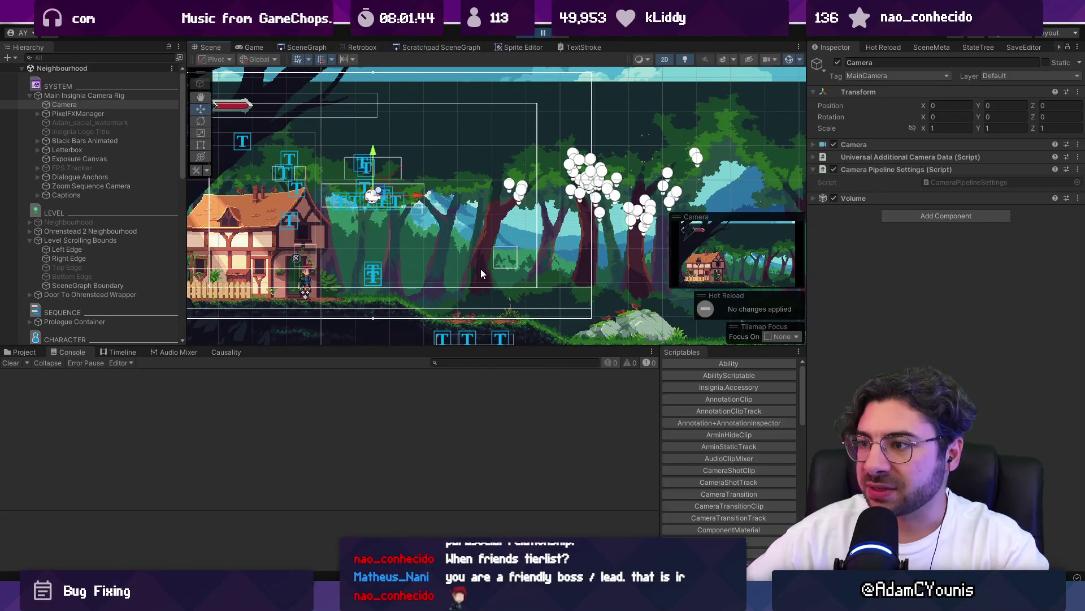
{"action": "scroll", "coordinate": [479, 265], "scroll_direction": "down", "scroll_amount": 5}
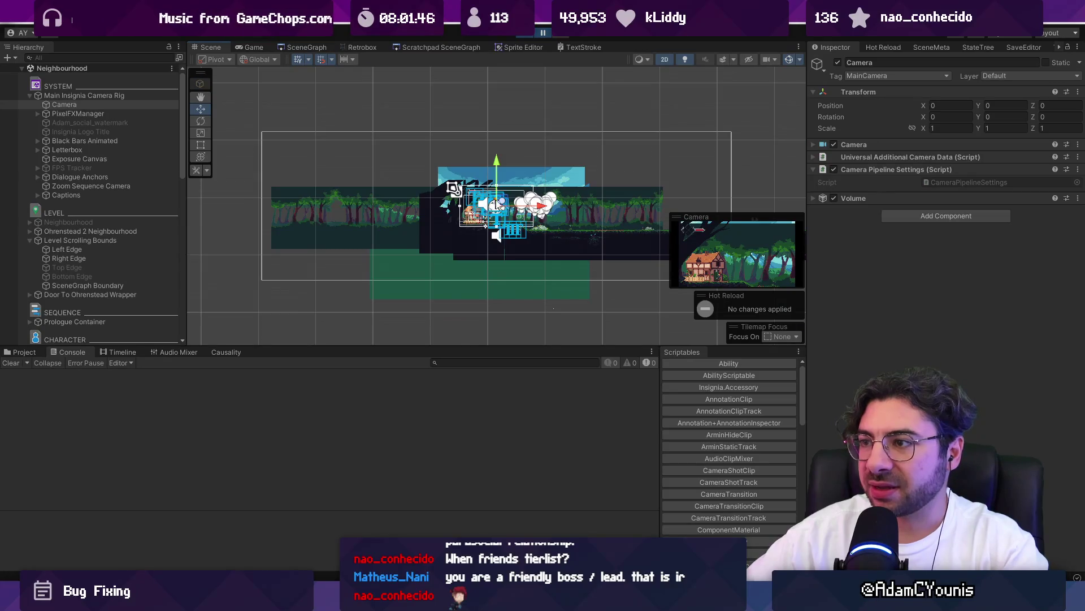
{"action": "scroll", "coordinate": [497, 205], "scroll_direction": "up", "scroll_amount": 5}
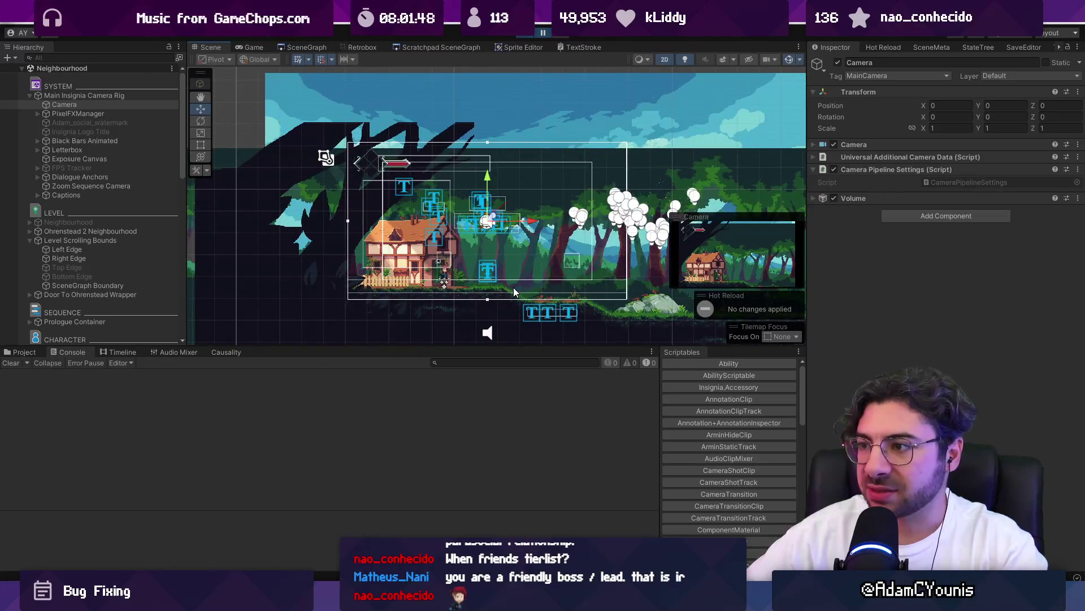
{"action": "scroll", "coordinate": [510, 260], "scroll_direction": "up", "scroll_amount": 1}
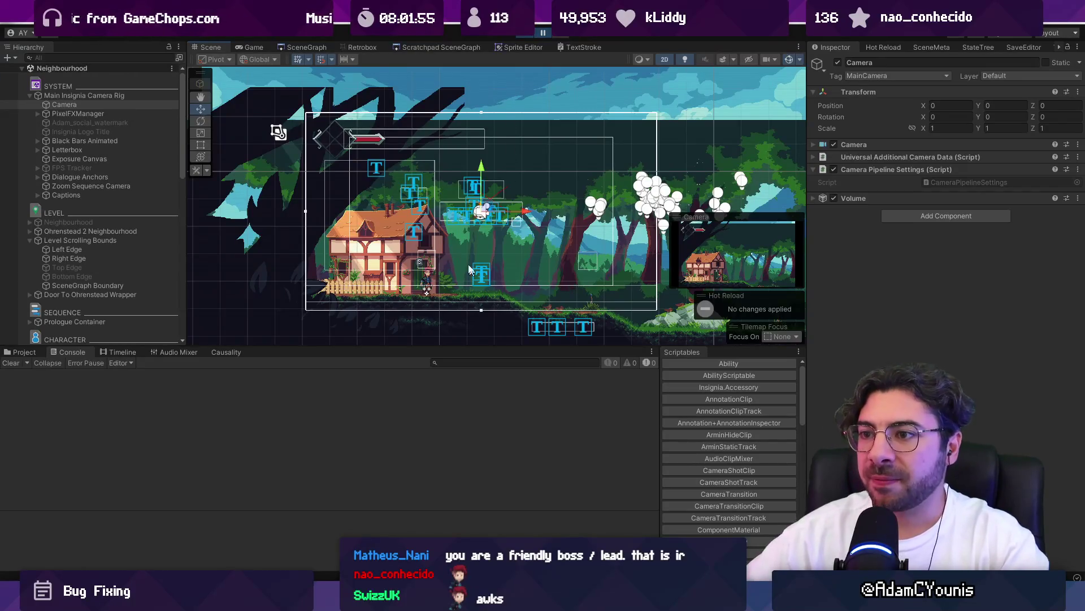
{"action": "scroll", "coordinate": [469, 270], "scroll_direction": "up", "scroll_amount": 1}
- Frame the house and bounds, then expand the Camera component to read orthographic Size 1.8
{"action": "mouse_move", "coordinate": [463, 310]}
{"action": "left_mouse_down"}
{"action": "mouse_move", "coordinate": [572, 286]}
{"action": "mouse_move", "coordinate": [679, 327]}
{"action": "left_mouse_up"}
{"action": "scroll", "coordinate": [488, 197], "scroll_direction": "down", "scroll_amount": 2}
{"action": "left_click_drag", "start_coordinate": [579, 198], "coordinate": [375, 200]}
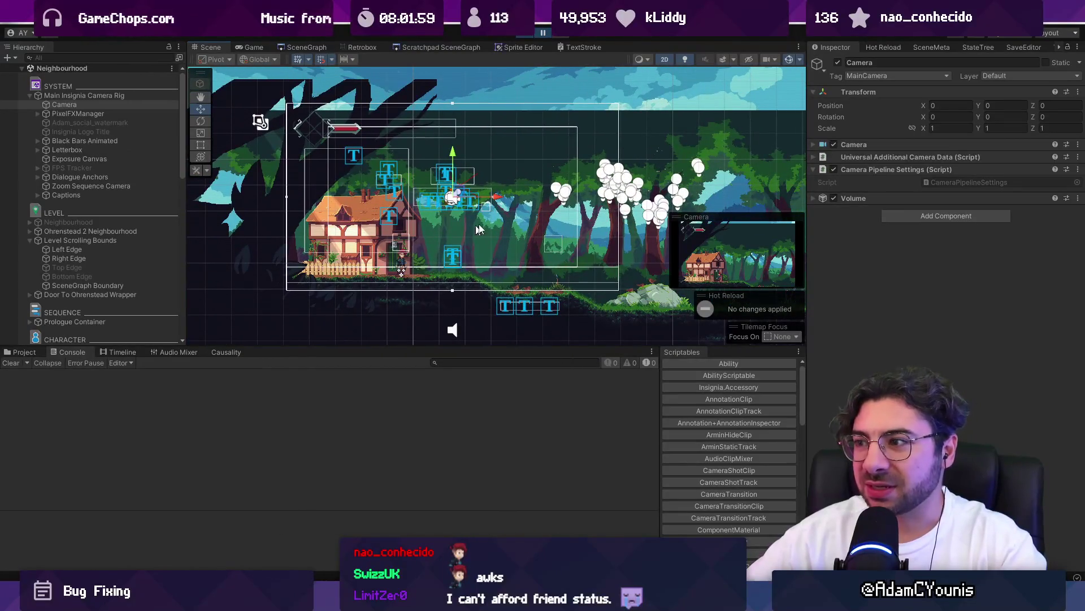
{"action": "scroll", "coordinate": [443, 242], "scroll_direction": "up", "scroll_amount": 1}
{"action": "left_click_drag", "start_coordinate": [645, 153], "coordinate": [562, 177]}
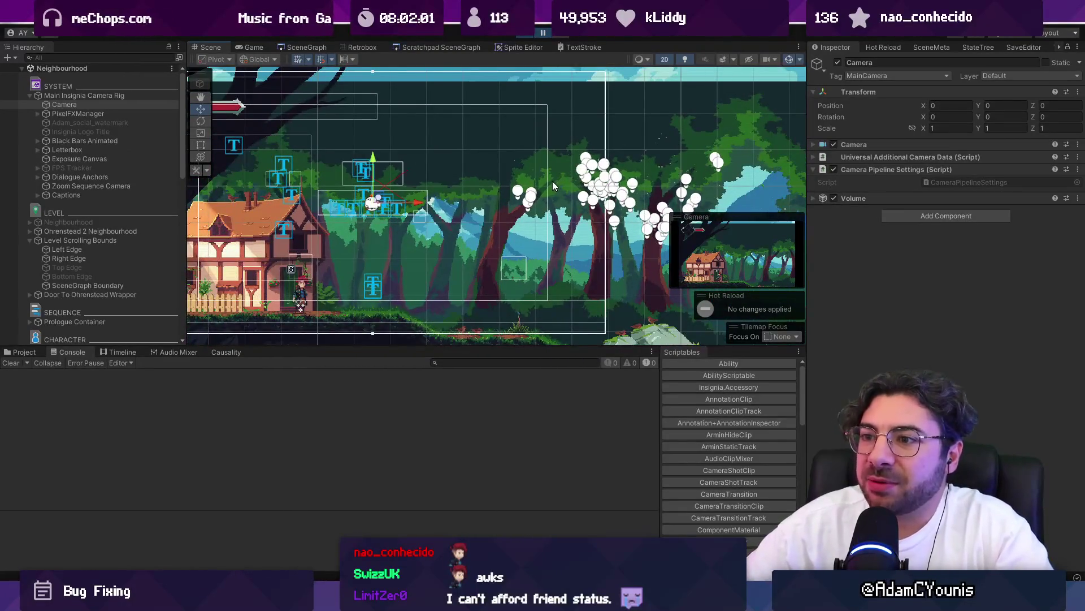
{"action": "left_click", "coordinate": [867, 144]}
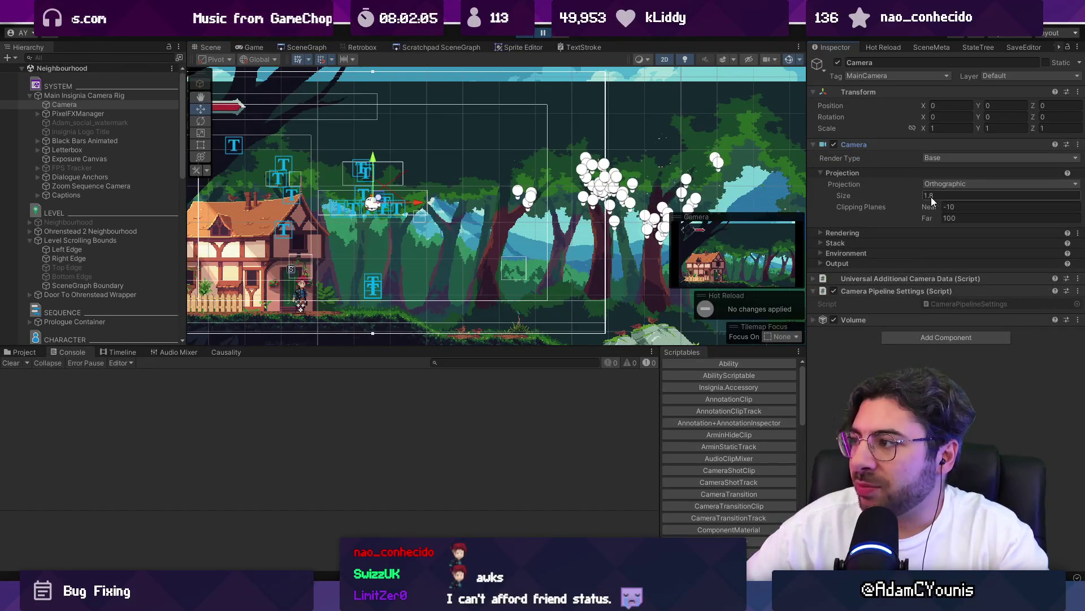
{"action": "key", "text": "alt+Tab"}
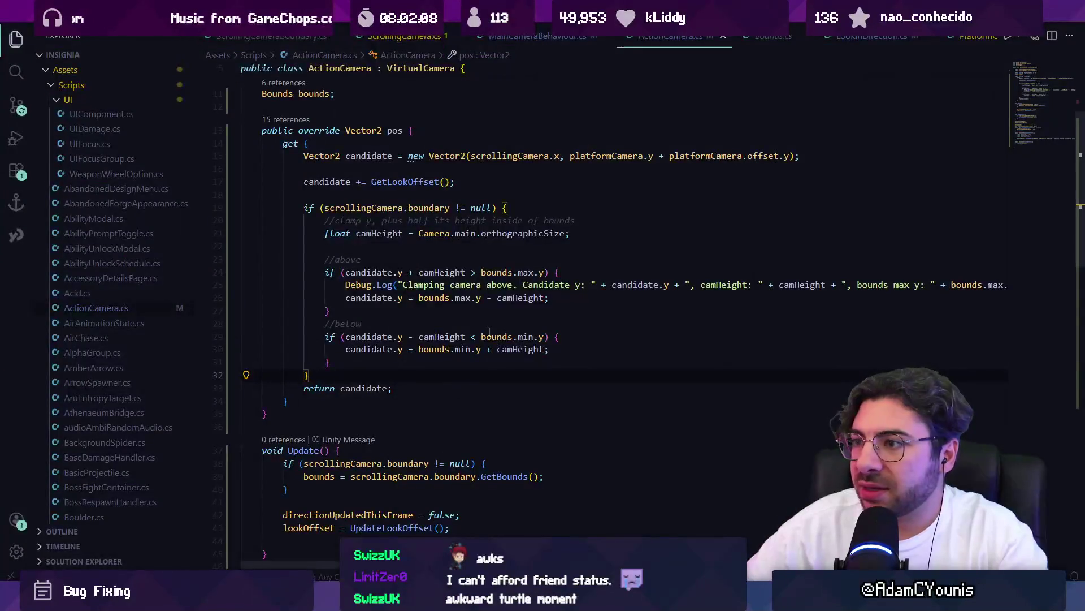
- Change camHeight on line 21 to orthographicSize *2 and save ActionCamera.cs
{"action": "left_click", "coordinate": [566, 232]}
{"action": "type", "text": "*2"}
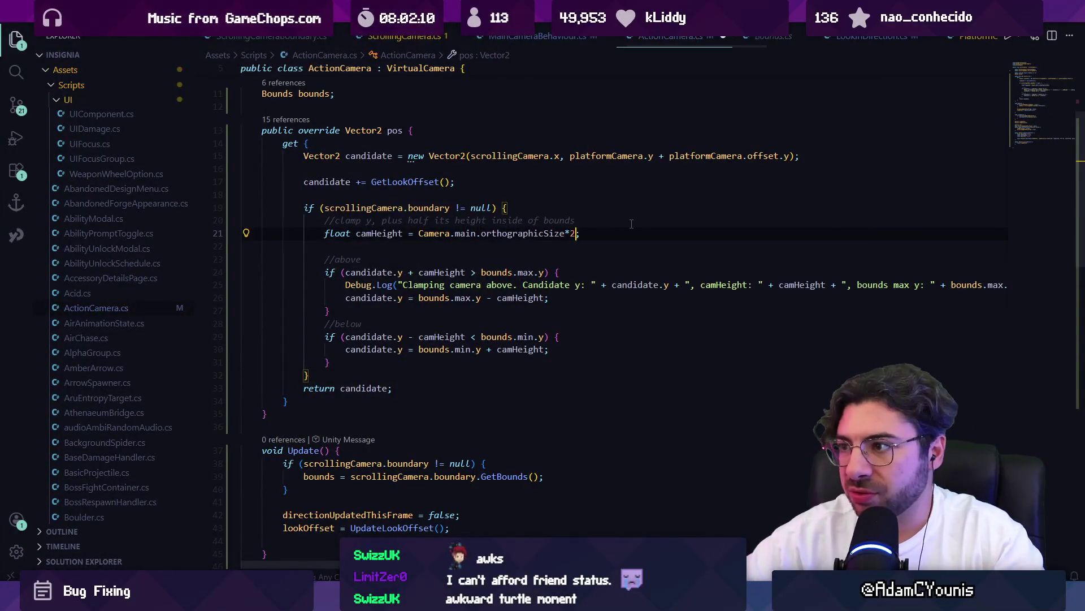
{"action": "key", "text": "ctrl+s"}
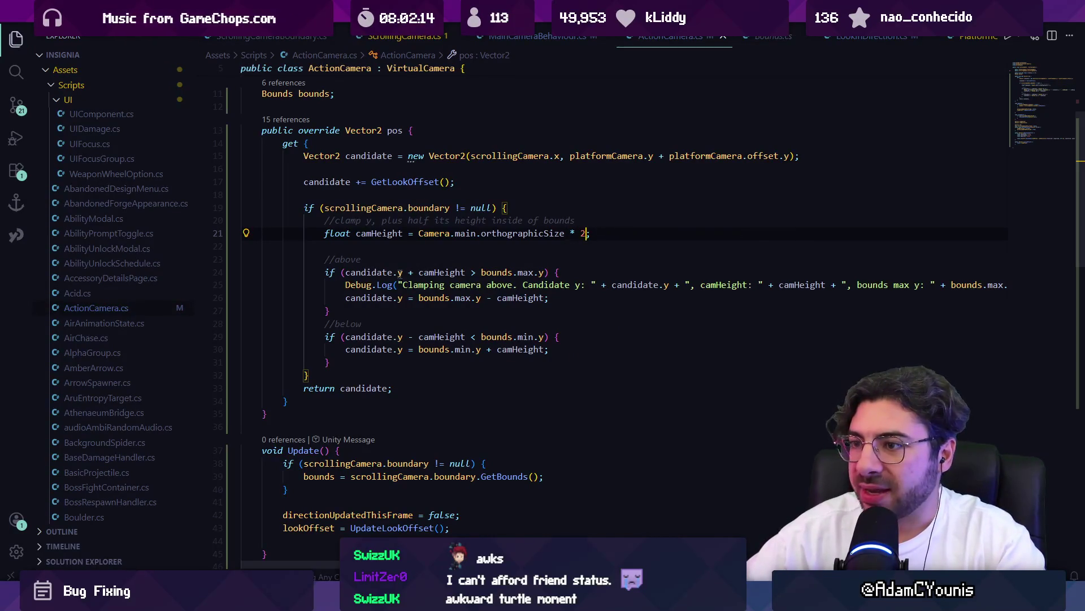
{"action": "left_click", "coordinate": [398, 272]}
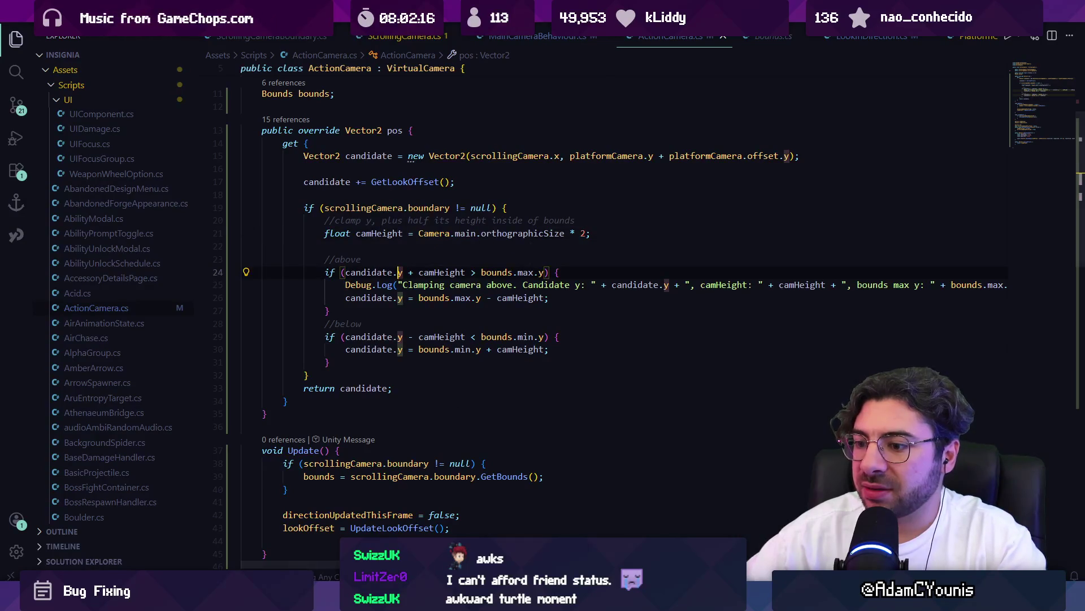
{"action": "key", "text": "alt+Tab"}
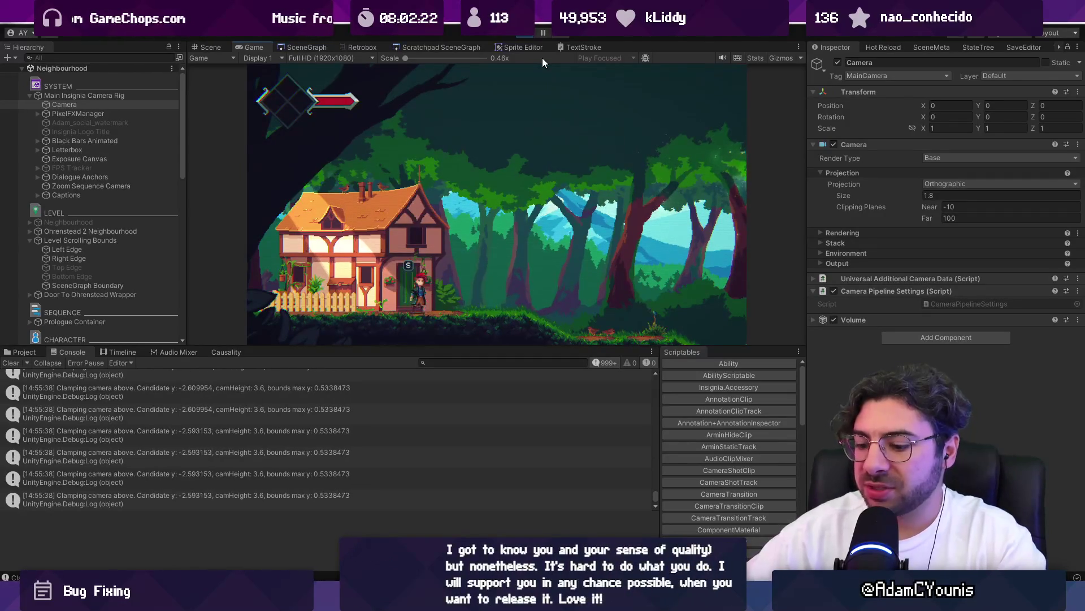
- Compare Scene and Game views, then enlarge the game view above the console logging camHeight 3.6
{"action": "key", "text": "ctrl+1"}
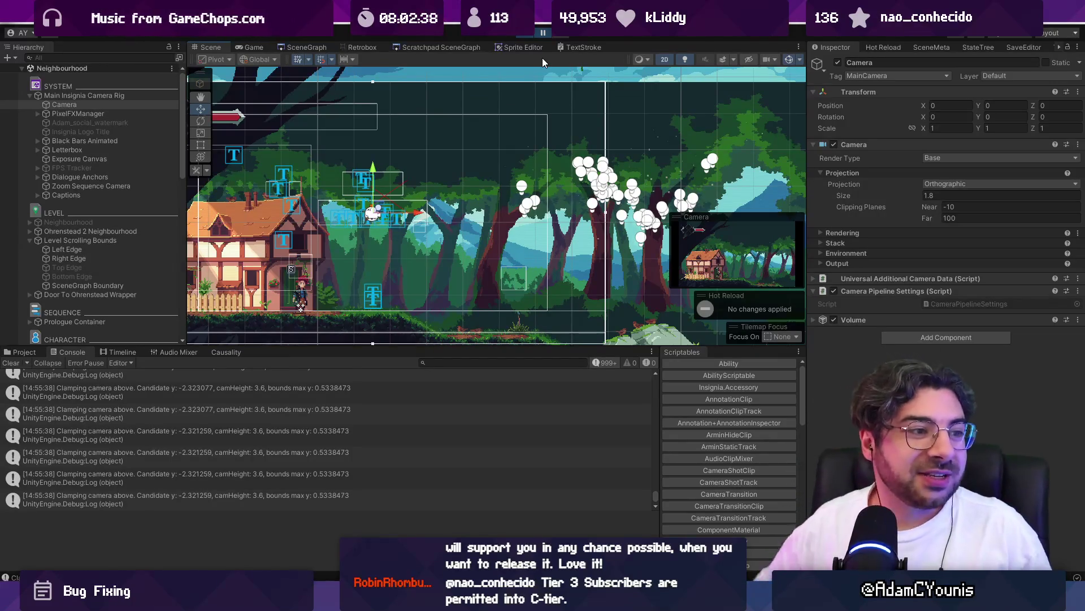
{"action": "left_click", "coordinate": [253, 47]}
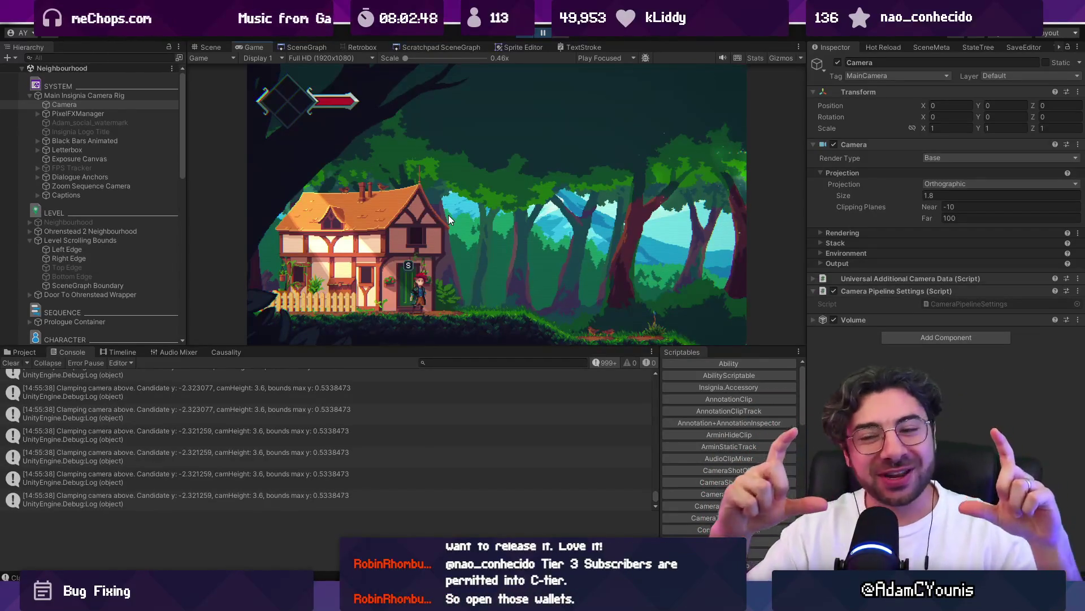
{"action": "left_click_drag", "start_coordinate": [521, 346], "coordinate": [519, 381]}
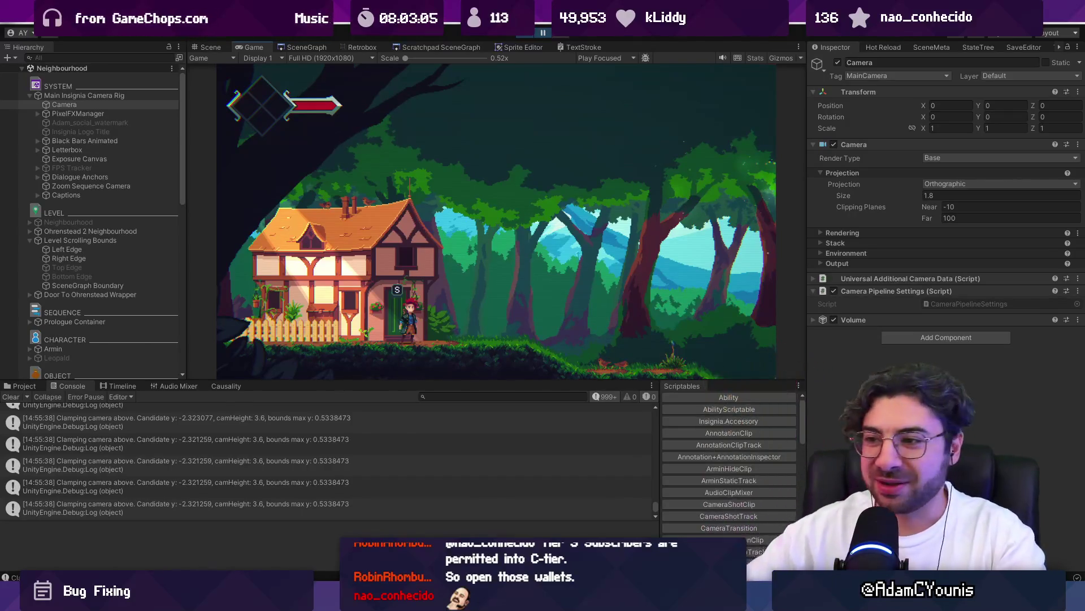
{"action": "key", "text": "super"}
- Open Paint, paste the viewer's chat message image, and crop the canvas to just that message
{"action": "type", "text": "paint"}
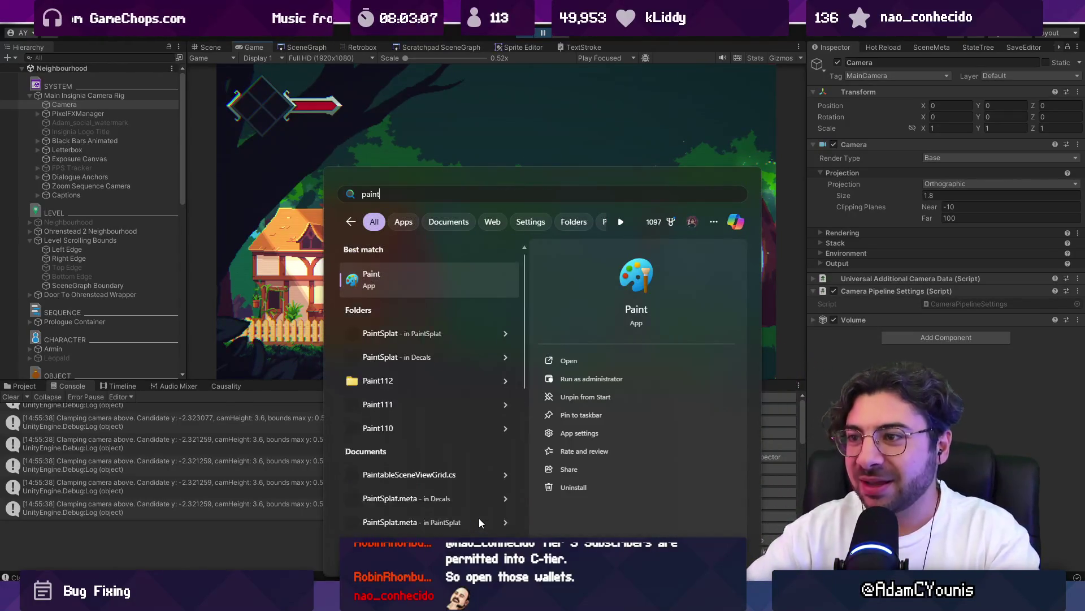
{"action": "key", "text": "Escape"}
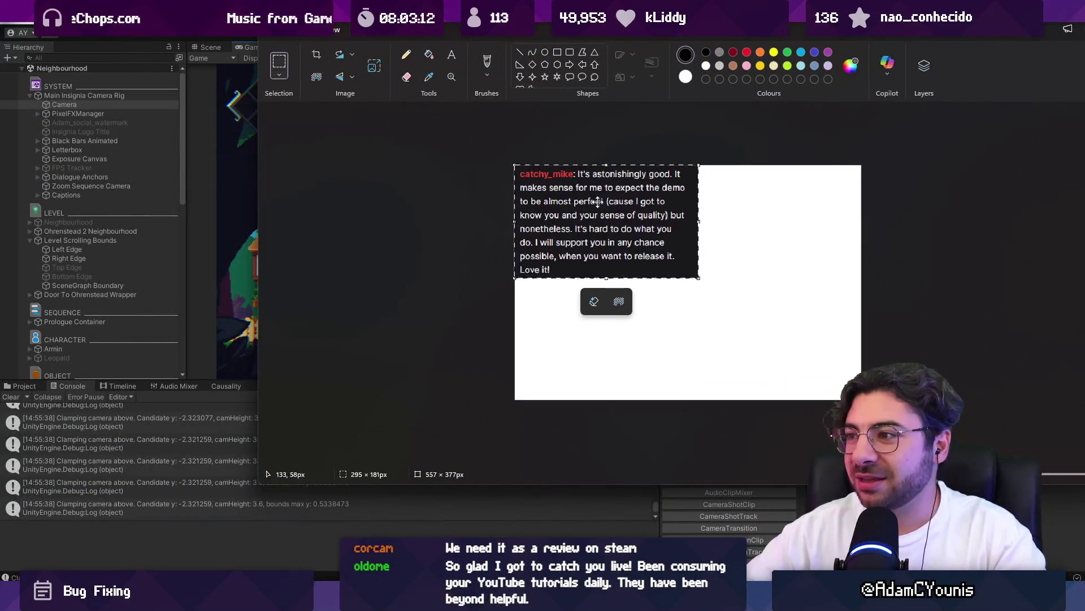
{"action": "key", "text": "ctrl+v"}
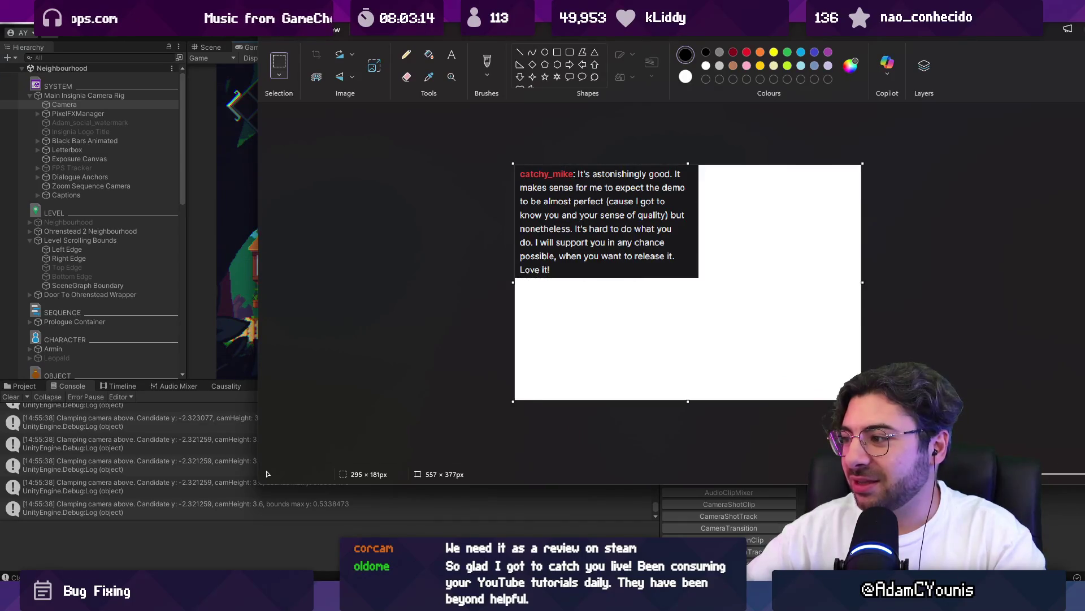
{"action": "left_click_drag", "start_coordinate": [513, 165], "coordinate": [699, 277]}
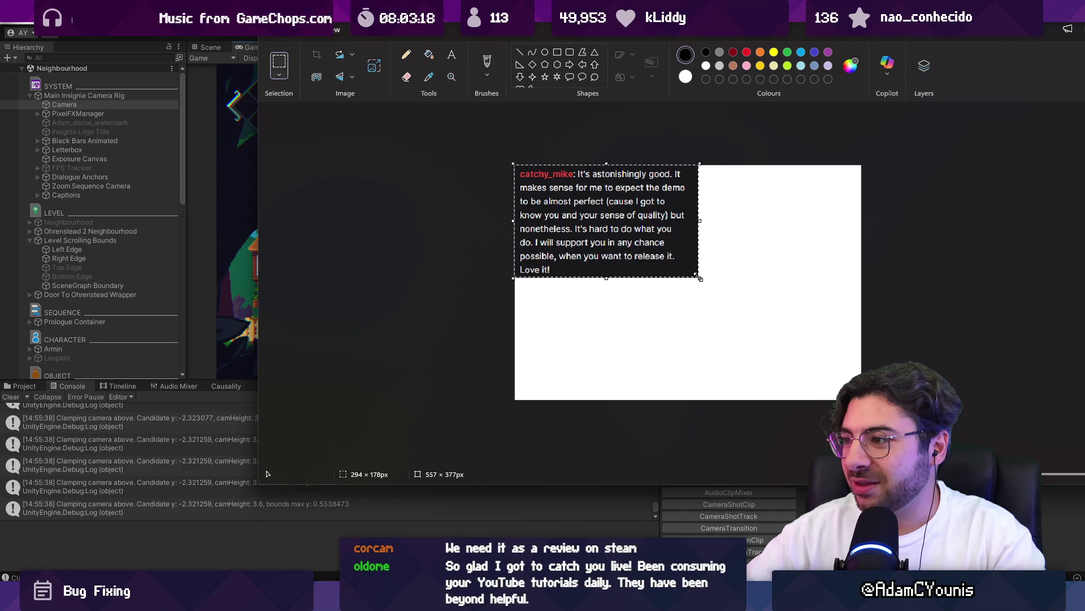
{"action": "key", "text": "ctrl+shift+x"}
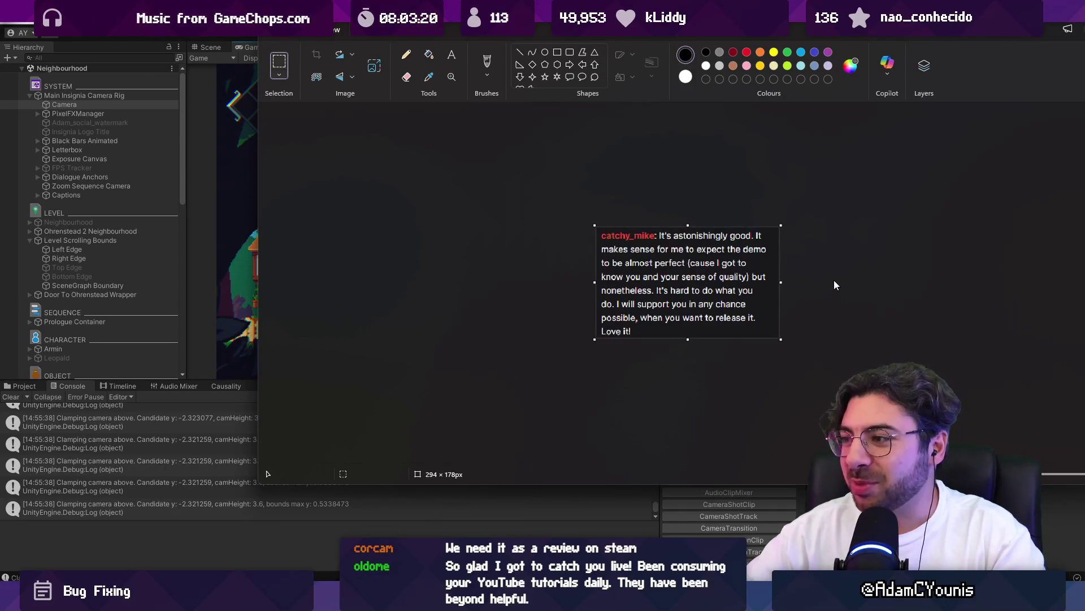
{"action": "scroll", "coordinate": [833, 280], "scroll_direction": "up", "scroll_amount": 2, "text": "ctrl"}
{"action": "scroll", "coordinate": [833, 280], "scroll_direction": "up", "scroll_amount": 1, "text": "ctrl"}
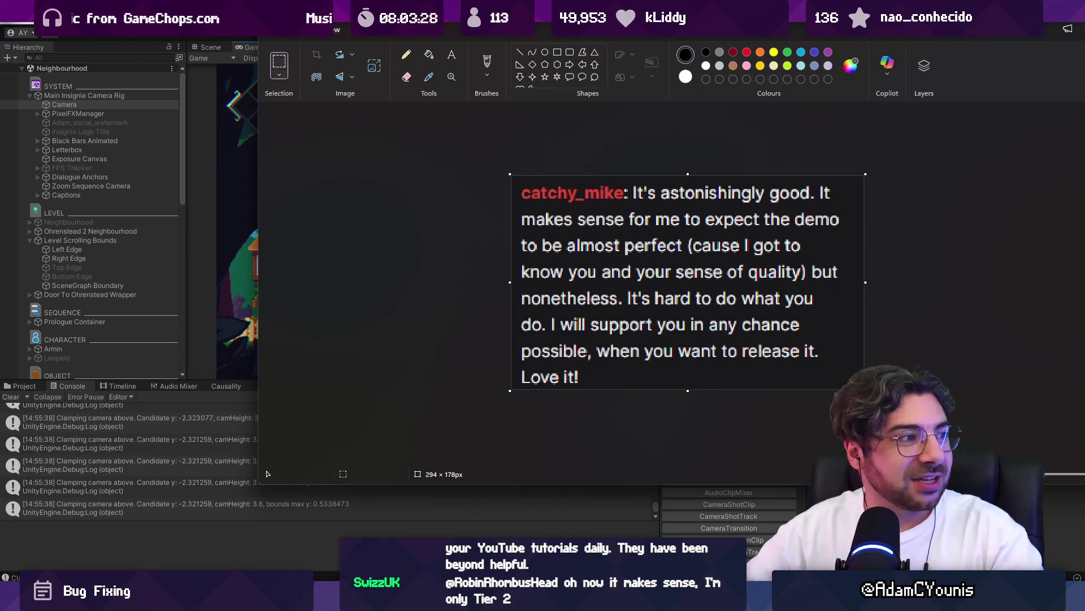
{"action": "key", "text": "super+Down"}
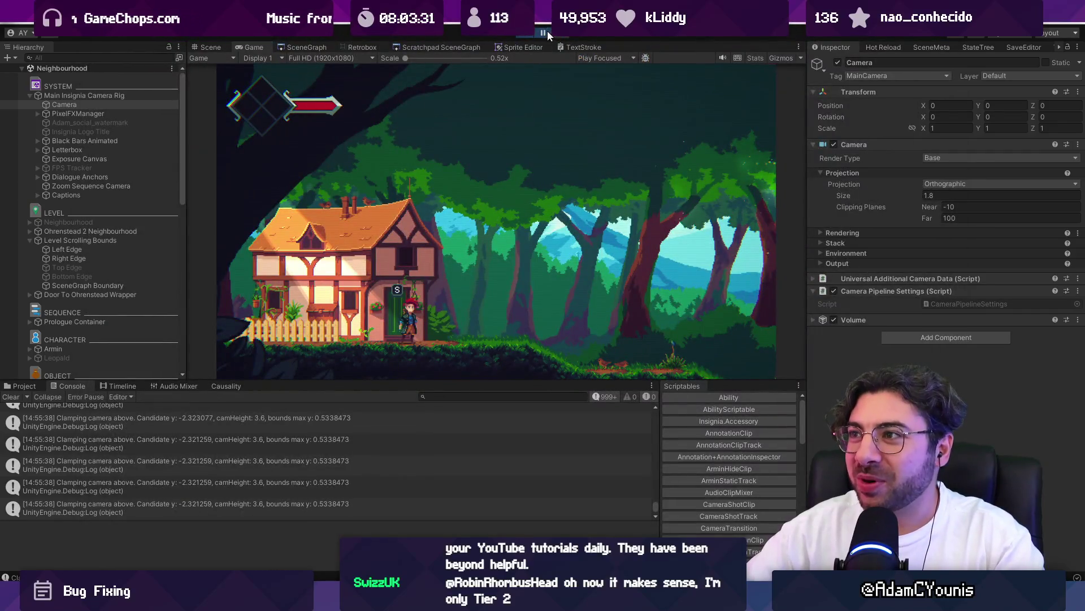
{"action": "left_click", "coordinate": [547, 33]}
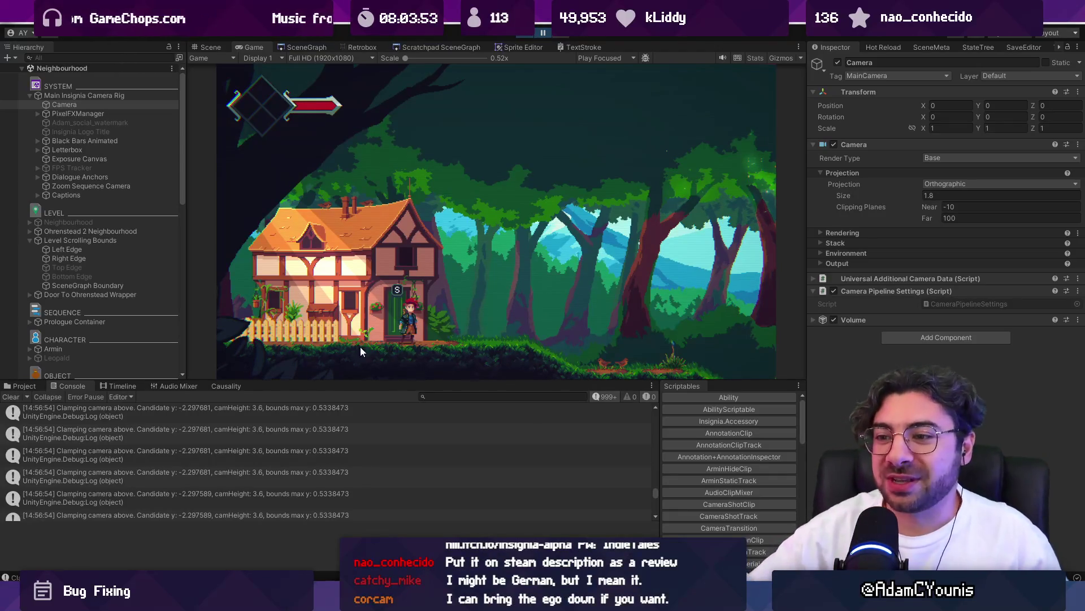
- Enlarge the console and stack-trace panes and select the newest clamping log, tracing to ActionCamera.cs line 25
{"action": "scroll", "coordinate": [331, 454], "scroll_direction": "up", "scroll_amount": 1}
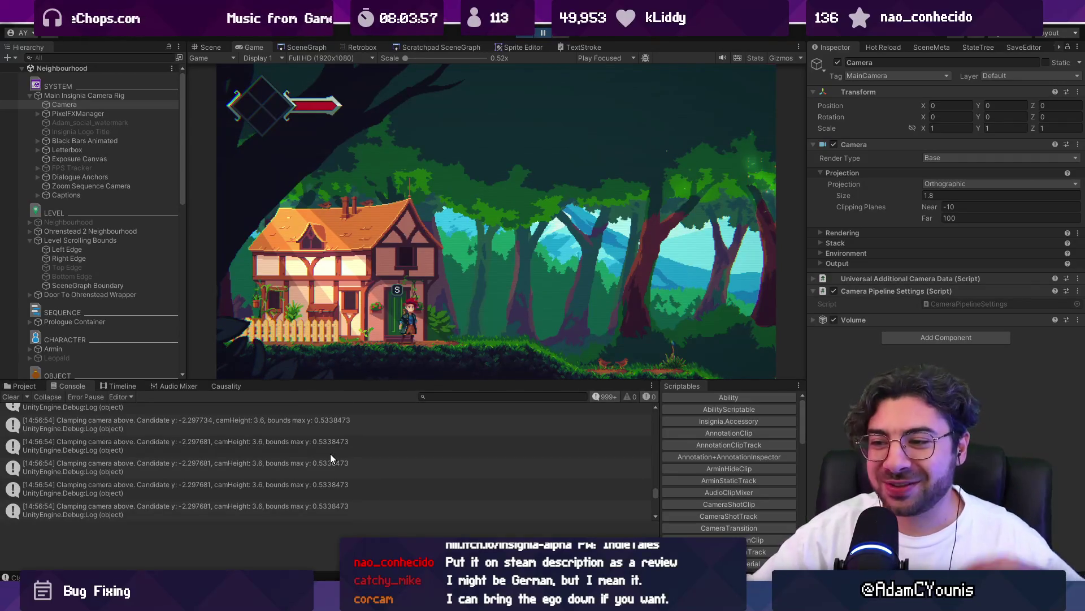
{"action": "scroll", "coordinate": [275, 433], "scroll_direction": "down", "scroll_amount": 5}
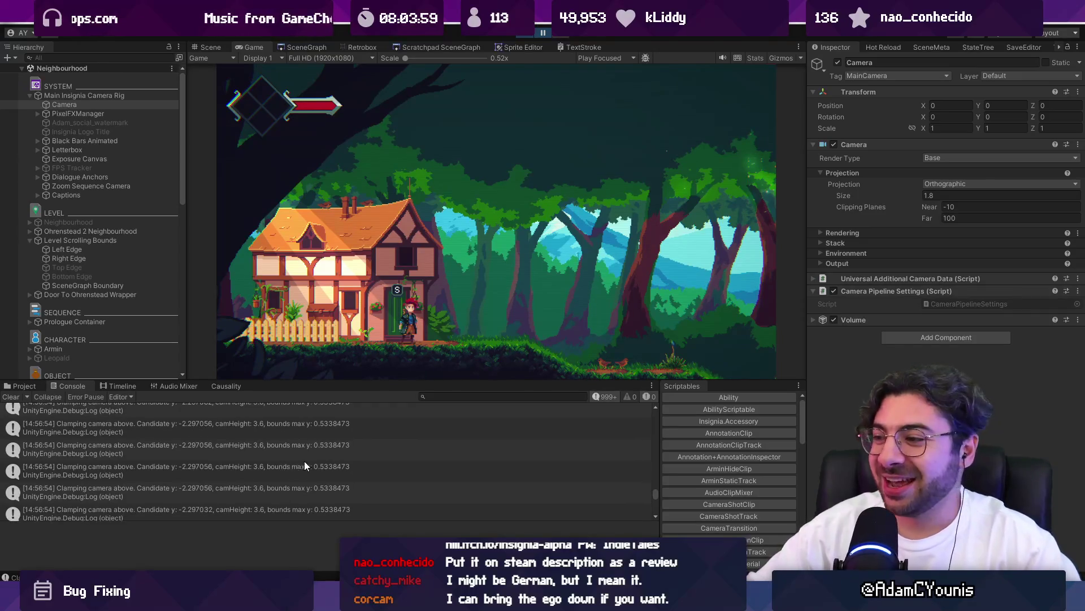
{"action": "left_click", "coordinate": [406, 509]}
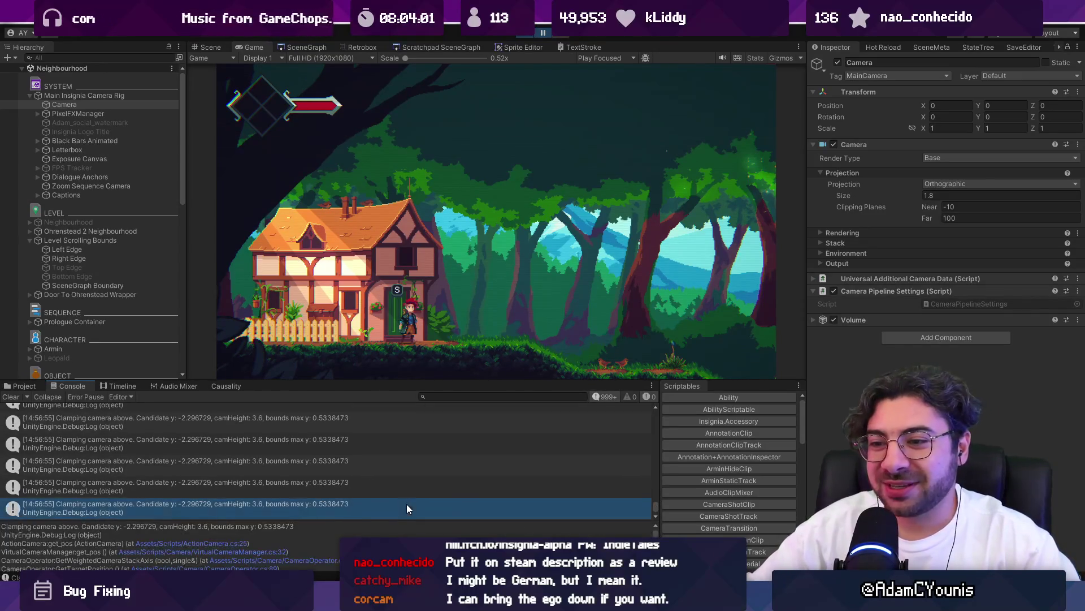
{"action": "left_click_drag", "start_coordinate": [353, 390], "coordinate": [356, 366]}
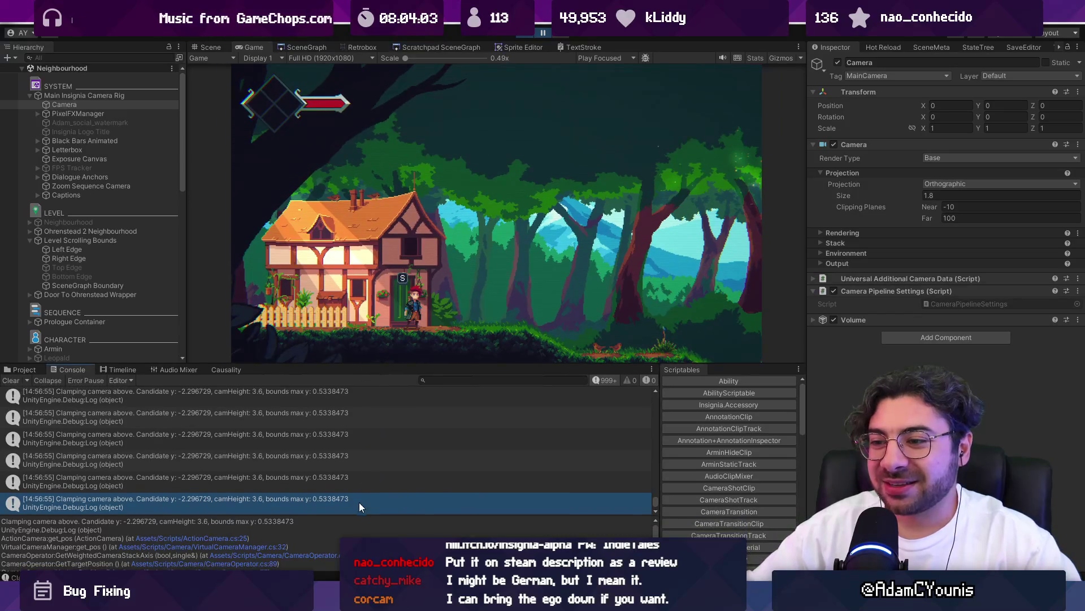
{"action": "mouse_move", "coordinate": [364, 515]}
{"action": "left_mouse_down"}
{"action": "mouse_move", "coordinate": [364, 470]}
{"action": "mouse_move", "coordinate": [366, 478]}
{"action": "left_mouse_up"}
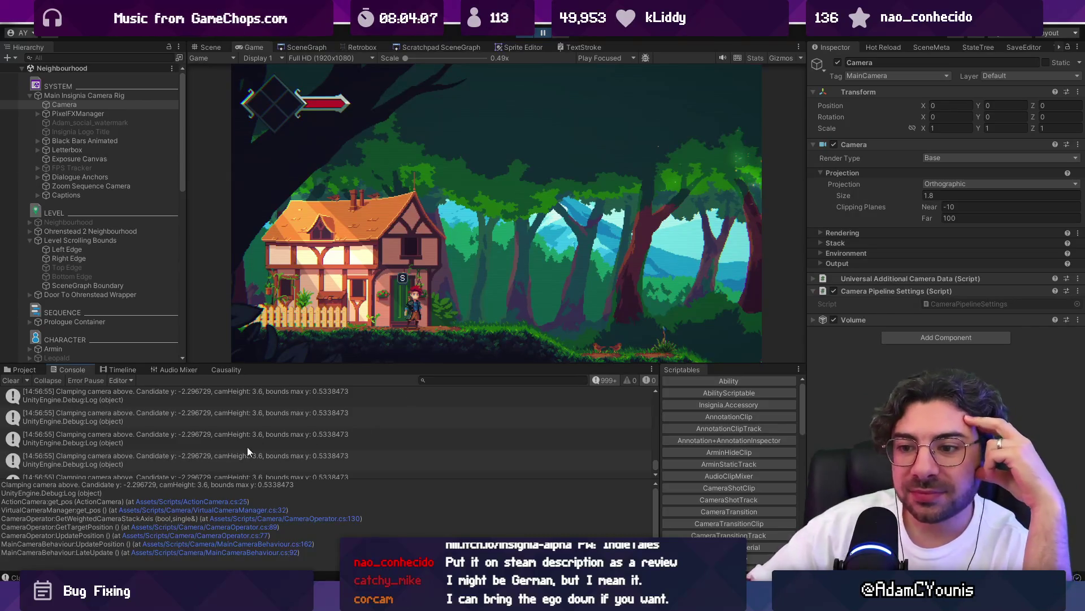
{"action": "left_click", "coordinate": [207, 452]}
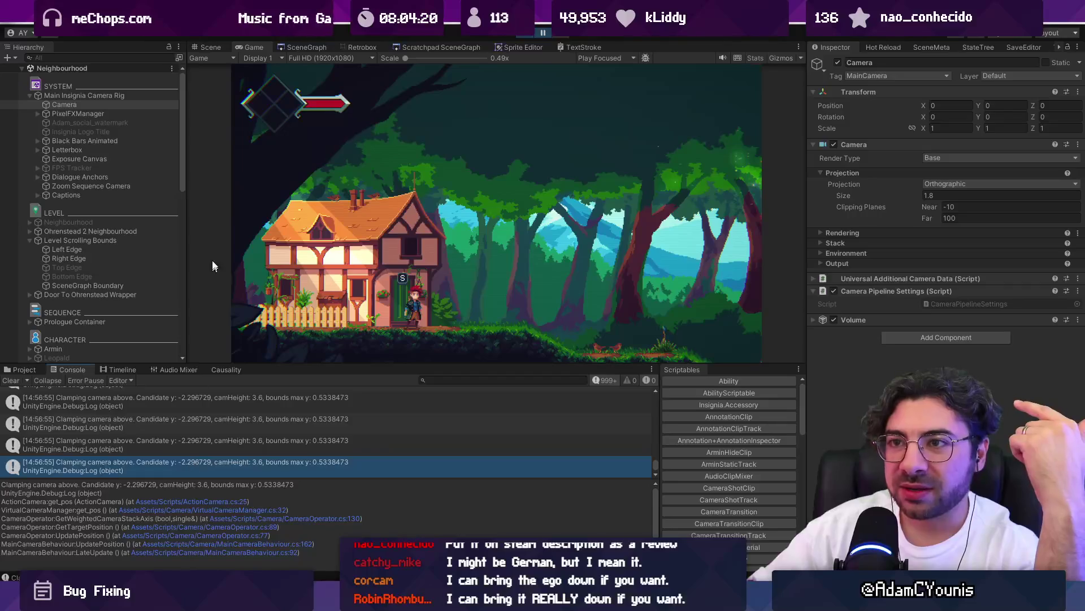
{"action": "left_click", "coordinate": [219, 46]}
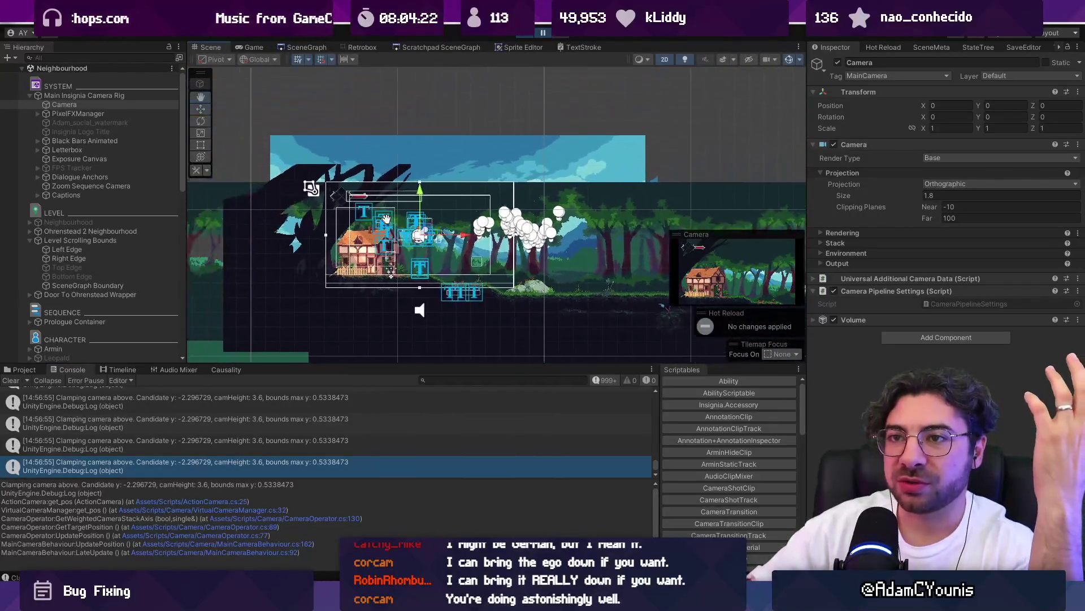
- Create an empty GameObject at the scene root, keeping its default name
{"action": "left_click", "coordinate": [65, 94]}
{"action": "scroll", "coordinate": [392, 204], "scroll_direction": "down", "scroll_amount": 1}
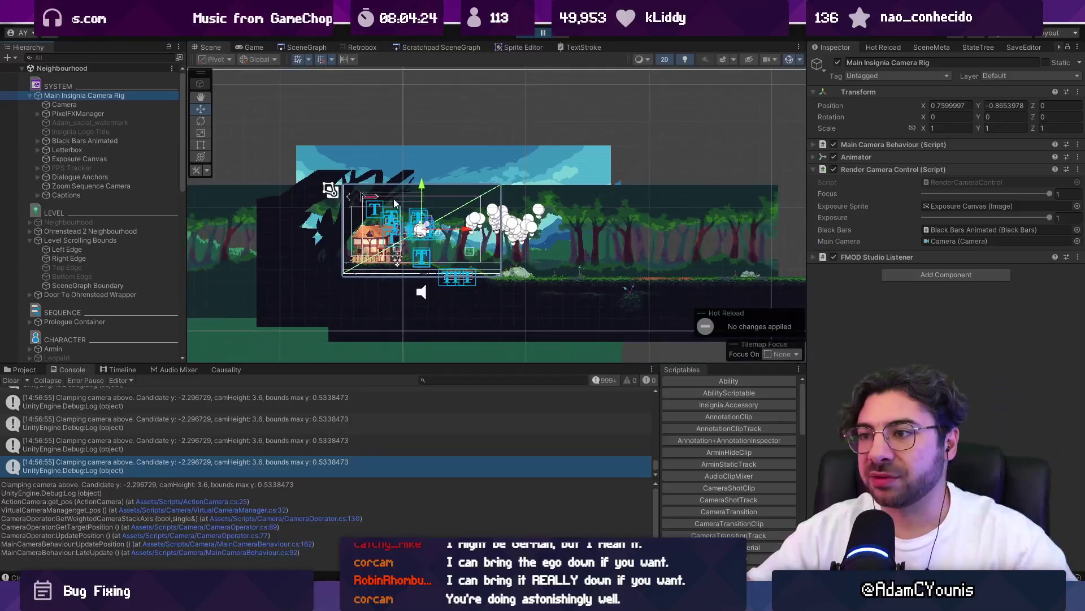
{"action": "left_click", "coordinate": [8, 57]}
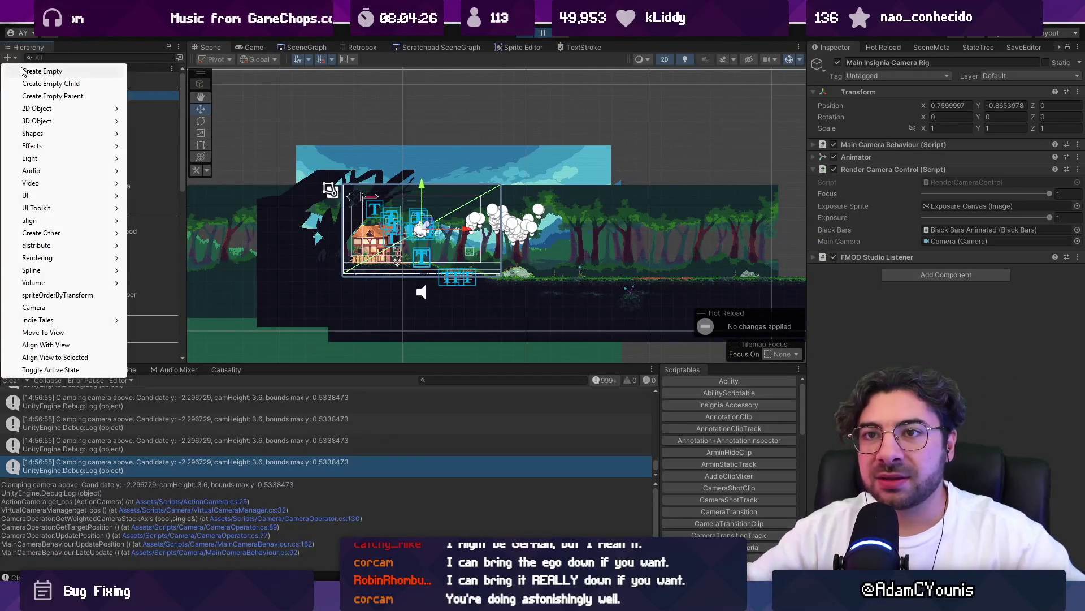
{"action": "left_click", "coordinate": [34, 69]}
{"action": "key", "text": "Return"}
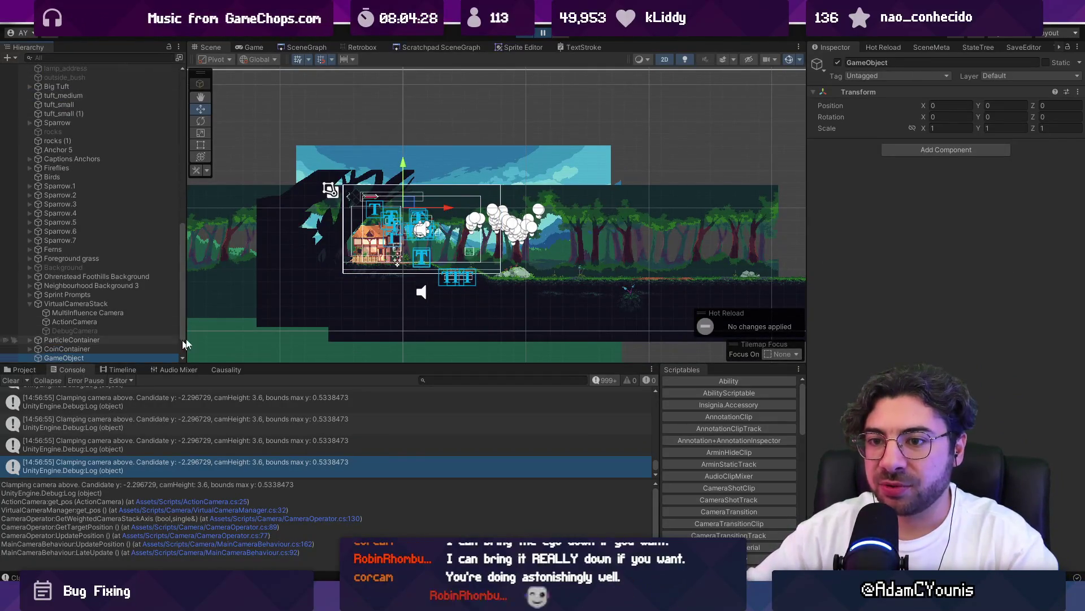
- Set the new marker's Transform Position Y to -2.2
{"action": "left_click", "coordinate": [941, 106]}
{"action": "scroll", "coordinate": [375, 203], "scroll_direction": "up", "scroll_amount": 6}
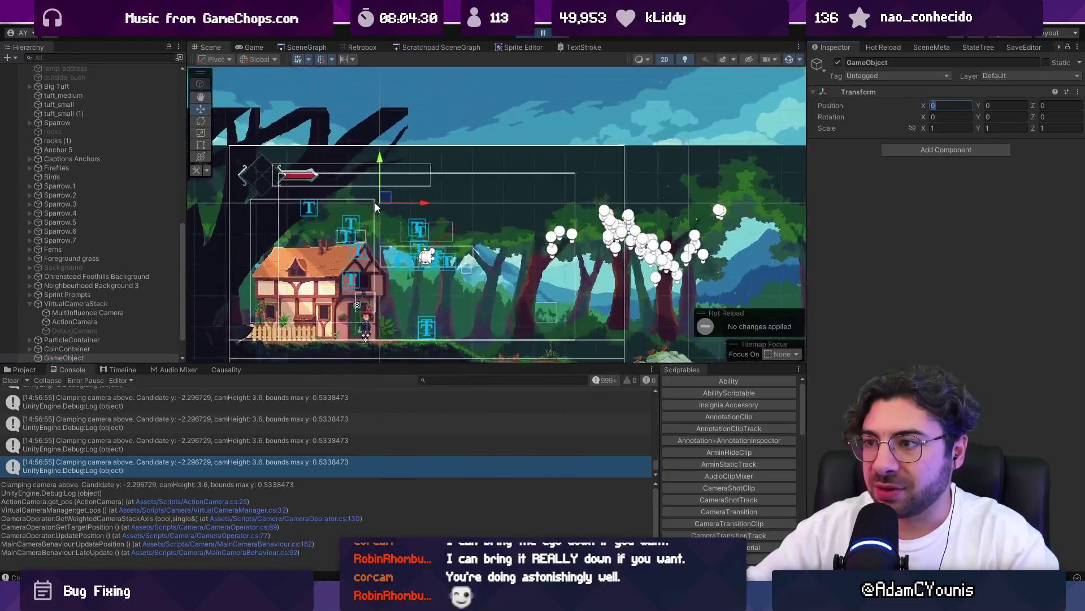
{"action": "left_click_drag", "start_coordinate": [381, 170], "coordinate": [382, 205]}
{"action": "left_click", "coordinate": [1017, 106]}
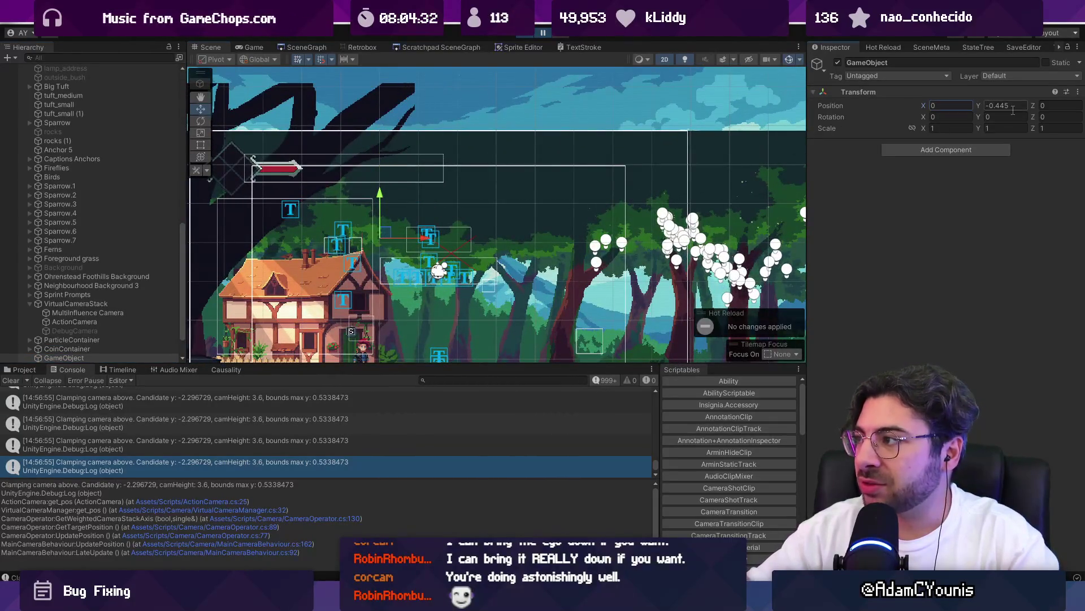
{"action": "type", "text": "-2.2"}
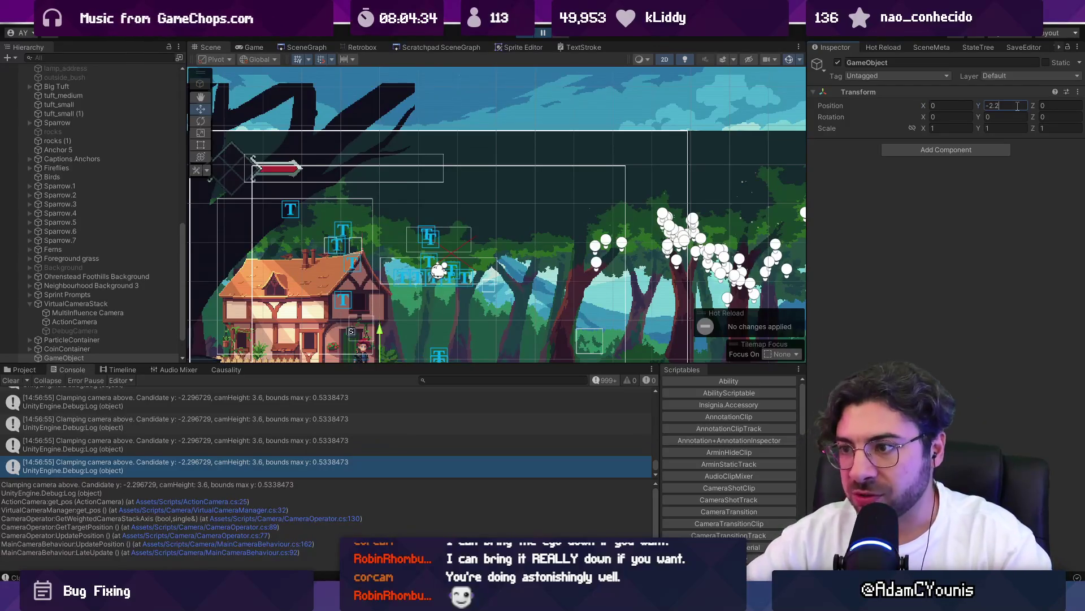
{"action": "scroll", "coordinate": [644, 259], "scroll_direction": "down", "scroll_amount": 3}
{"action": "key", "text": "Return"}
{"action": "scroll", "coordinate": [643, 258], "scroll_direction": "up", "scroll_amount": 3}
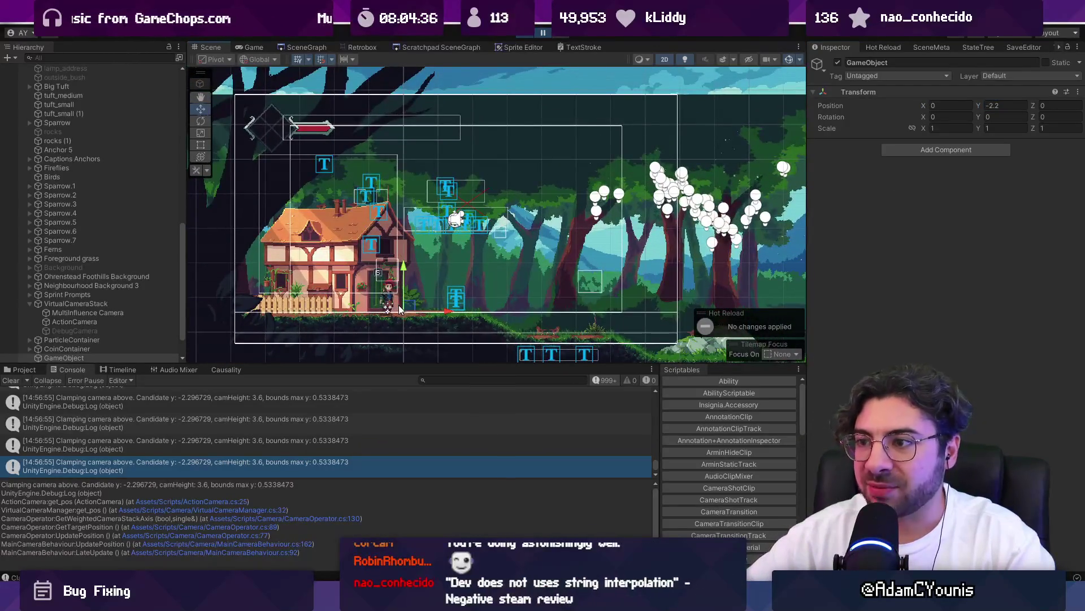
{"action": "key", "text": "alt+Tab"}
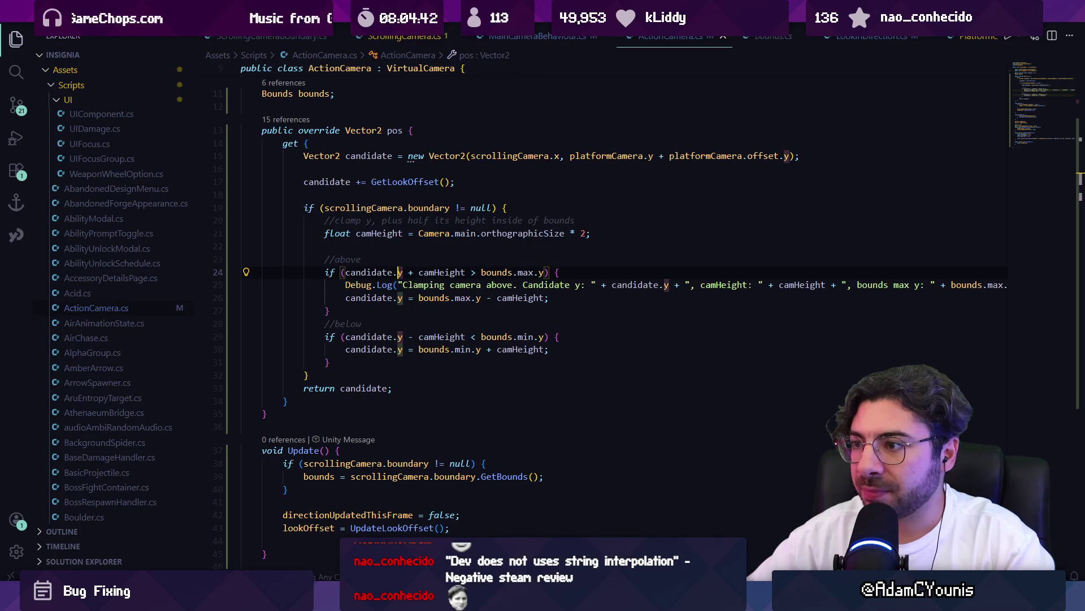
{"action": "key", "text": "alt+Tab"}
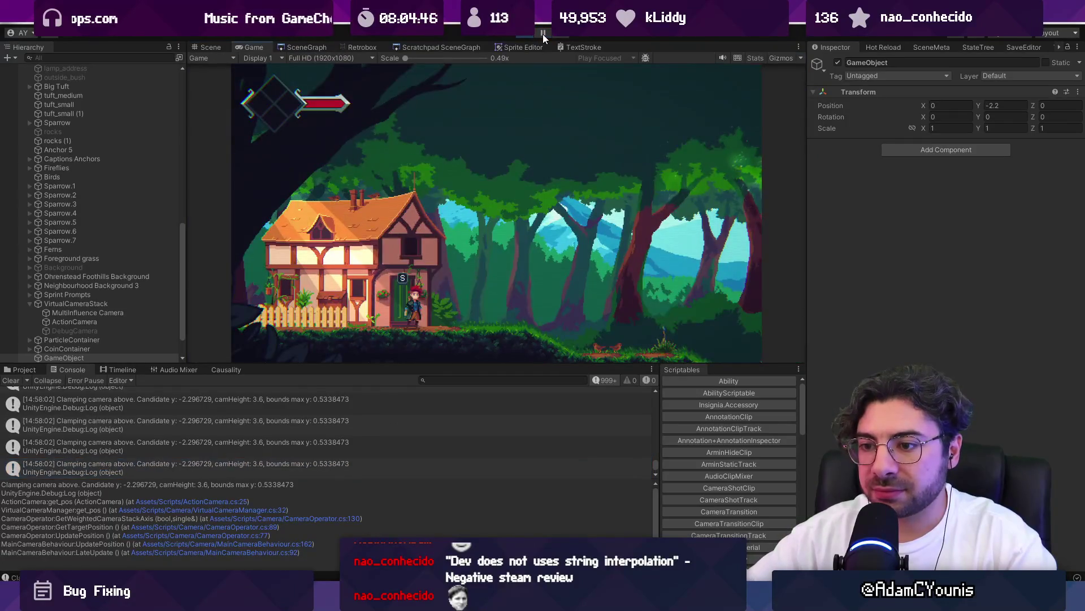
{"action": "scroll", "coordinate": [178, 462], "scroll_direction": "down", "scroll_amount": 1}
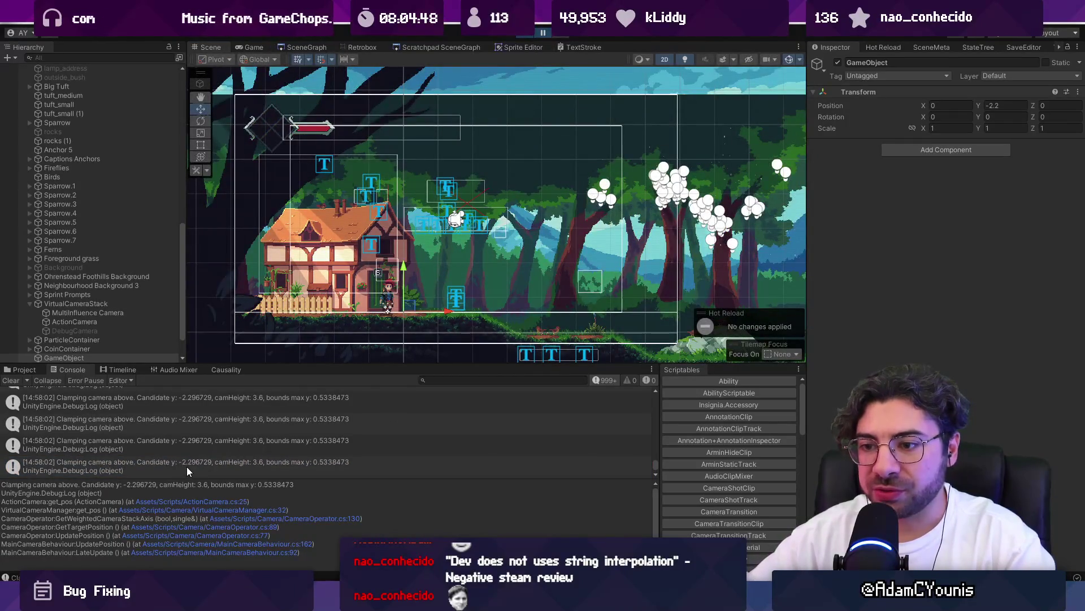
{"action": "double_click", "coordinate": [145, 356]}
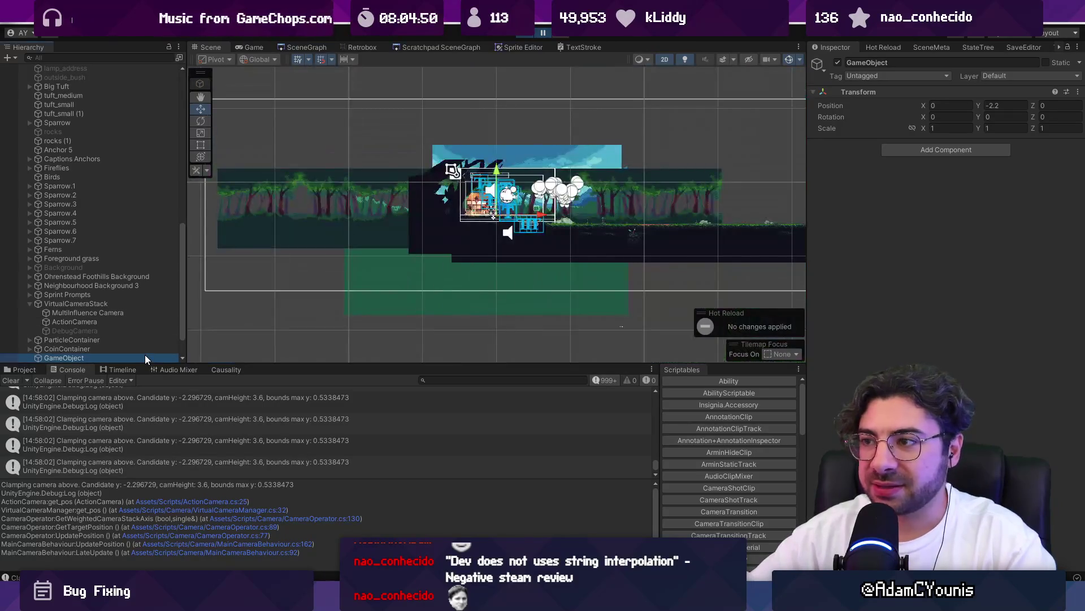
{"action": "scroll", "coordinate": [480, 294], "scroll_direction": "down", "scroll_amount": 3}
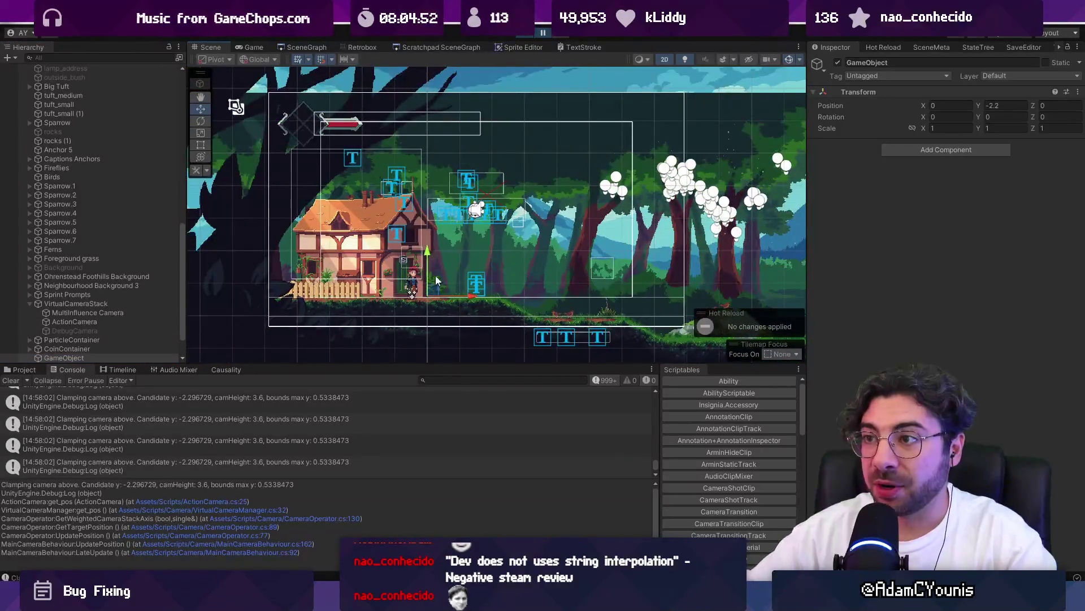
{"action": "scroll", "coordinate": [432, 298], "scroll_direction": "down", "scroll_amount": 2}
{"action": "scroll", "coordinate": [138, 158], "scroll_direction": "up", "scroll_amount": 15}
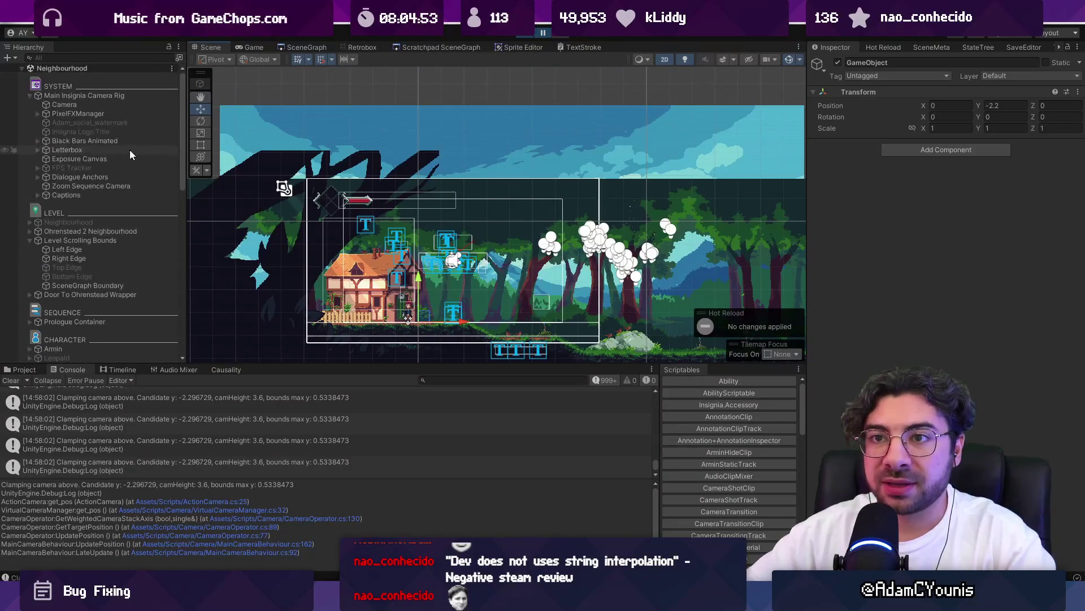
{"action": "left_click", "coordinate": [95, 107]}
{"action": "scroll", "coordinate": [444, 249], "scroll_direction": "up", "scroll_amount": 3}
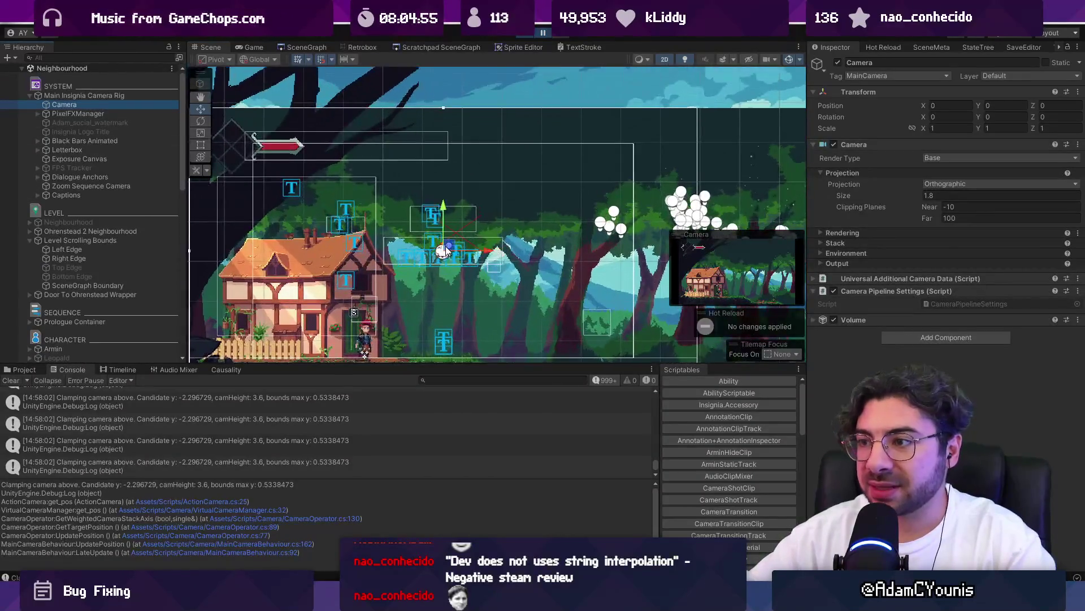
{"action": "left_click", "coordinate": [446, 249]}
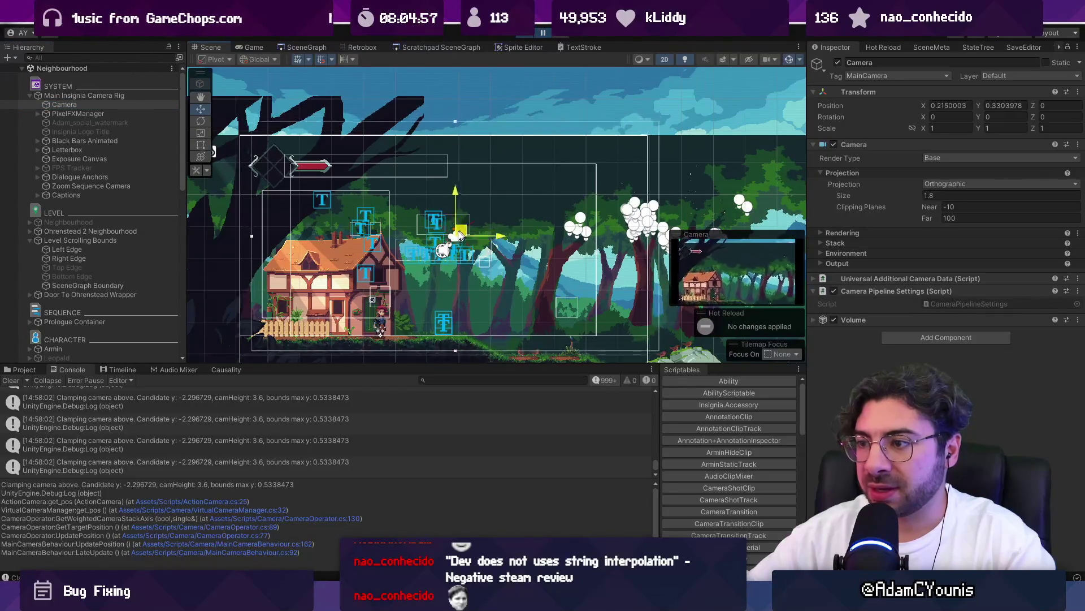
{"action": "scroll", "coordinate": [446, 264], "scroll_direction": "down", "scroll_amount": 5}
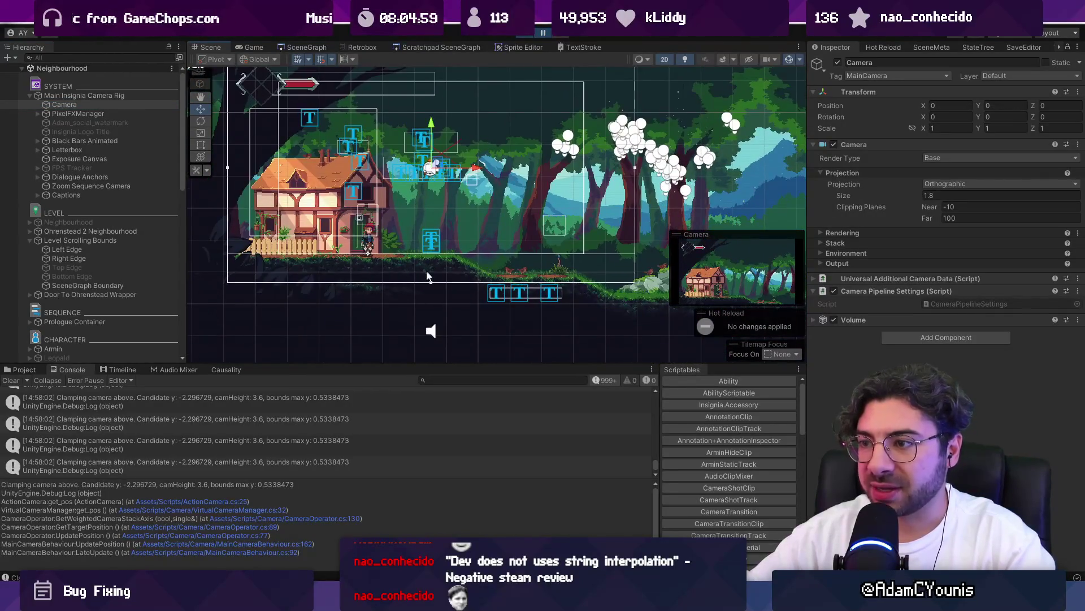
{"action": "scroll", "coordinate": [121, 307], "scroll_direction": "down", "scroll_amount": 15}
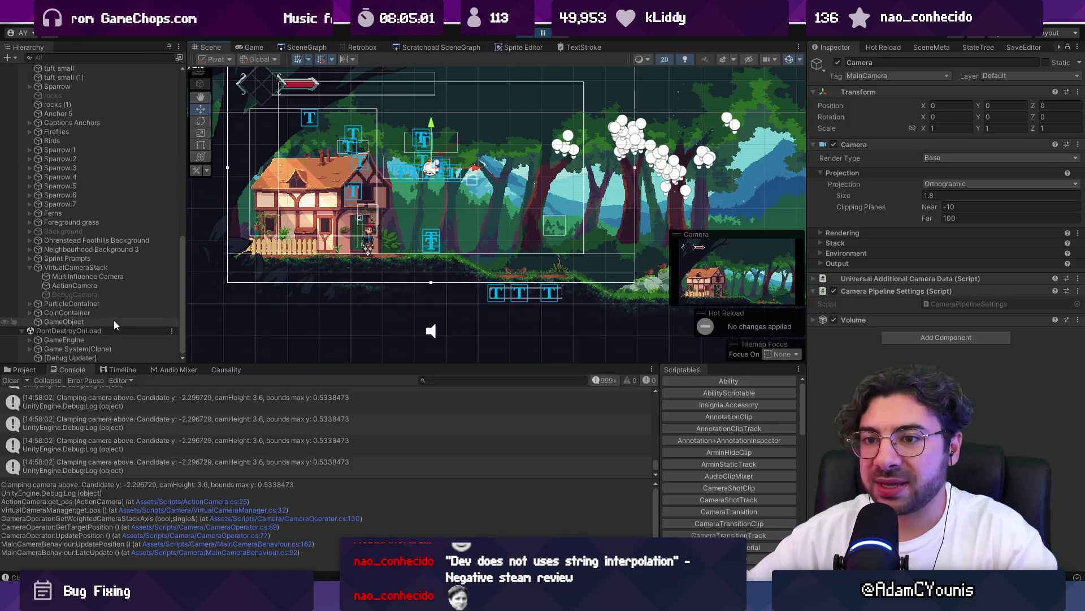
{"action": "left_click", "coordinate": [113, 321]}
{"action": "scroll", "coordinate": [385, 253], "scroll_direction": "up", "scroll_amount": 2}
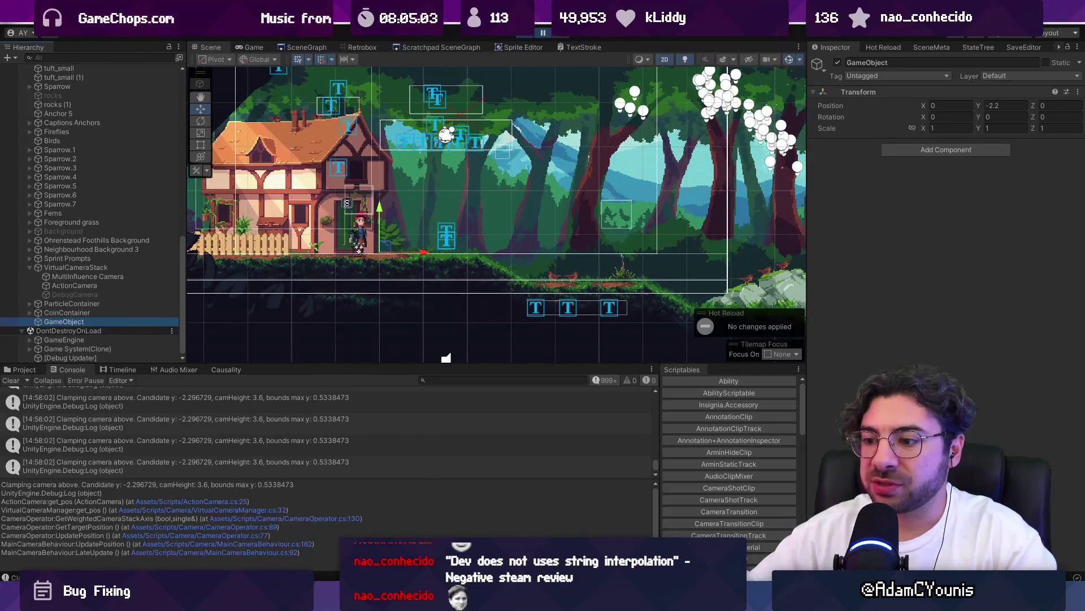
{"action": "key", "text": "alt+Tab"}
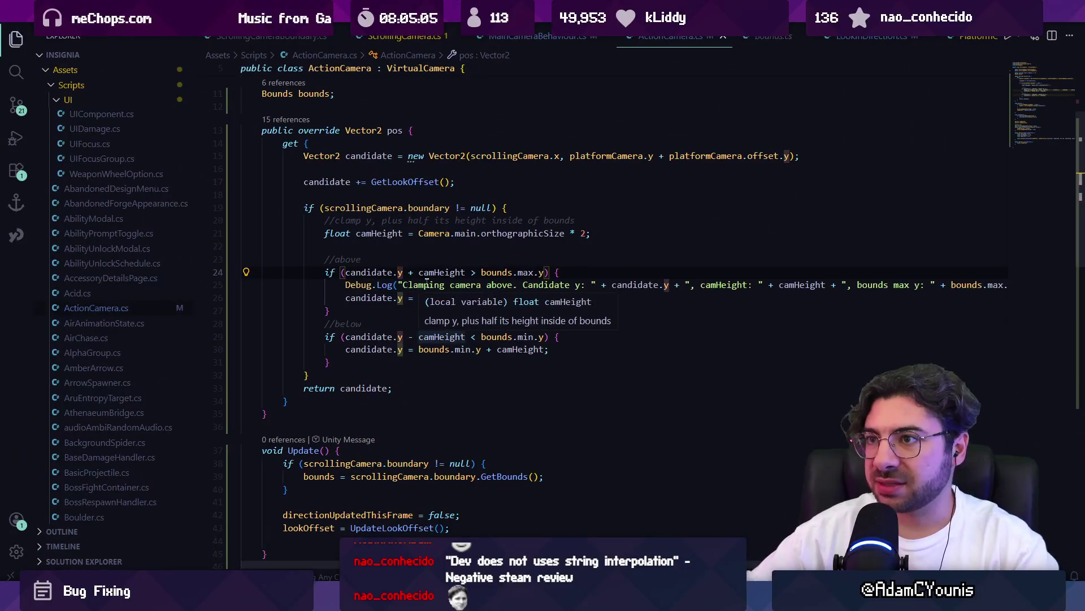
- Review the ActionCamera fields at the top of the script, including the orthoSize override
{"action": "scroll", "coordinate": [405, 251], "scroll_direction": "up", "scroll_amount": 3}
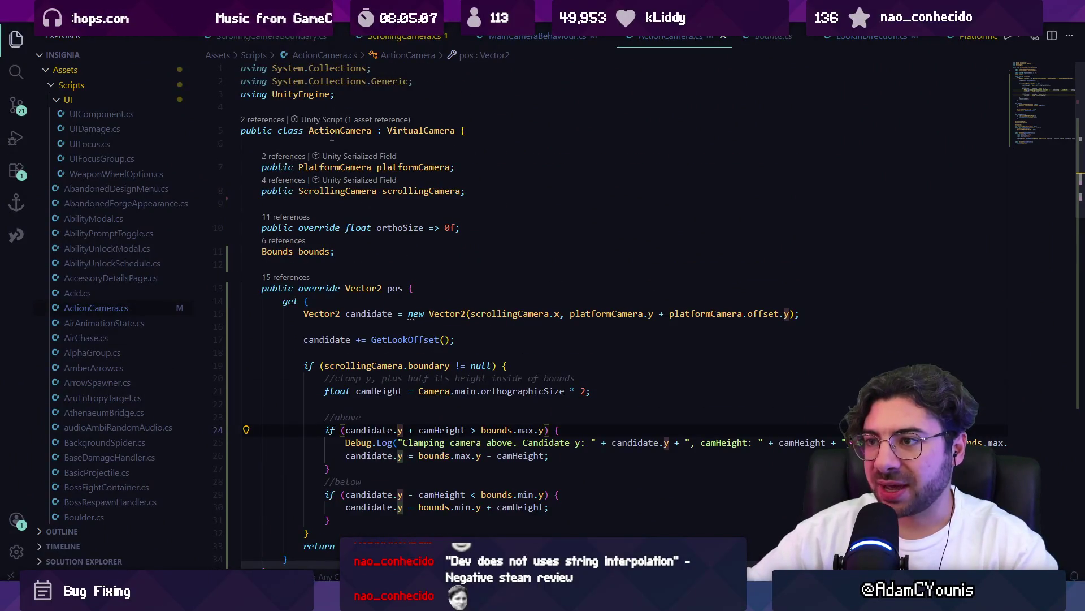
{"action": "mouse_move", "coordinate": [397, 166]}
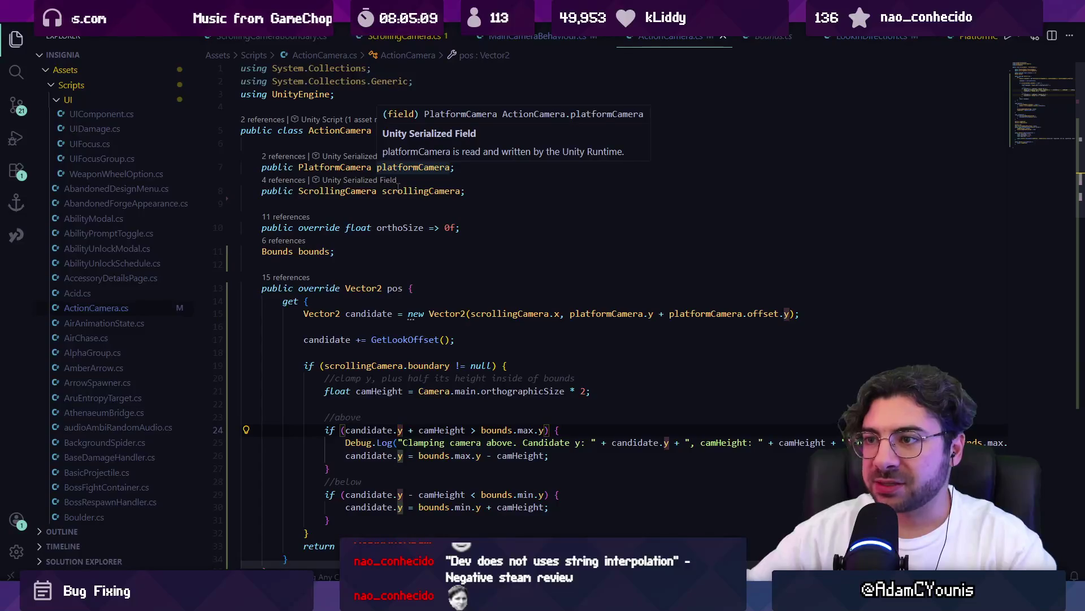
{"action": "mouse_move", "coordinate": [398, 190]}
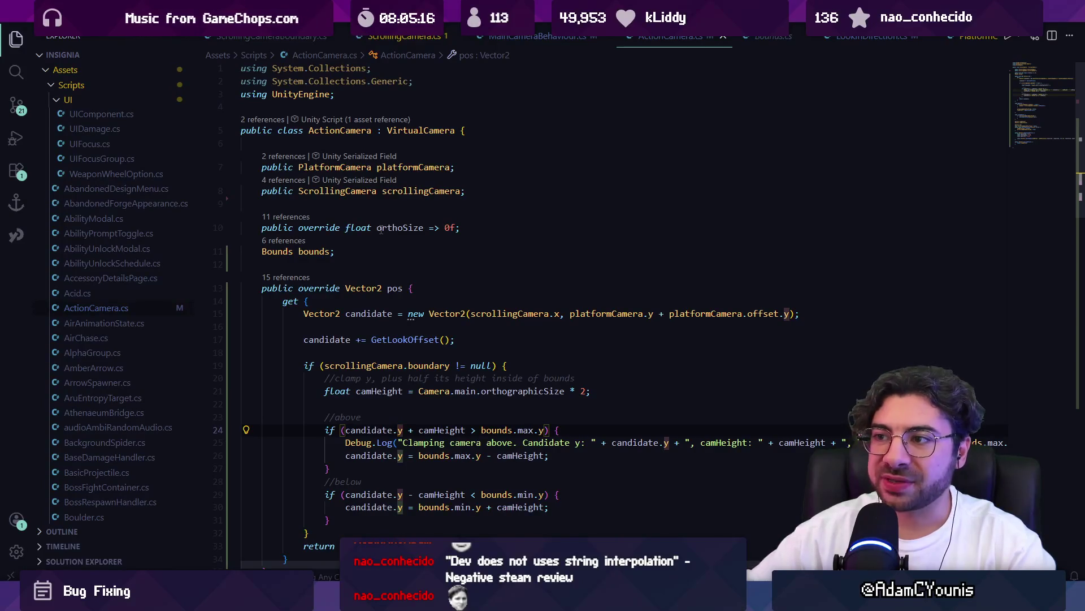
{"action": "left_click", "coordinate": [446, 227]}
{"action": "mouse_move", "coordinate": [454, 314]}
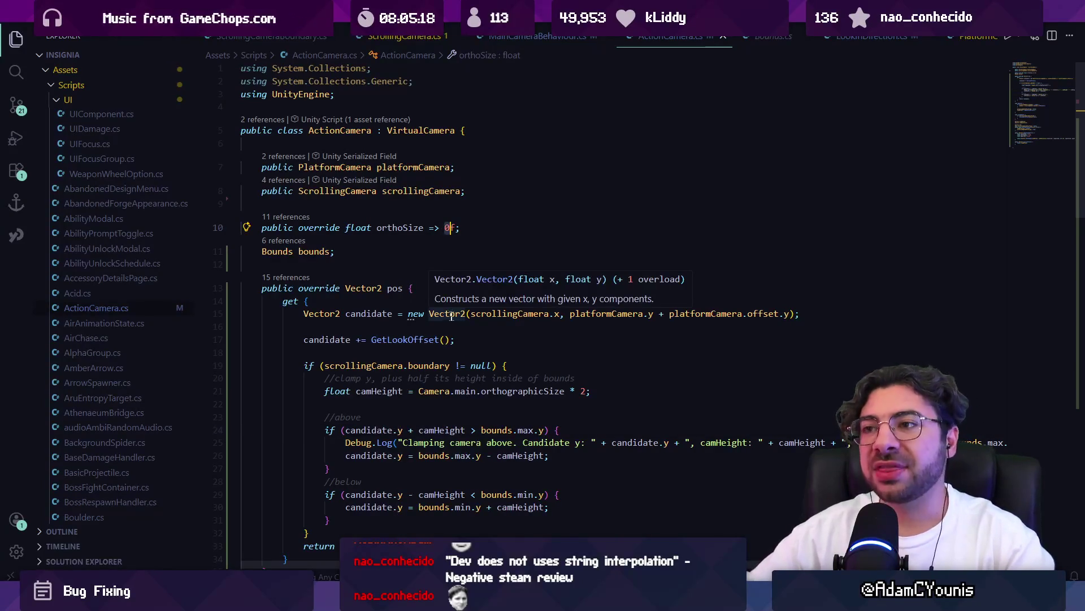
{"action": "left_click", "coordinate": [384, 264]}
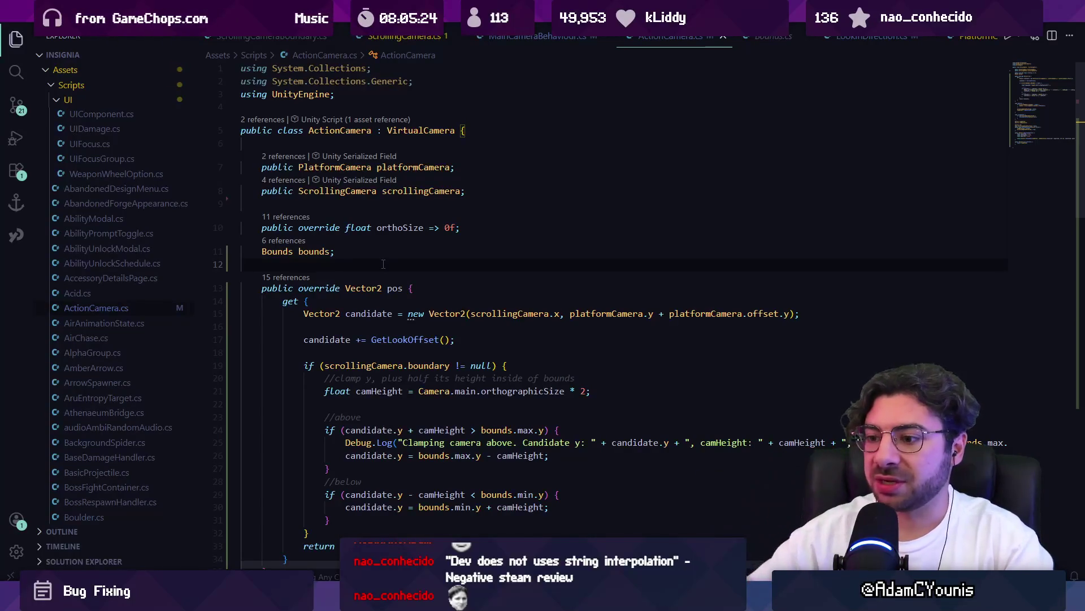
- Select and frame the ActionCamera object in Unity, showing Platform Camera Y -2.296729
{"action": "key", "text": "alt+Tab"}
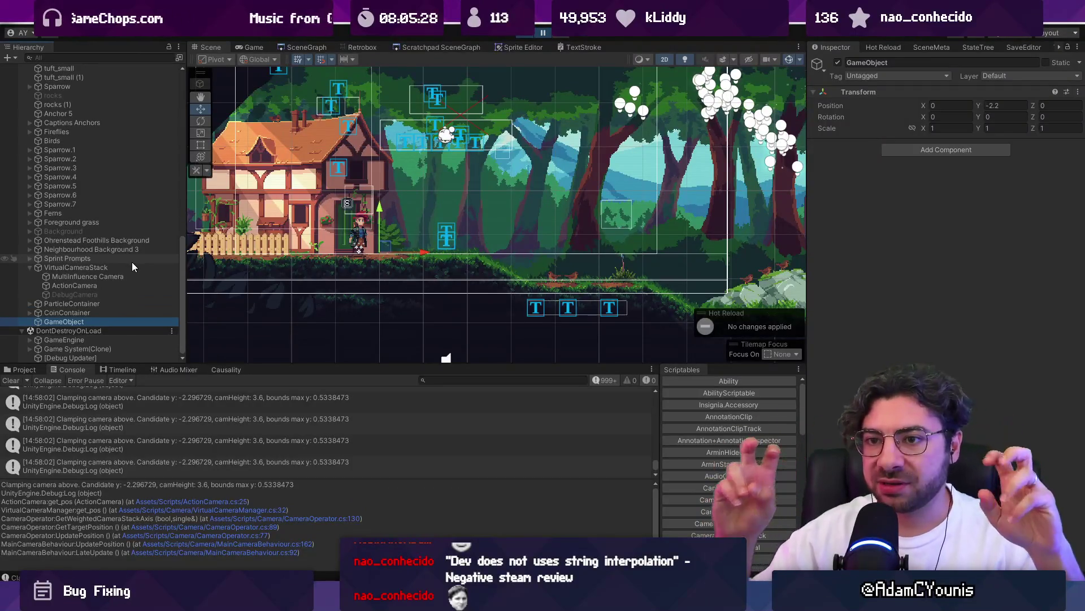
{"action": "left_click", "coordinate": [80, 284]}
{"action": "double_click", "coordinate": [80, 283]}
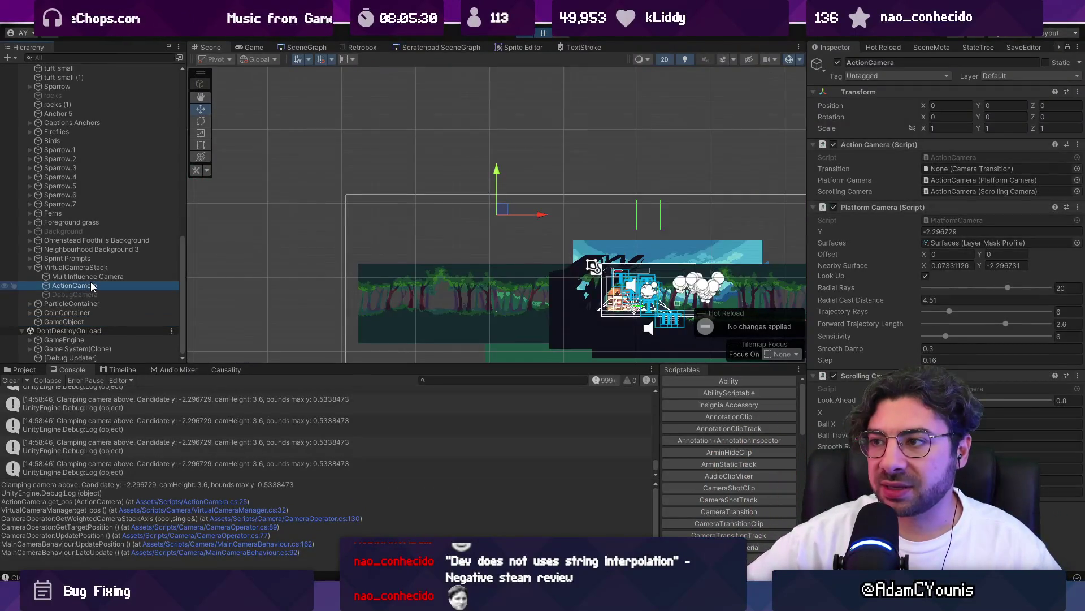